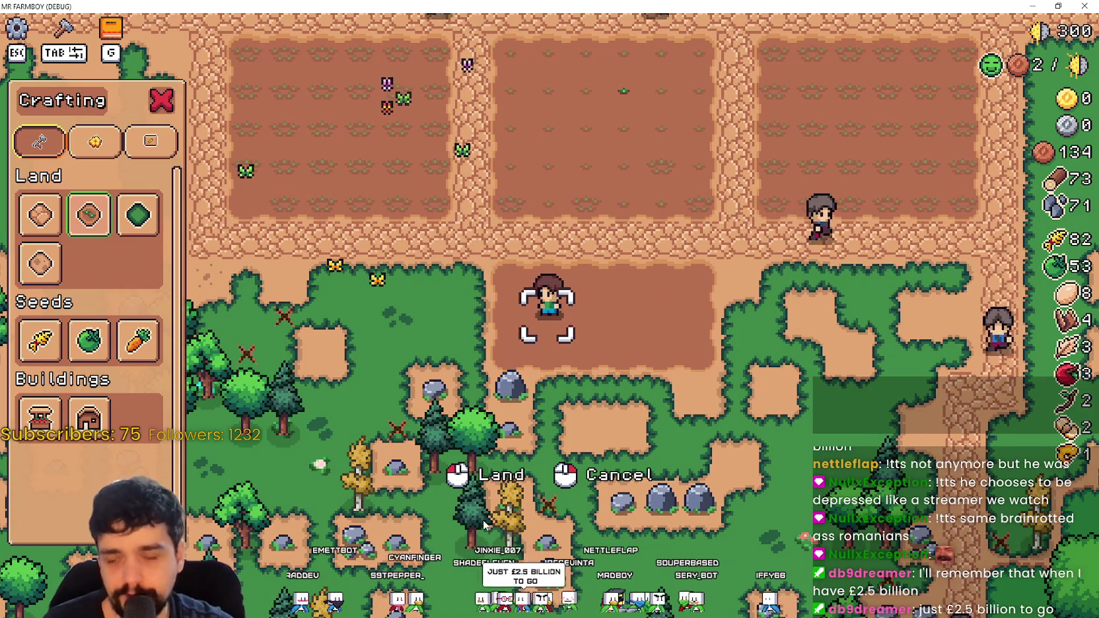
Step: Place Grass Tiles over the bare dirt strip beside the tilled field plots, walking around it
left_click(138, 215)
left_click(753, 339)
key("w")
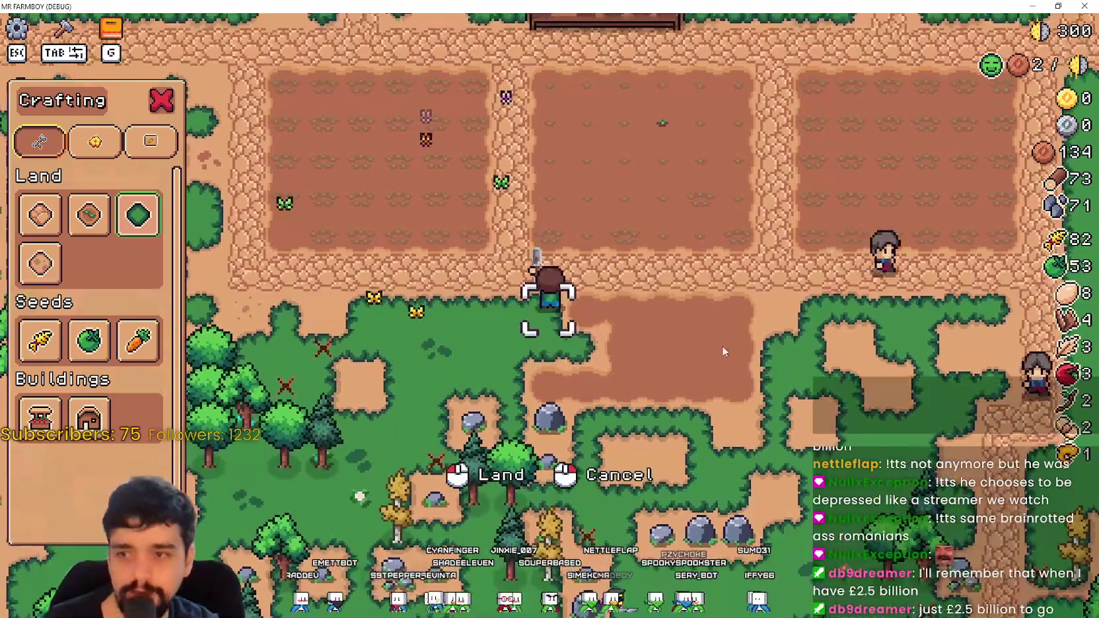
key("d")
key("d")
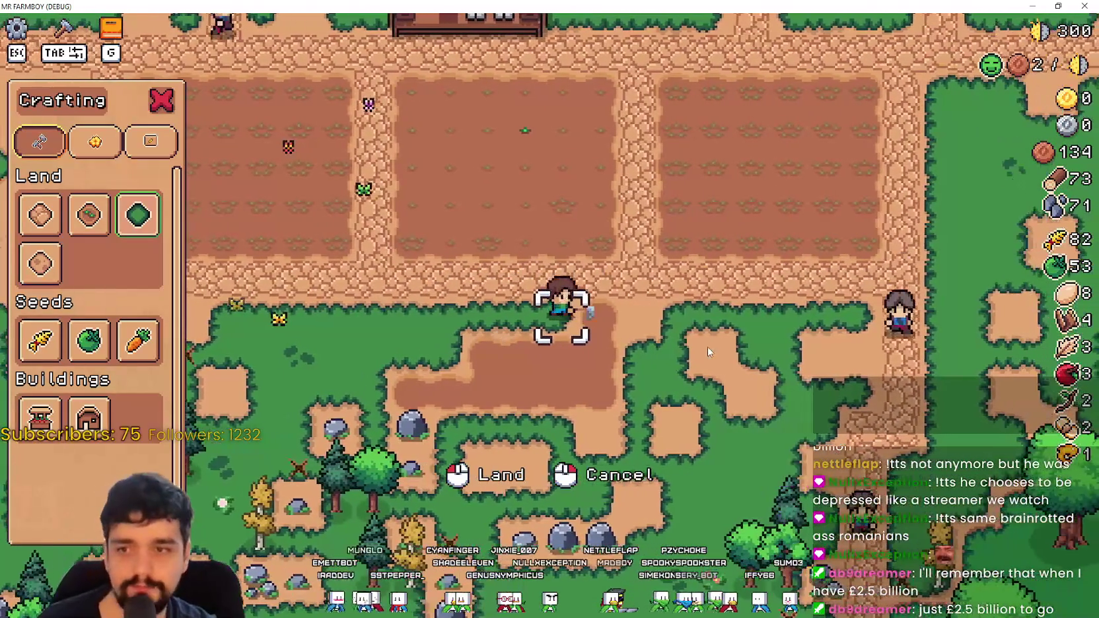
key("s")
key("a")
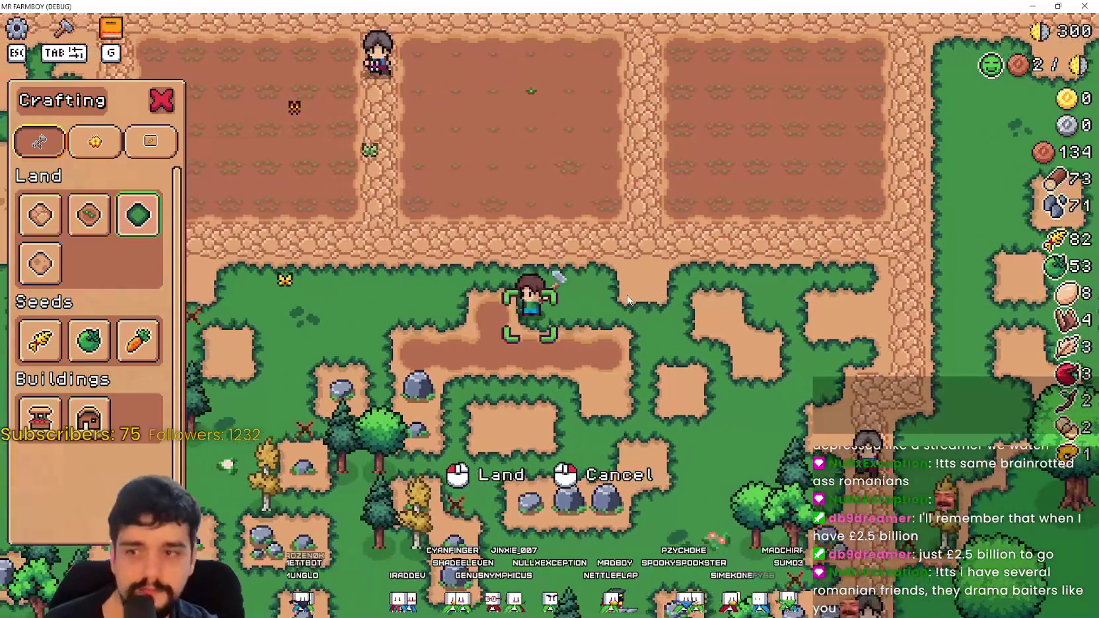
key("d")
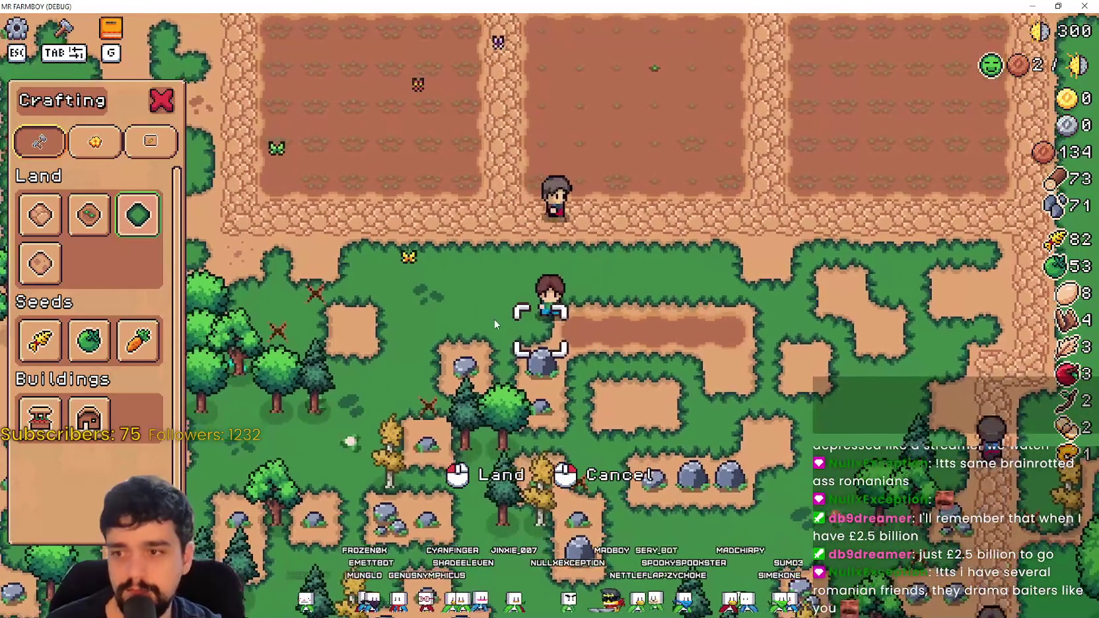
key("d")
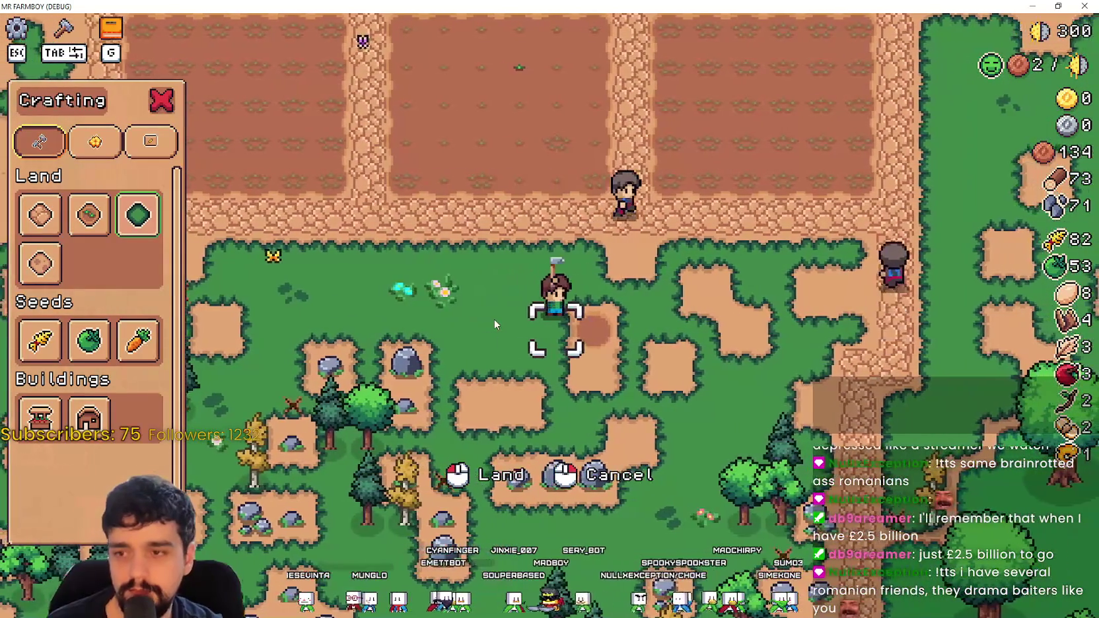
key("w")
key("a")
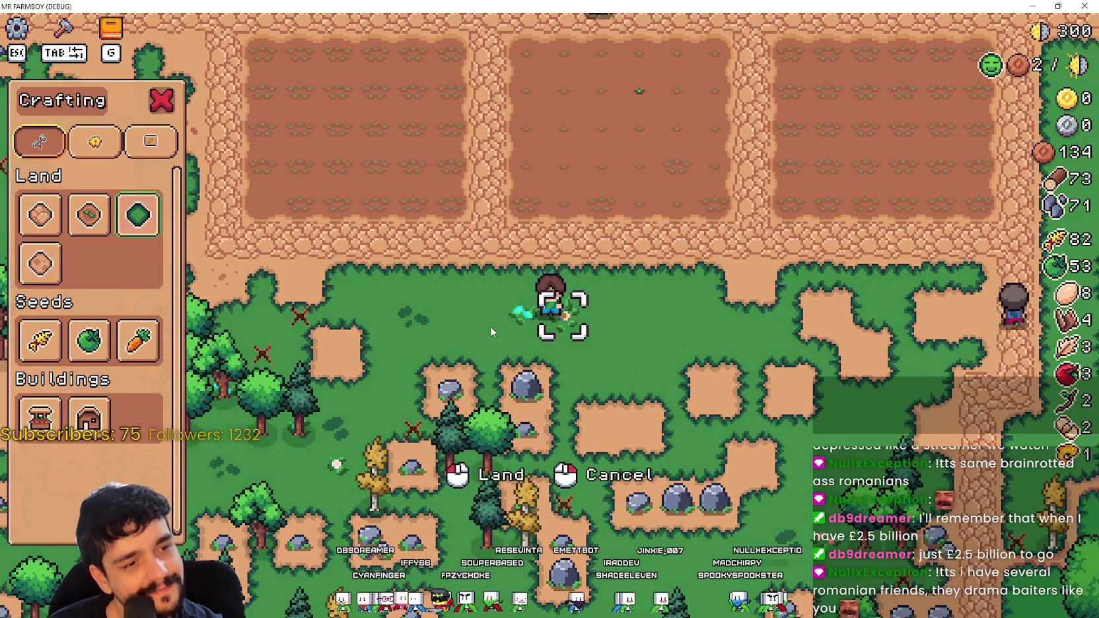
Step: Lay a strip of Farm Tile tilled land below the upper fields
key("w")
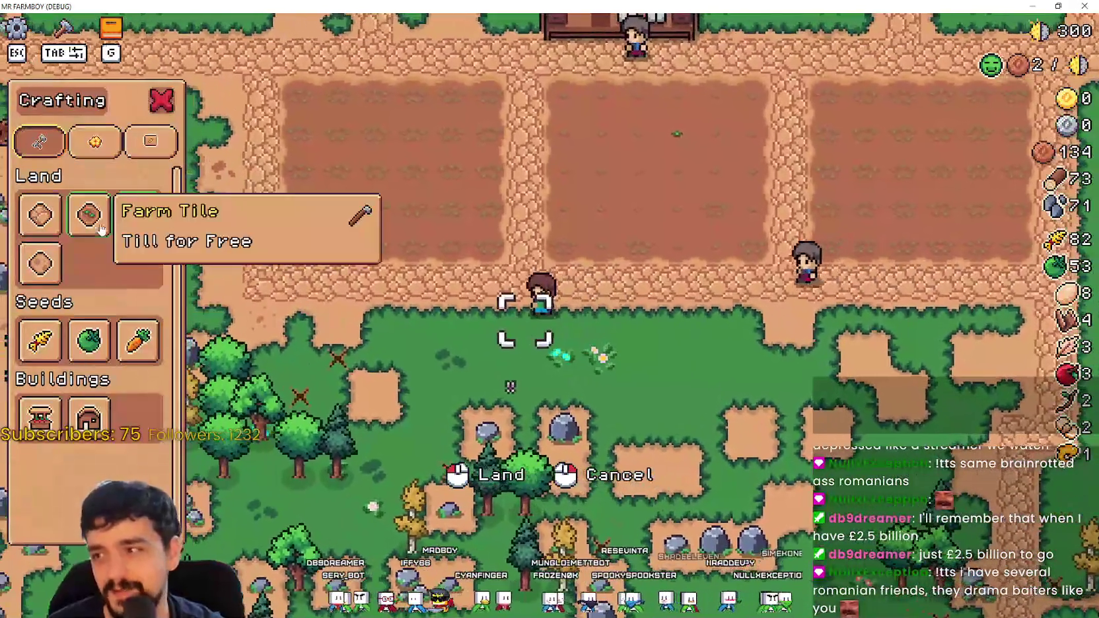
left_click(90, 215)
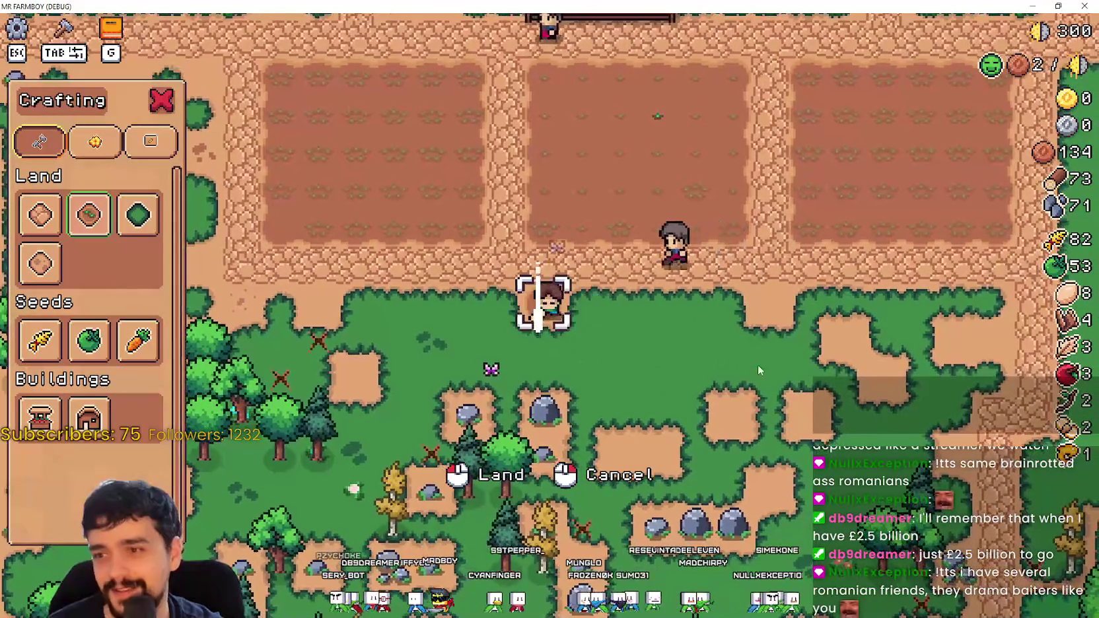
left_click(646, 352)
key("d")
key("d")
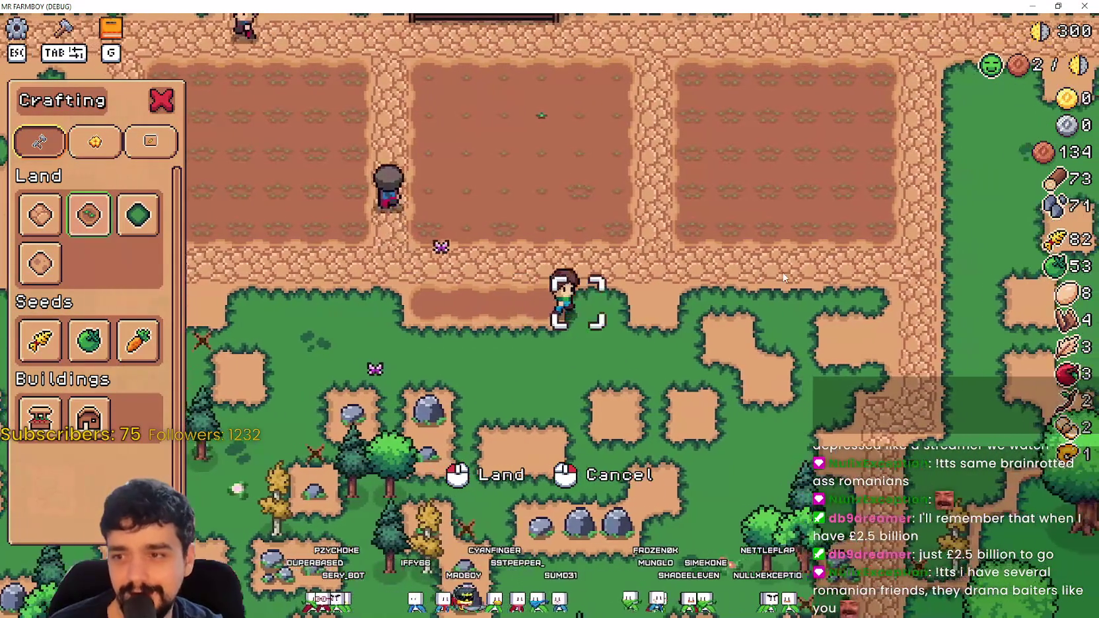
key("a")
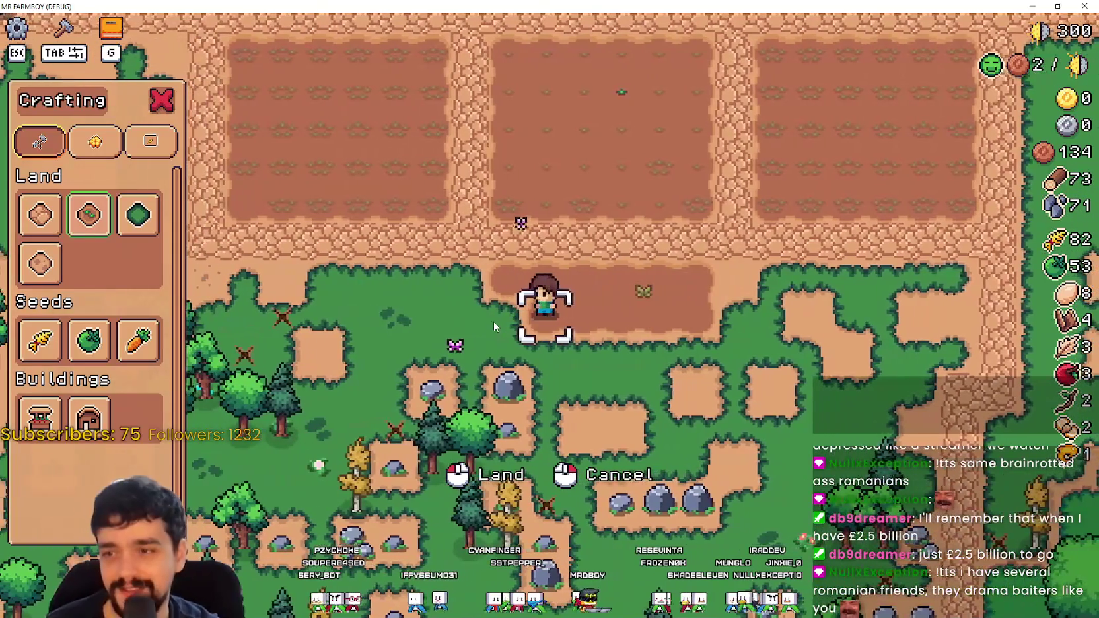
key("d")
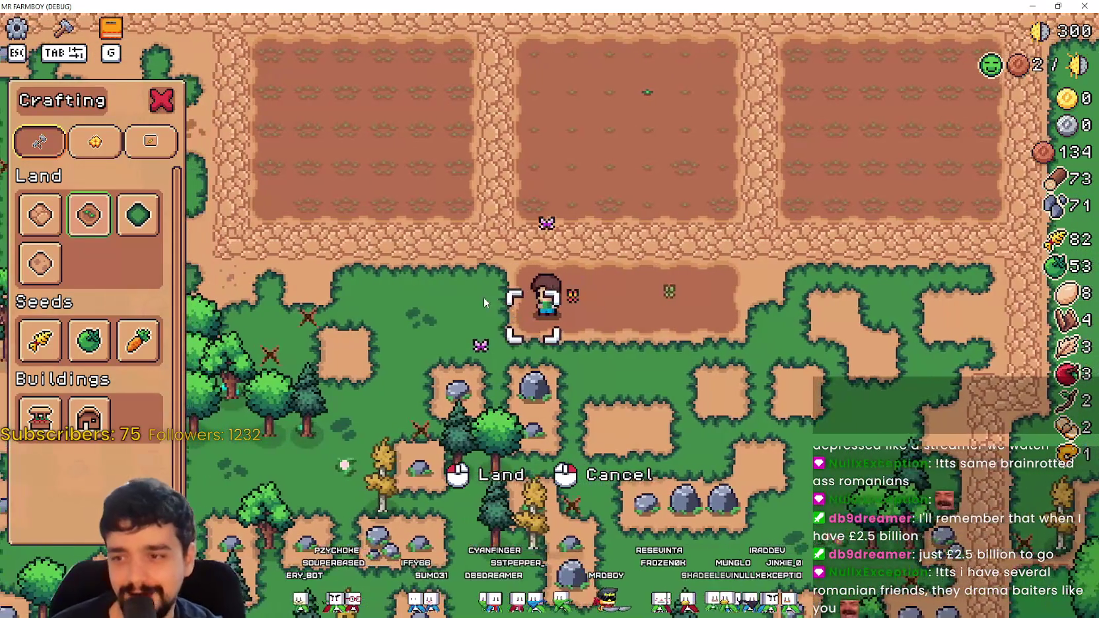
left_click(470, 301)
key("d")
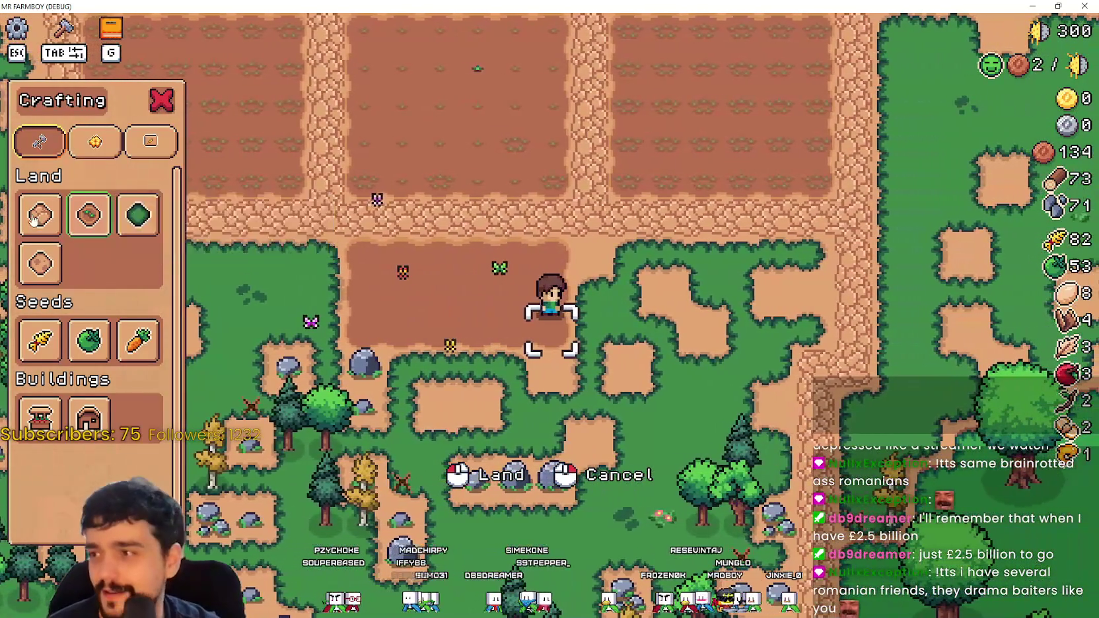
Step: Walk to the nearby rock and mine it, raising stone from 71 to 73
left_click(35, 220)
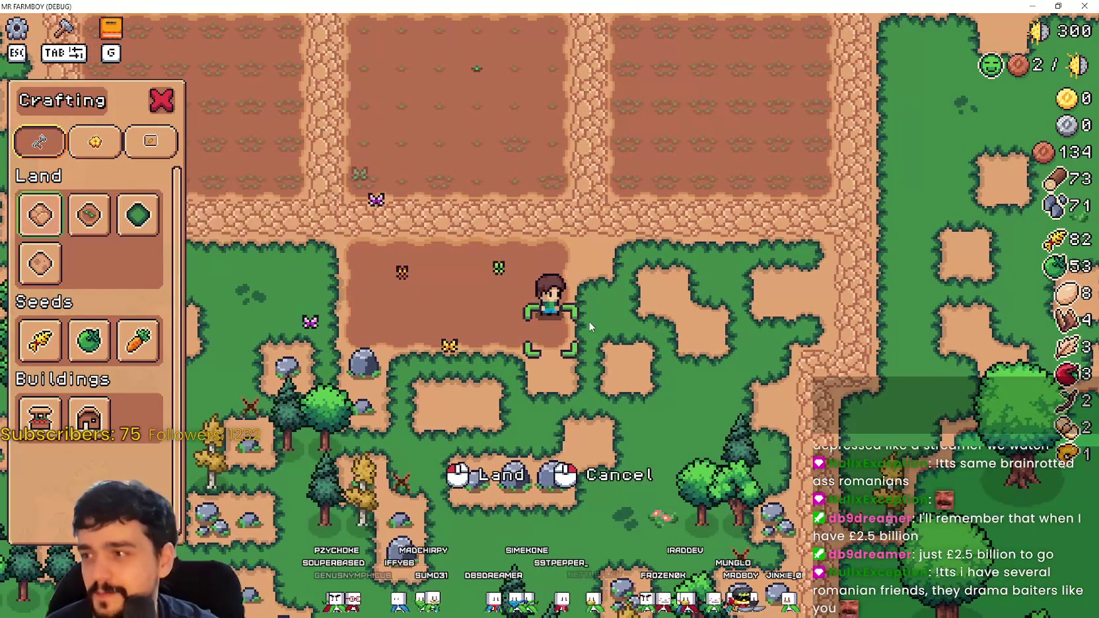
key("d")
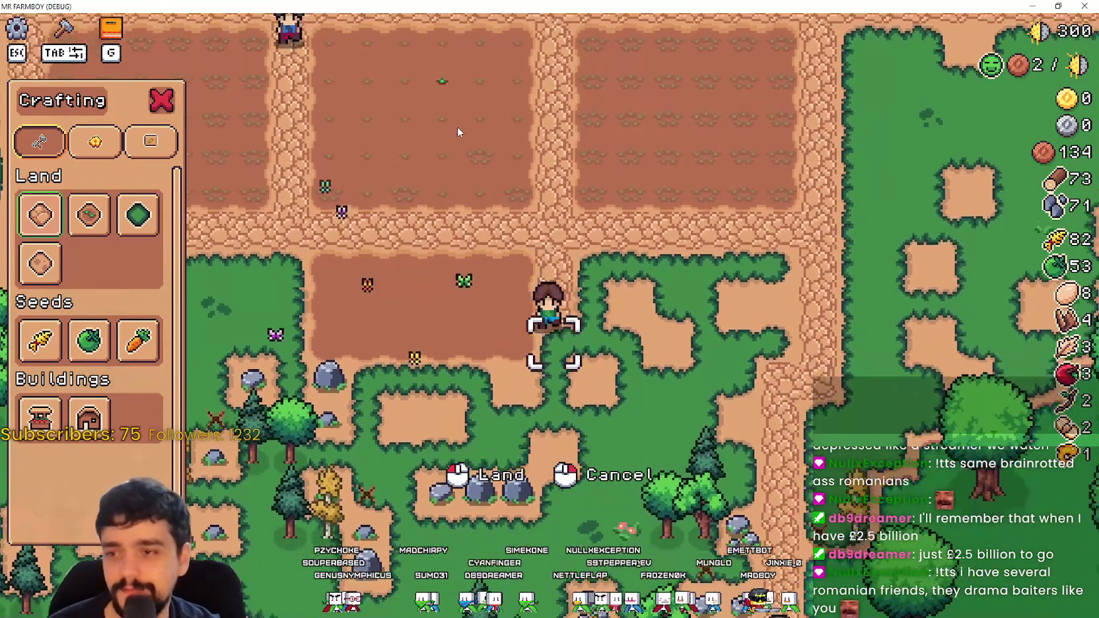
key("s")
key("a")
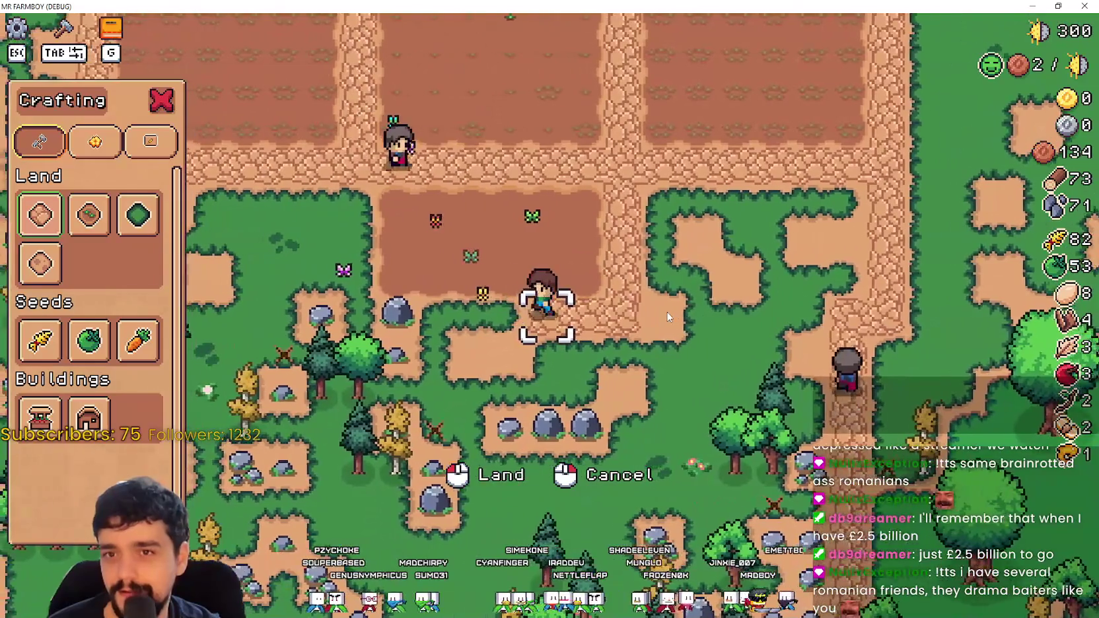
key("a")
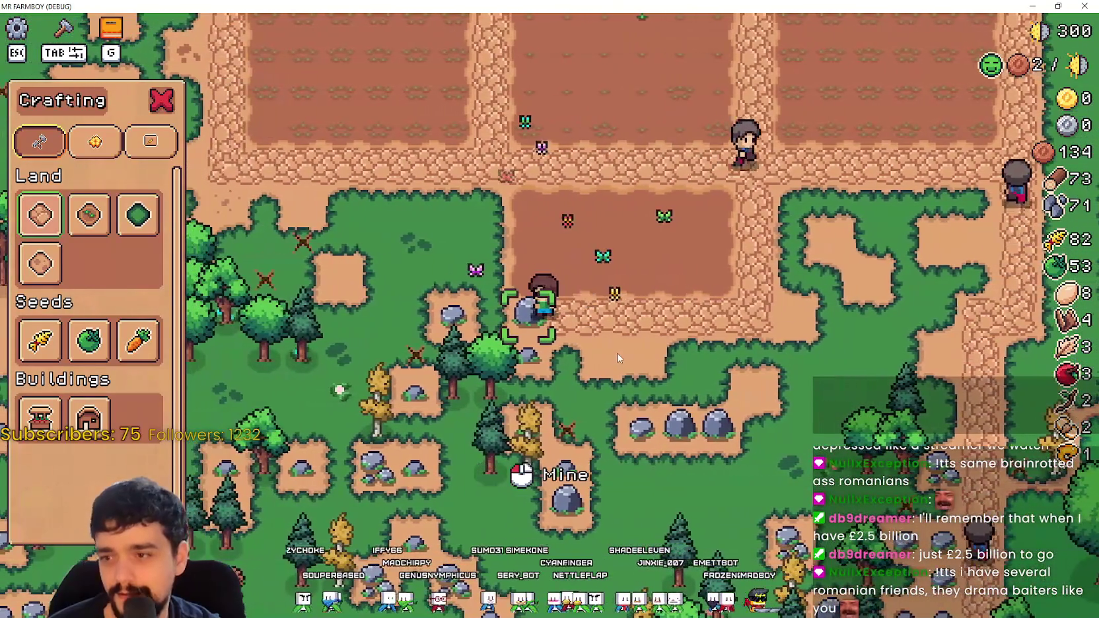
left_click(616, 354)
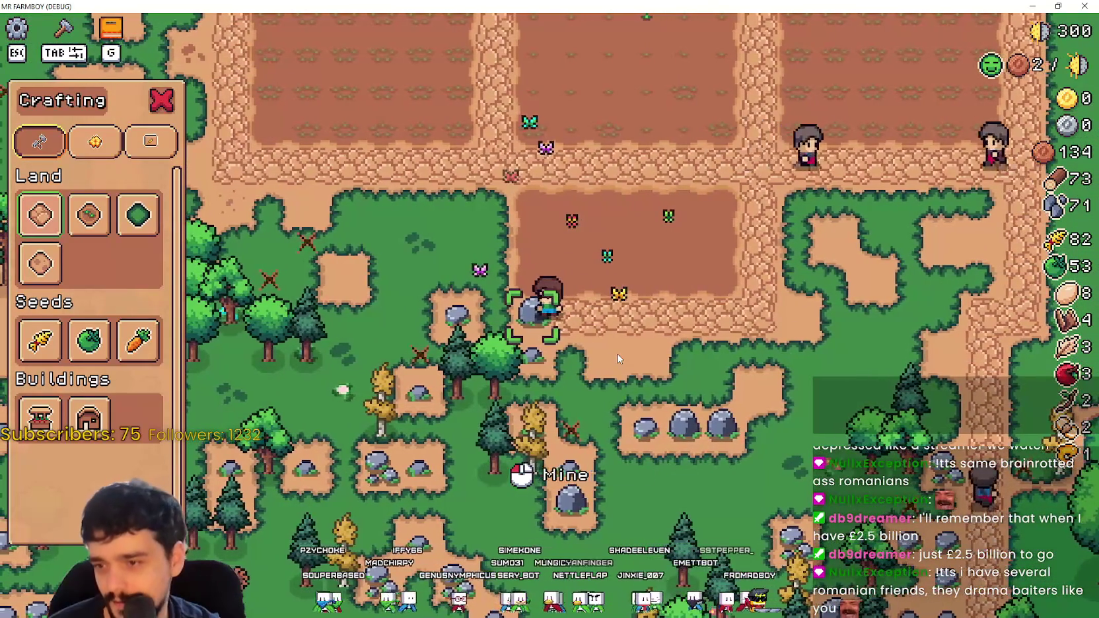
Step: Walk the farmer left and down to face a tree
key("a")
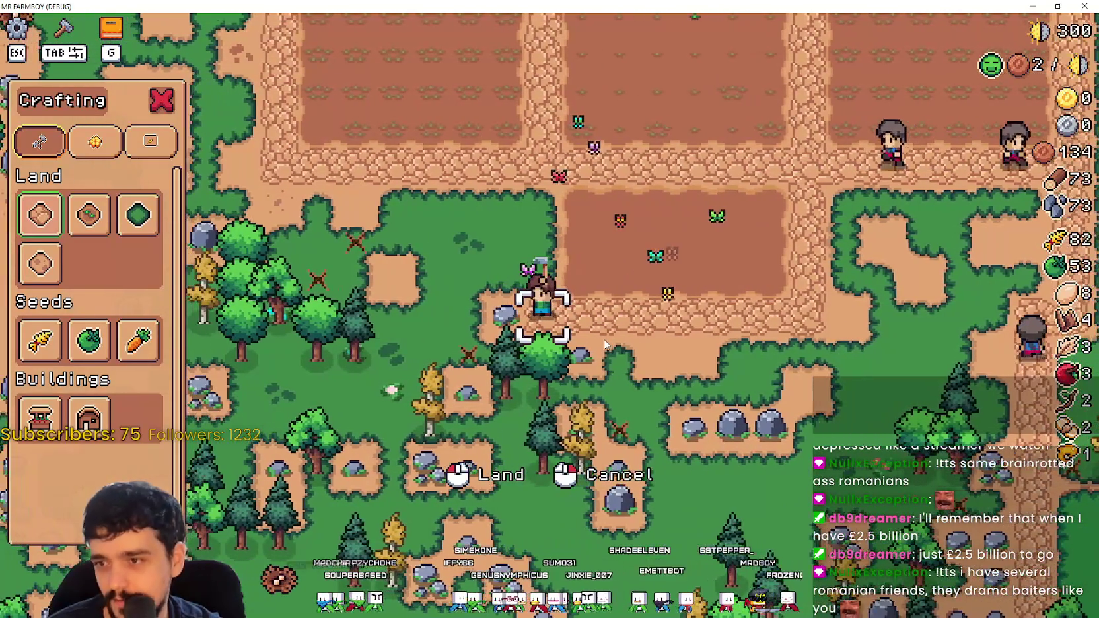
key("w")
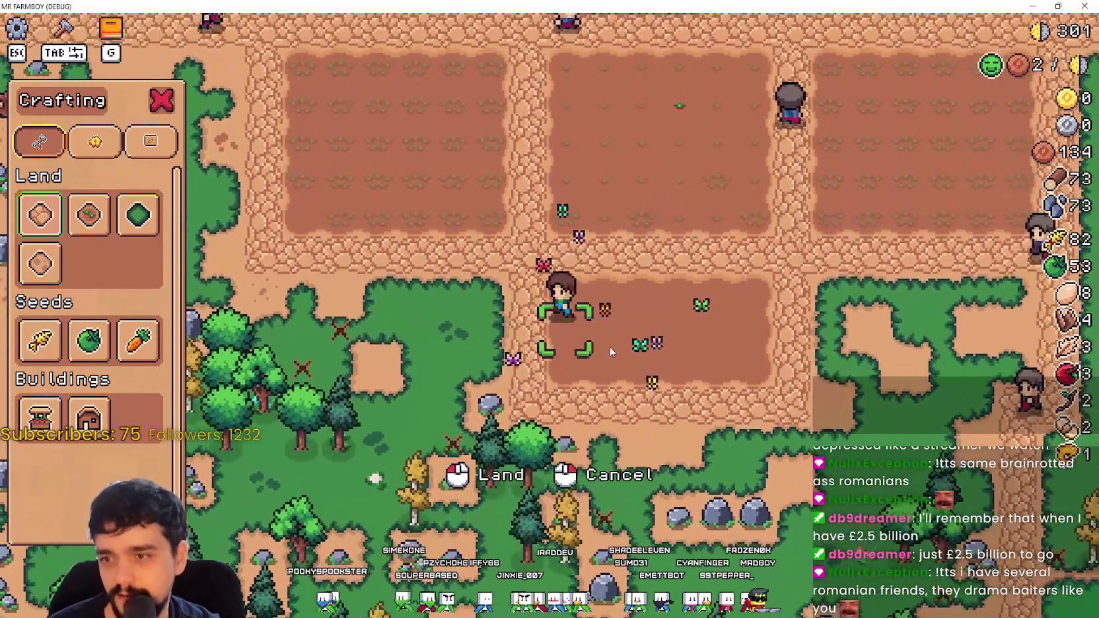
key("a")
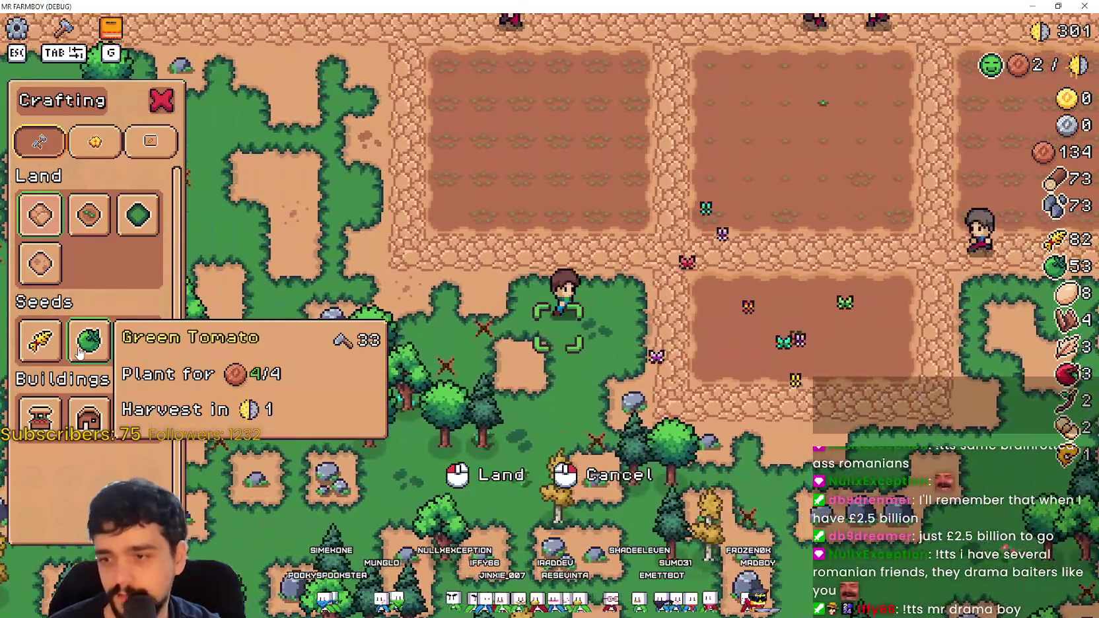
key("s")
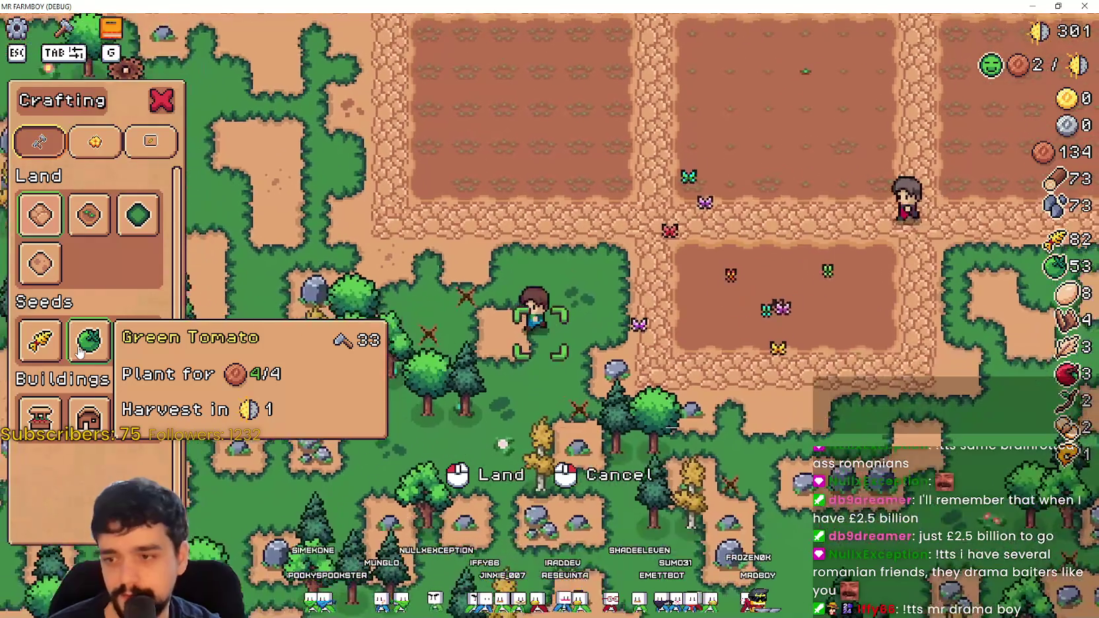
key("a")
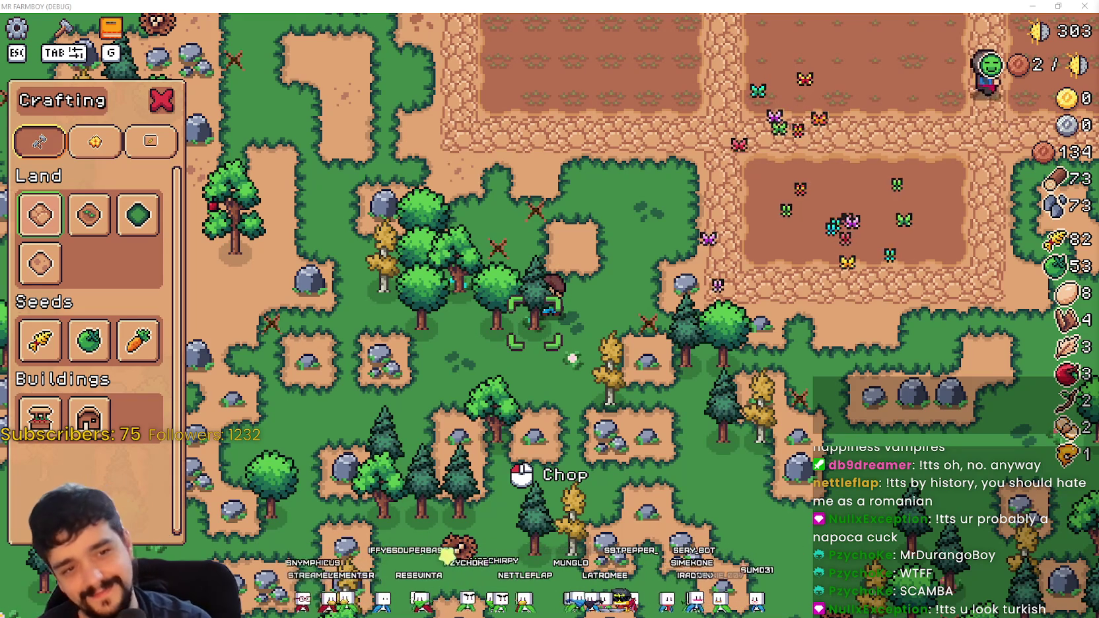
Step: Chop down four trees around the farmer, raising wood from 73 to 79
left_click(575, 338)
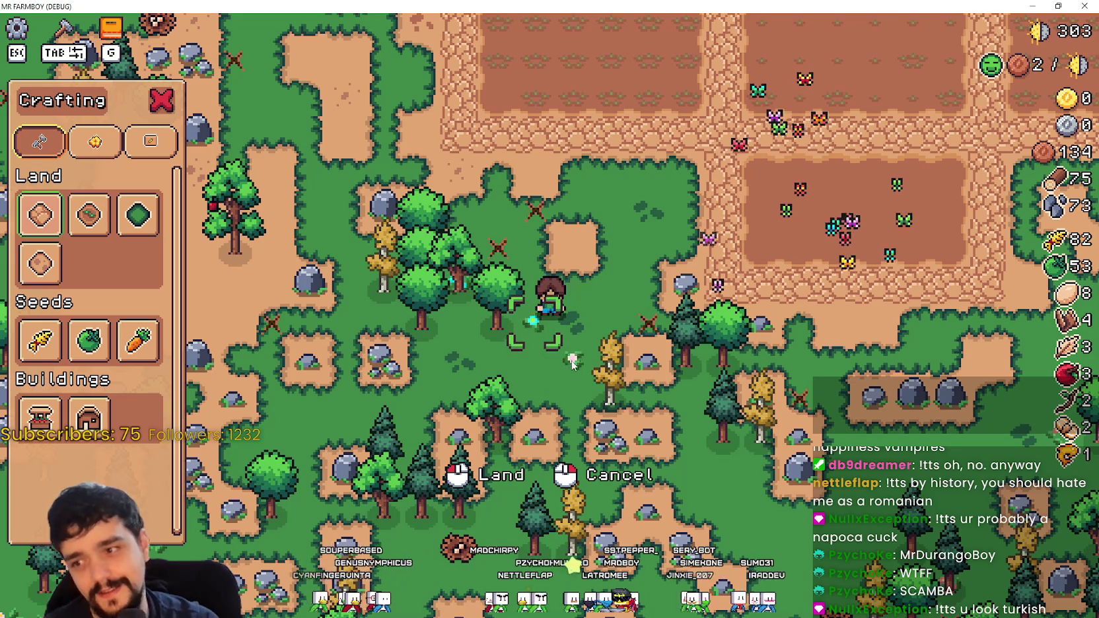
key("a")
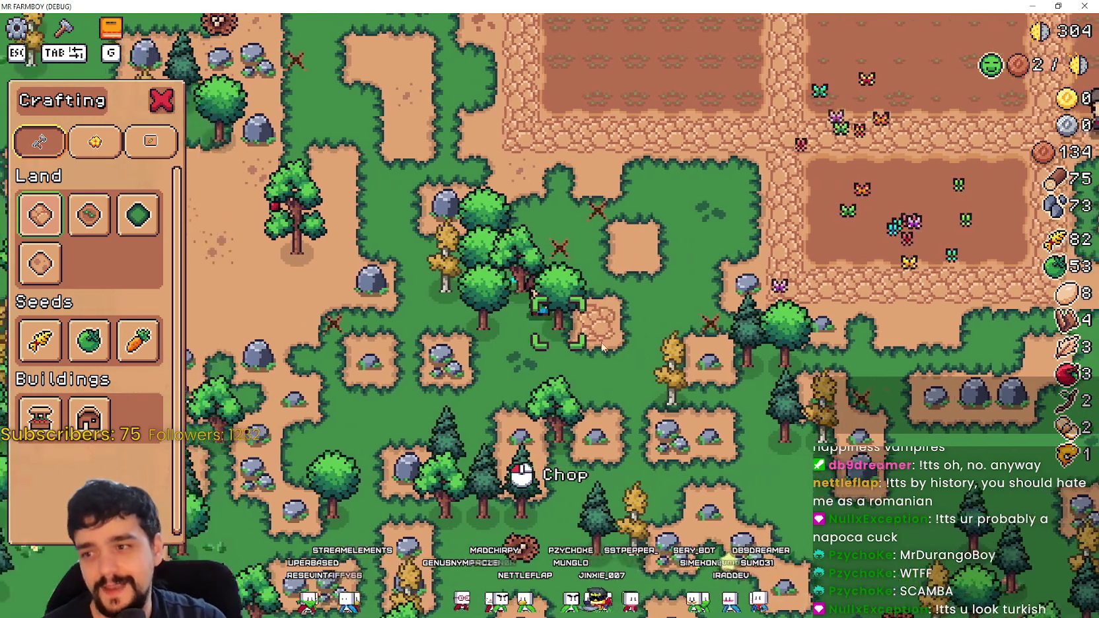
left_click(656, 354)
key("a")
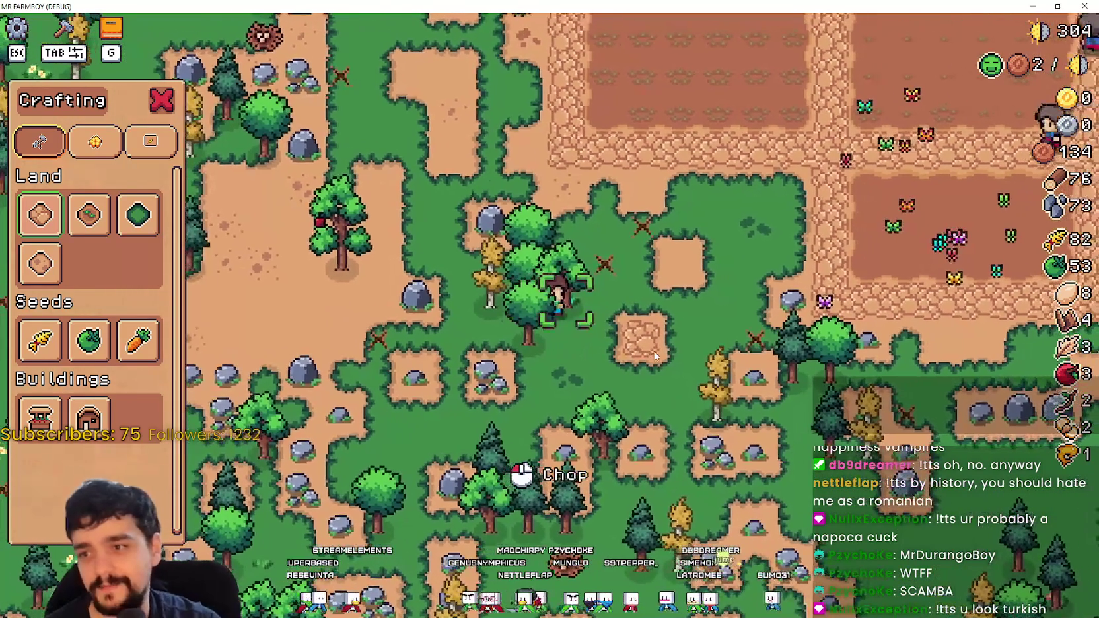
left_click(656, 356)
key("w")
left_click(656, 355)
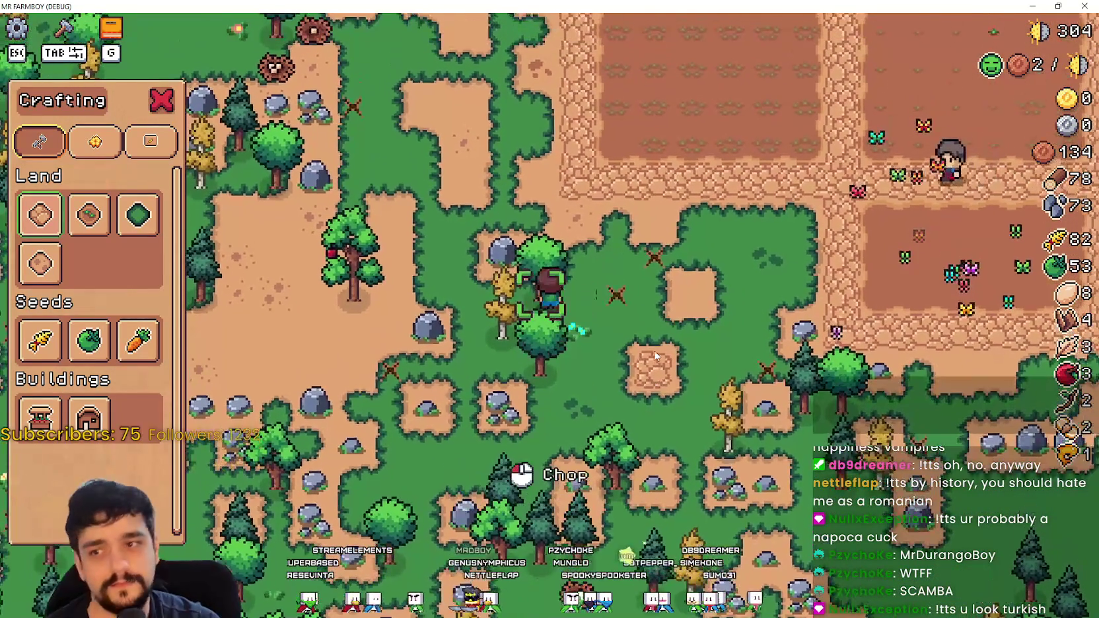
key("d")
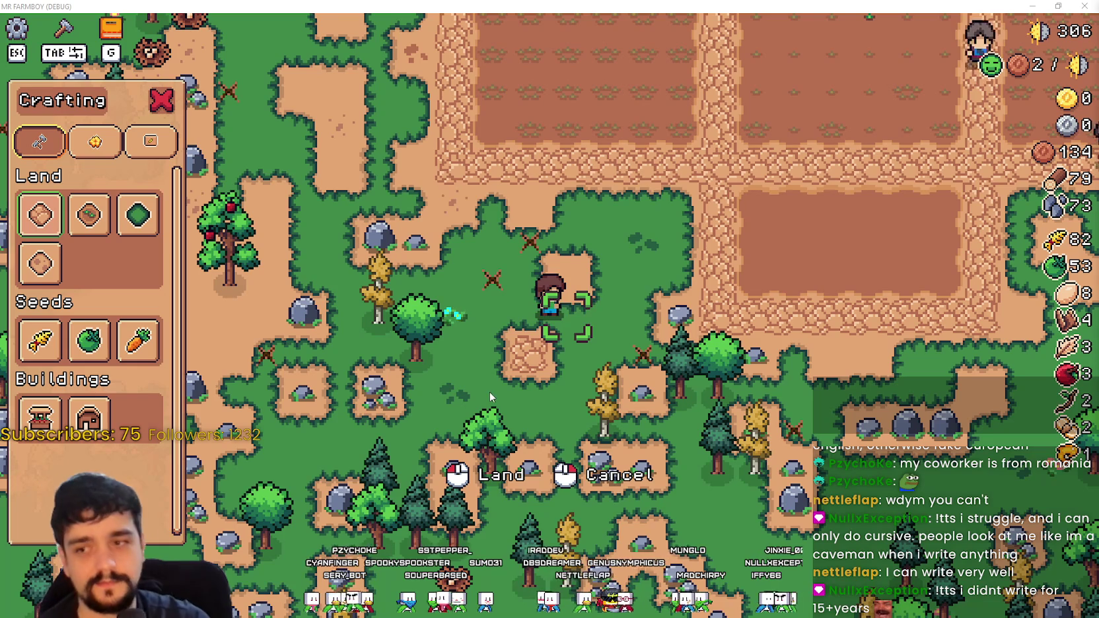
key("a")
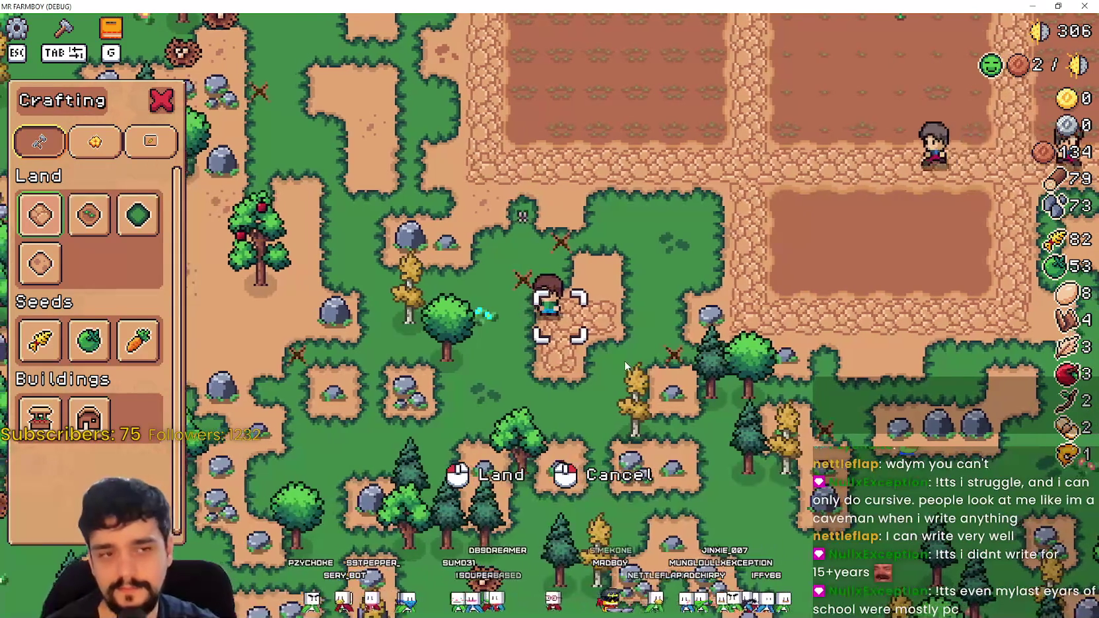
key("d")
key("d")
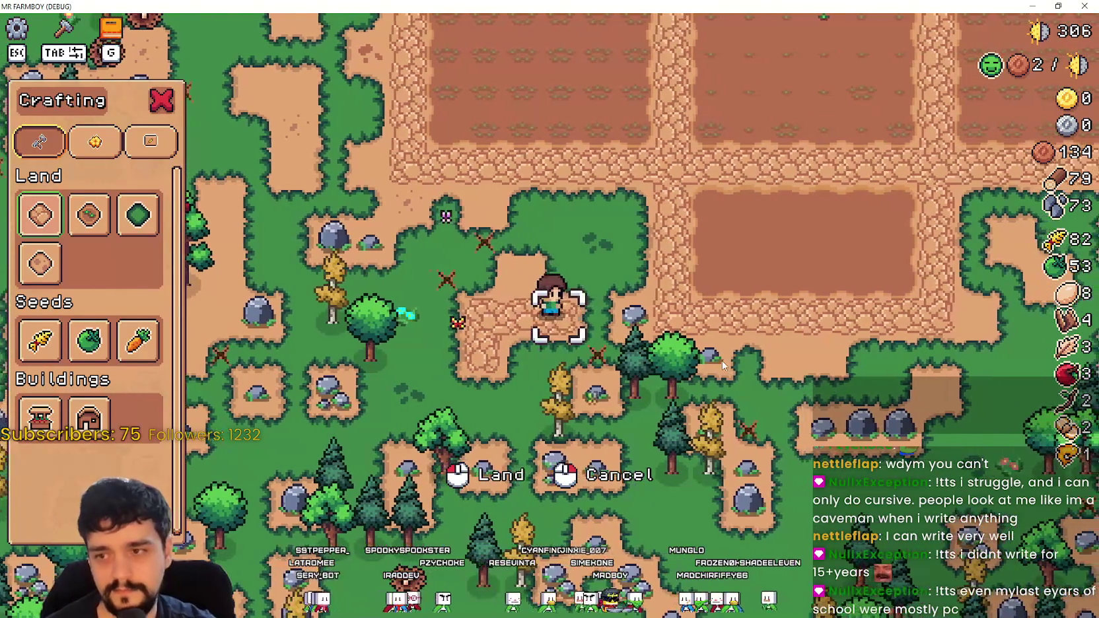
Step: Return to the grass patch below the fields, cancel placement, and reselect the first Land tile
key("a")
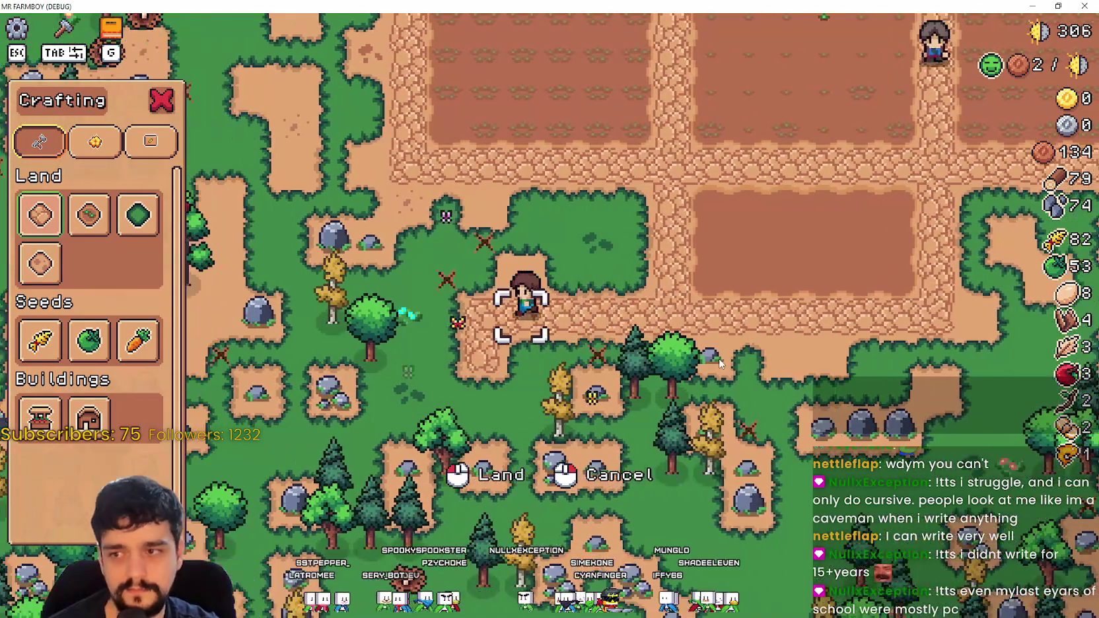
key("w")
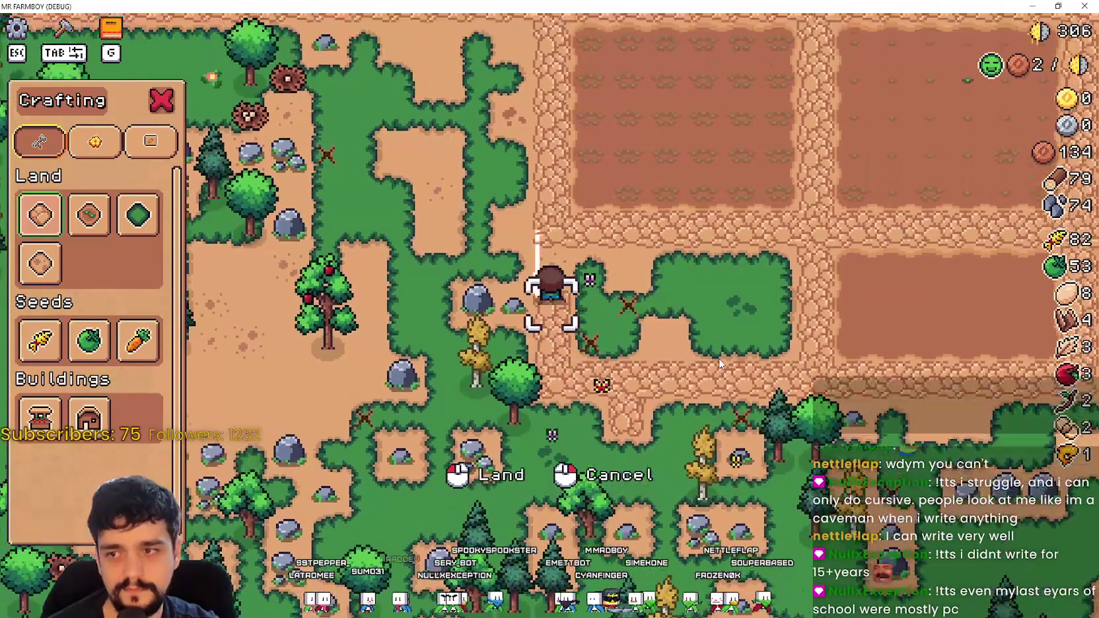
key("s")
key("d")
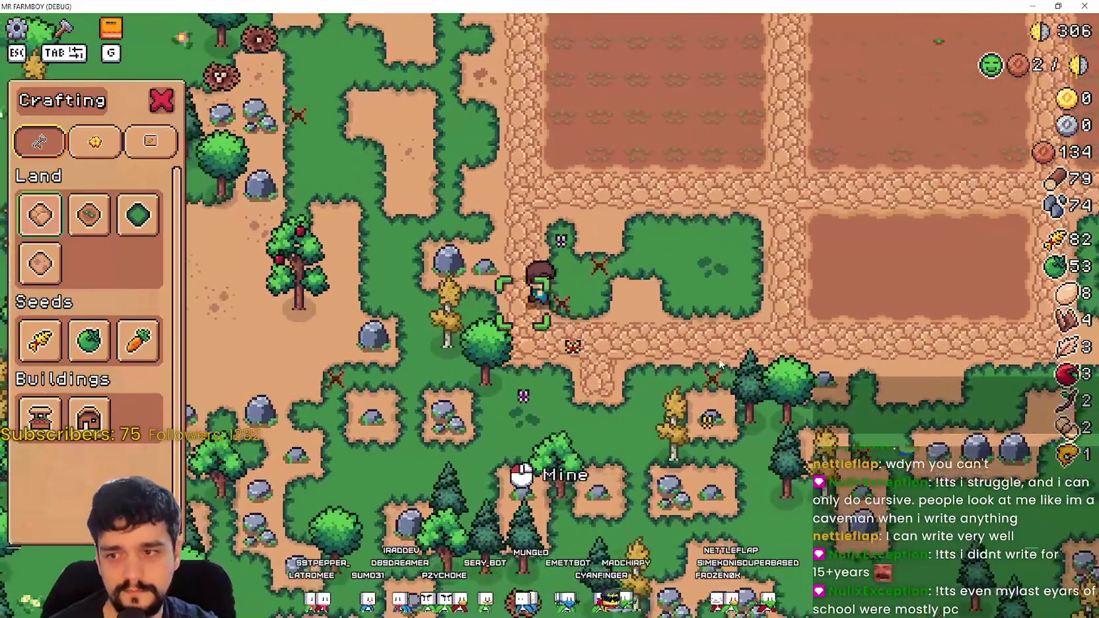
key("w")
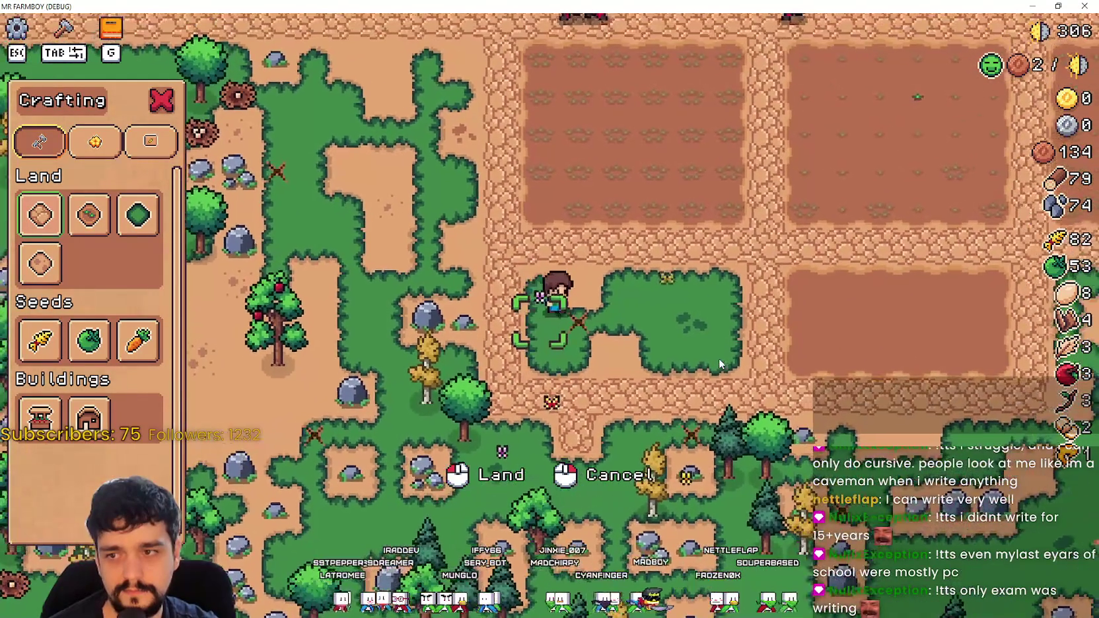
right_click(718, 360)
left_click(647, 333)
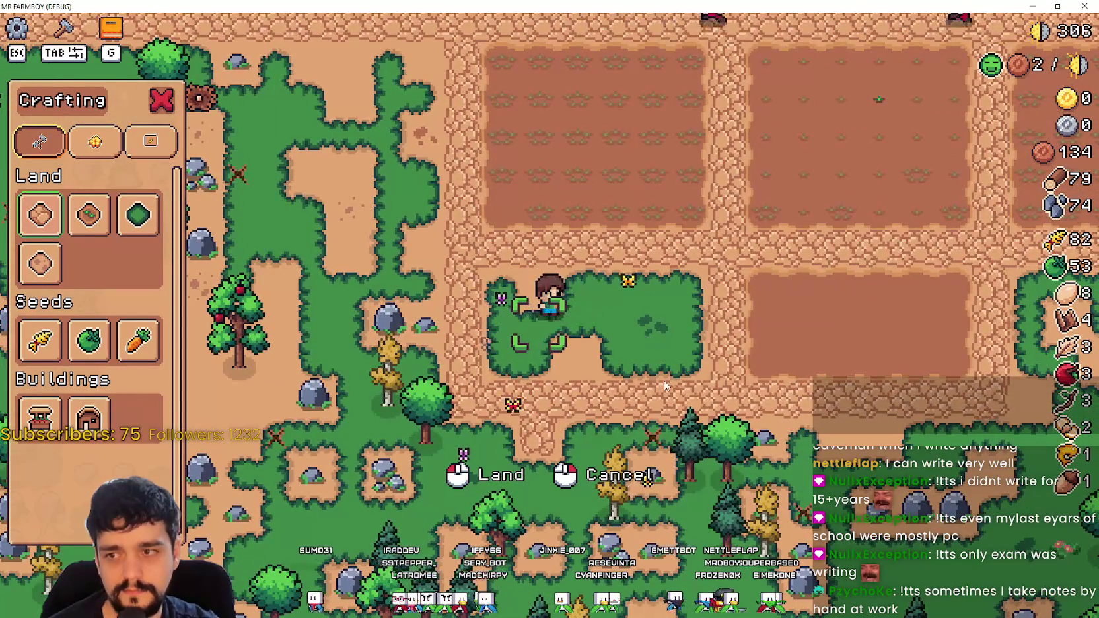
key("s")
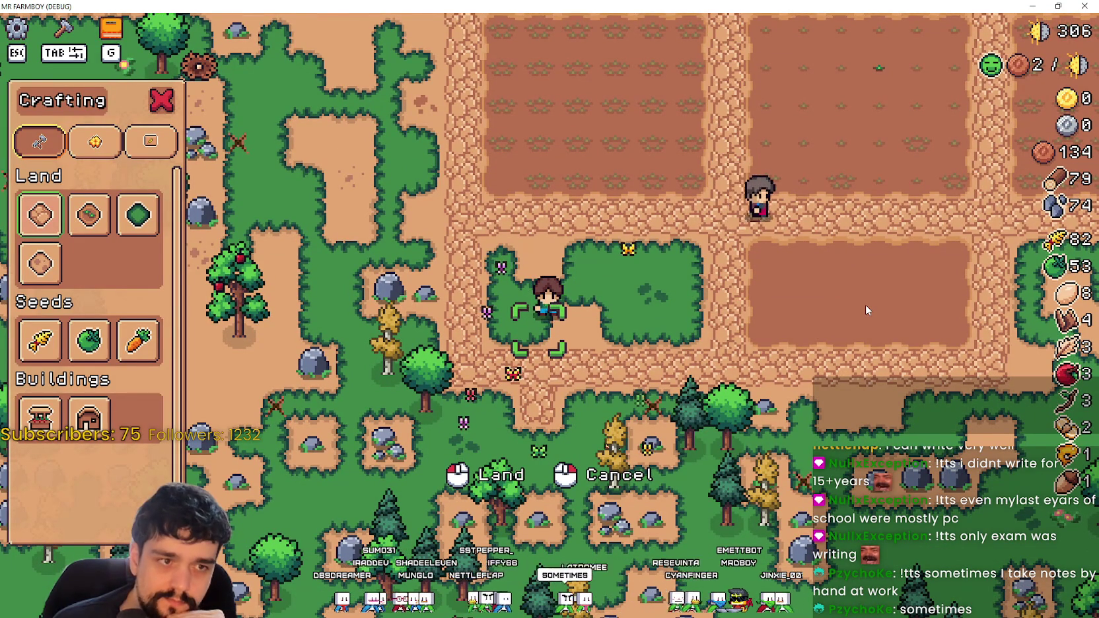
Step: Walk the farmer west, then up and right, until it stands beside the grey rock
key("a")
key("s")
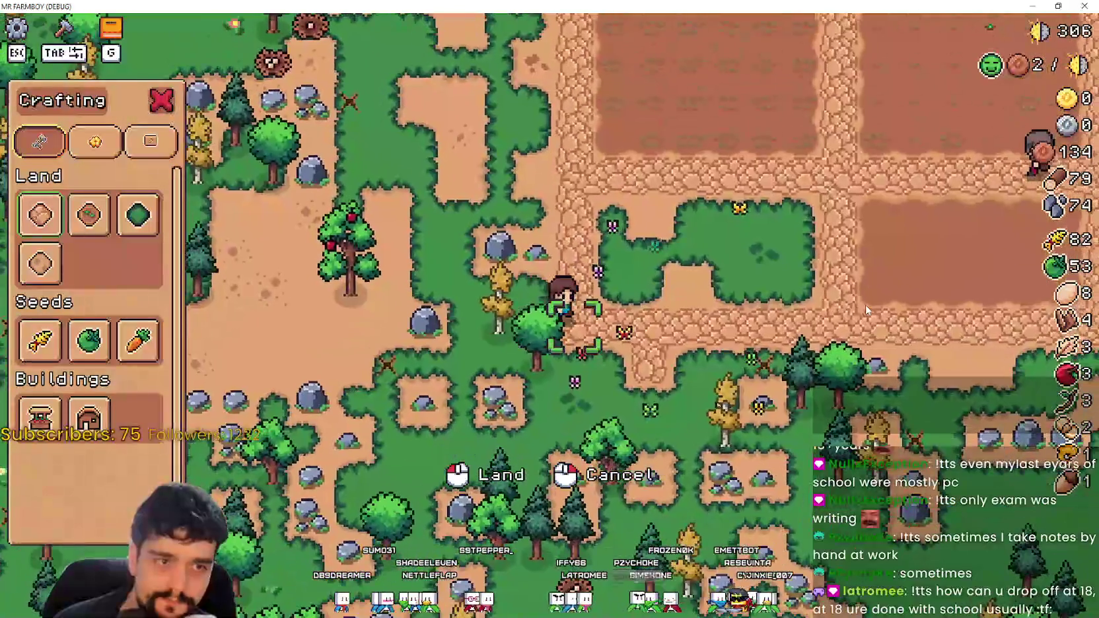
key("a")
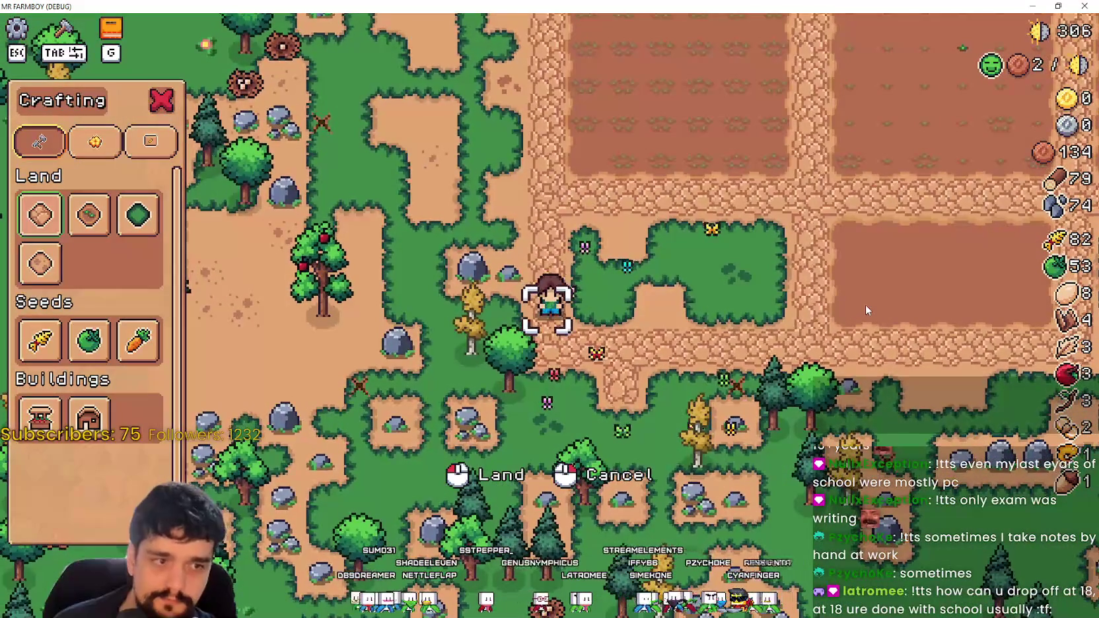
key("d")
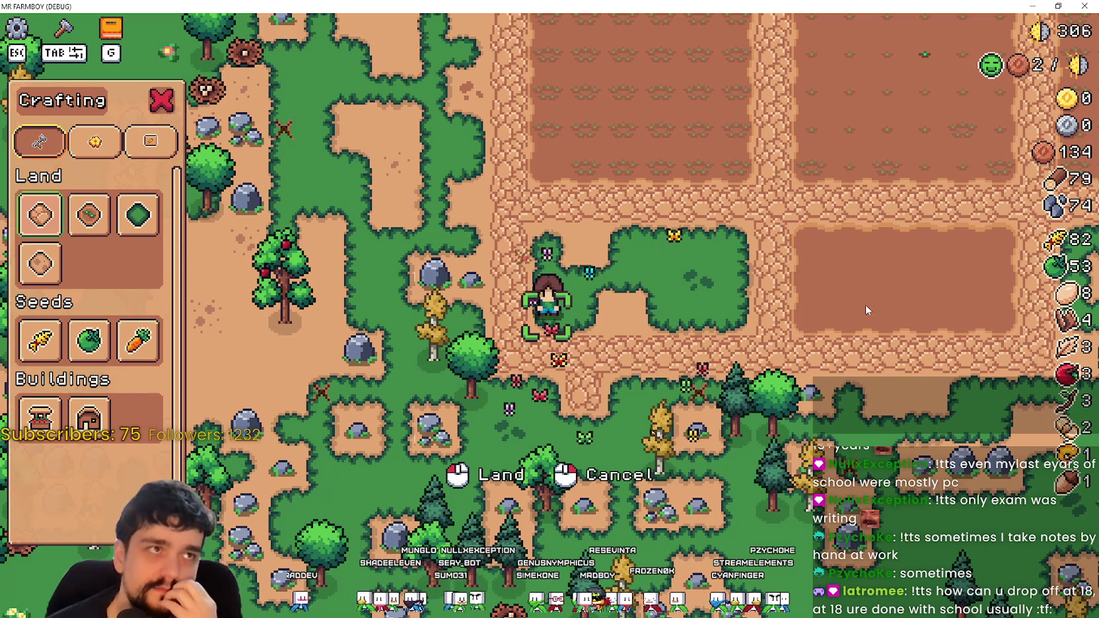
key("a")
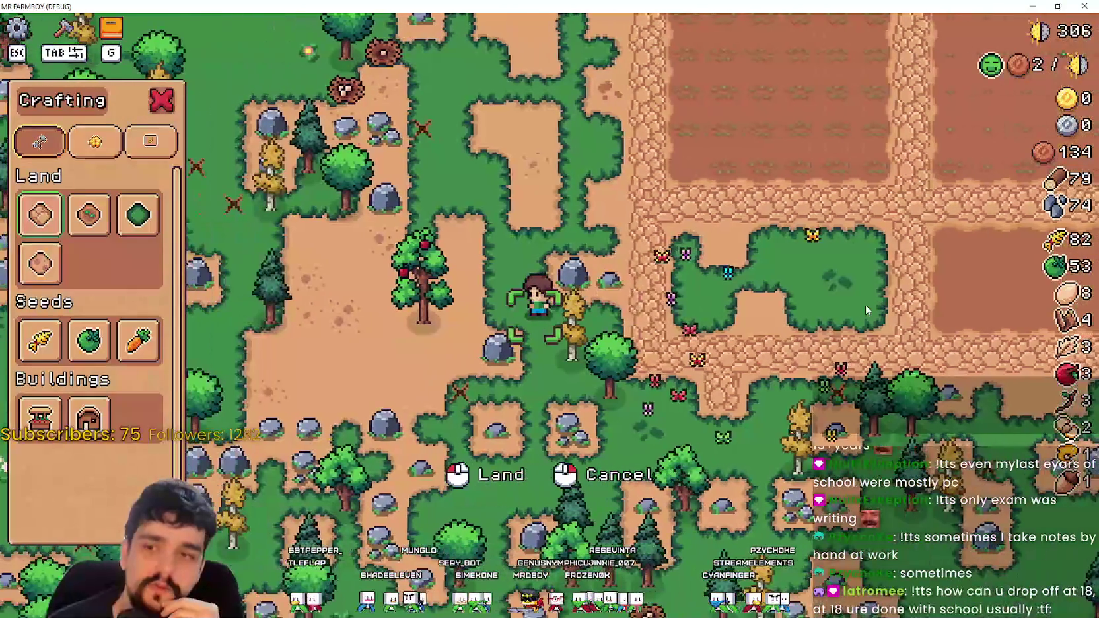
key("w")
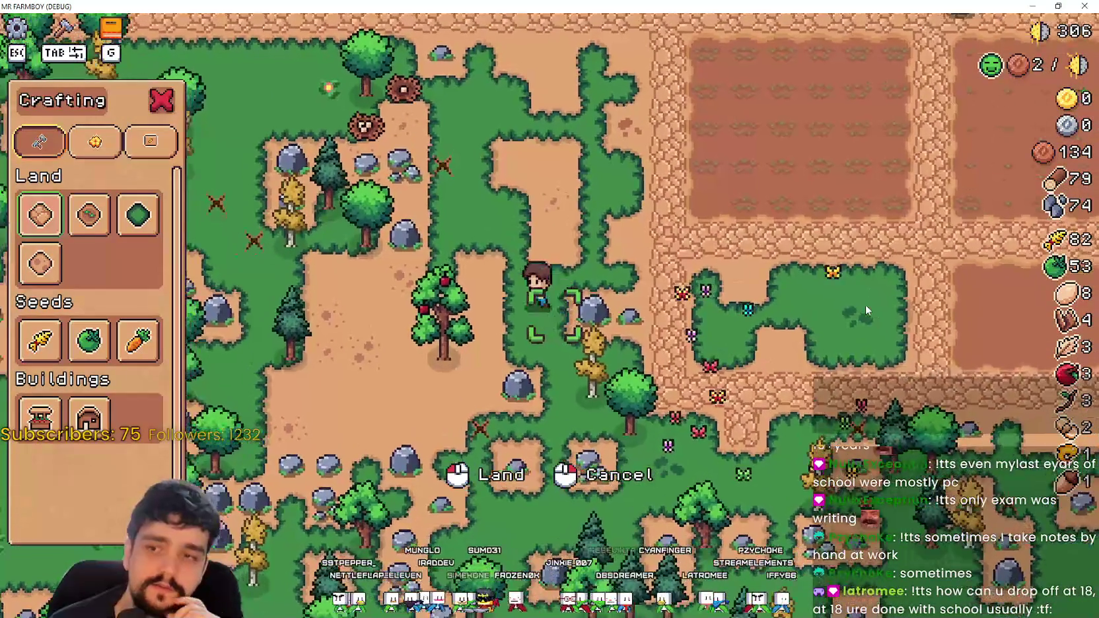
key("d")
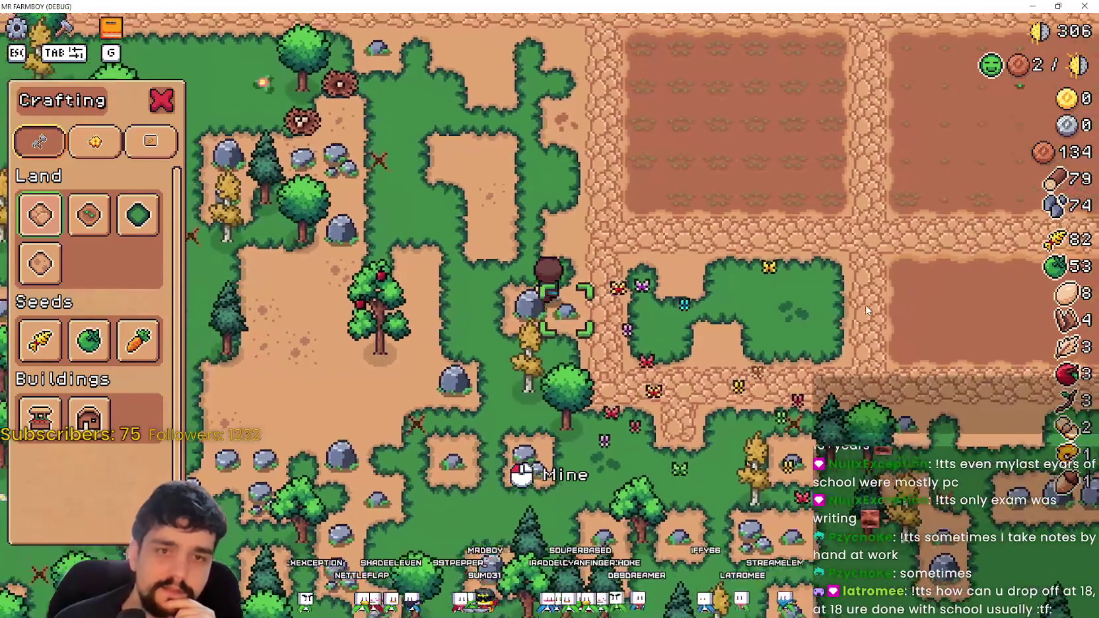
Step: Position the farmer against the rock by the grass patch and mine it, lifting stone from 74 to 77
key("w")
key("a")
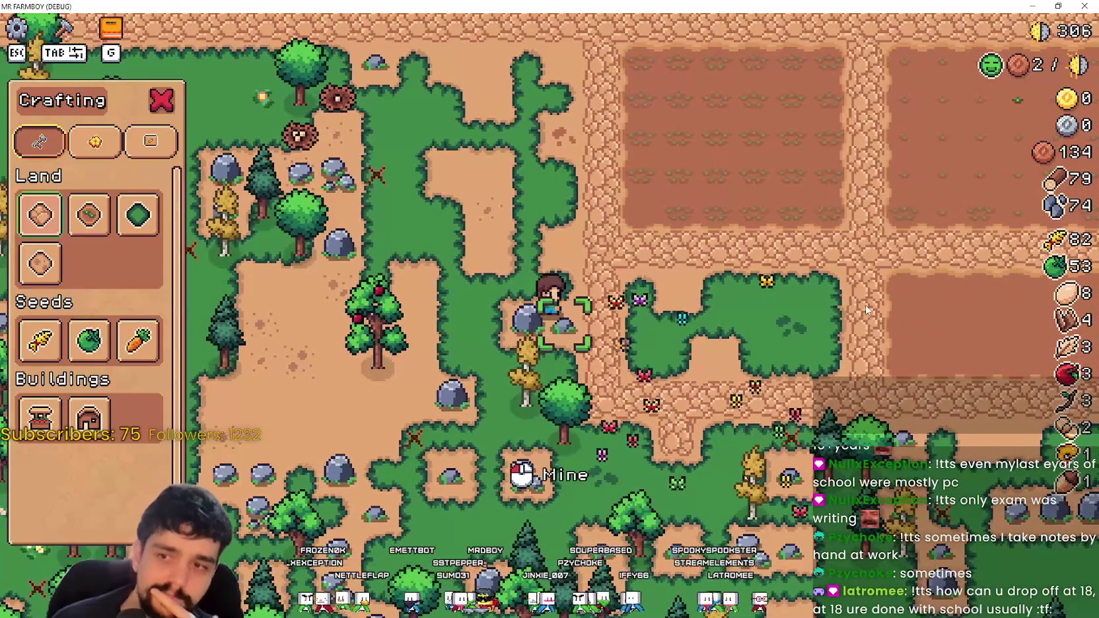
key("d")
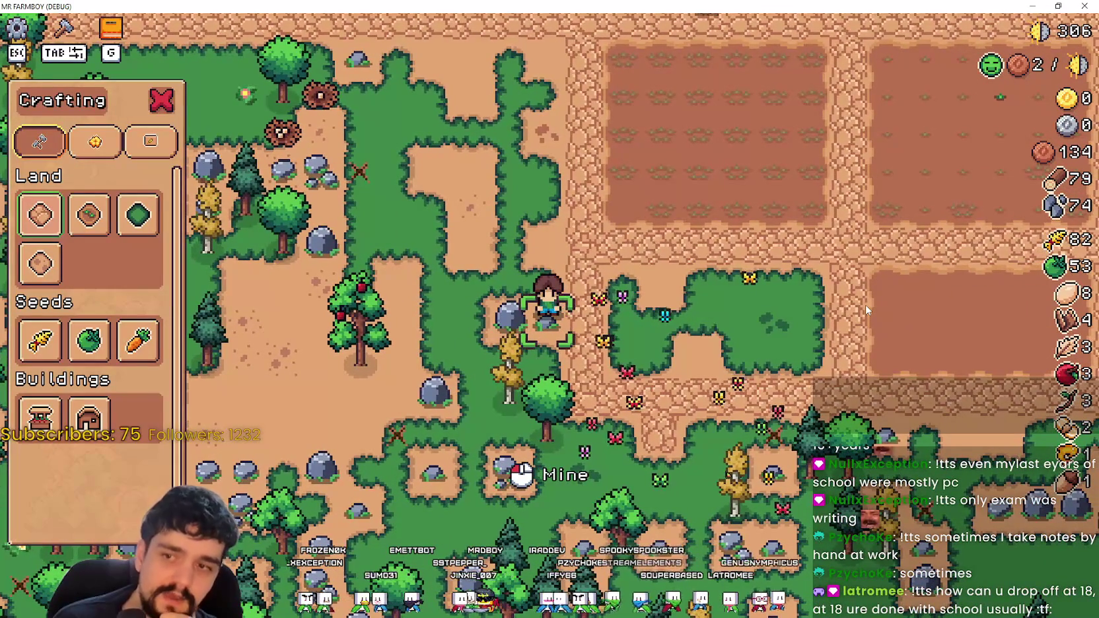
key("a")
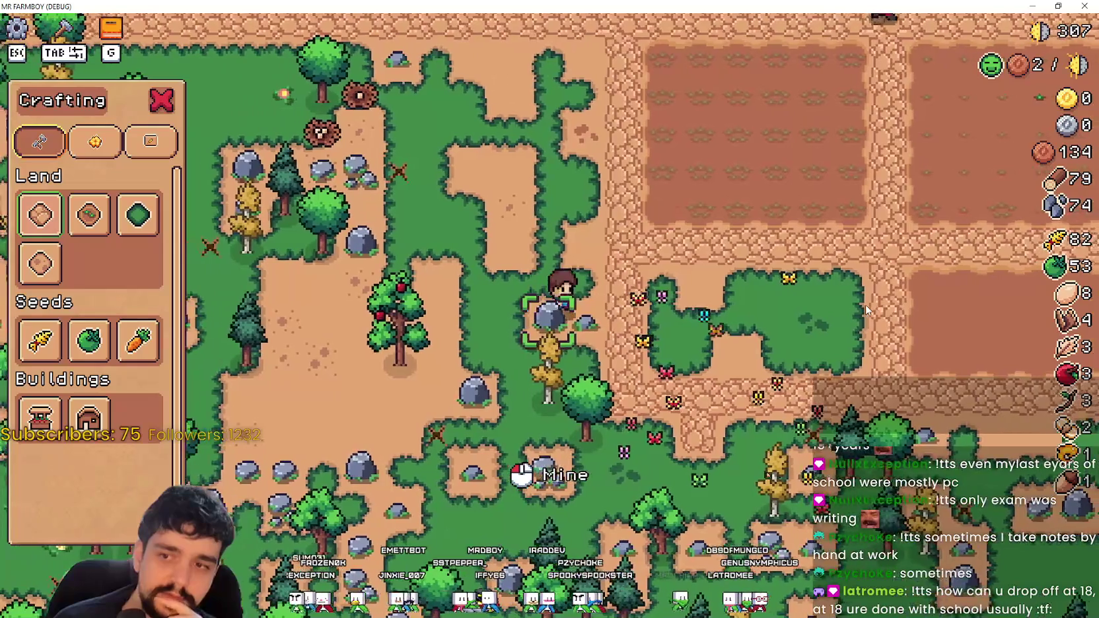
key("w")
key("a")
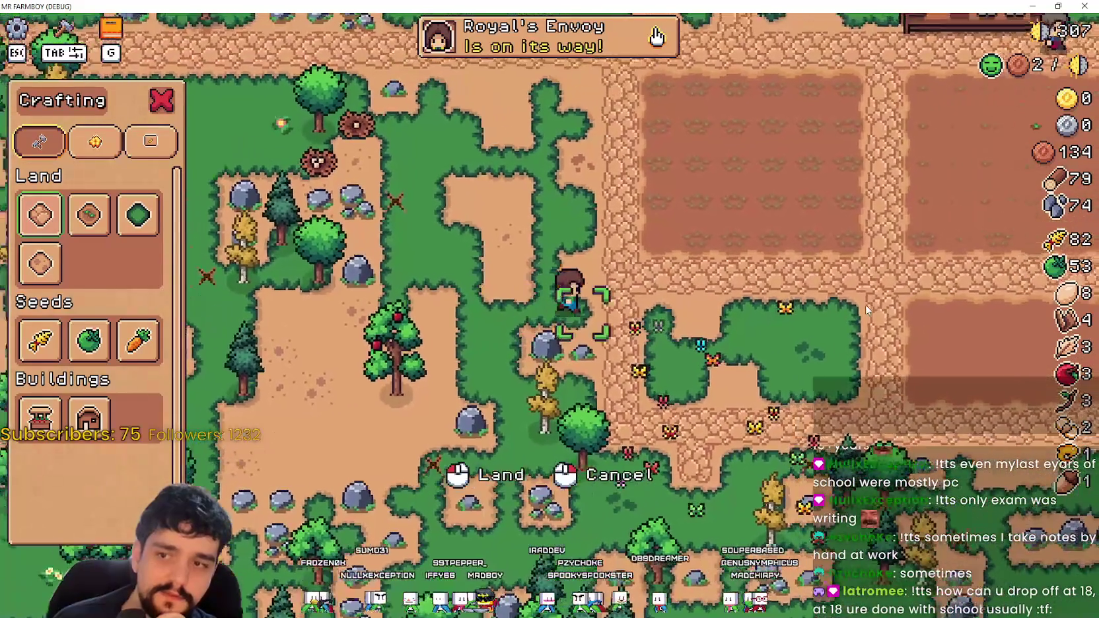
key("d")
key("s")
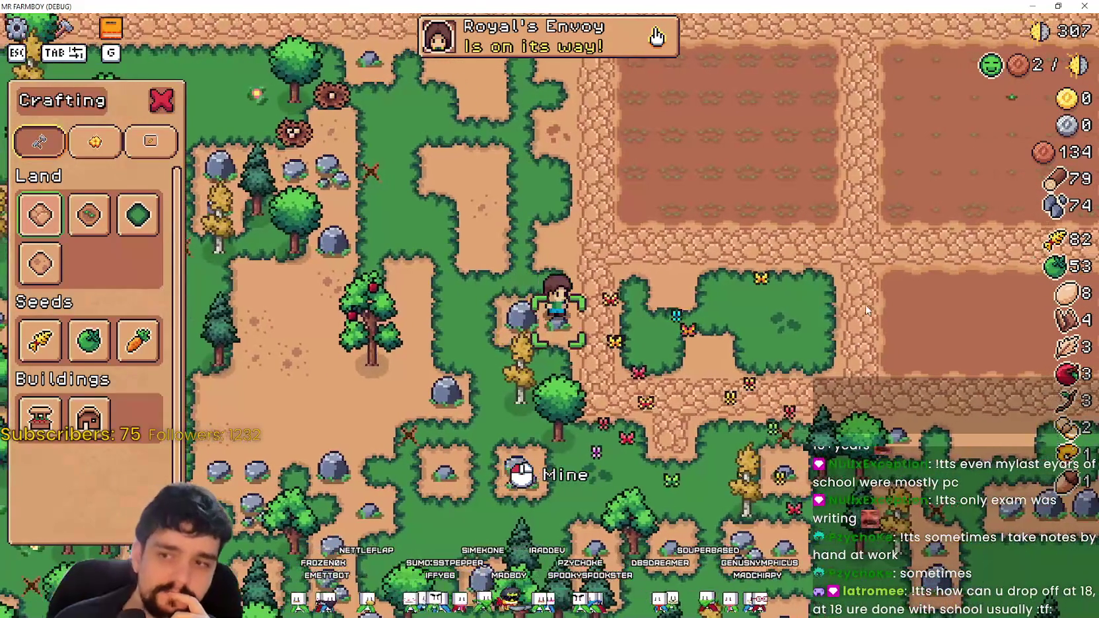
key("a")
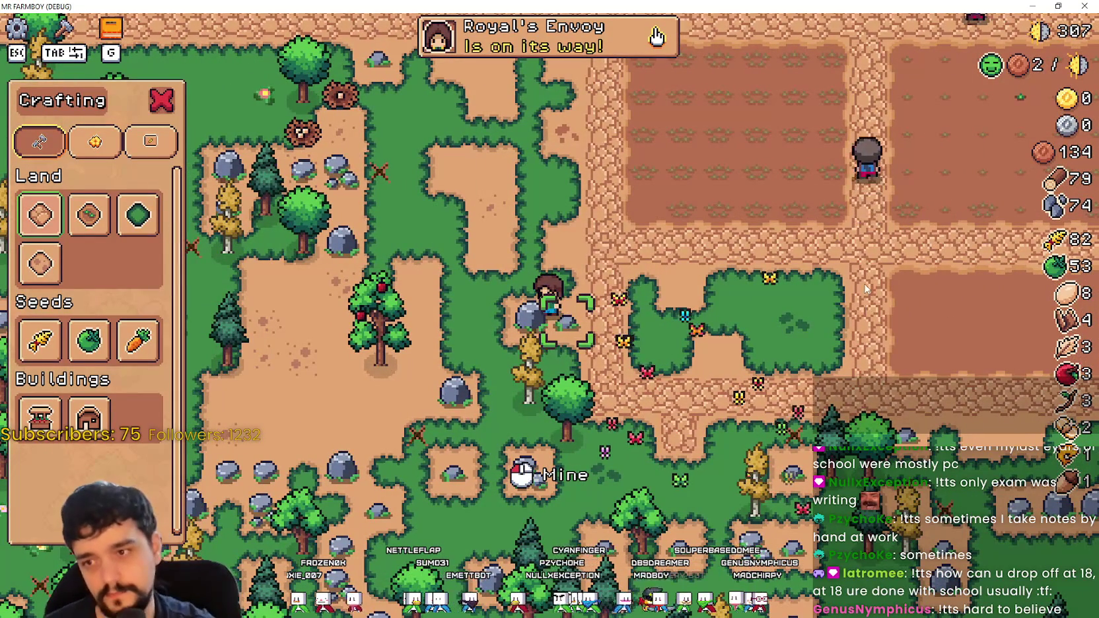
key("d")
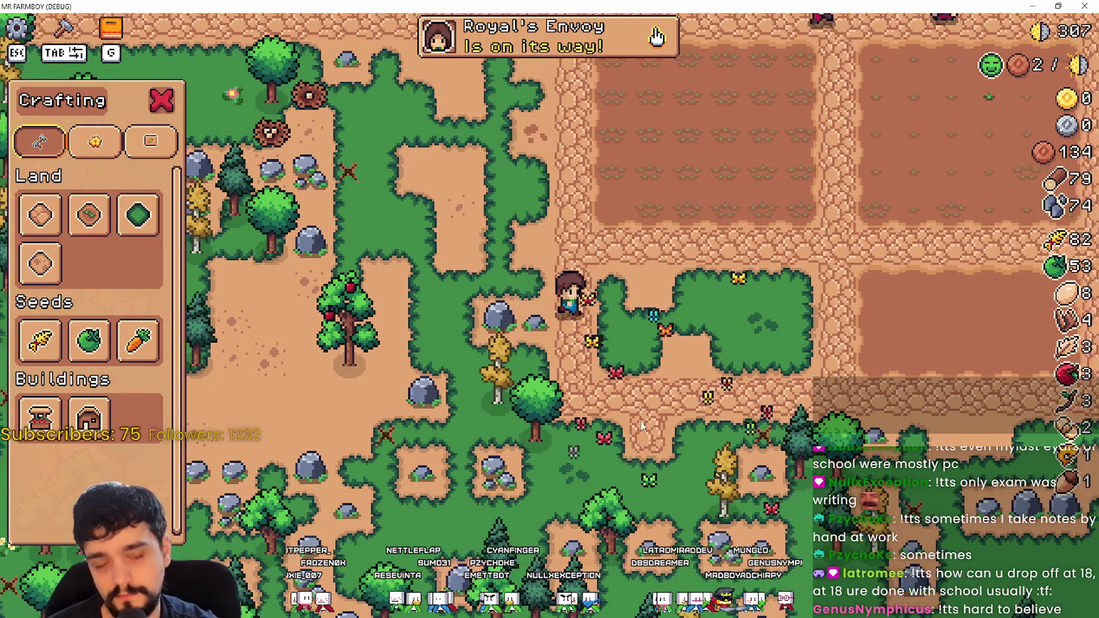
key("a")
key("space")
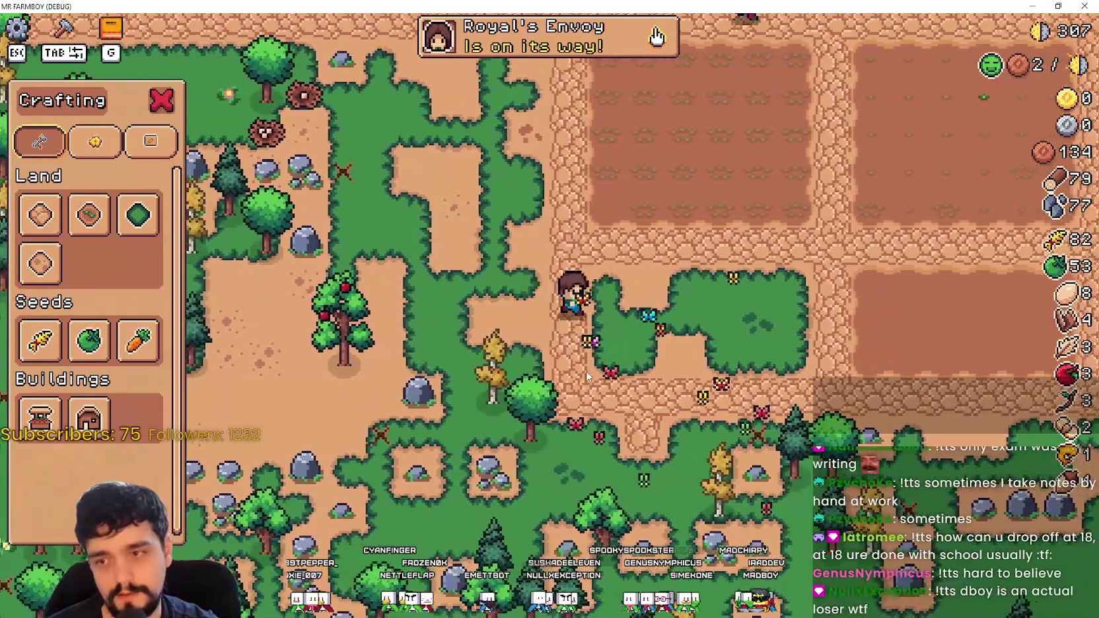
key("d")
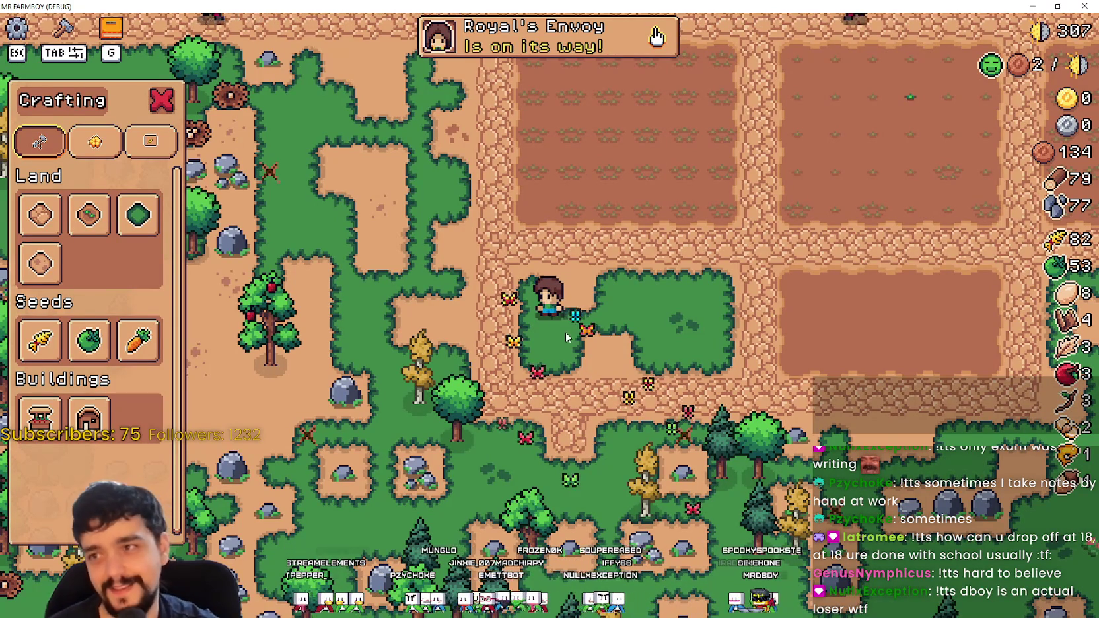
Step: Gather wood and stone among the trees and rocks south of the fields
key("a")
key("s")
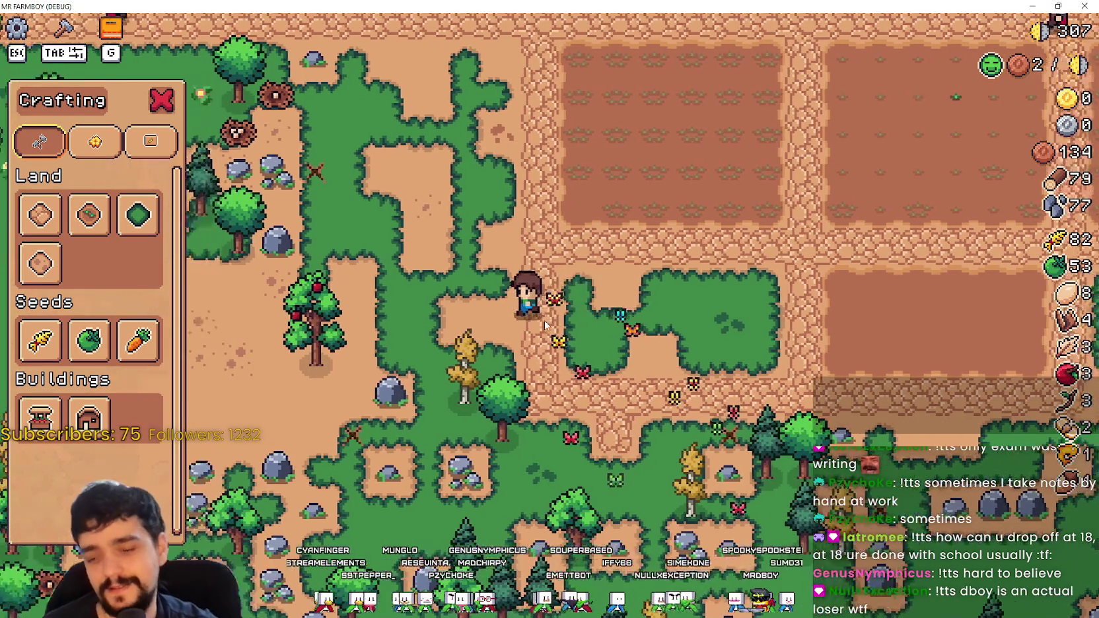
key("d")
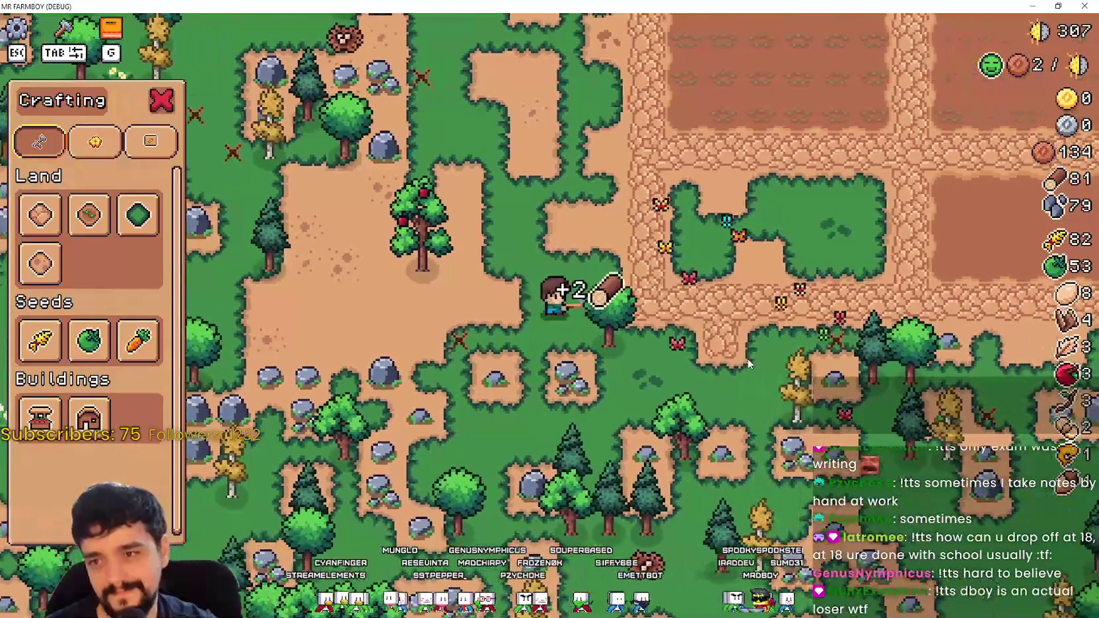
key("d")
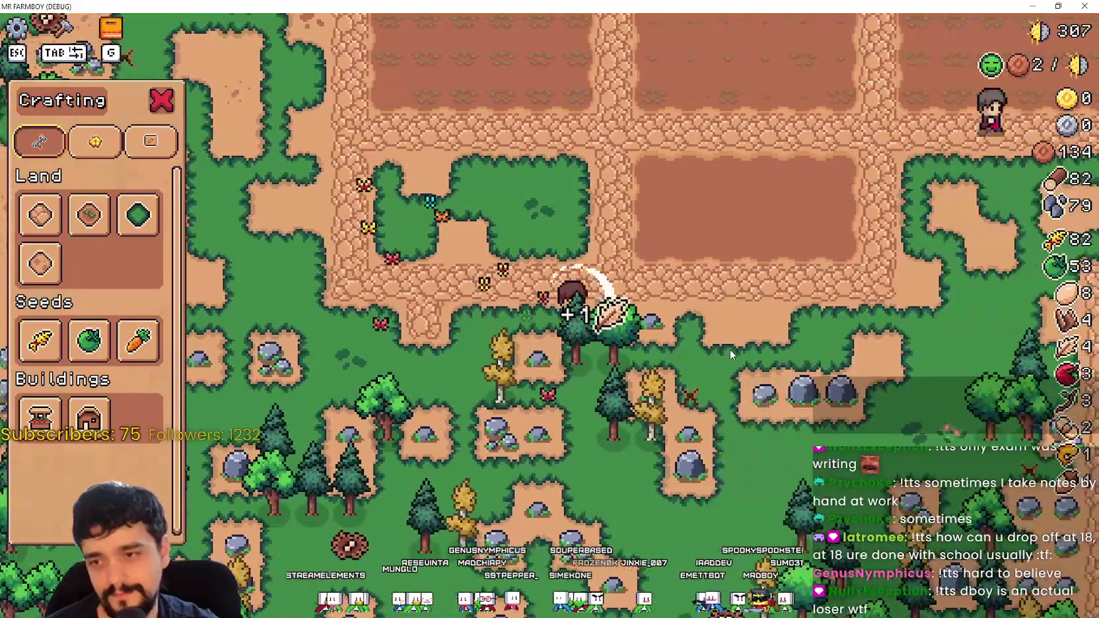
key("s")
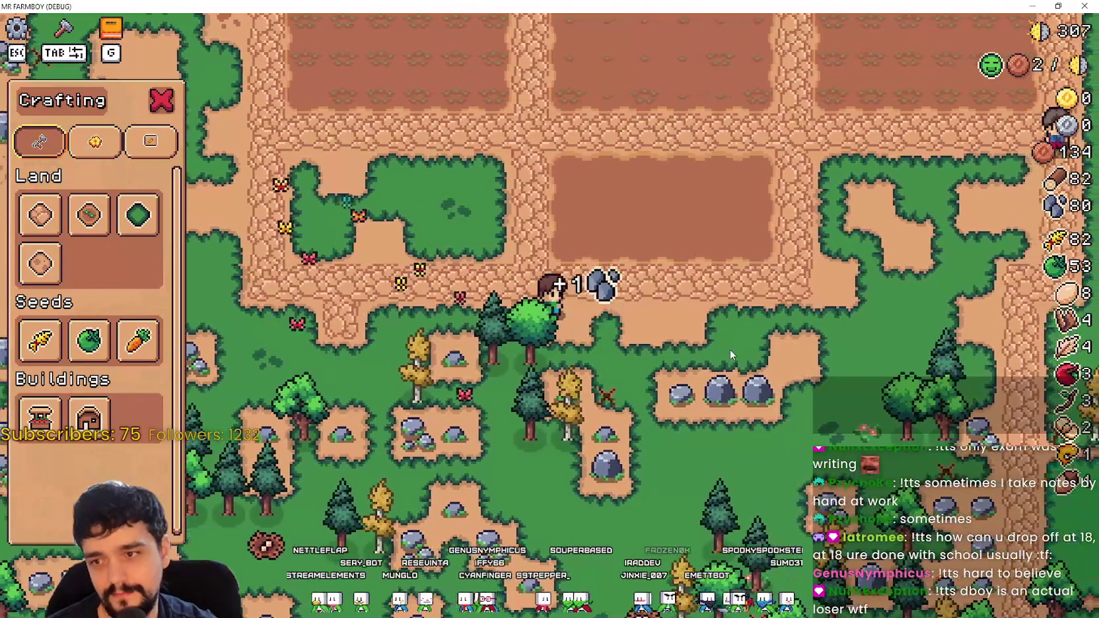
key("a")
key("s")
key("d")
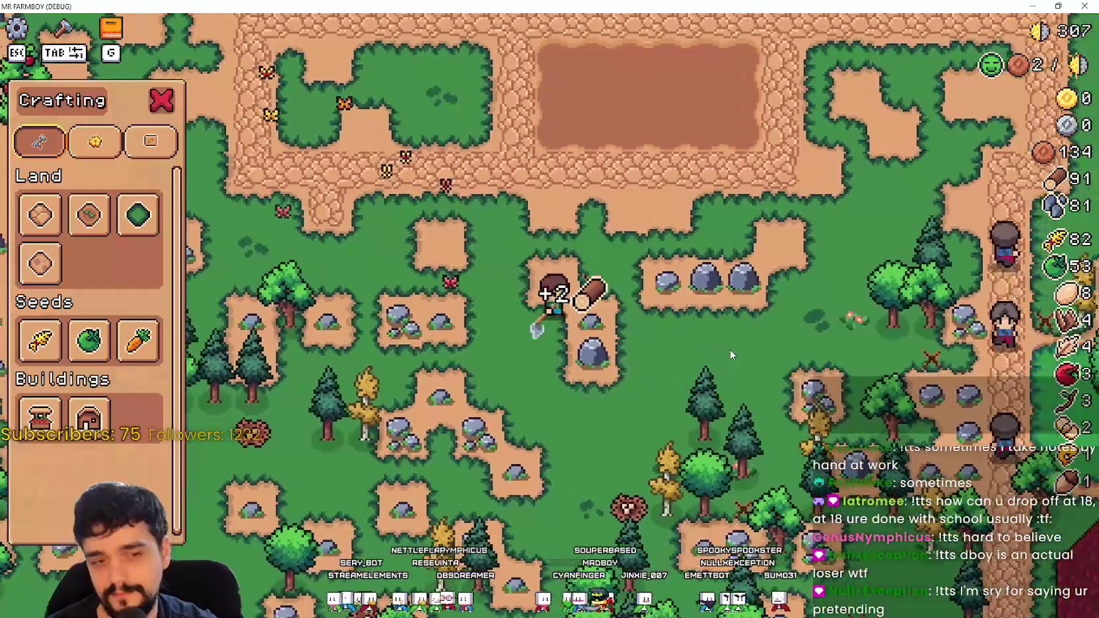
key("d")
key("w")
Step: Mine more rocks heading north until stone reaches 87 and wood 91, then reselect the first Land tile
key("a")
key("w")
key("d")
key("s")
key("s")
key("d")
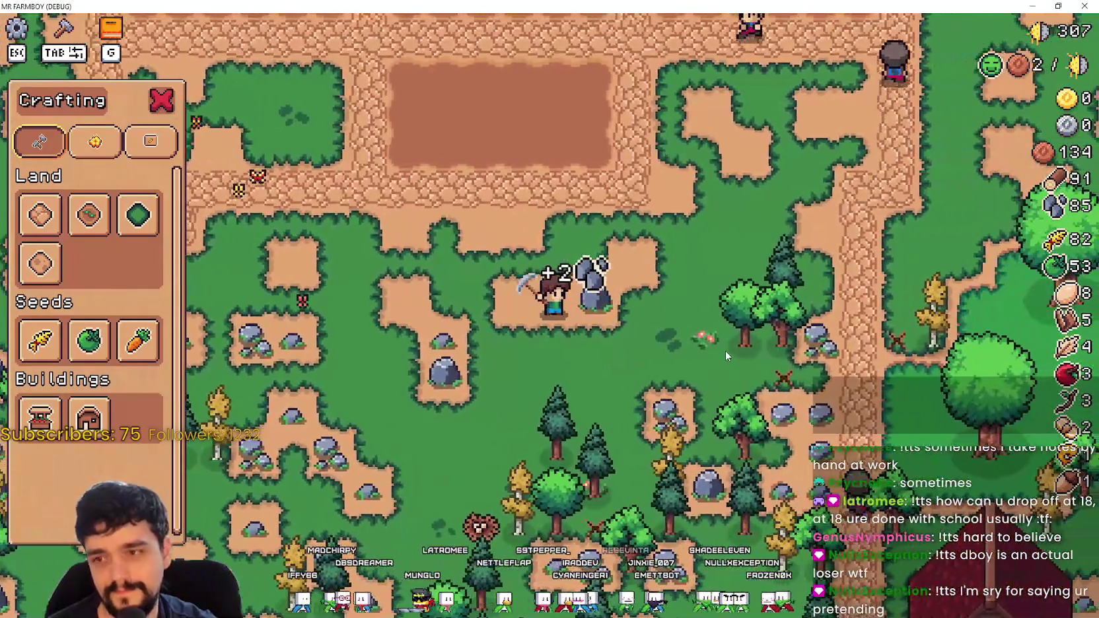
key("w")
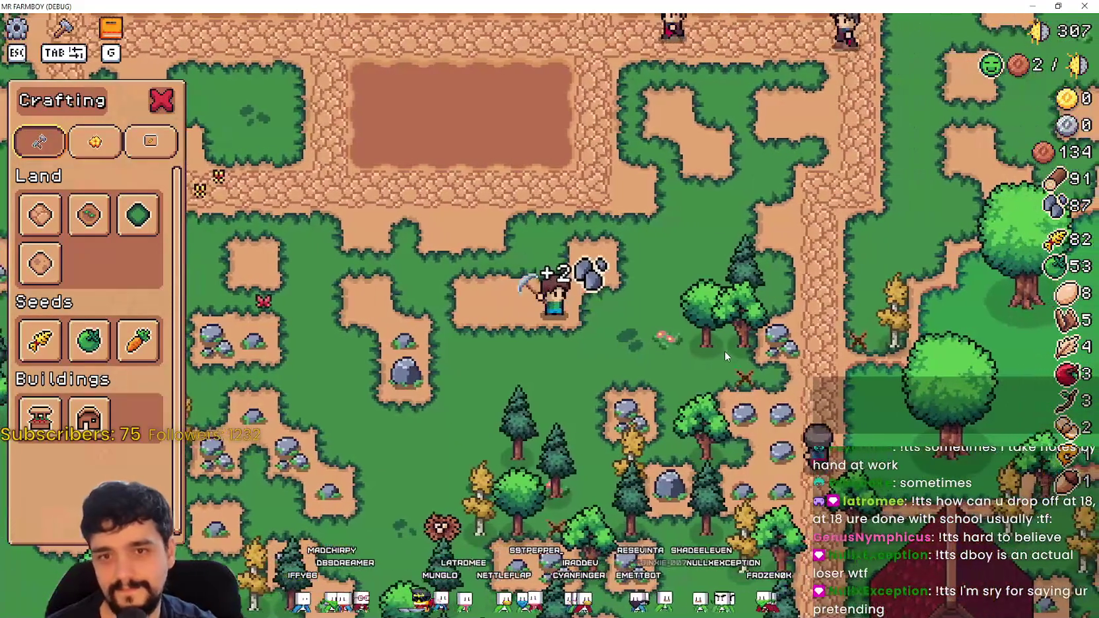
key("w")
key("a")
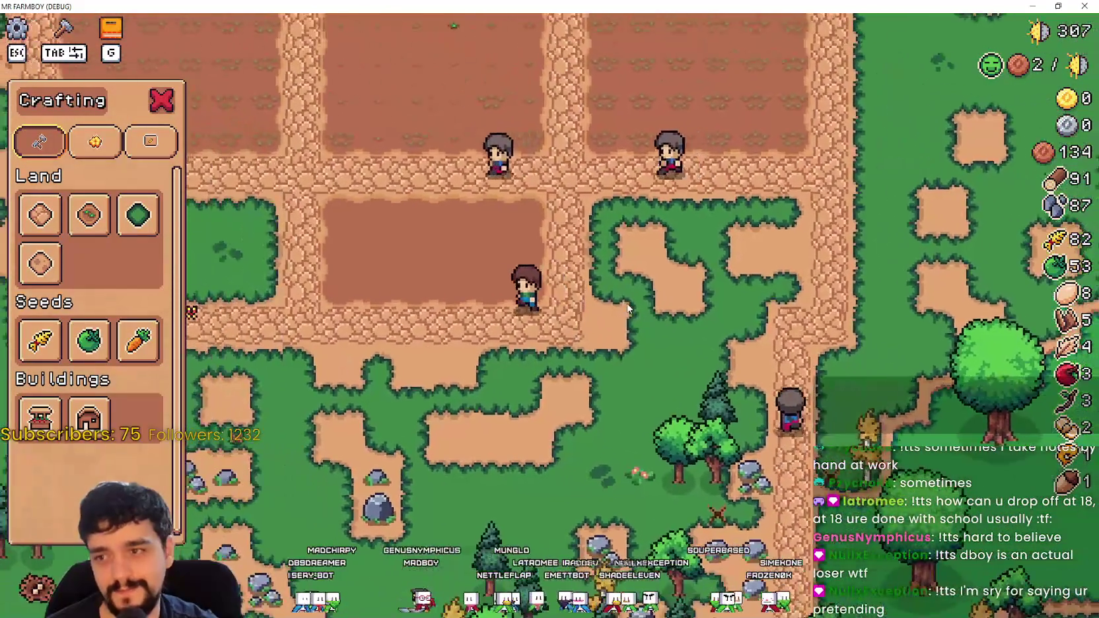
key("d")
key("d")
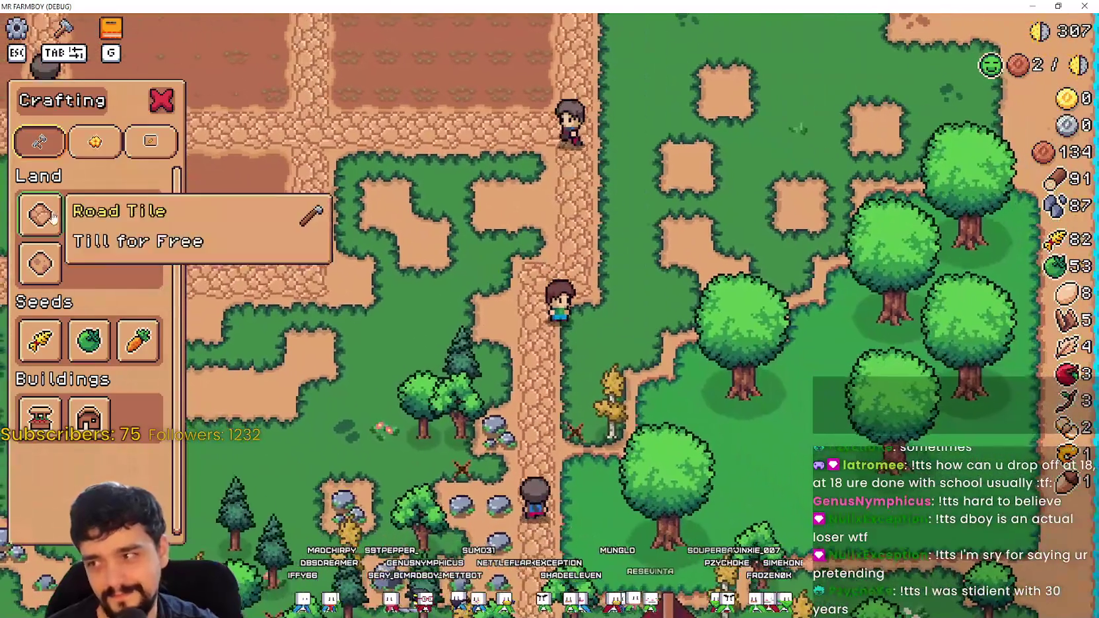
left_click(41, 214)
Step: Walk the farmer south toward the yellow tree and back around the grass and path
key("s")
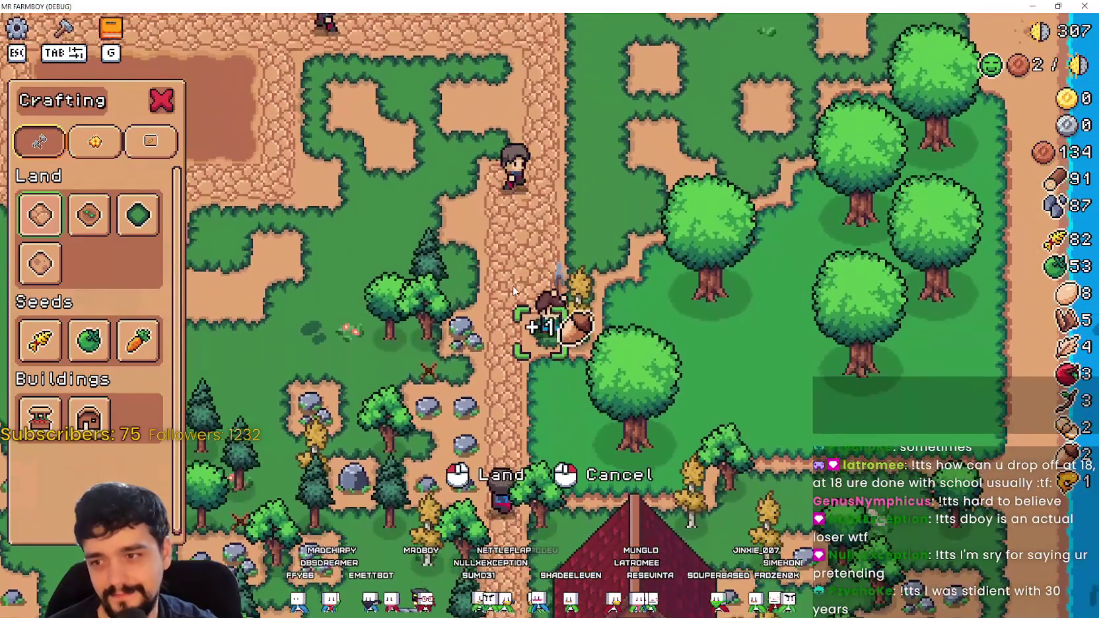
key("s")
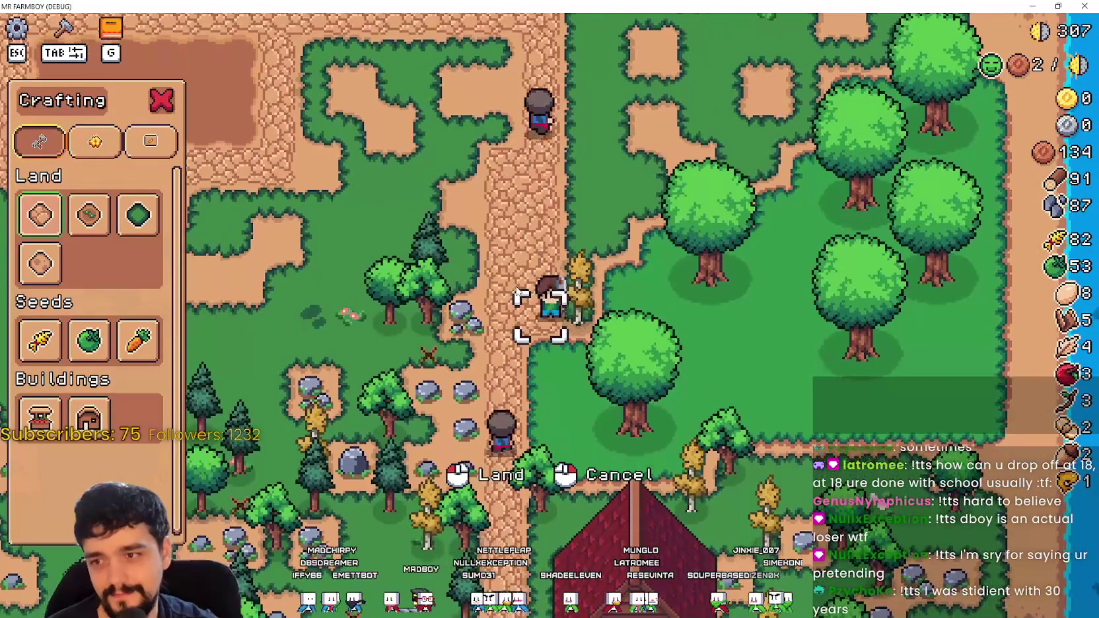
key("w")
key("a")
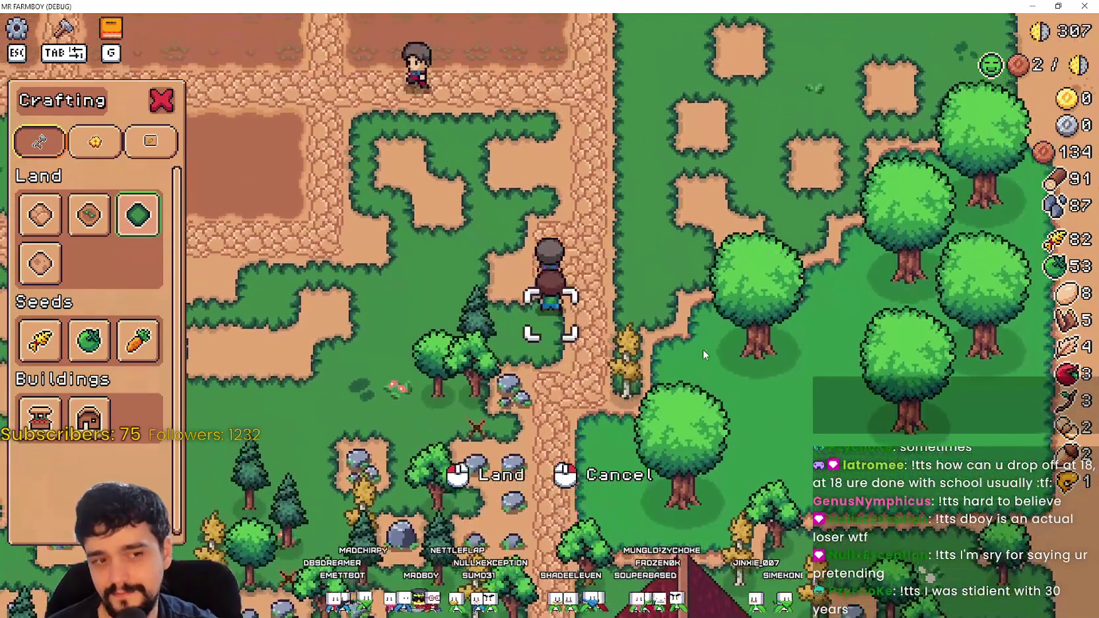
key("w")
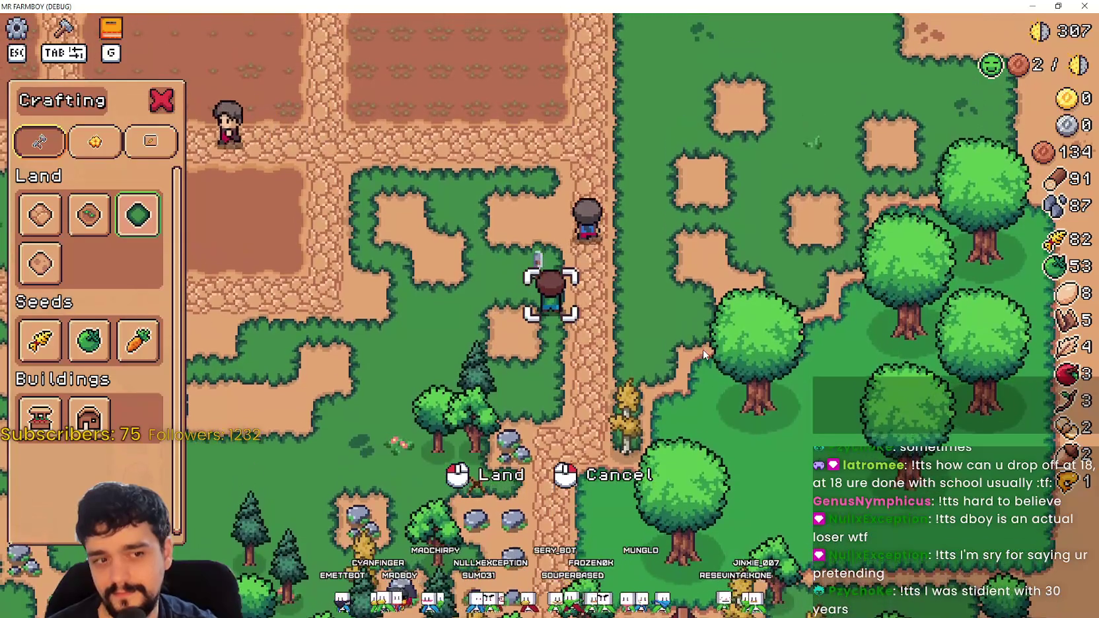
key("a")
key("s")
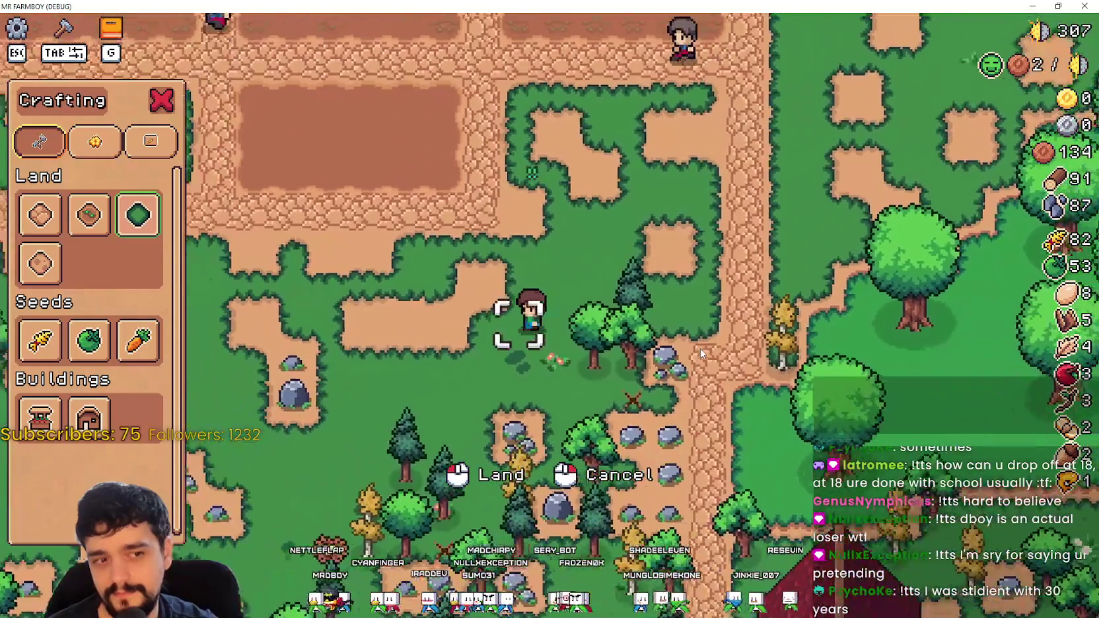
key("d")
key("w")
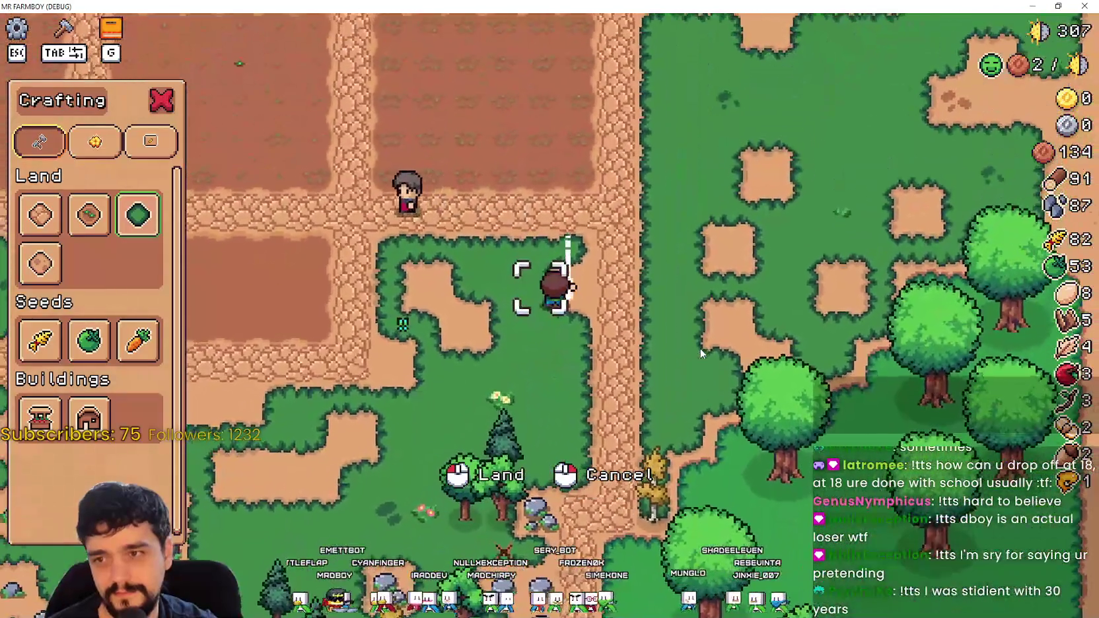
key("a")
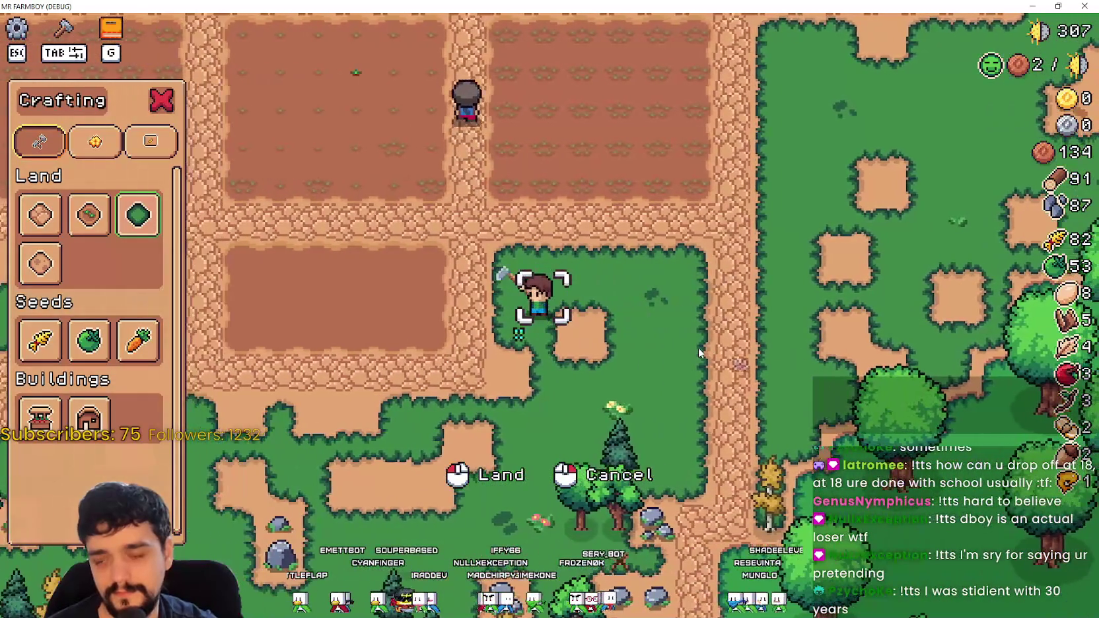
key("s")
key("a")
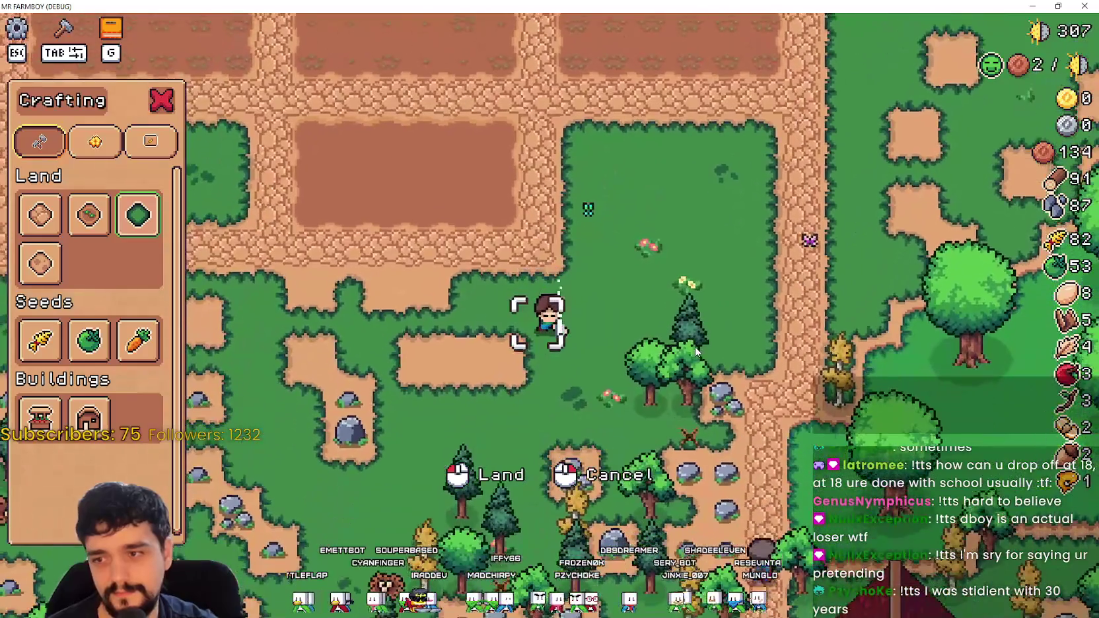
key("s")
key("a")
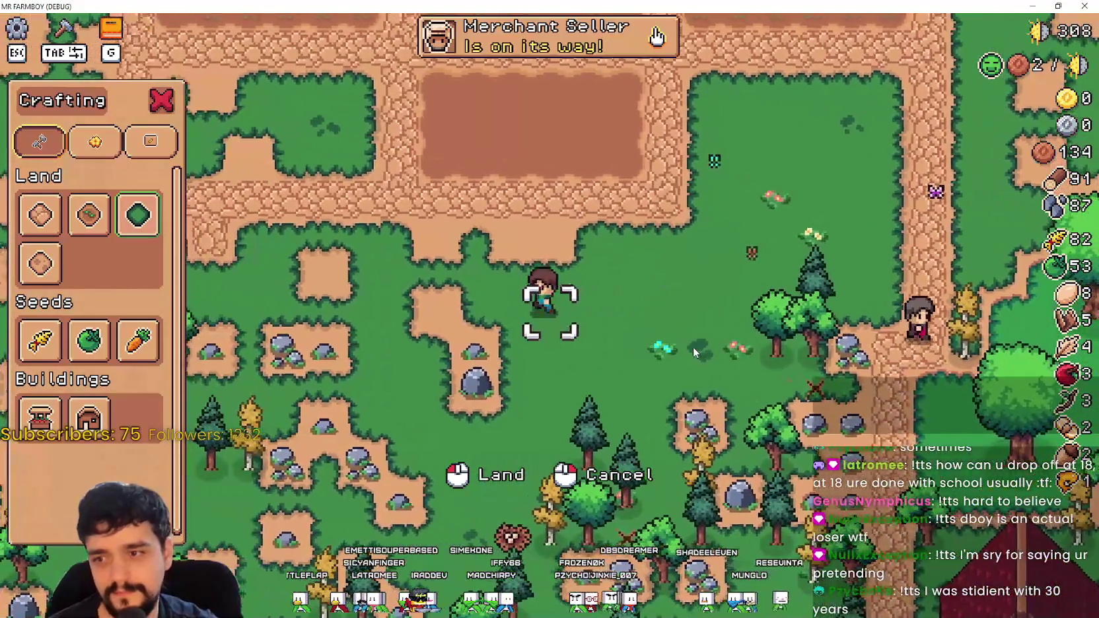
key("w")
key("a")
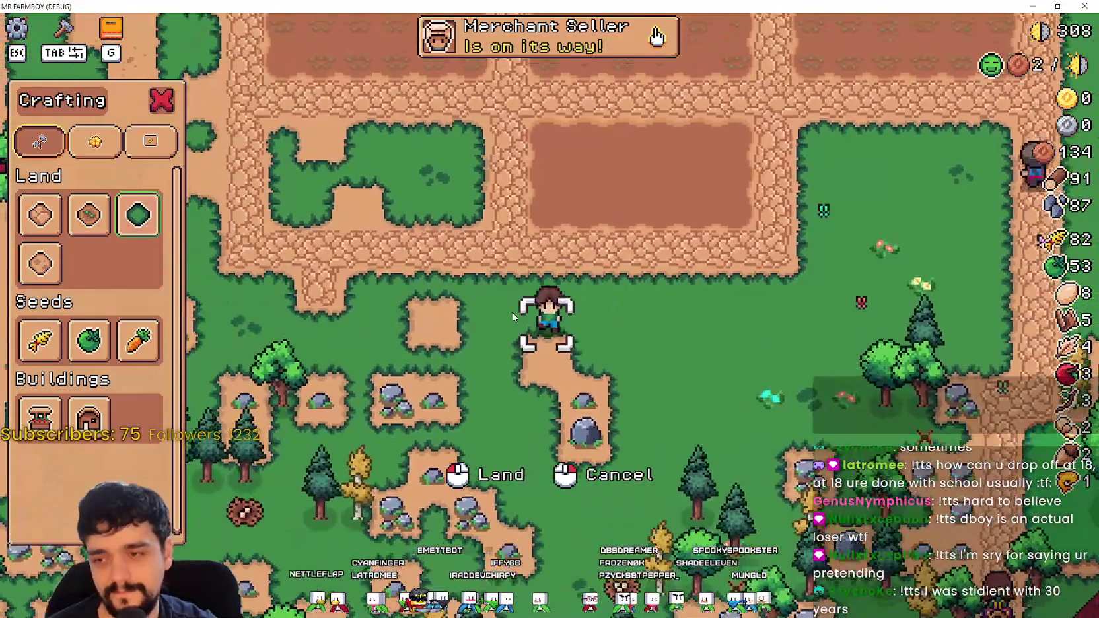
Step: Mine the rocks to the south and west, bringing stone up to 93
key("s")
key("d")
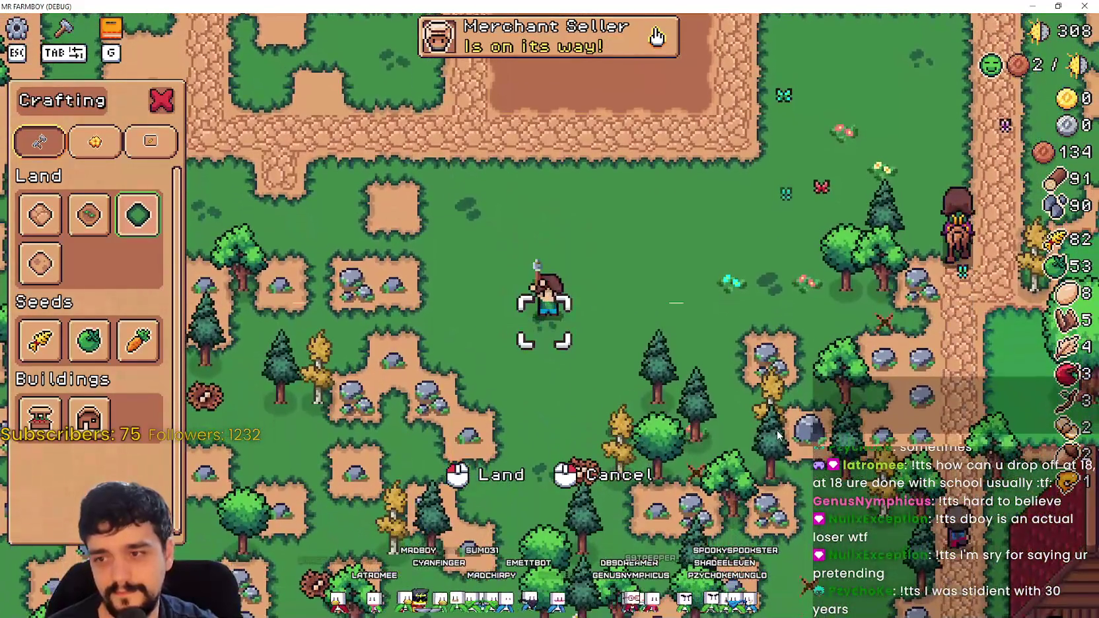
key("a")
key("w")
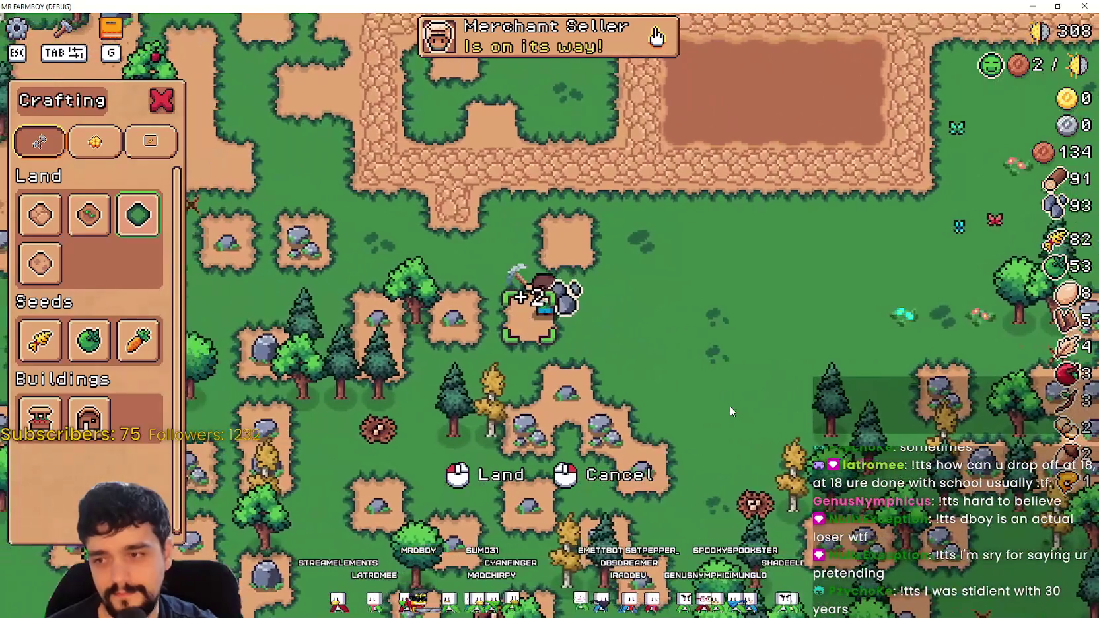
key("w")
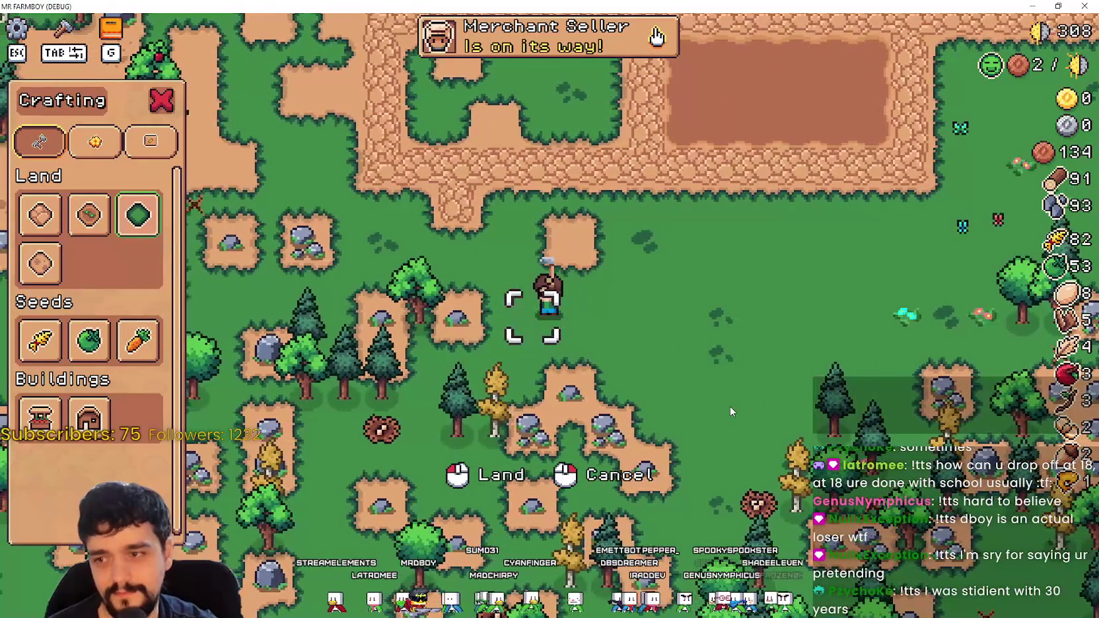
key("a")
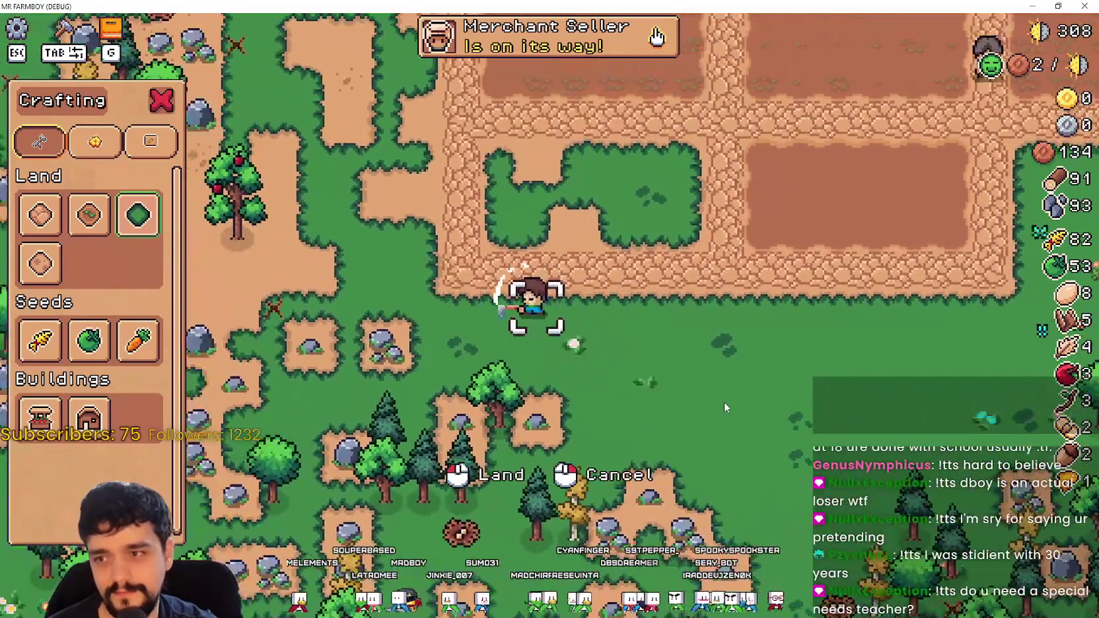
key("w")
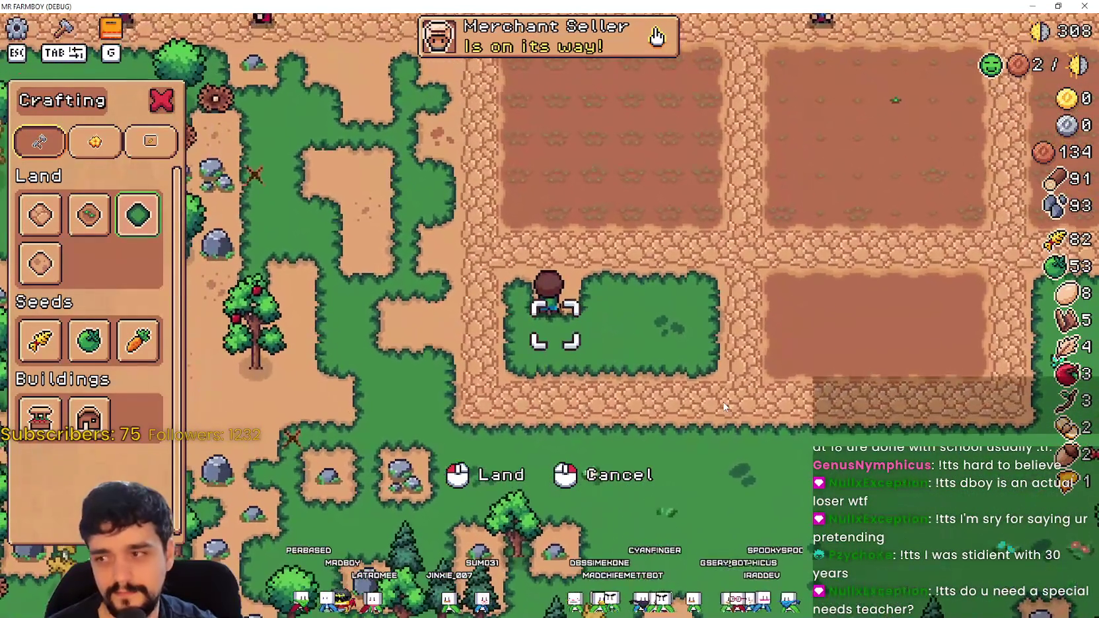
Step: Tour the path below the green patch and walk through the farm plots
key("s")
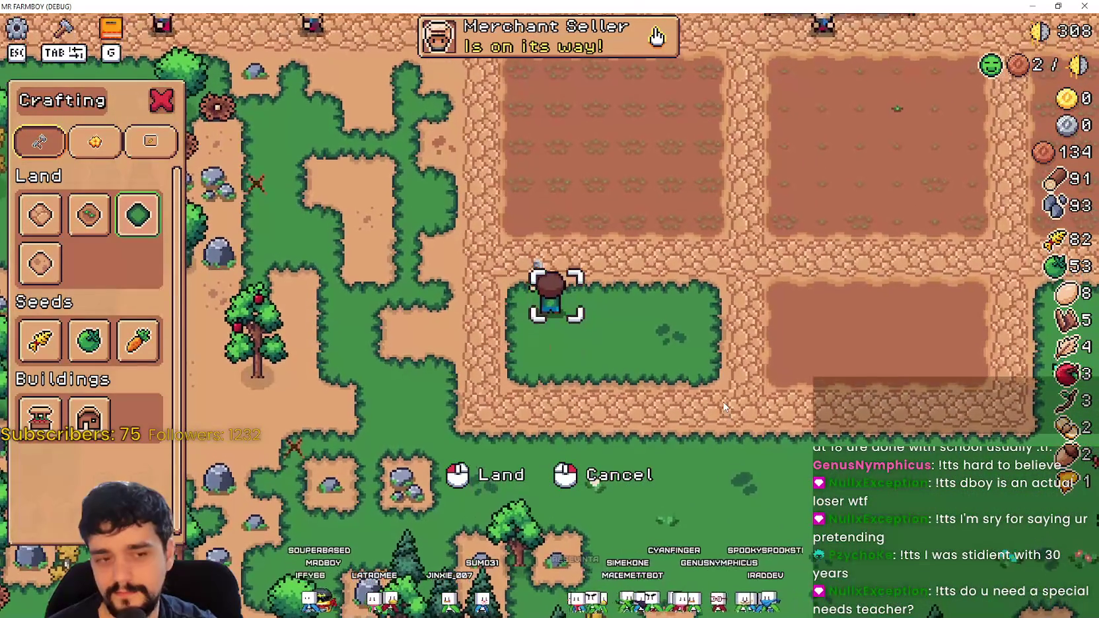
key("d")
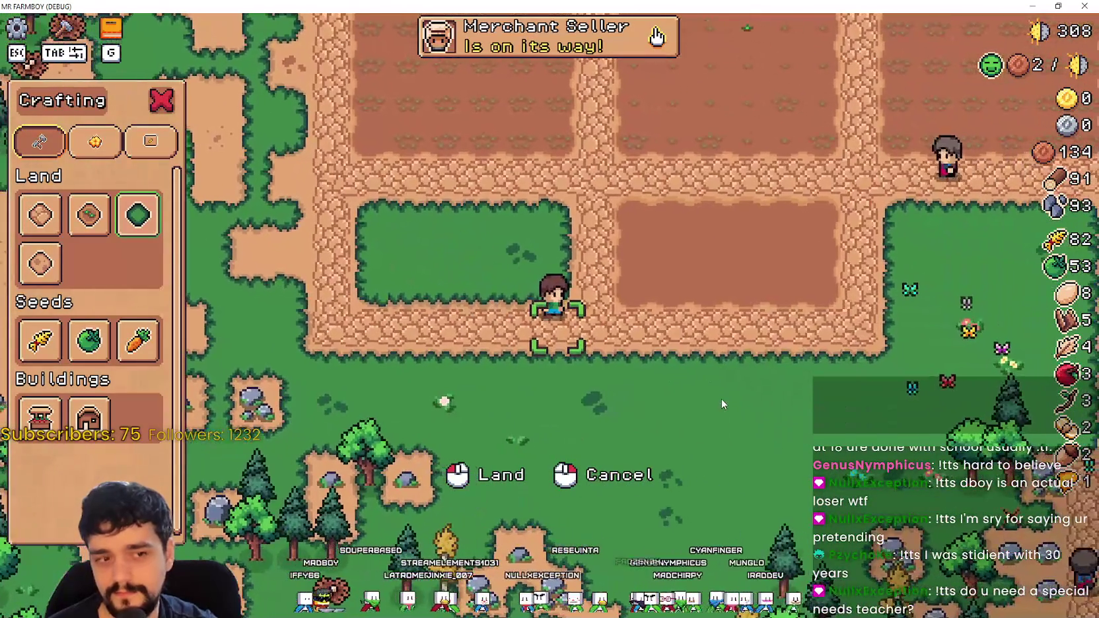
key("s")
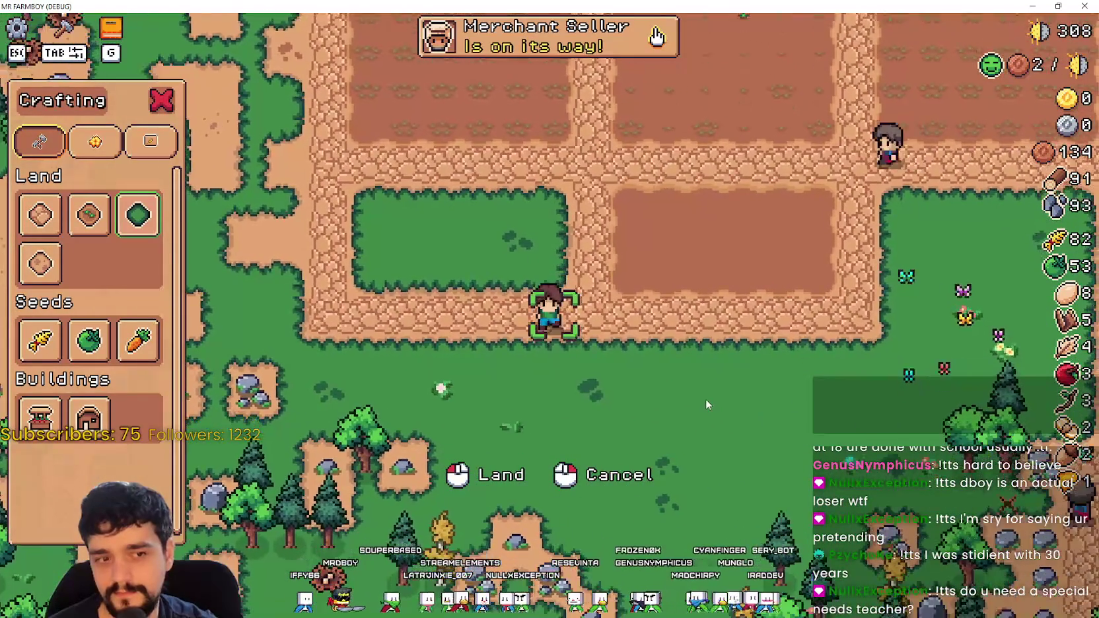
key("d")
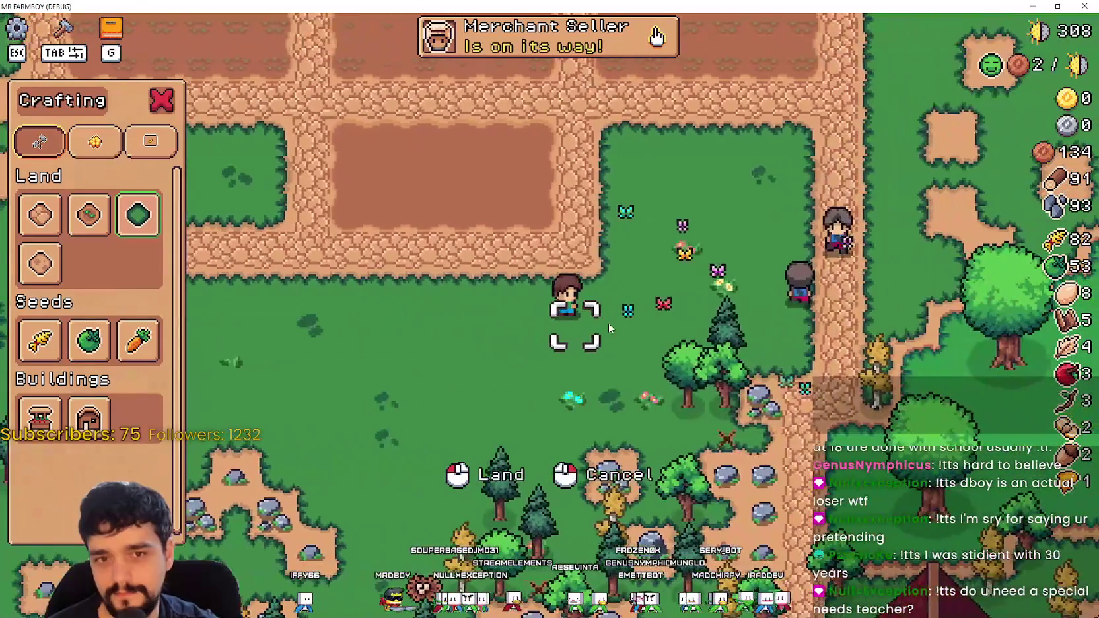
key("w")
key("d")
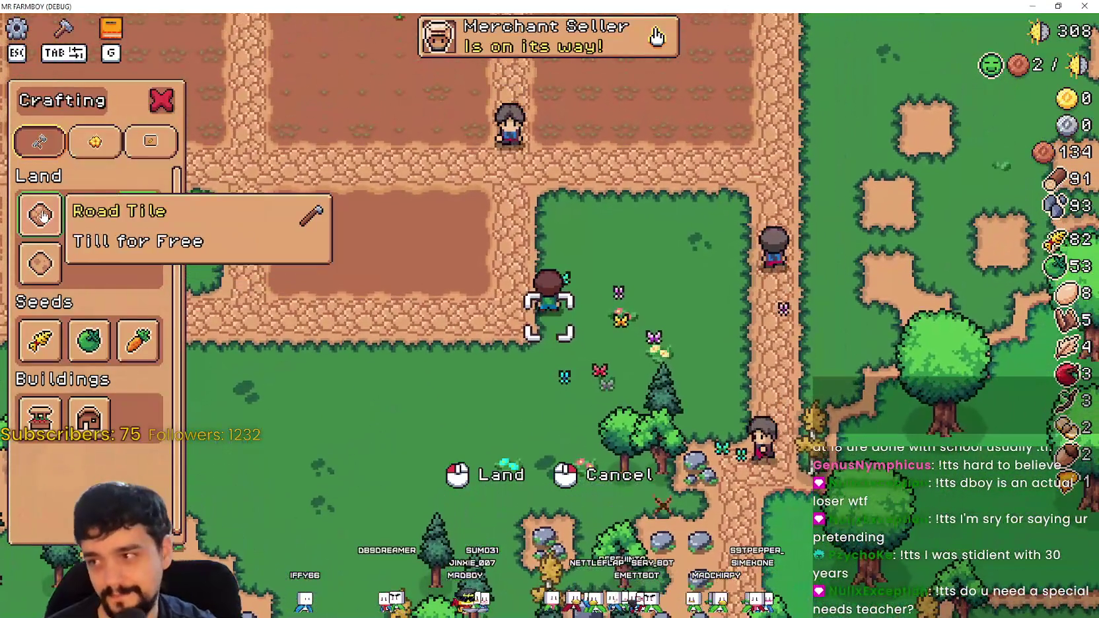
key("d")
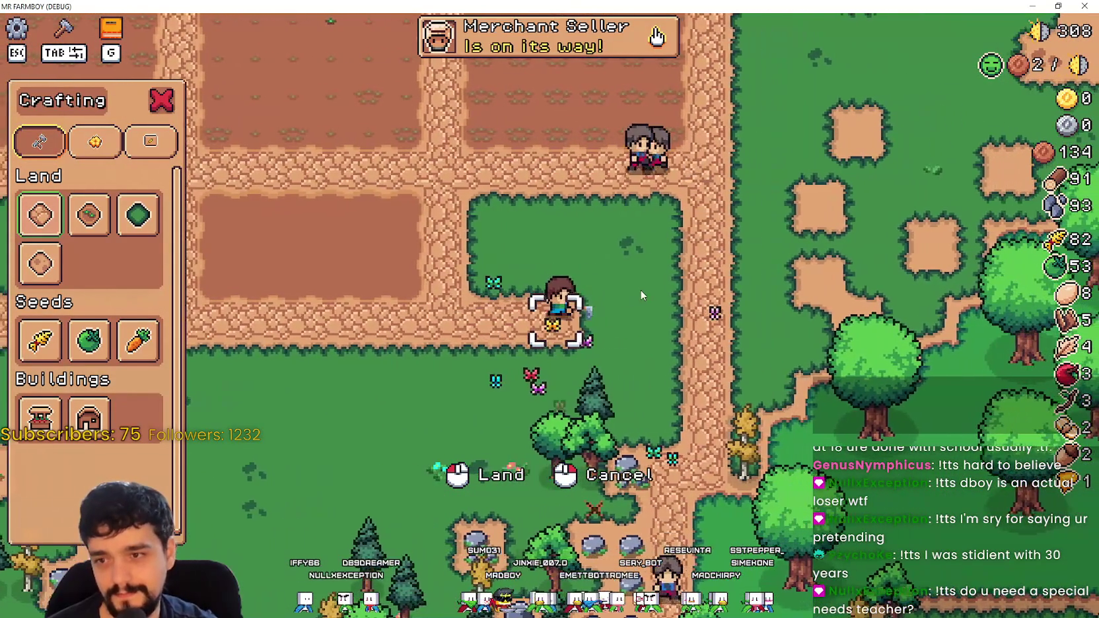
key("d")
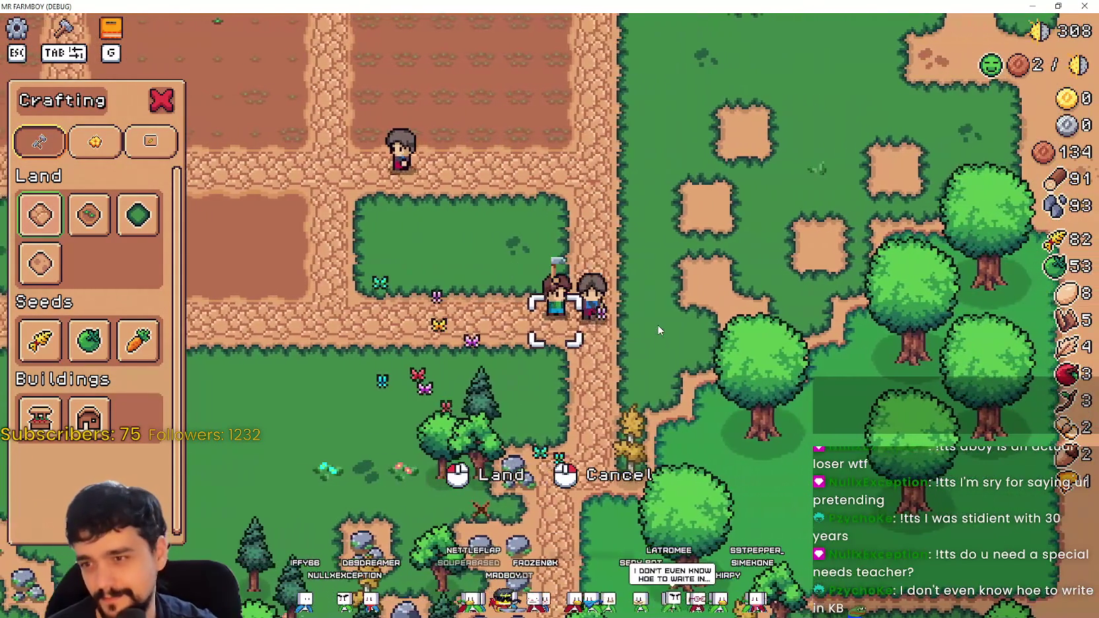
key("a")
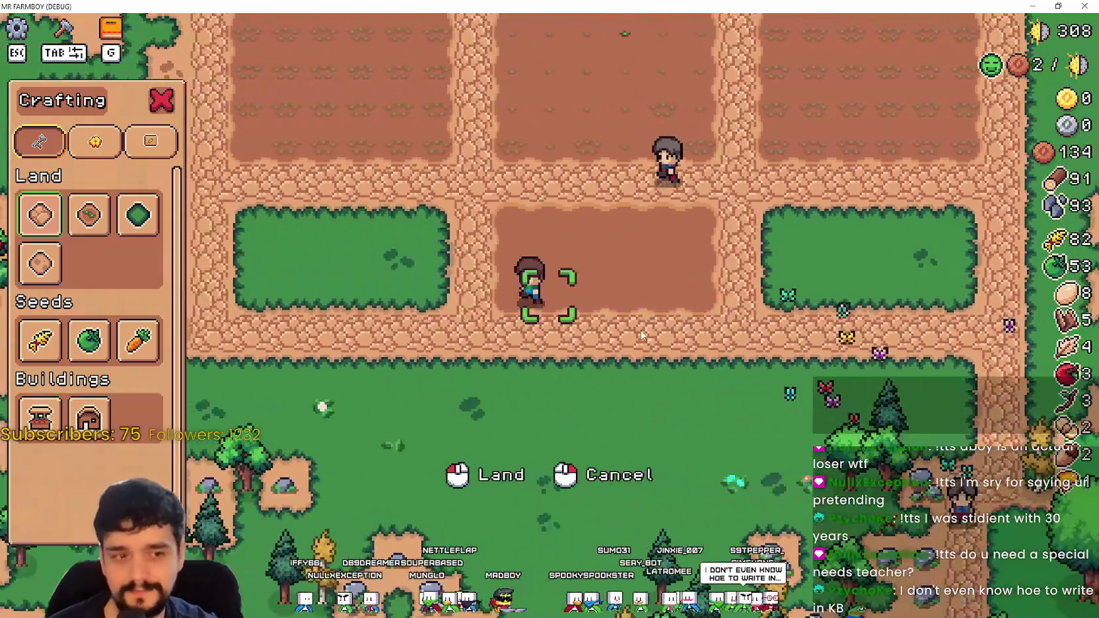
key("s")
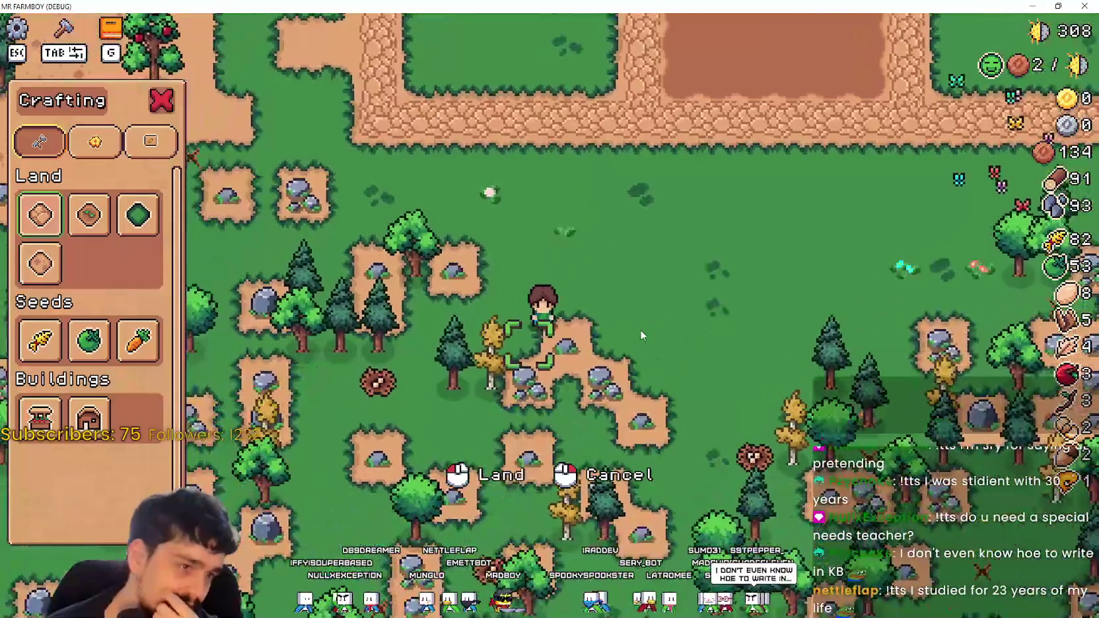
key("w")
key("d")
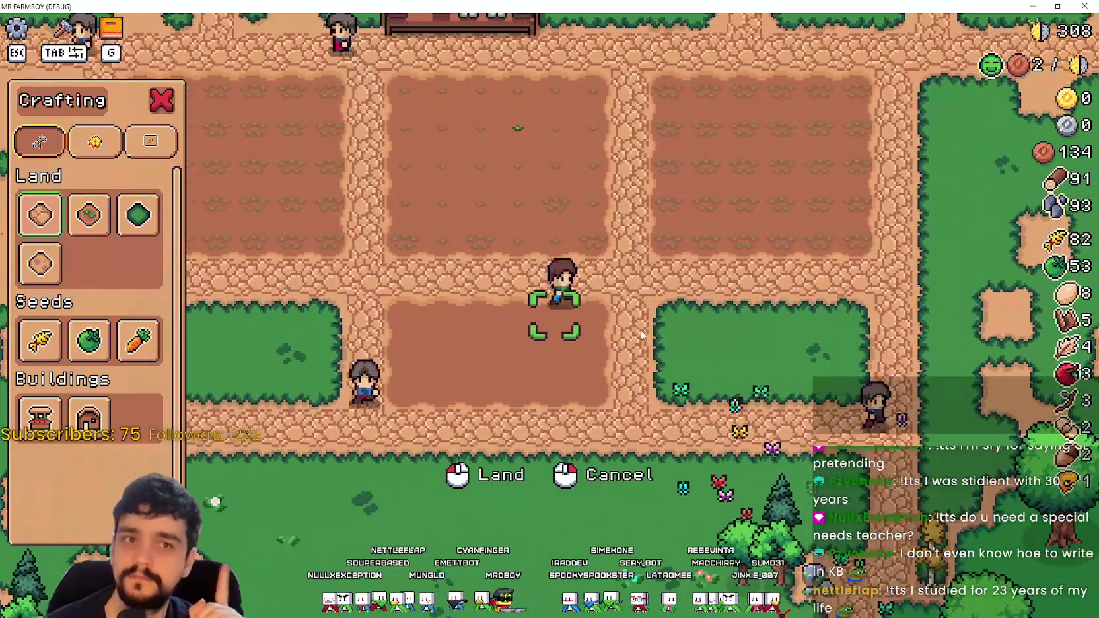
key("w")
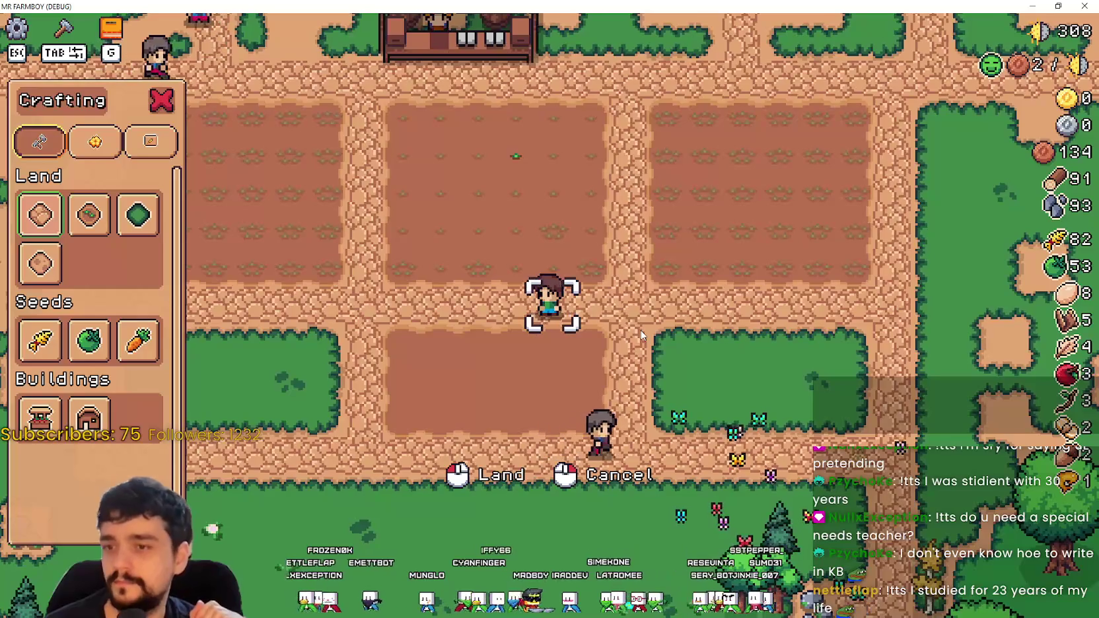
Step: Walk over to the apple tree and cancel grass-tile placement
key("s")
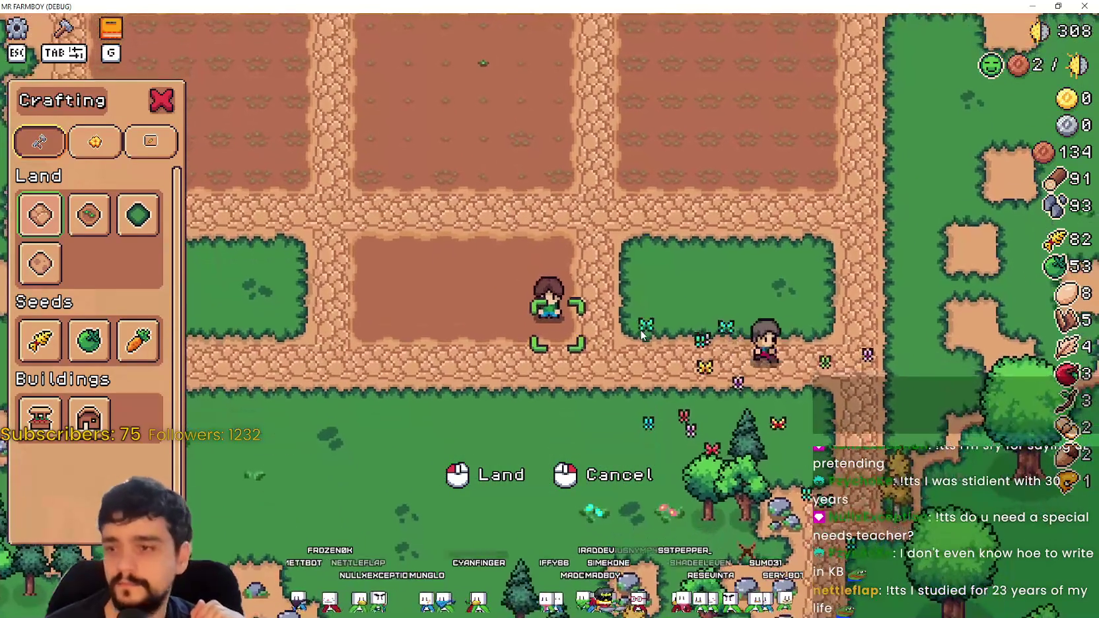
key("a")
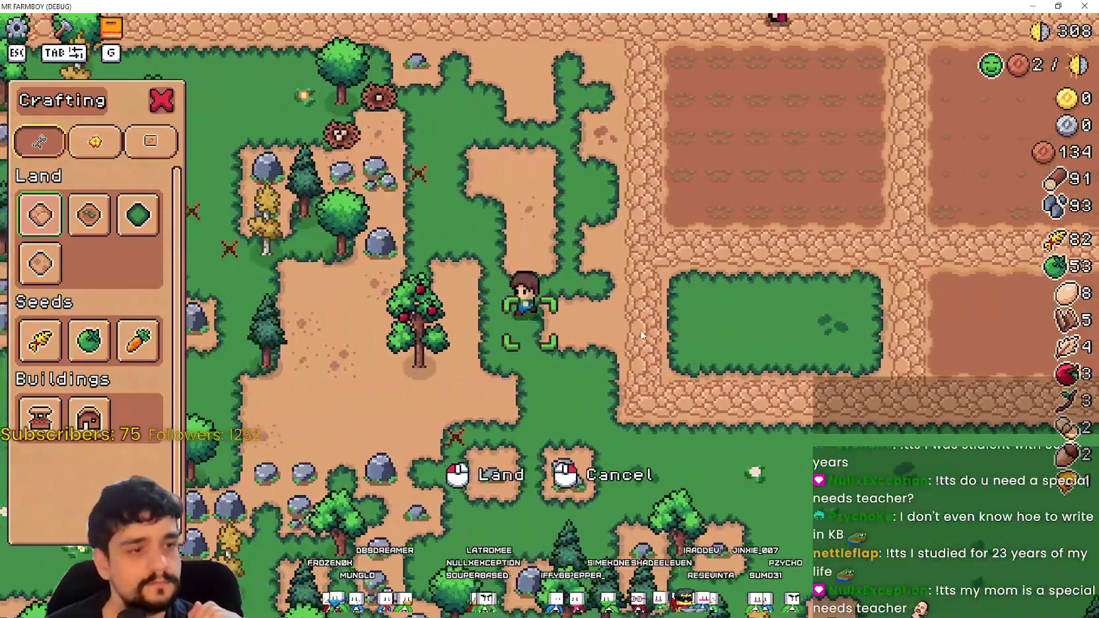
key("w")
key("d")
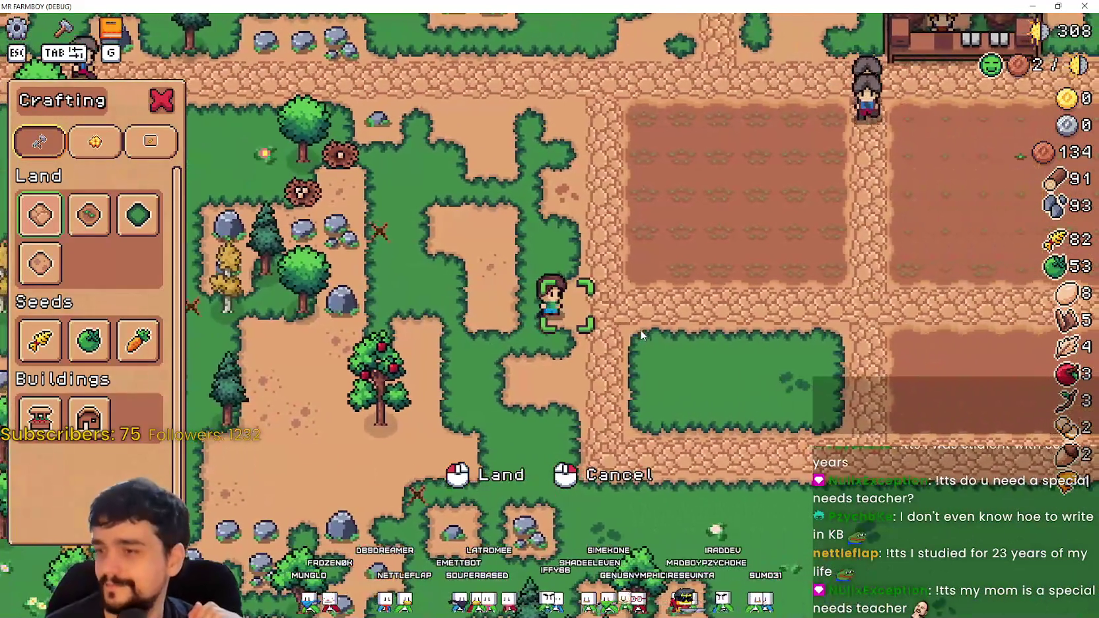
key("a")
key("s")
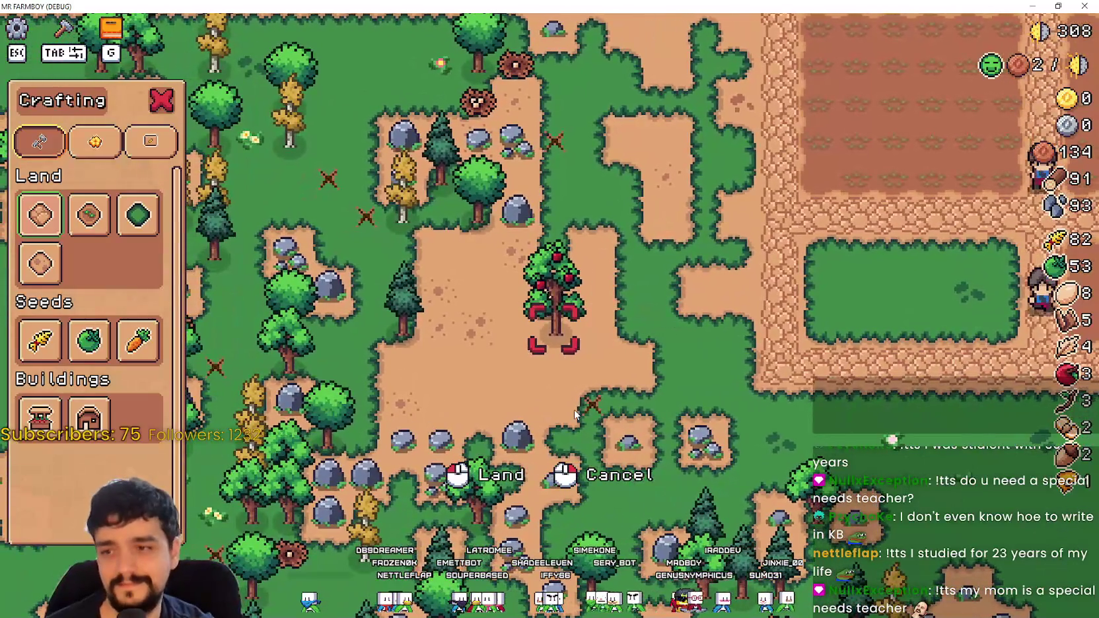
right_click(580, 399)
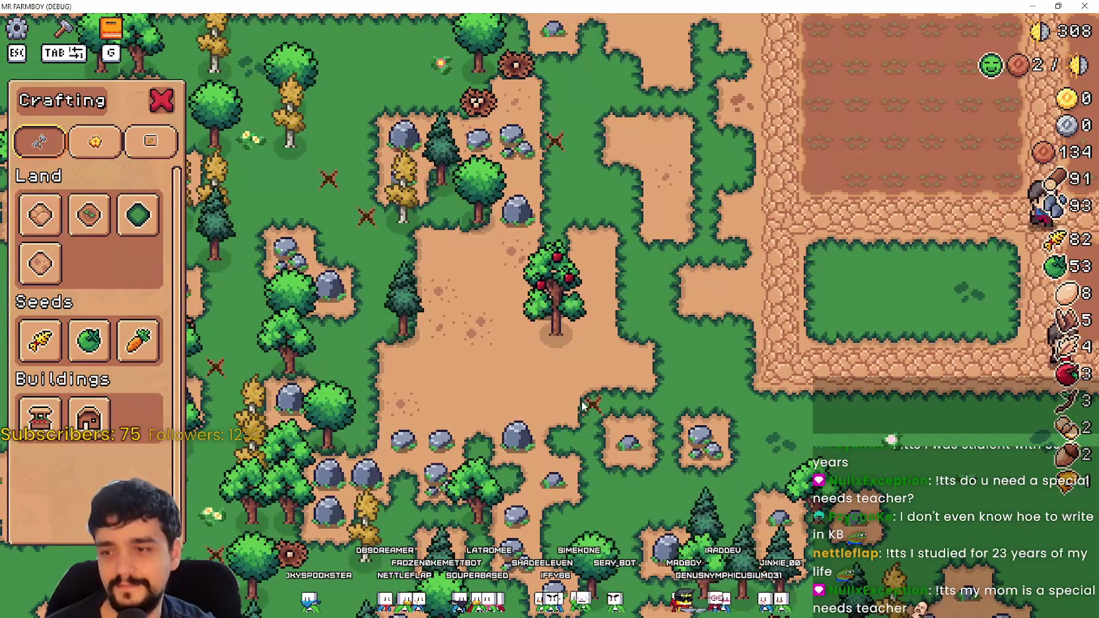
Step: Step out from behind the apple tree and pick the apple seed for planting
key("d")
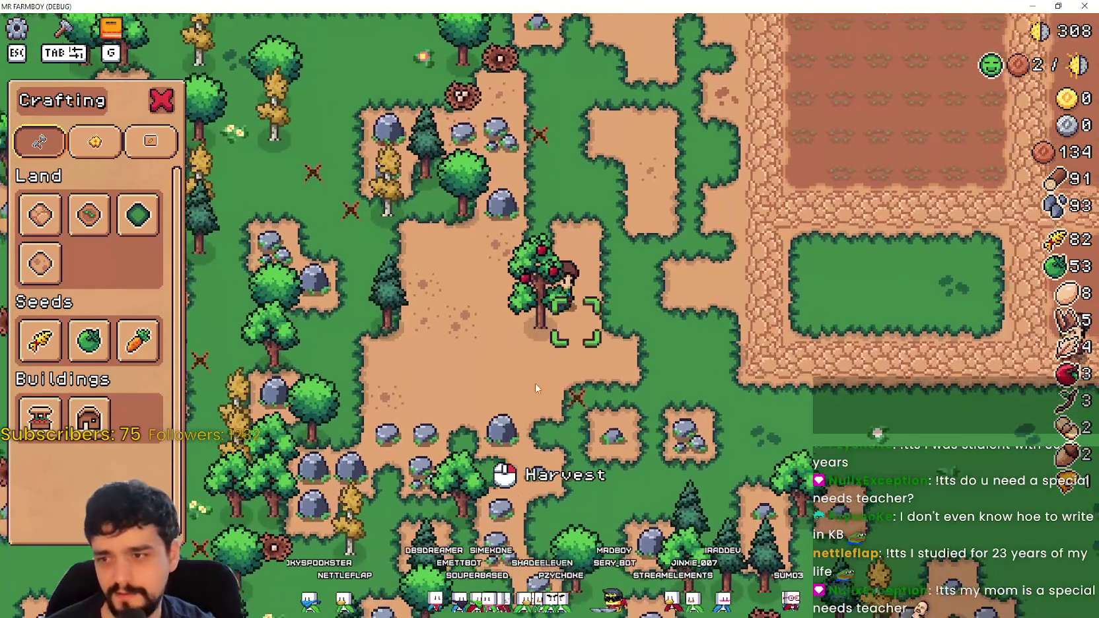
key("a")
left_click(88, 340)
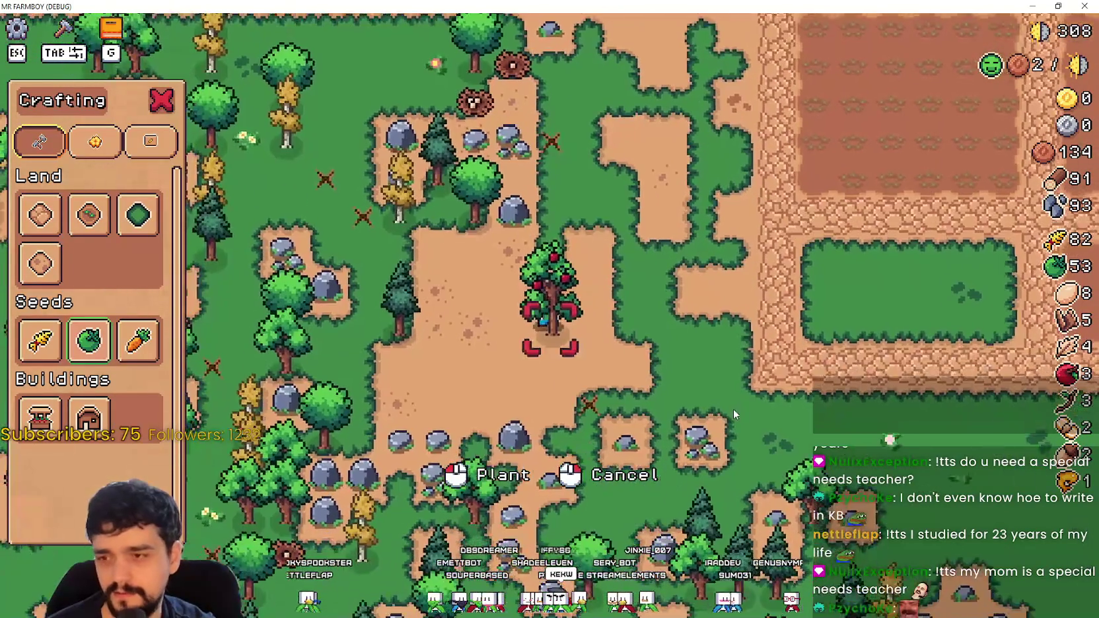
key("d")
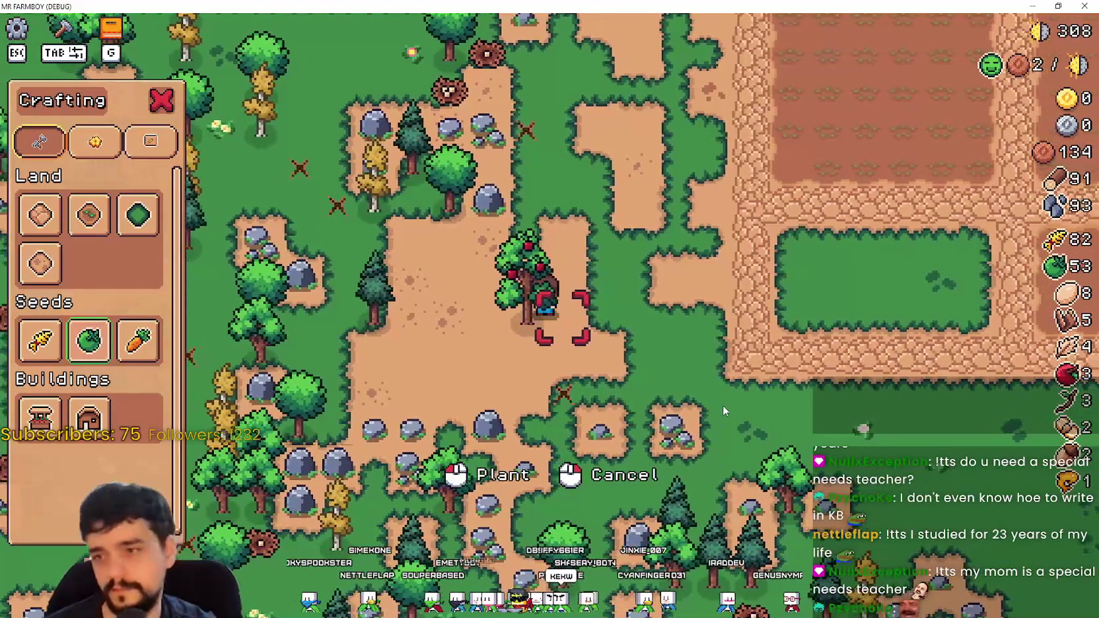
key("a")
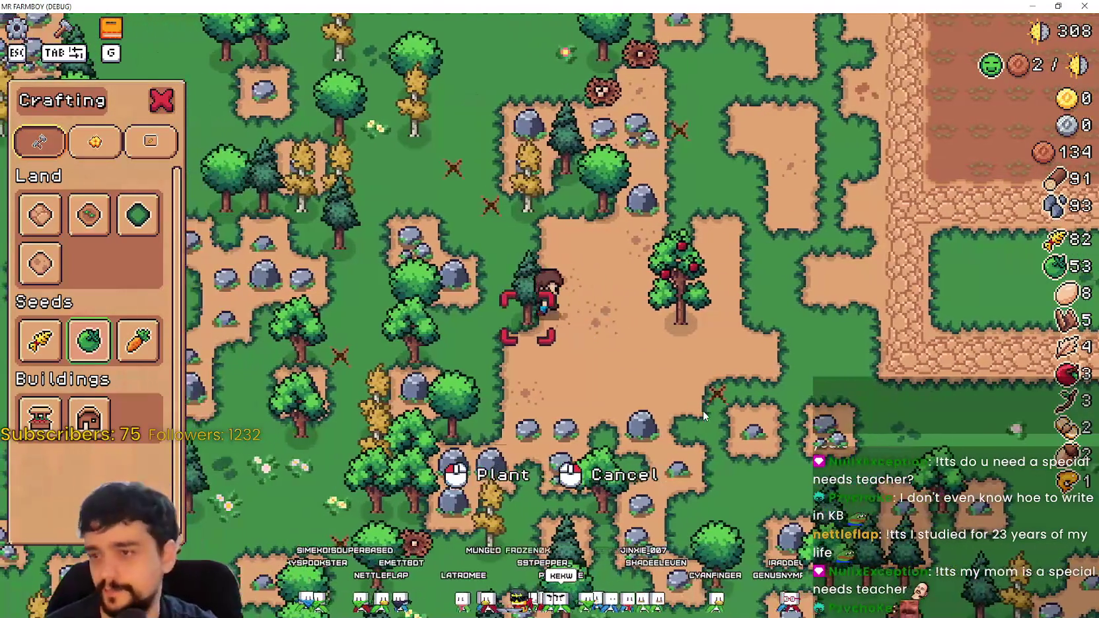
Step: Walk the farmer around the tree area and choose the Road Tile for placement
key("w")
key("a")
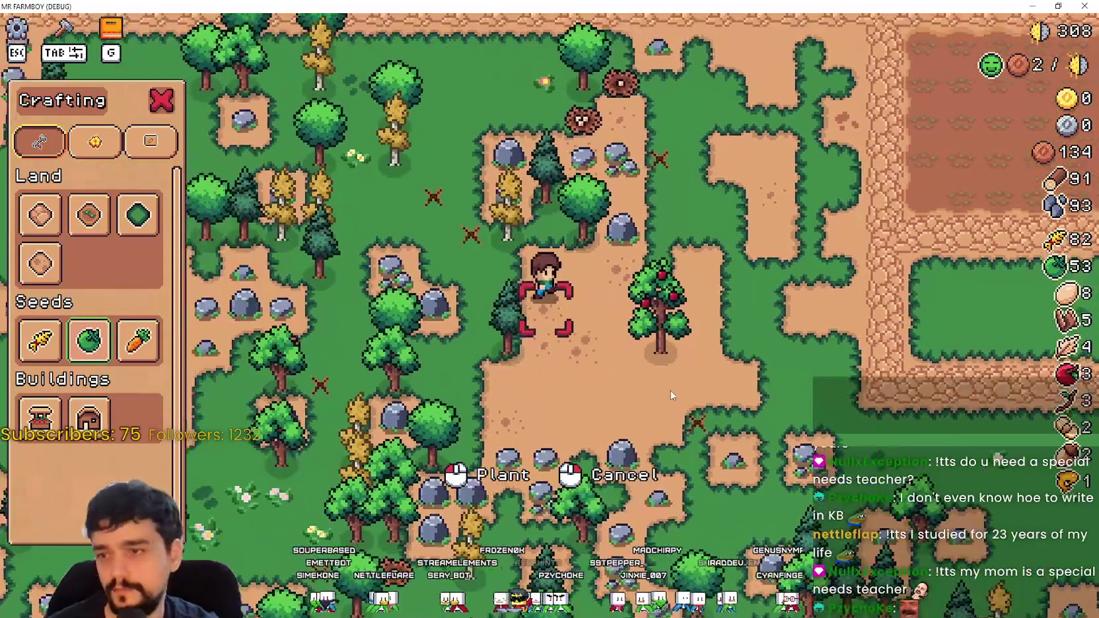
key("d")
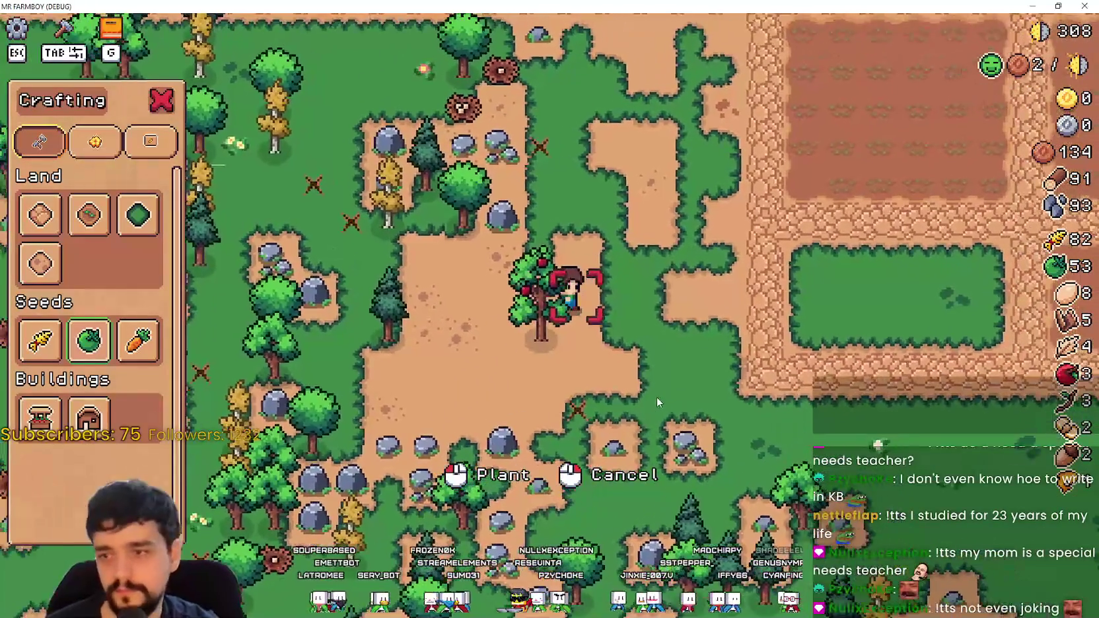
key("w")
key("a")
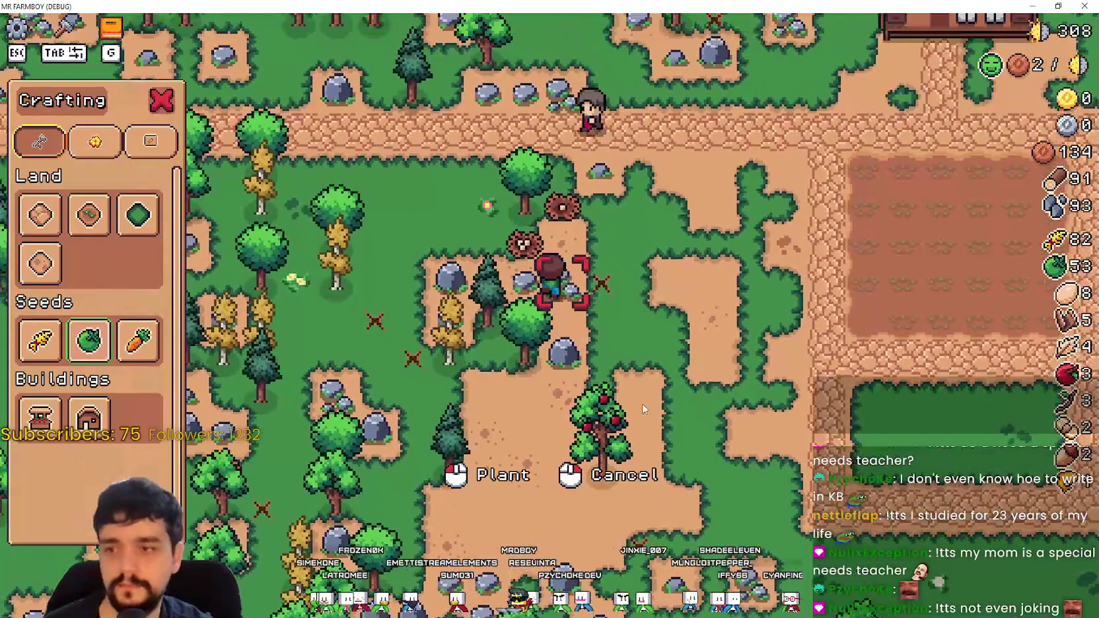
key("d")
key("s")
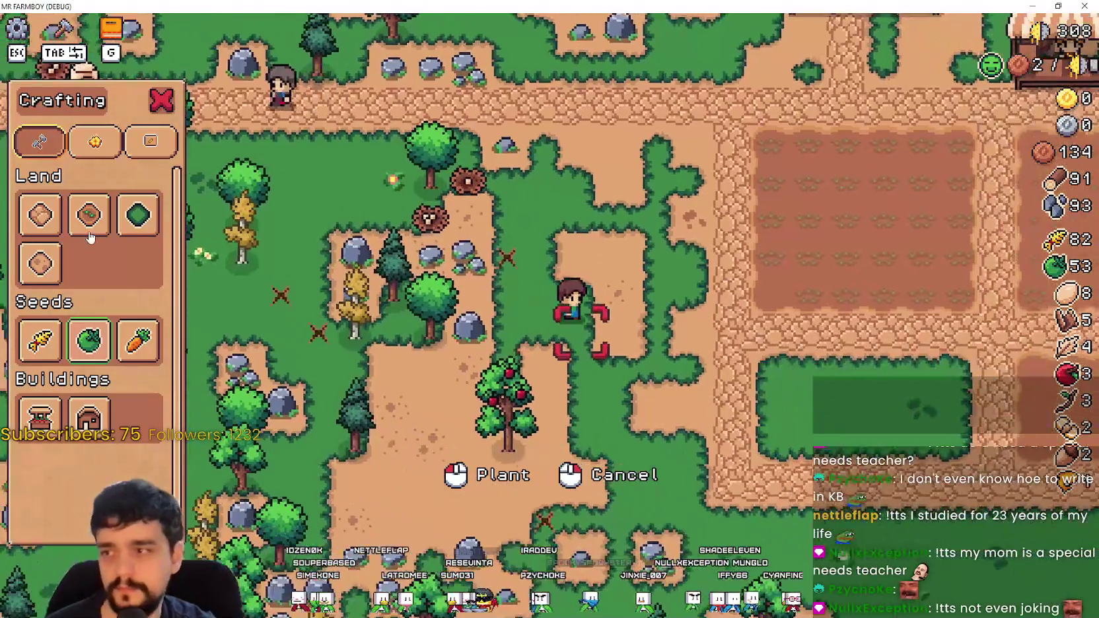
left_click(49, 227)
Step: Walk the farmer down to valid ground and over to the fenced grass plot
key("s")
key("a")
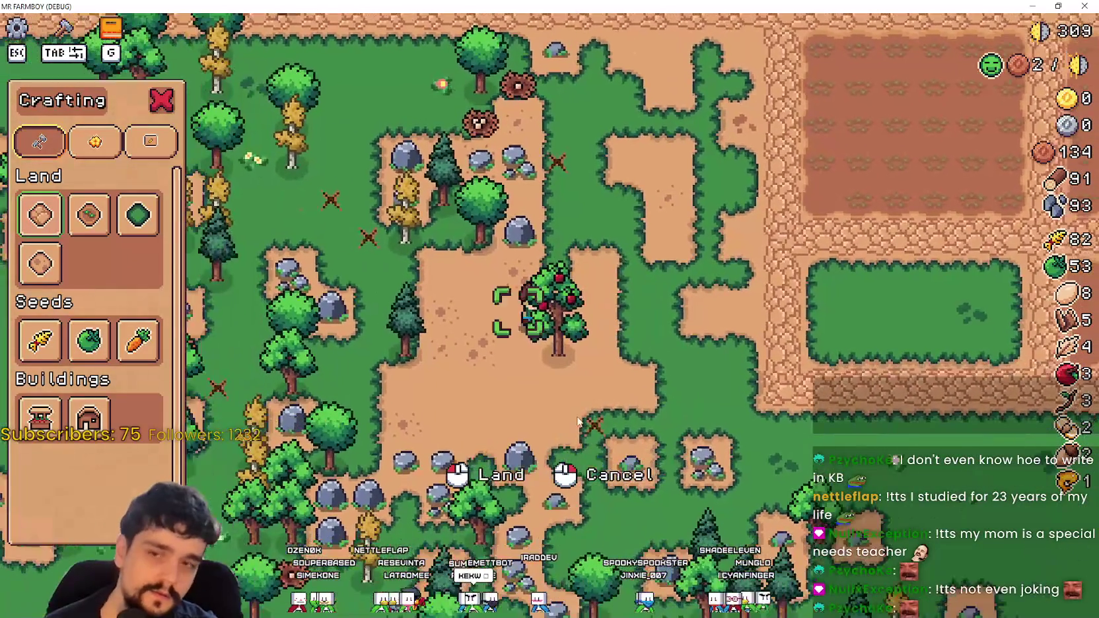
key("s")
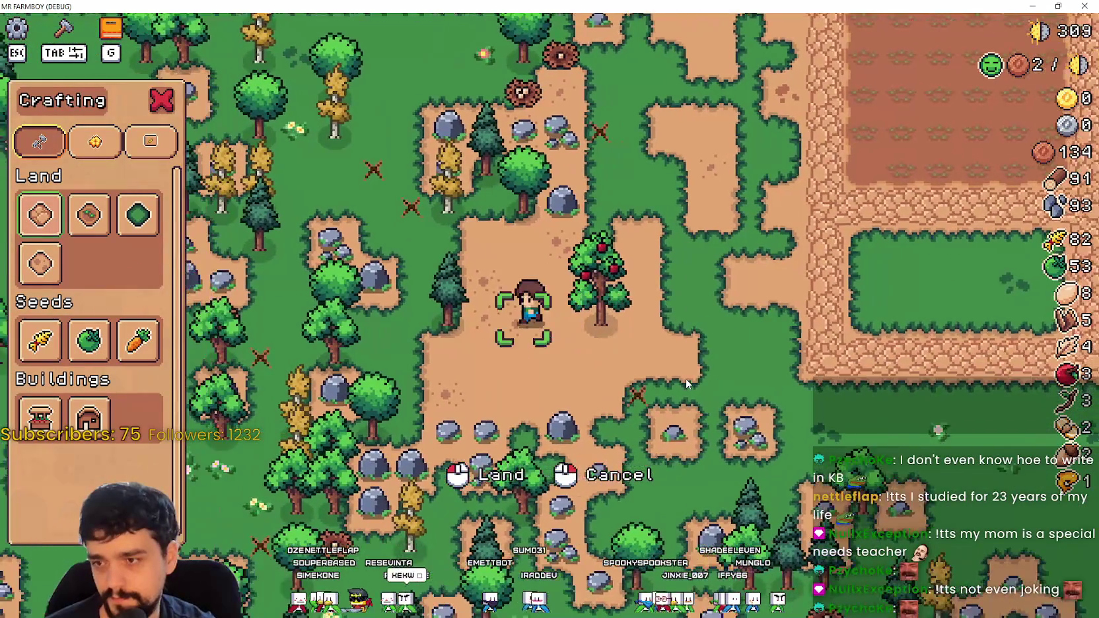
key("d")
key("w")
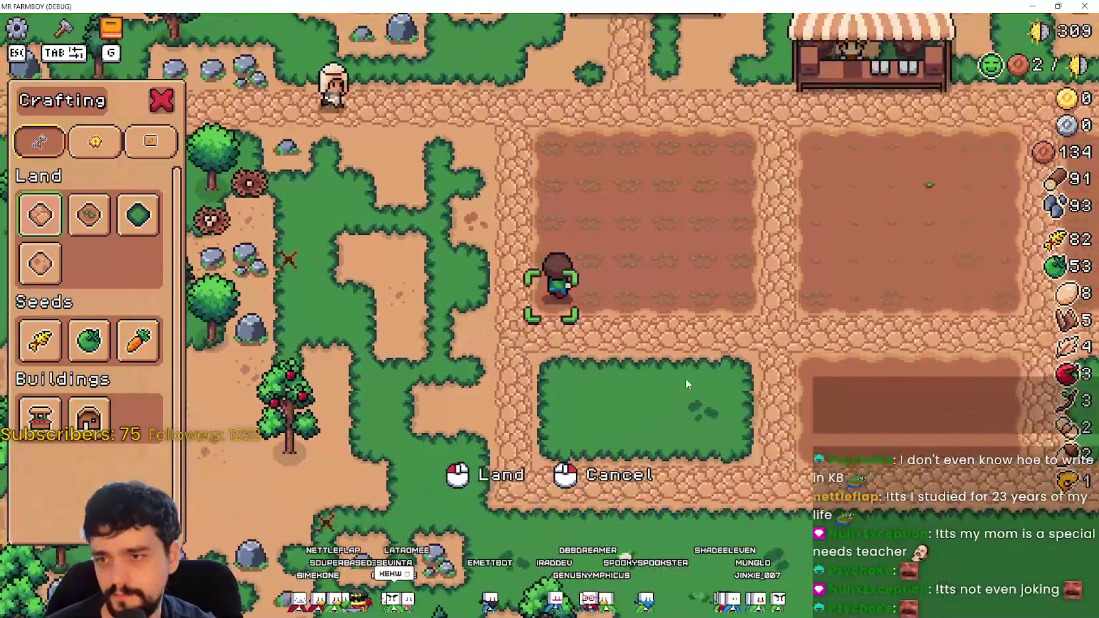
key("d")
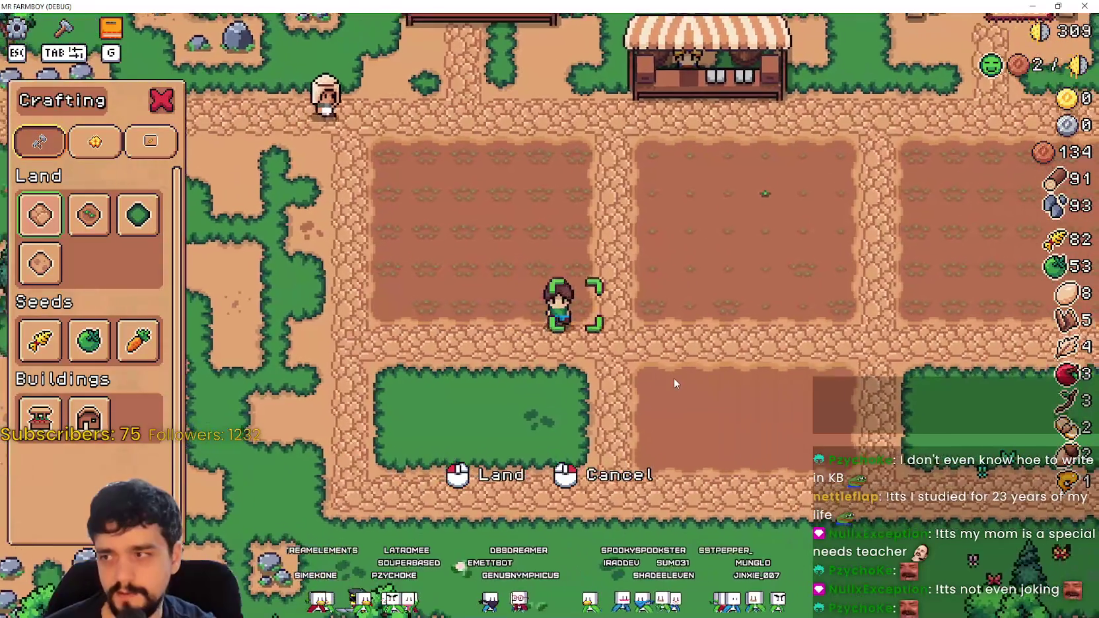
key("s")
Step: Walk up to the dirt plots, then back across the grass toward the apple tree
key("w")
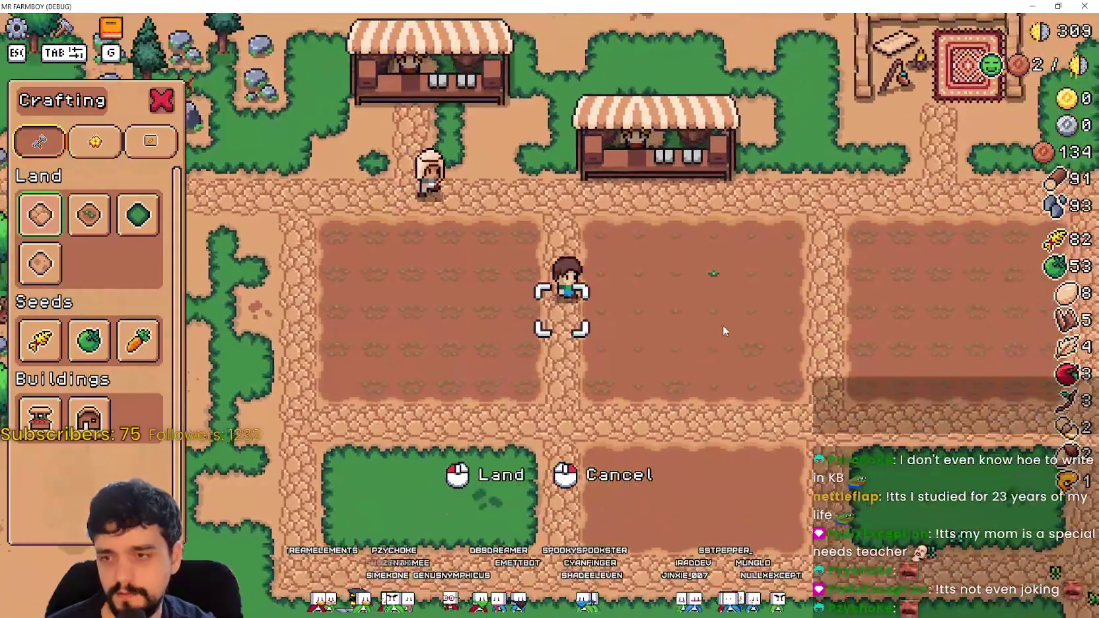
key("s")
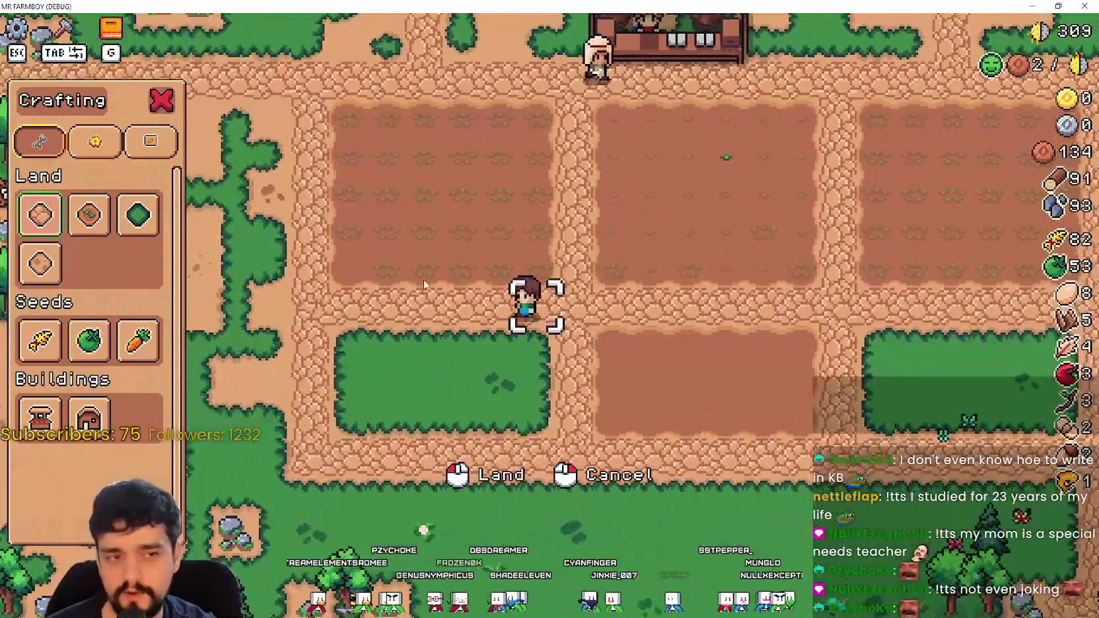
key("s")
key("a")
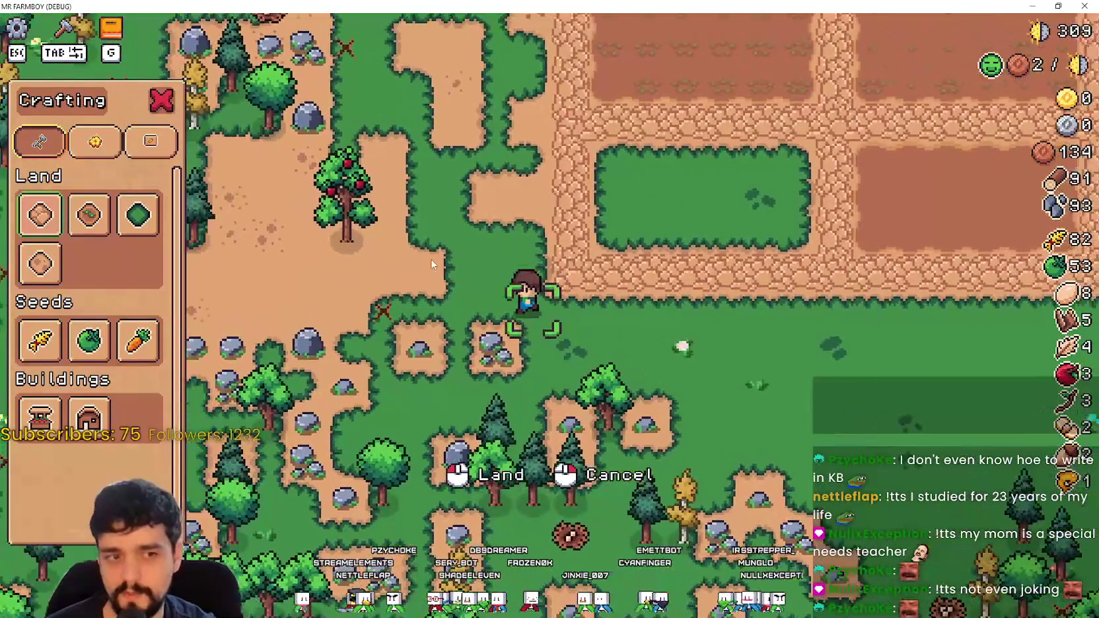
key("w")
key("a")
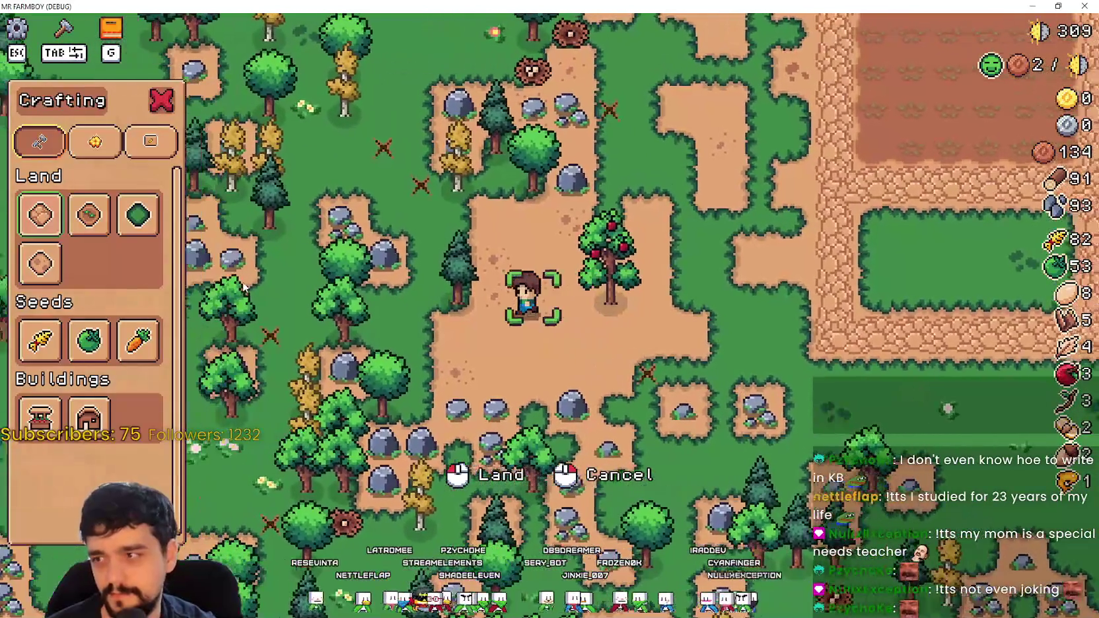
Step: Close the crafting panel and harvest the apple tree, raising apples from 3 to 6
key("Escape")
key("d")
key("w")
left_click(653, 324)
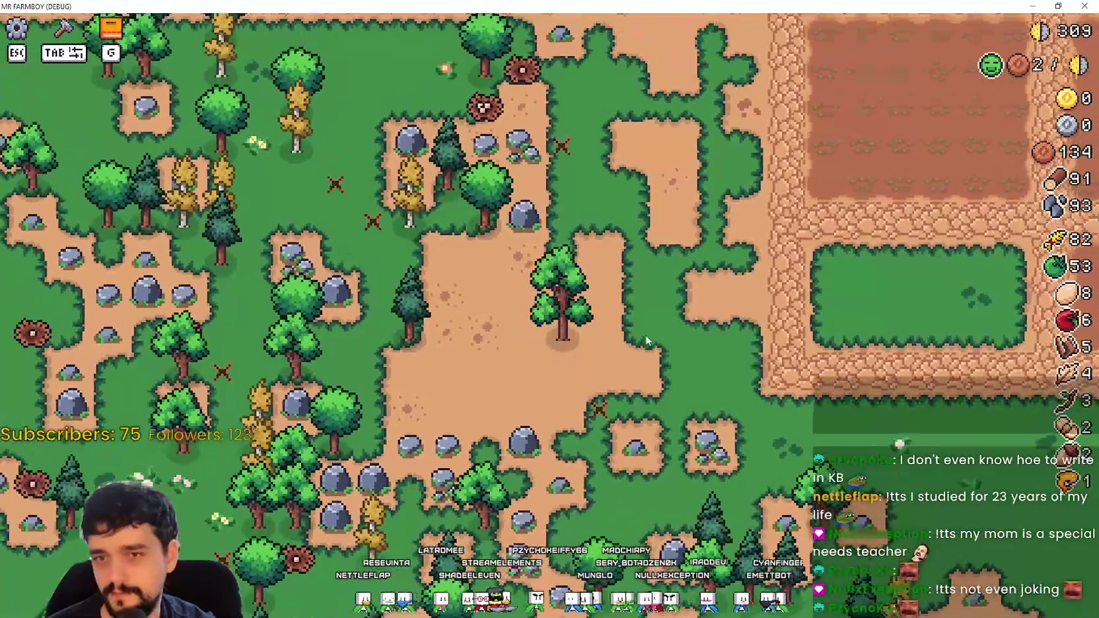
Step: Walk into the farm plots, open the crafting panel and choose Farm Tile
key("d")
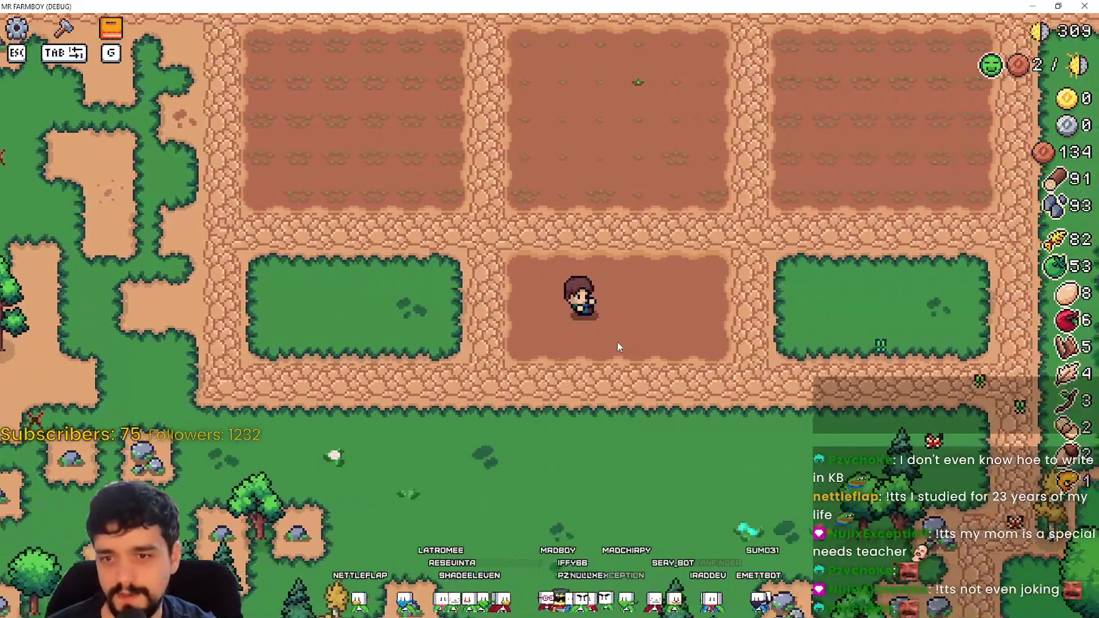
key("Tab")
key("d")
left_click(89, 215)
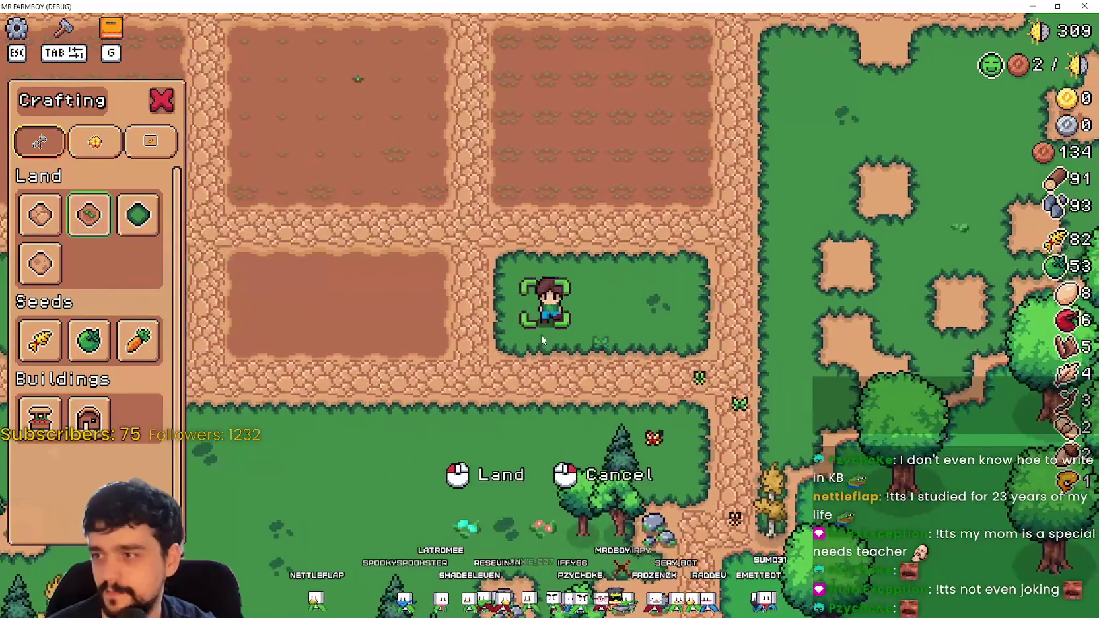
Step: Try Wheat seeds, switch back to Farm Tile on the grass plot, then return to Godot
key("a")
left_click(34, 342)
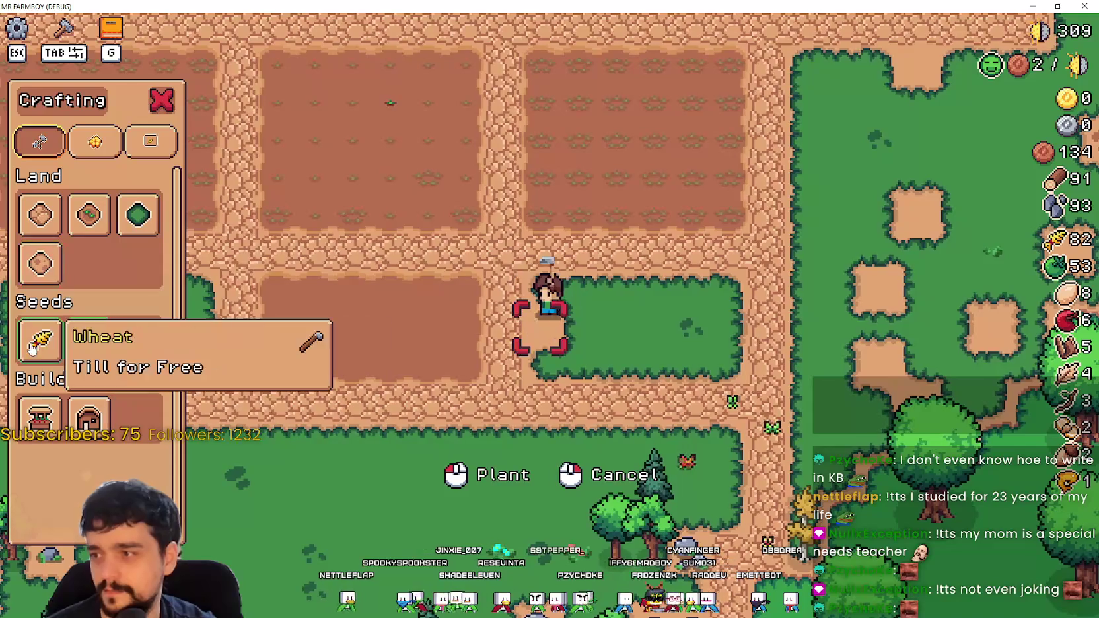
key("a")
key("w")
key("d")
key("s")
key("d")
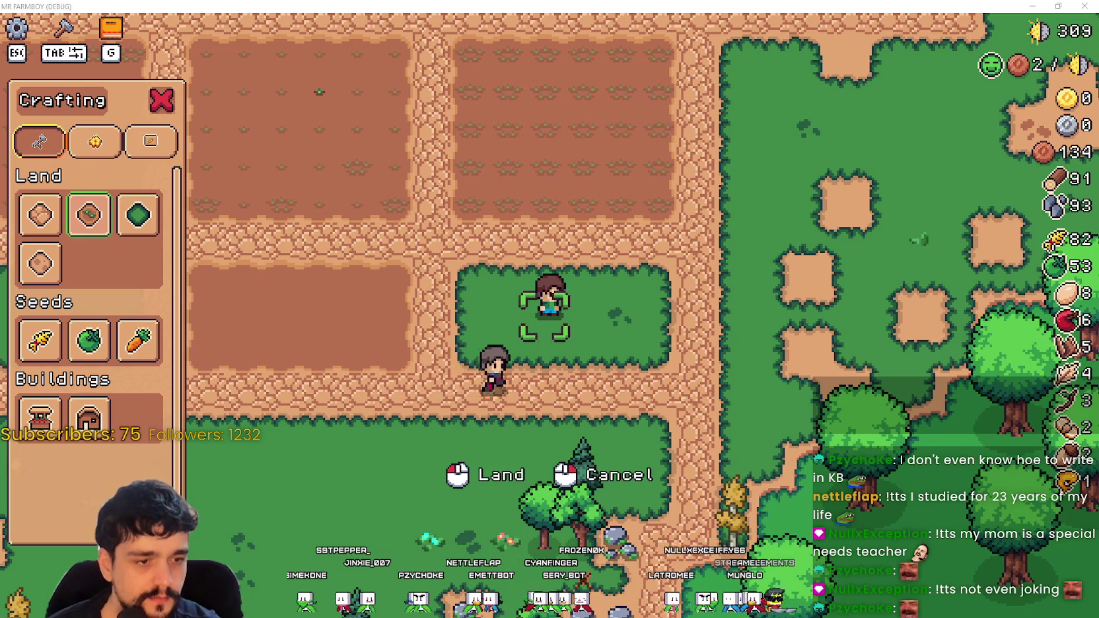
key("alt+Tab")
scroll(726, 218, "up", 4)
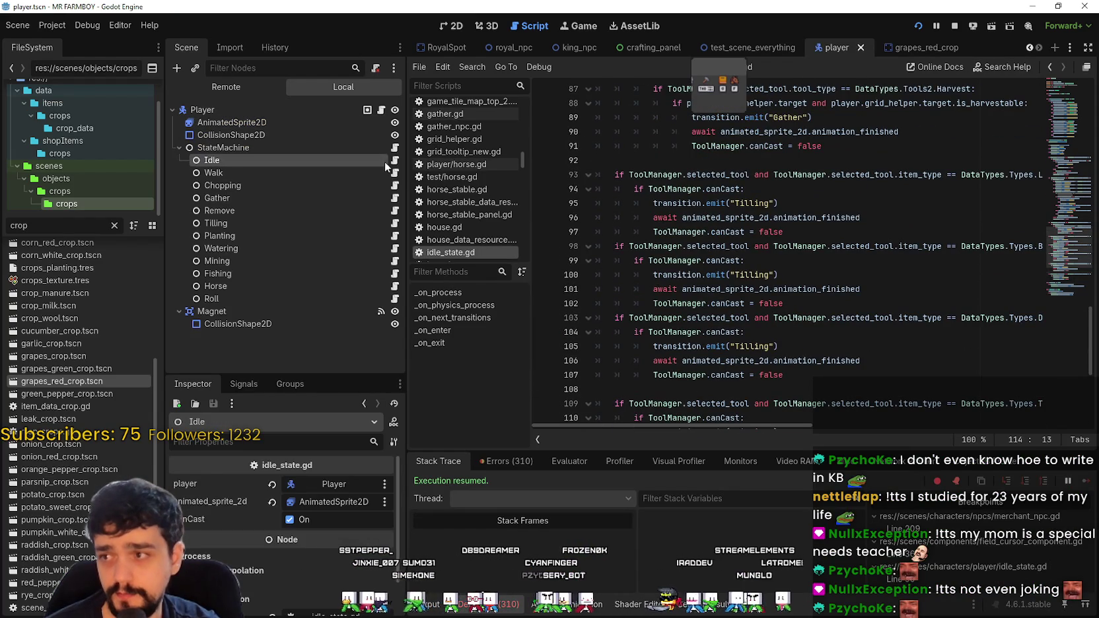
Step: Open the Idle node's idle_state.gd and delete its Planting block at lines 114–119
left_click(394, 160)
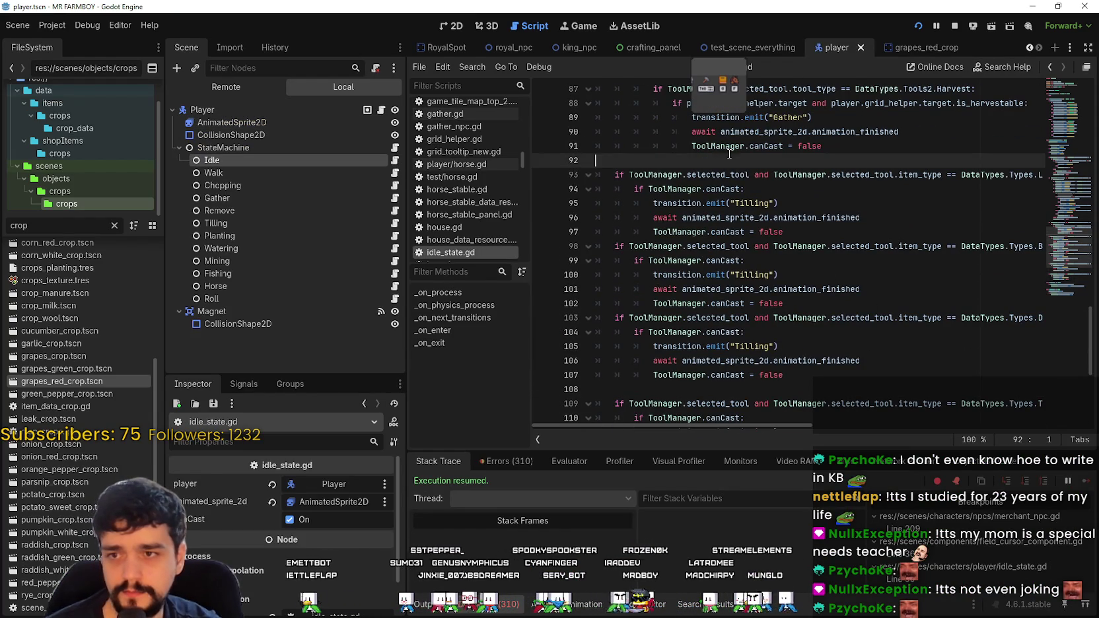
scroll(728, 154, "down", 3)
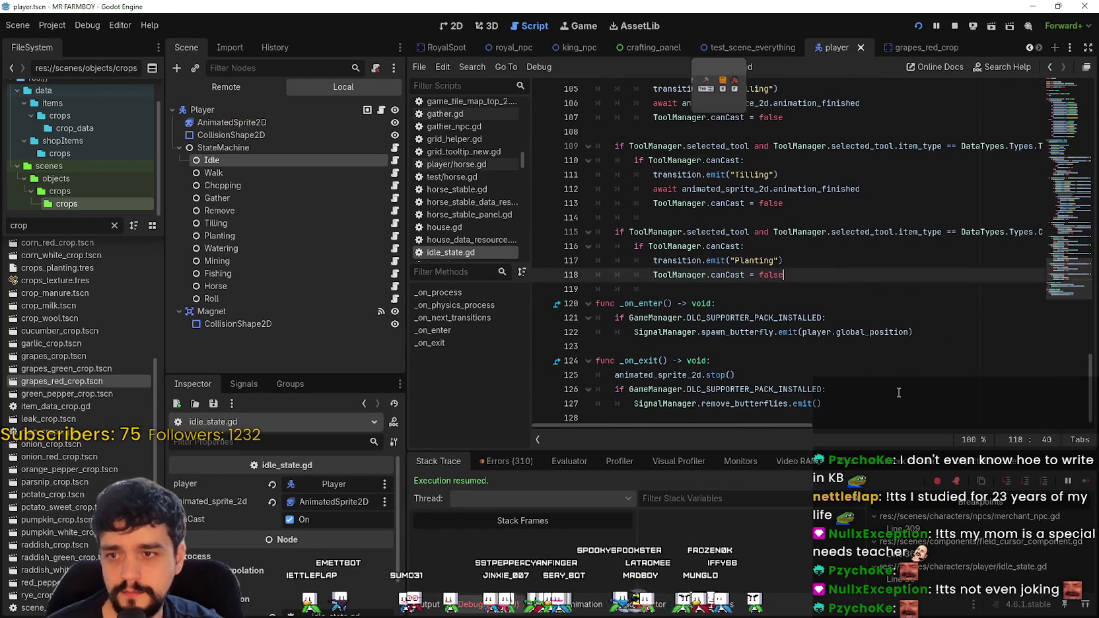
mouse_move(784, 428)
left_mouse_down()
mouse_move(974, 427)
mouse_move(785, 427)
left_mouse_up()
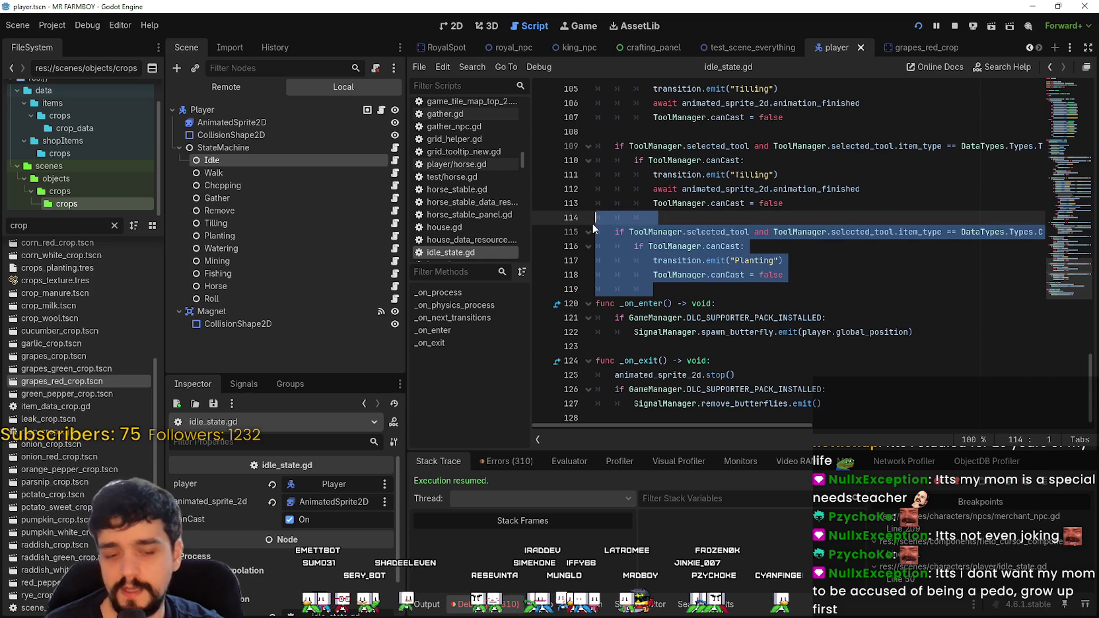
scroll(739, 299, "up", 1)
key("BackSpace")
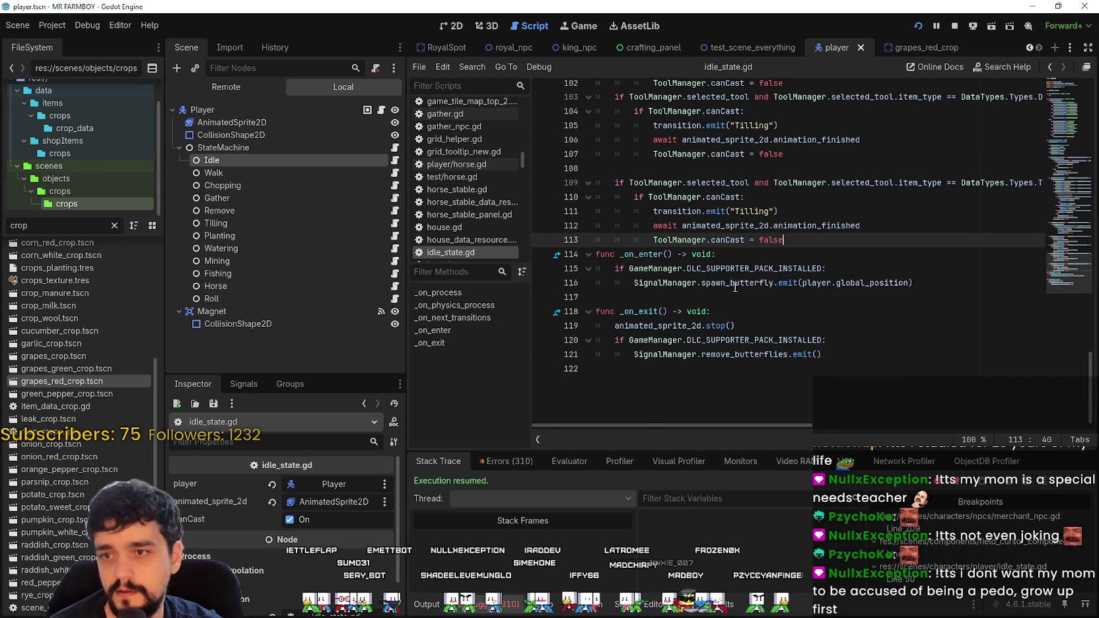
scroll(663, 245, "up", 19)
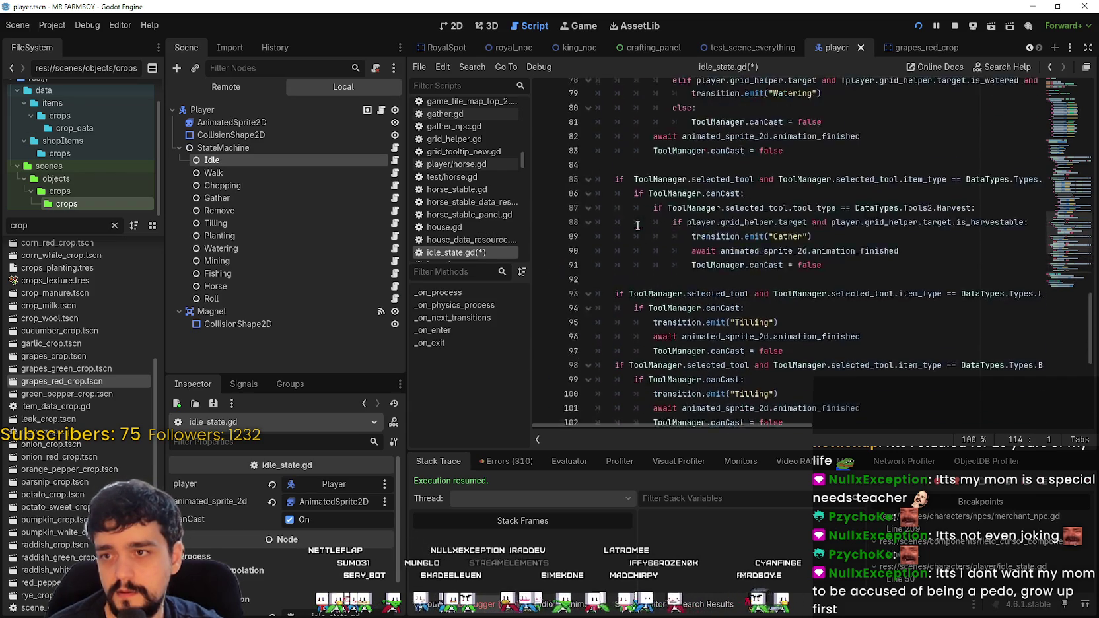
scroll(636, 231, "up", 2)
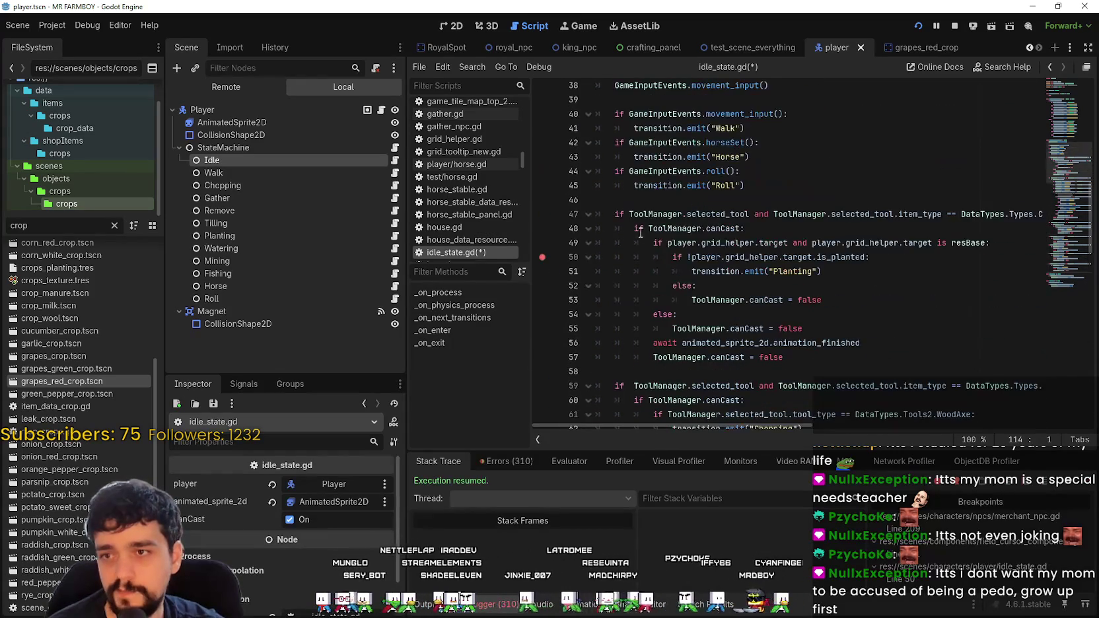
Step: Paste the Planting check block at line 47 and remove the leftover blank line
mouse_move(734, 428)
left_mouse_down()
mouse_move(946, 425)
mouse_move(784, 408)
mouse_move(919, 428)
left_mouse_up()
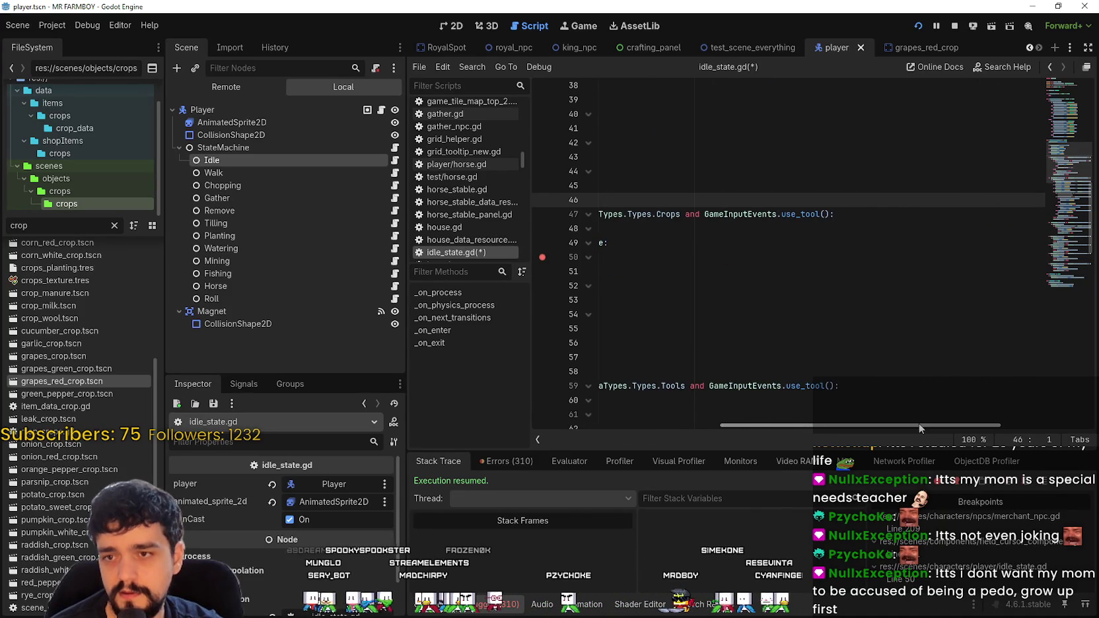
scroll(627, 199, "up", 2)
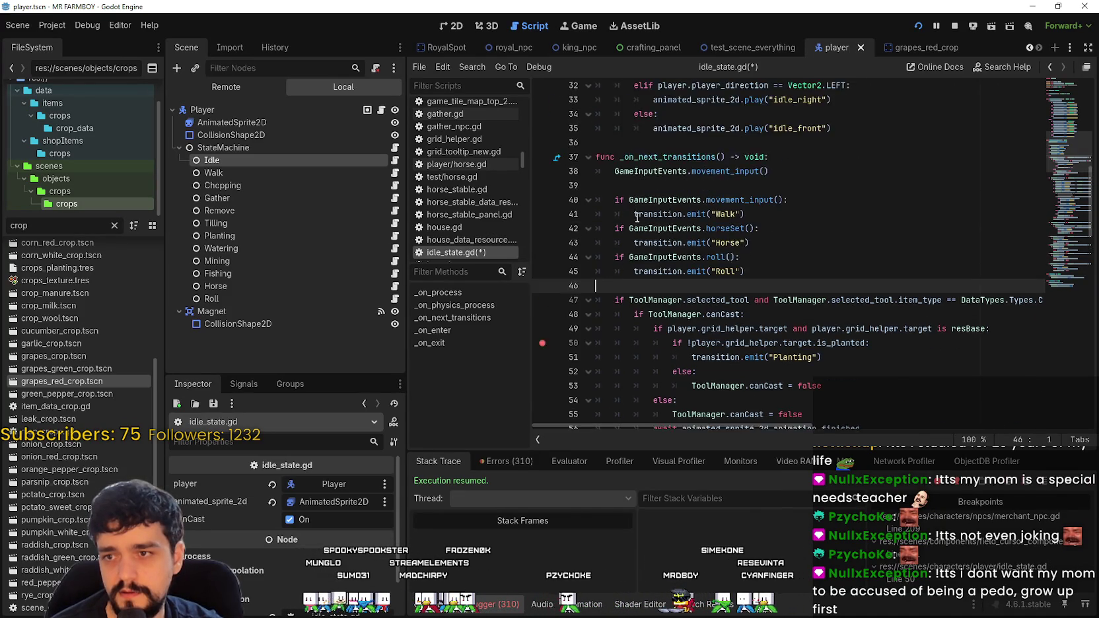
scroll(627, 243, "down", 3)
scroll(602, 249, "up", 2)
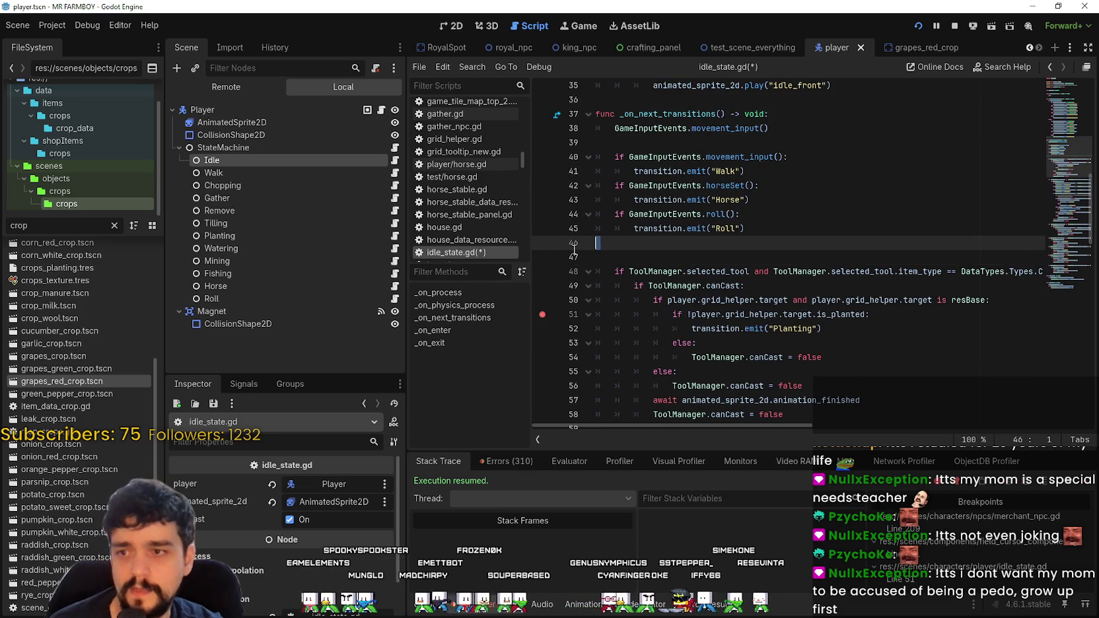
key("ctrl+v")
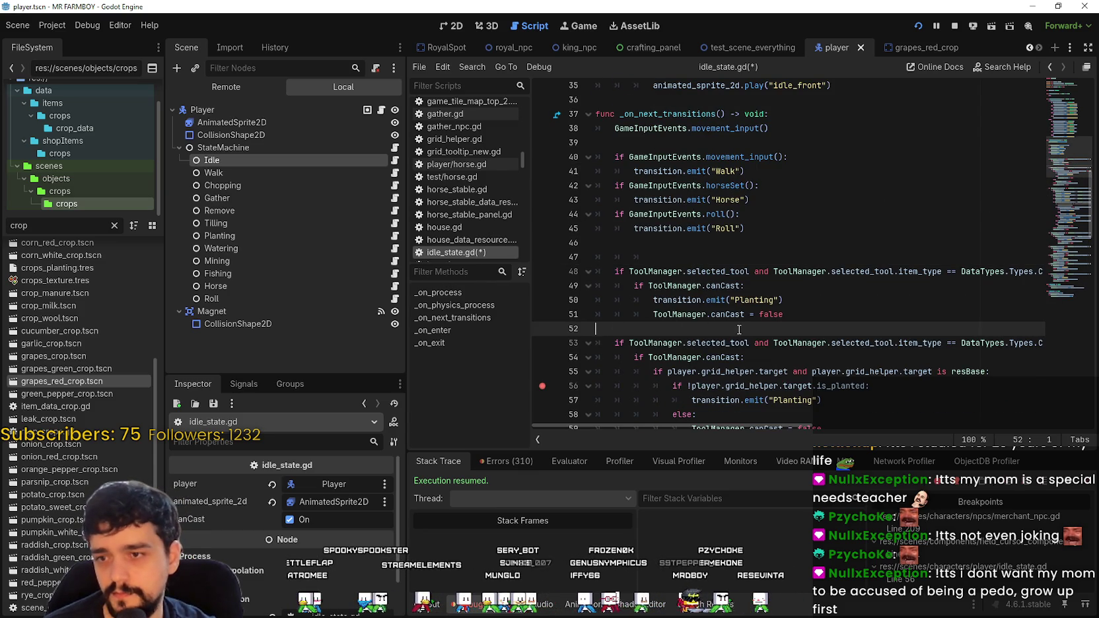
key("BackSpace")
Step: Change line 52's 'if' to 'elif' and save idle_state.gd
double_click(622, 333)
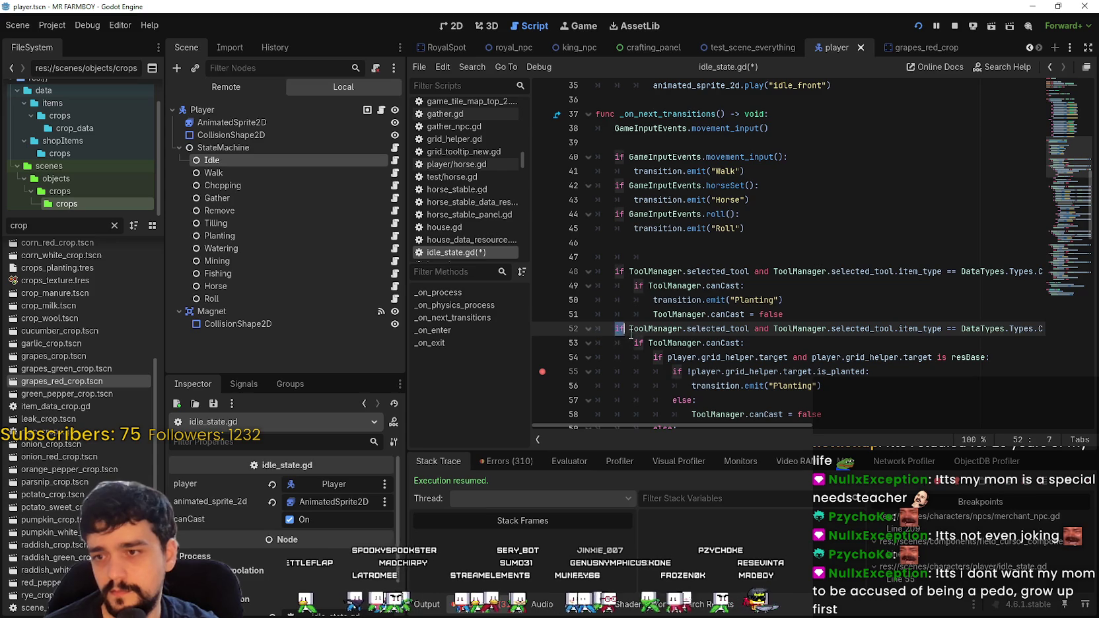
type("lif")
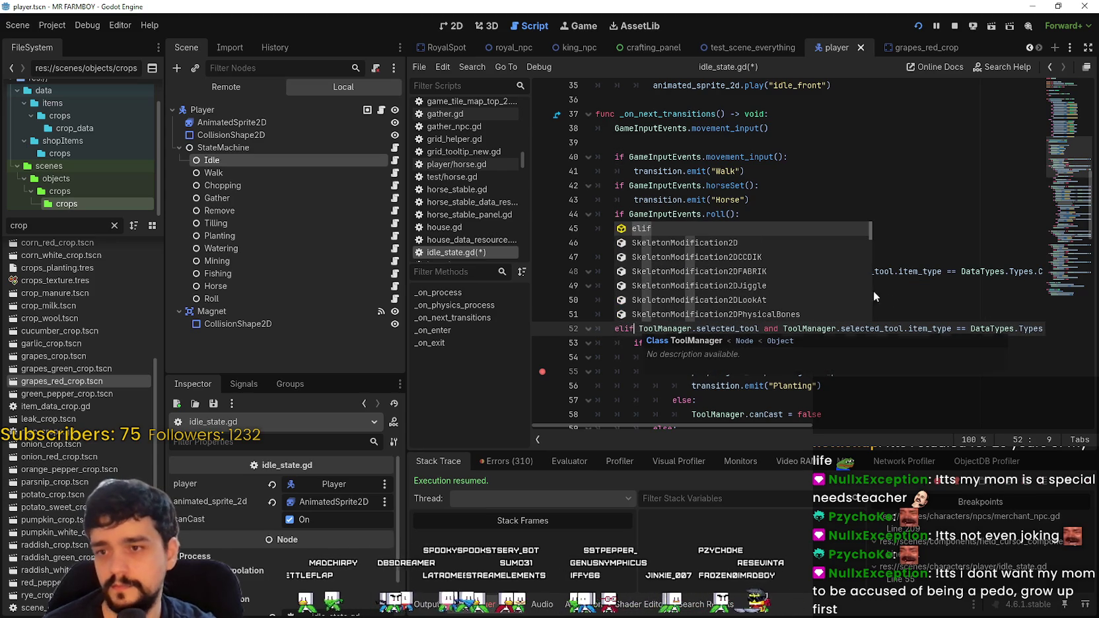
left_click(885, 301)
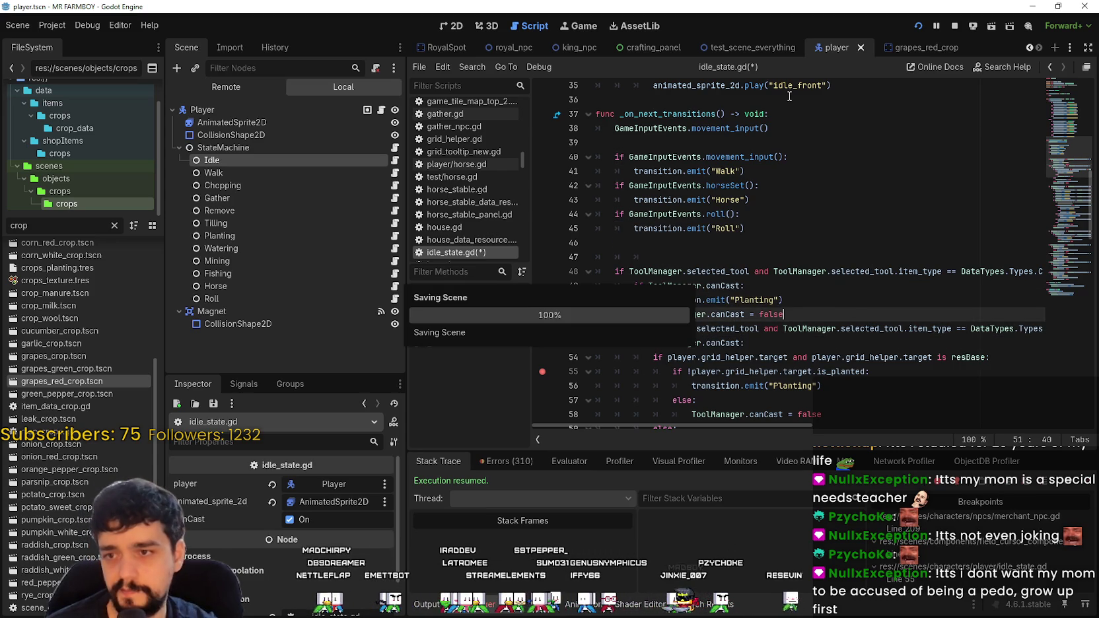
scroll(792, 290, "down", 3)
left_click(742, 301)
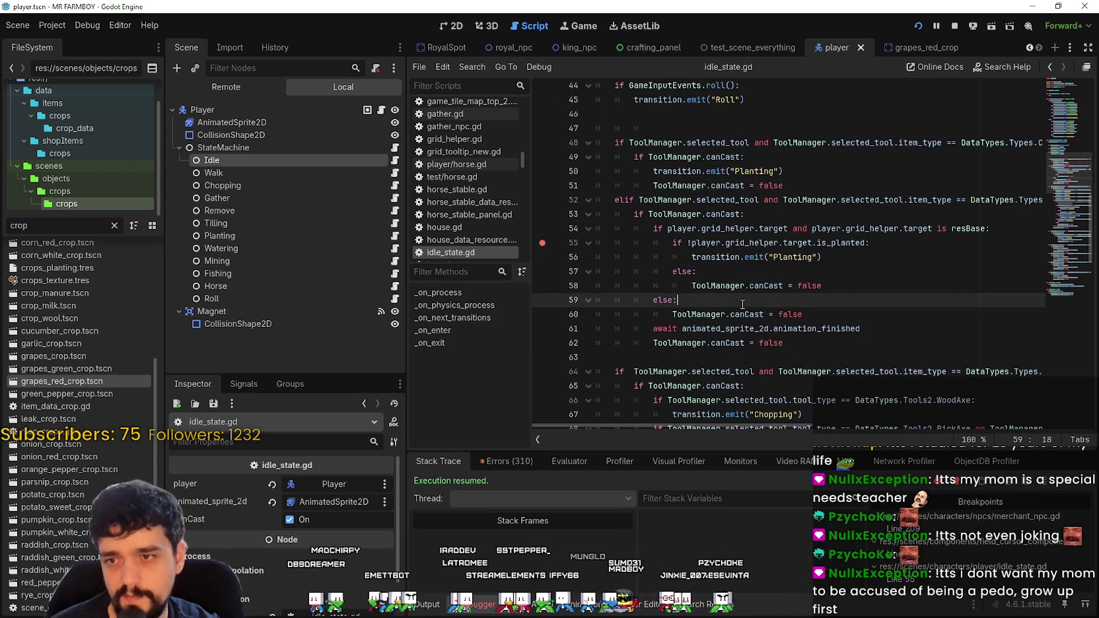
Step: Back in the game, walk the farmer down-right, trying Wheat seeds and farm land
key("a")
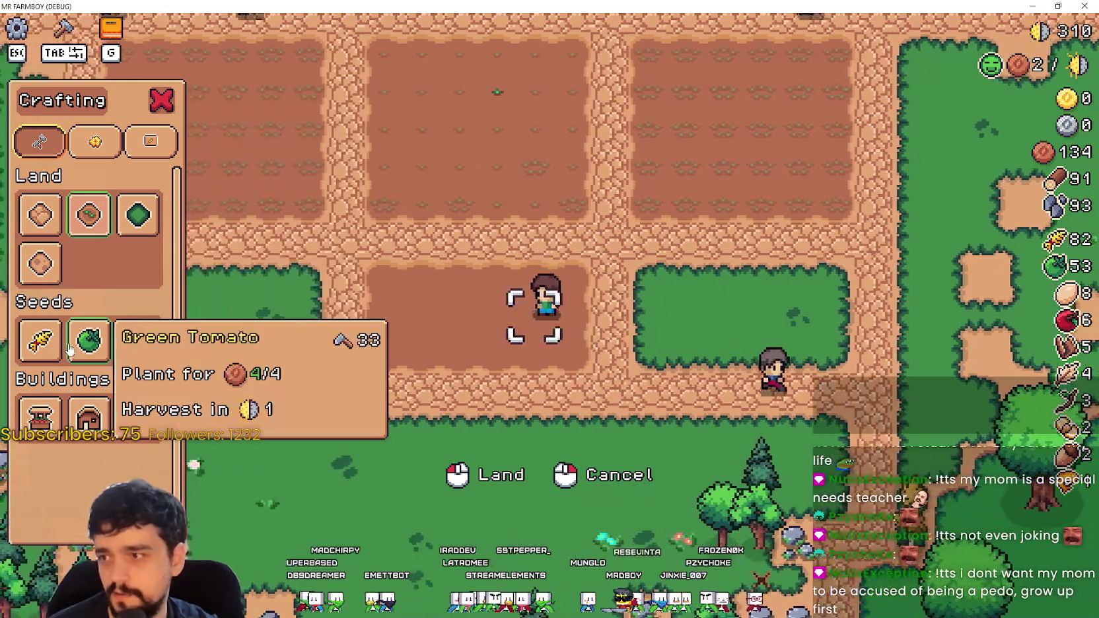
key("s")
key("d")
left_click(40, 340)
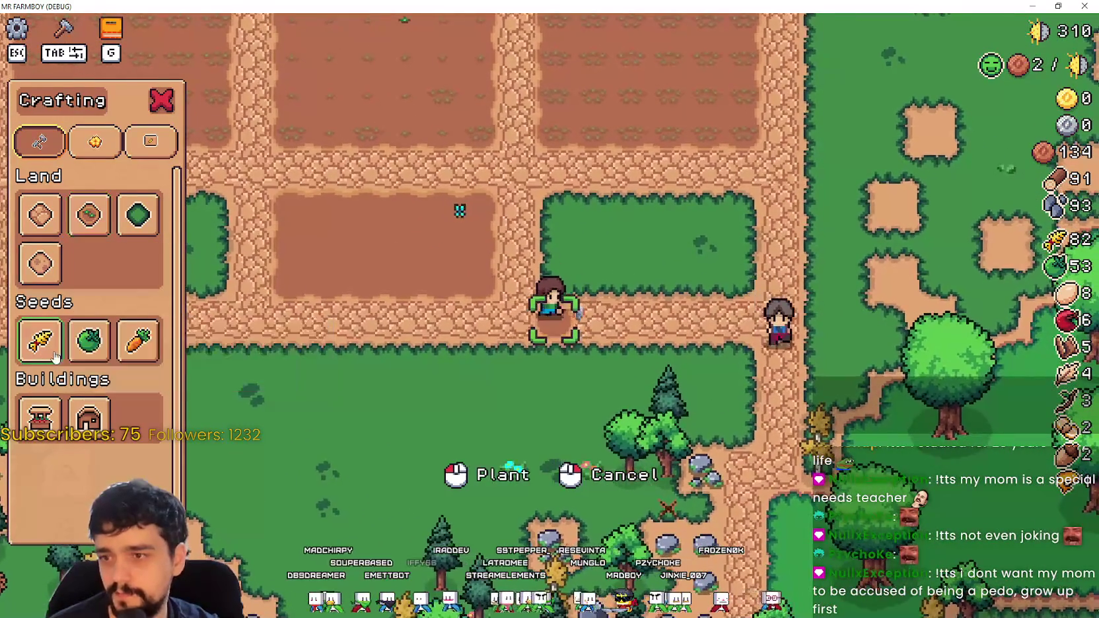
key("s")
key("d")
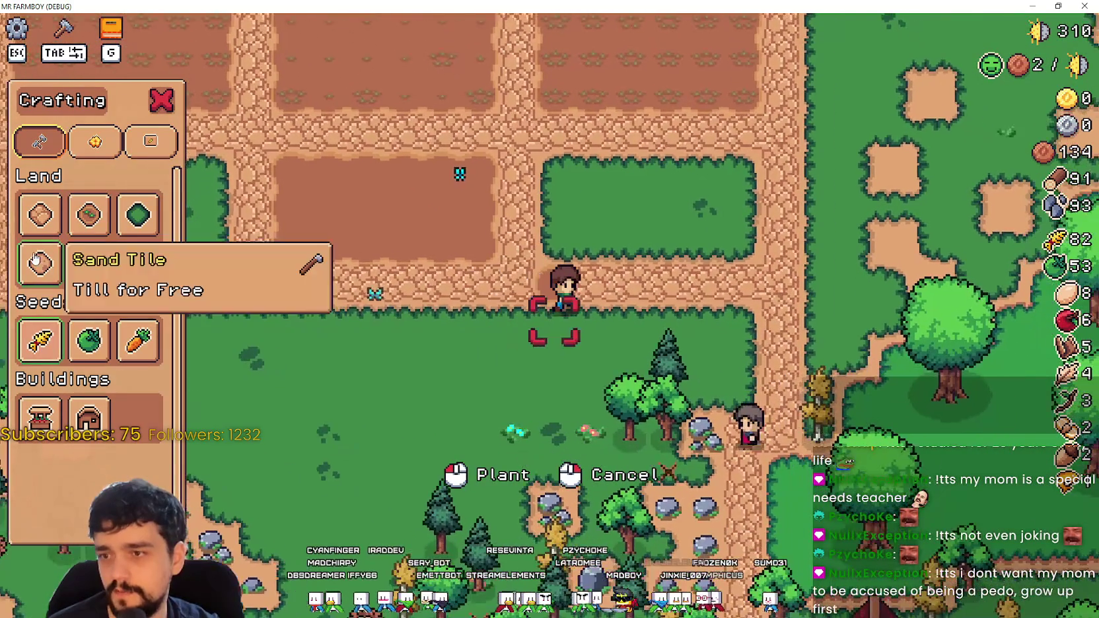
left_click(40, 215)
Step: Pick Wheat seeds and walk the farmer onto the dirt plot's top edge
key("a")
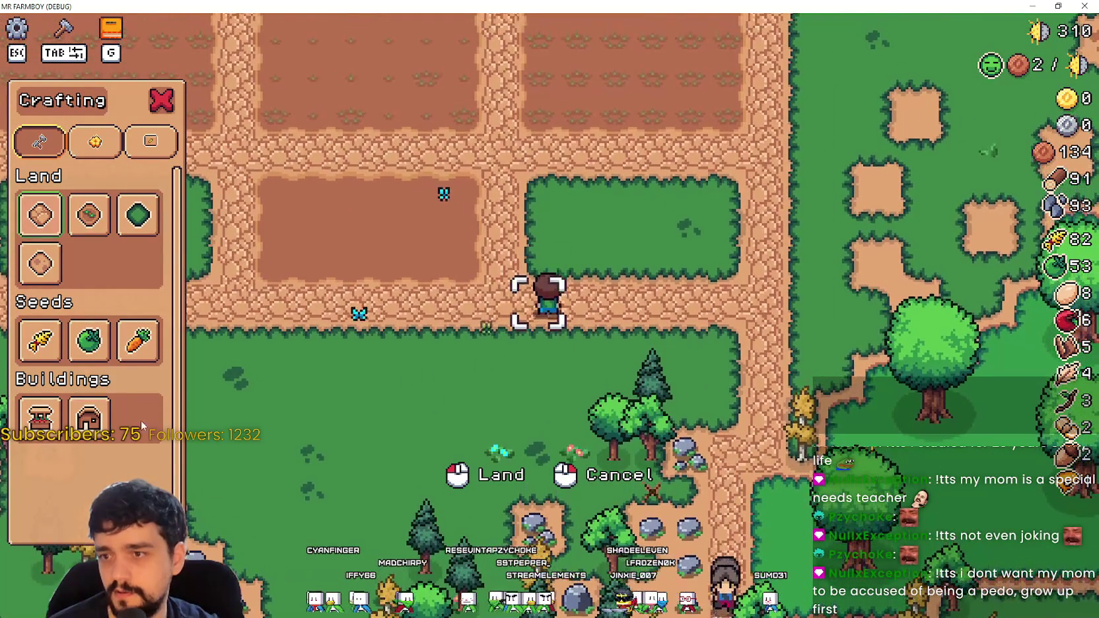
left_click(30, 344)
key("s")
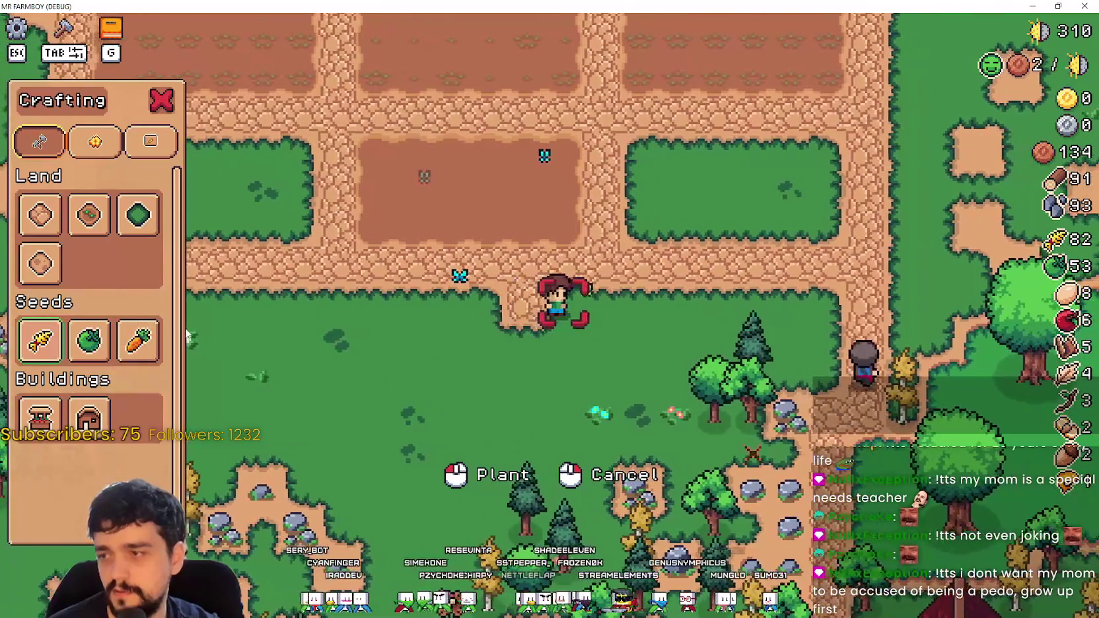
key("a")
left_click(40, 345)
key("a")
key("w")
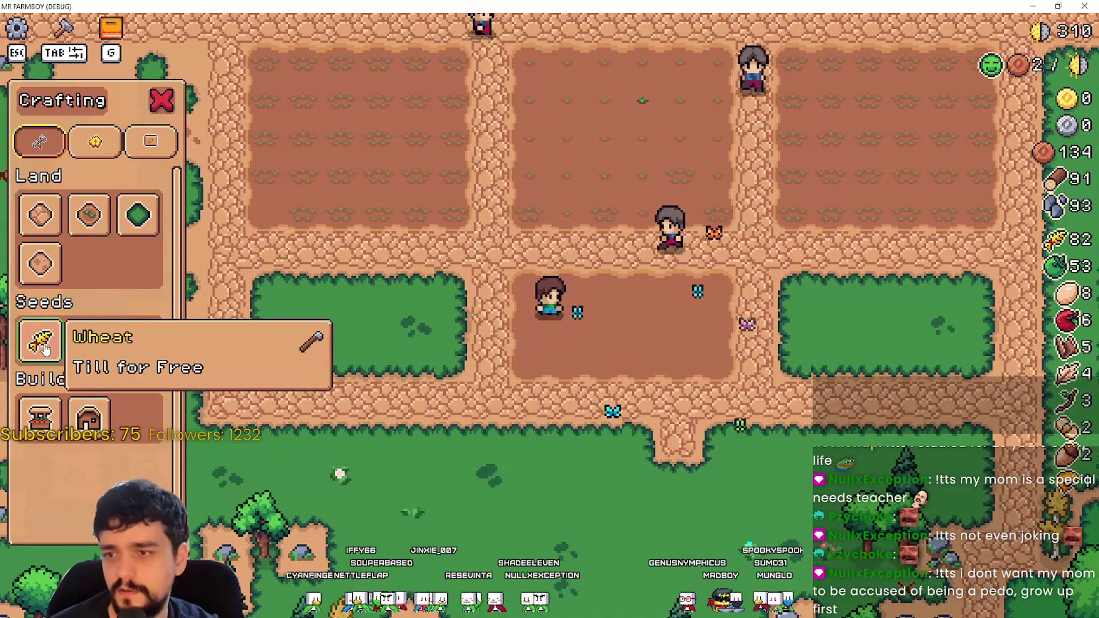
key("w")
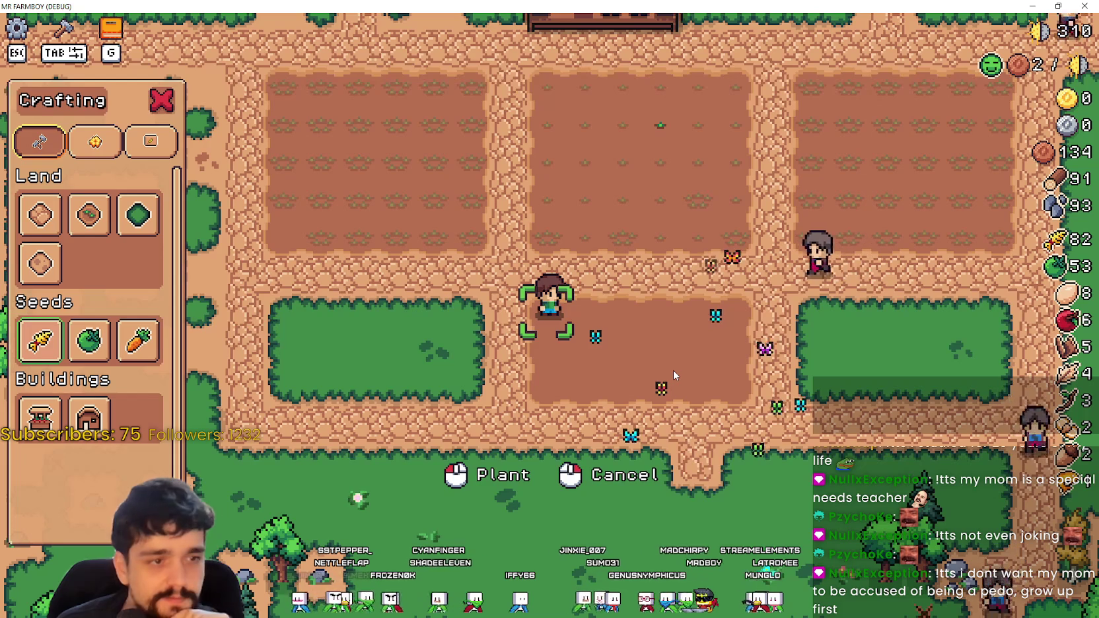
Step: Plant wheat on the farmer's tile and water it
scroll(607, 357, "up", 2)
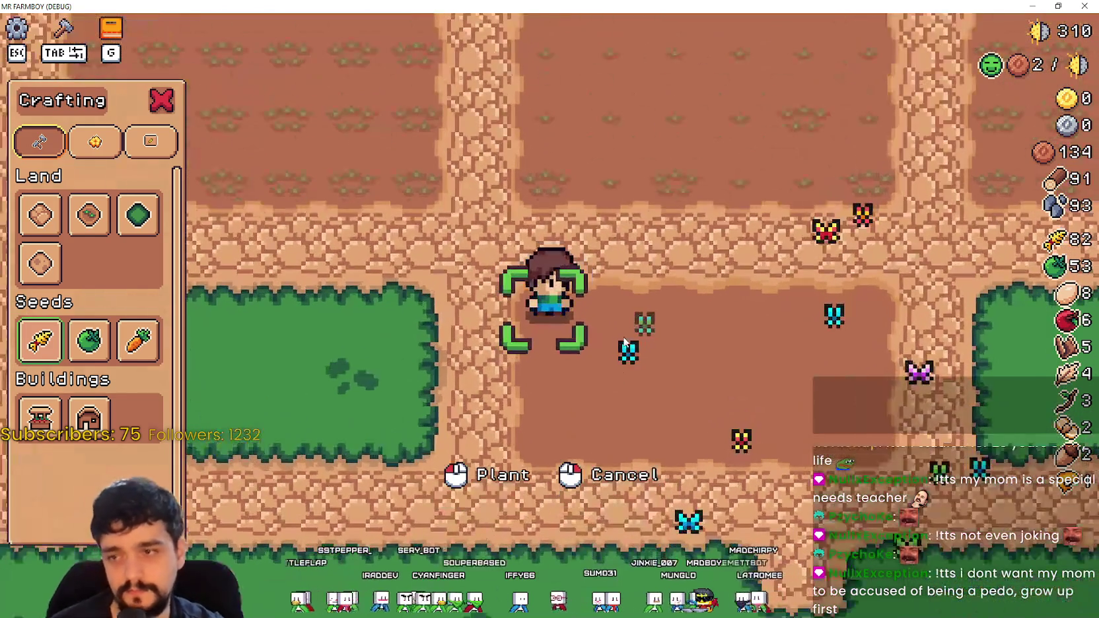
scroll(624, 342, "up", 1)
left_click(773, 367)
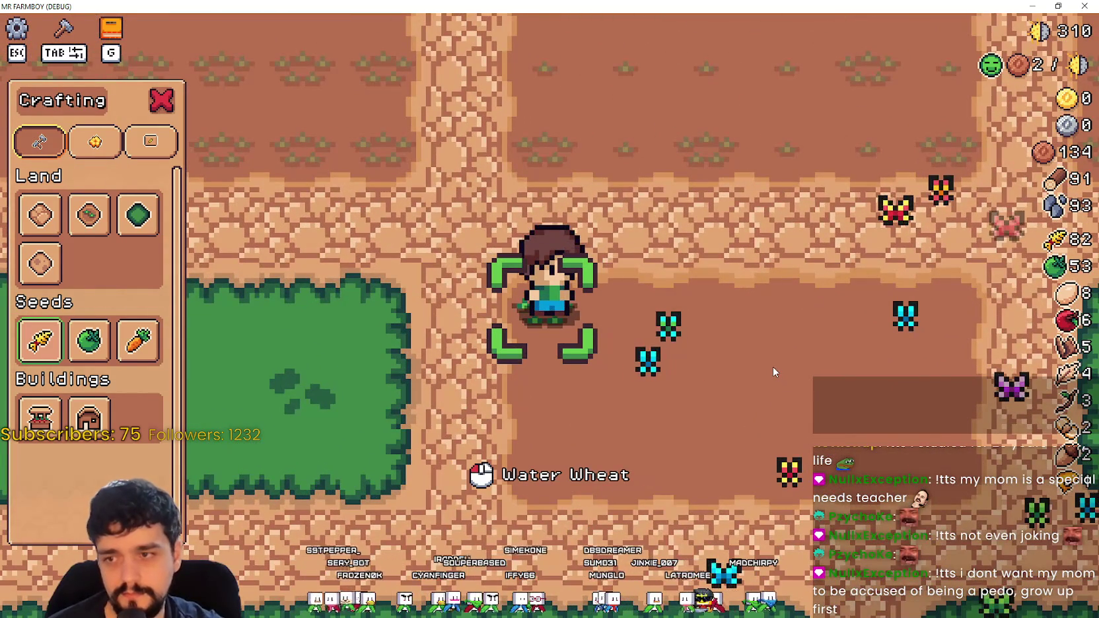
left_click(772, 367)
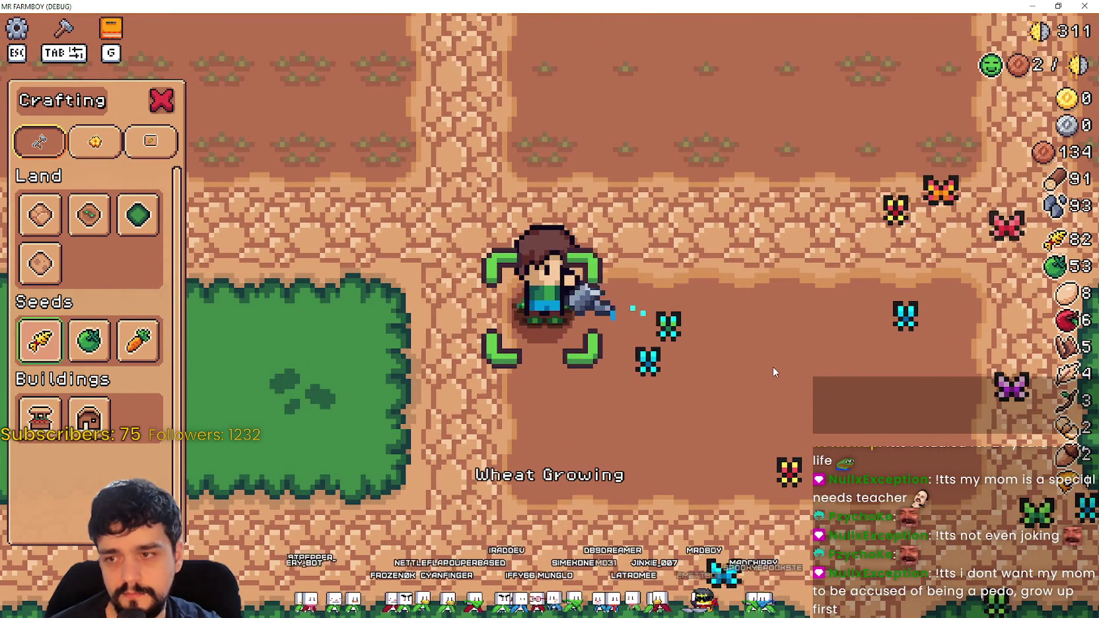
scroll(770, 366, "down", 2)
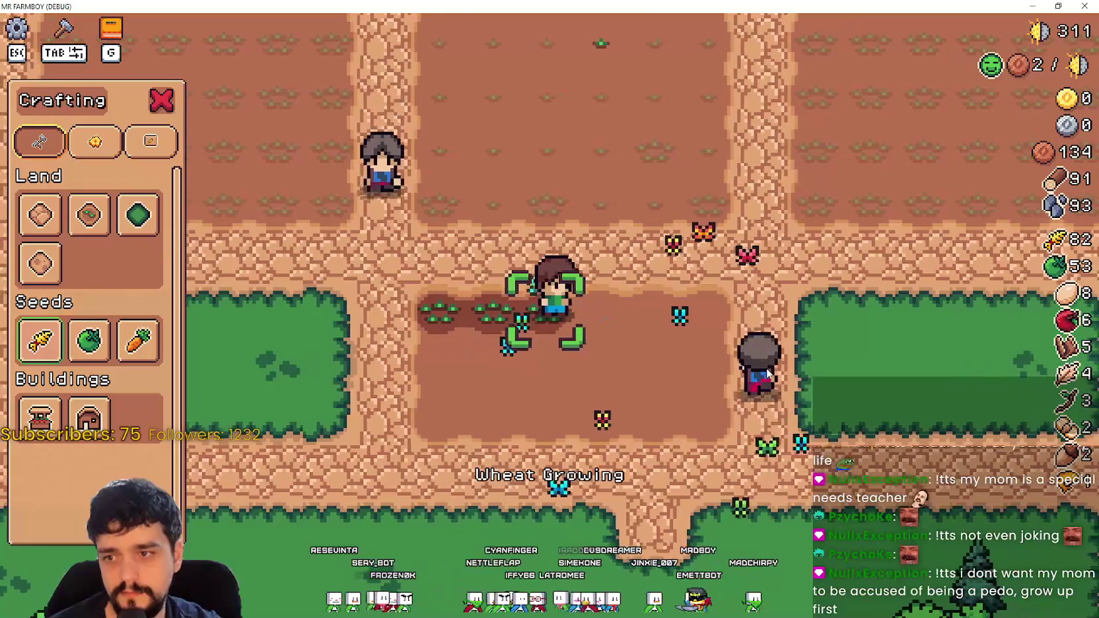
key("d")
Step: Restore the game window to its smaller size and bring the Godot editor forward
double_click(725, 6)
left_click(724, 5)
scroll(711, 227, "up", 1)
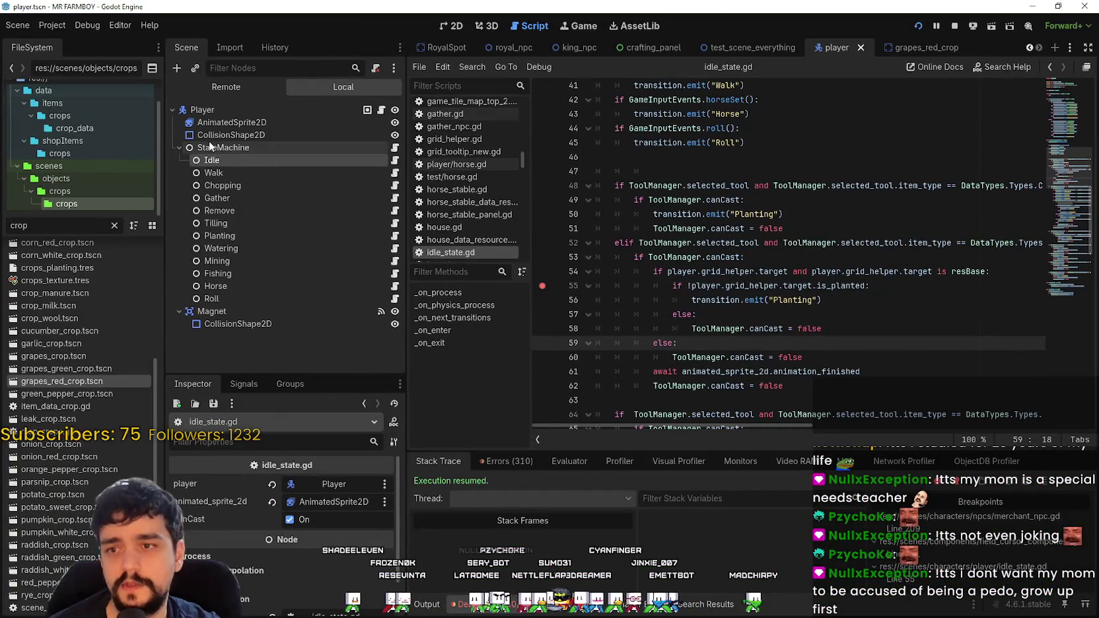
Step: In walk_state.gd, move the Planting block from lines 150–154 into _on_next_transitions at line 77
left_click(392, 174)
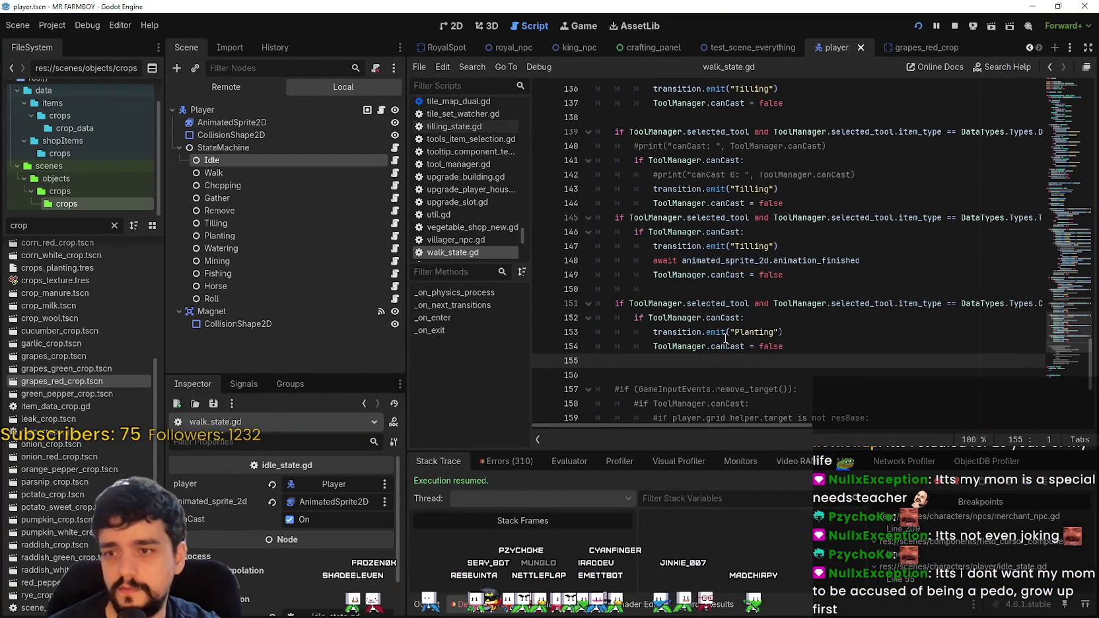
left_click_drag(816, 346, 600, 294)
key("ctrl+c")
key("BackSpace")
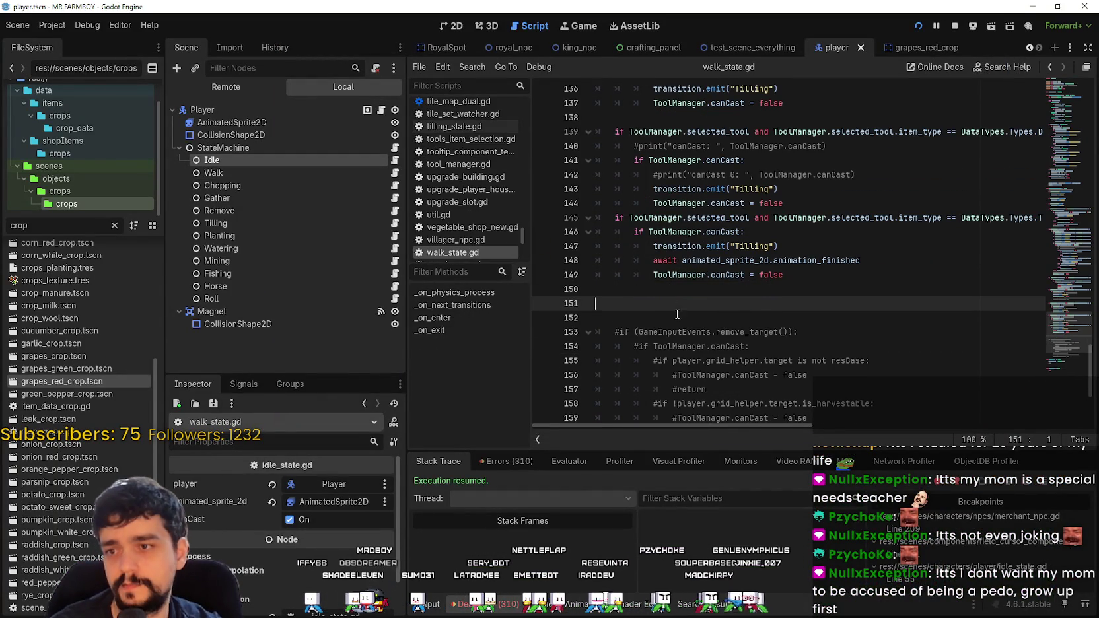
scroll(672, 307, "up", 1)
scroll(672, 306, "up", 20)
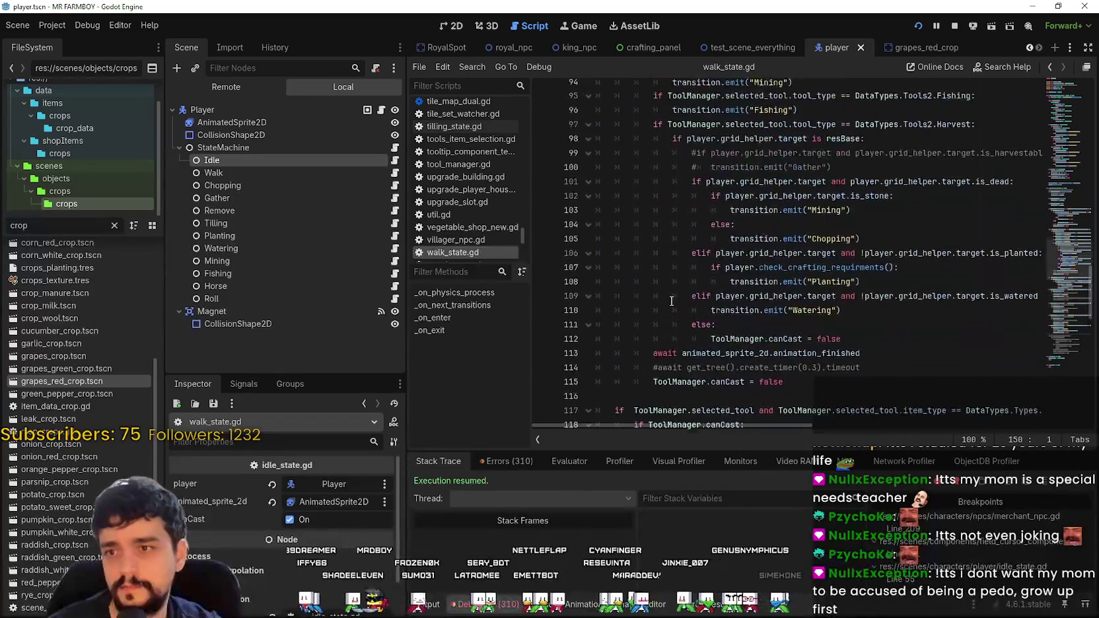
left_click(666, 310)
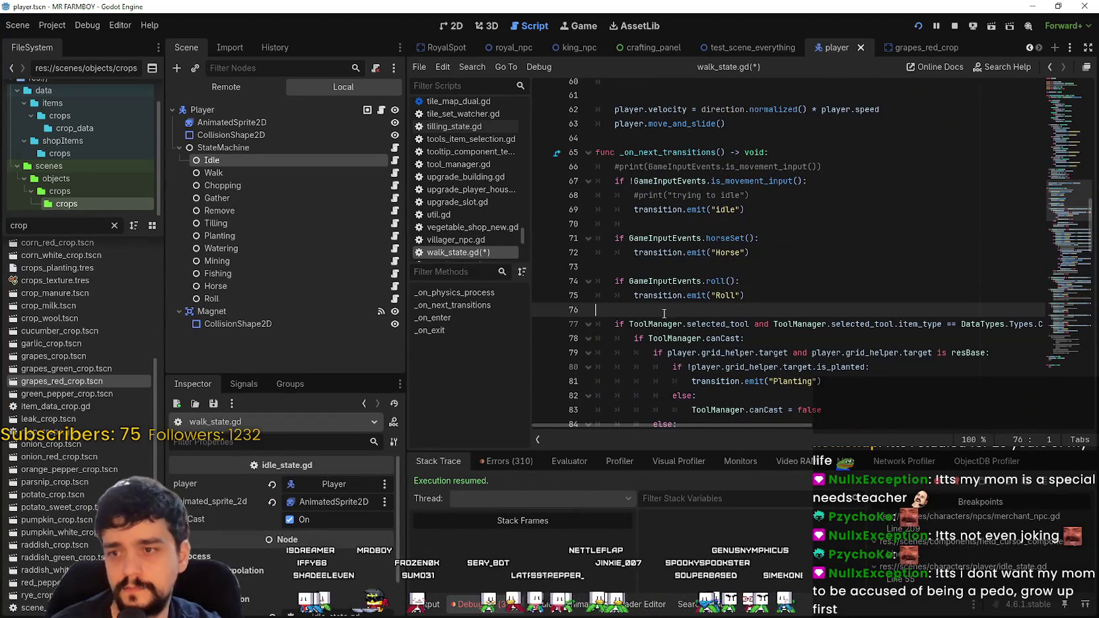
key("ctrl+v")
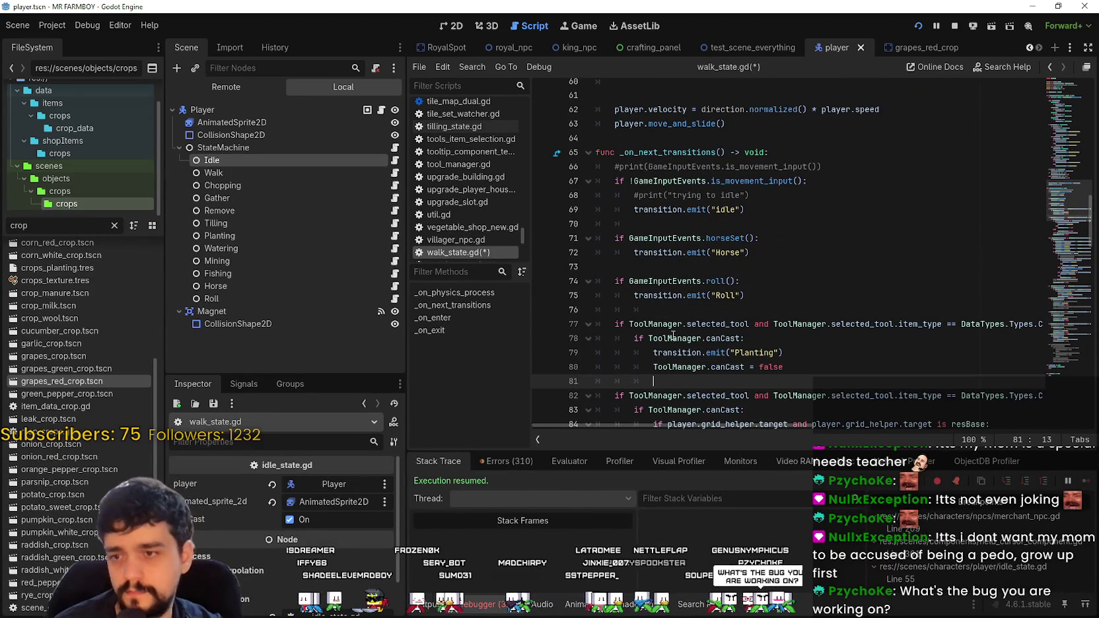
Step: Change line 82's 'if' to 'elif', delete blank line 81, and save walk_state.gd
double_click(624, 396)
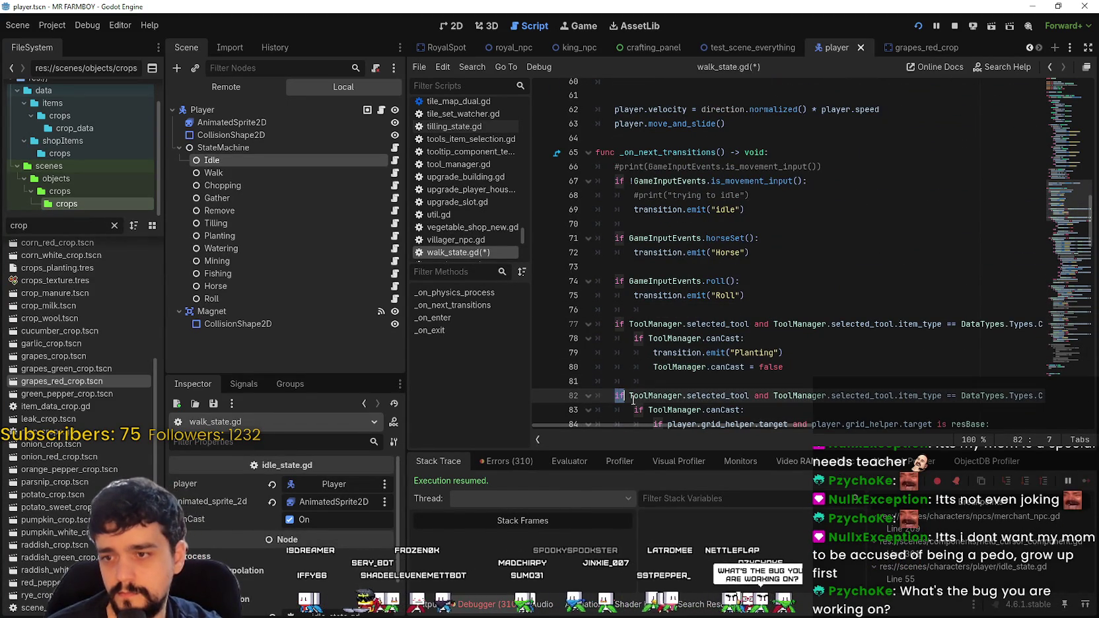
type("lif")
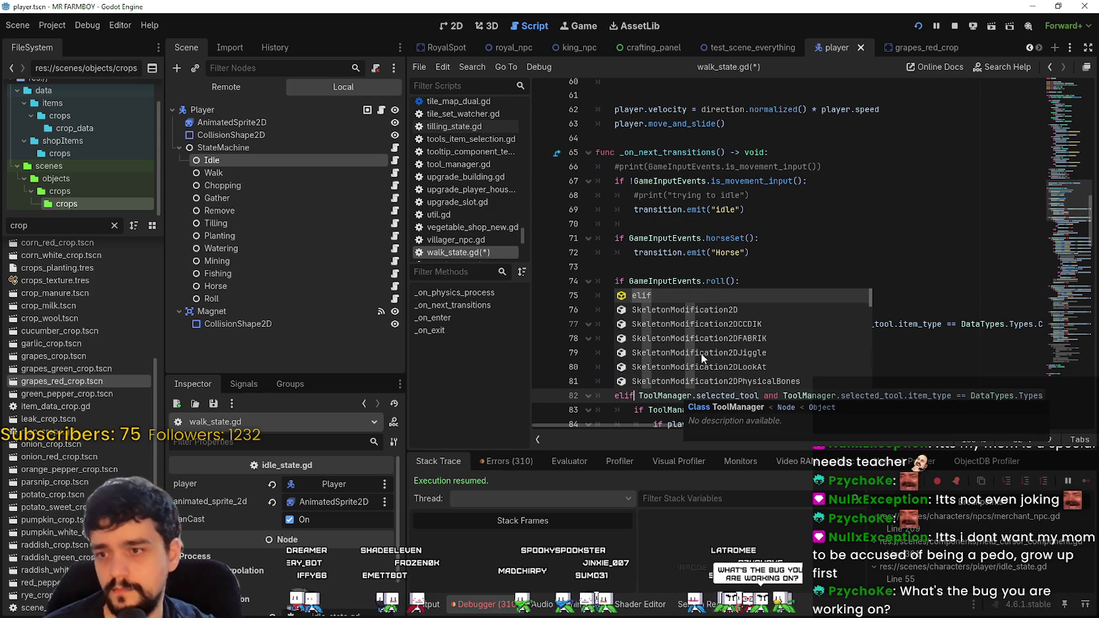
left_click(944, 338)
left_click(773, 395)
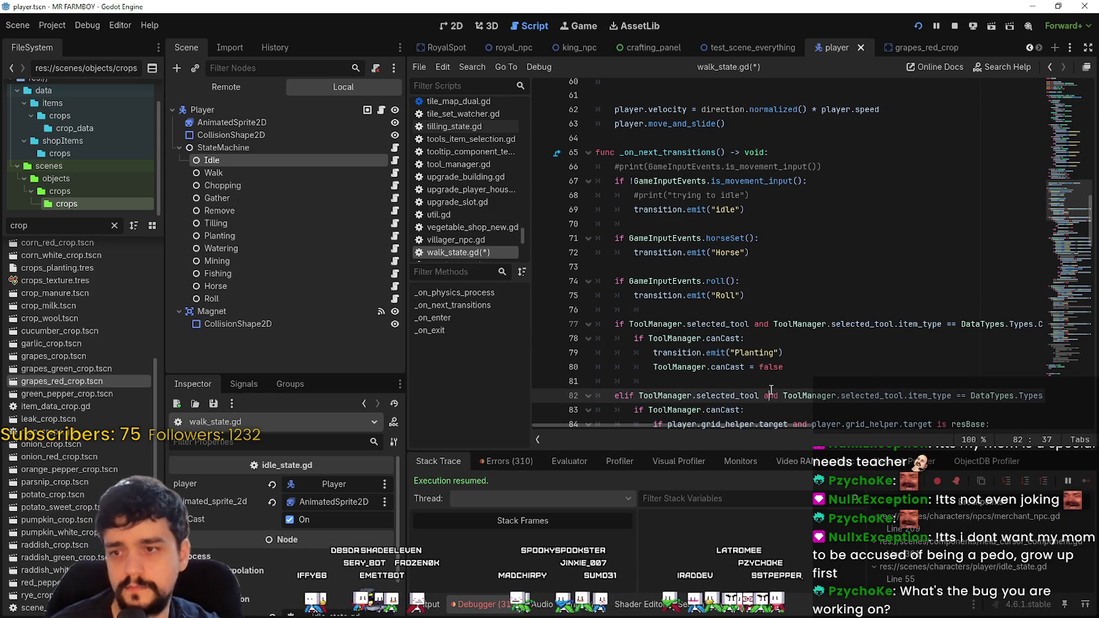
left_click(770, 387)
key("BackSpace")
scroll(769, 386, "down", 2)
left_click(764, 381)
scroll(760, 376, "down", 2)
key("ctrl+s")
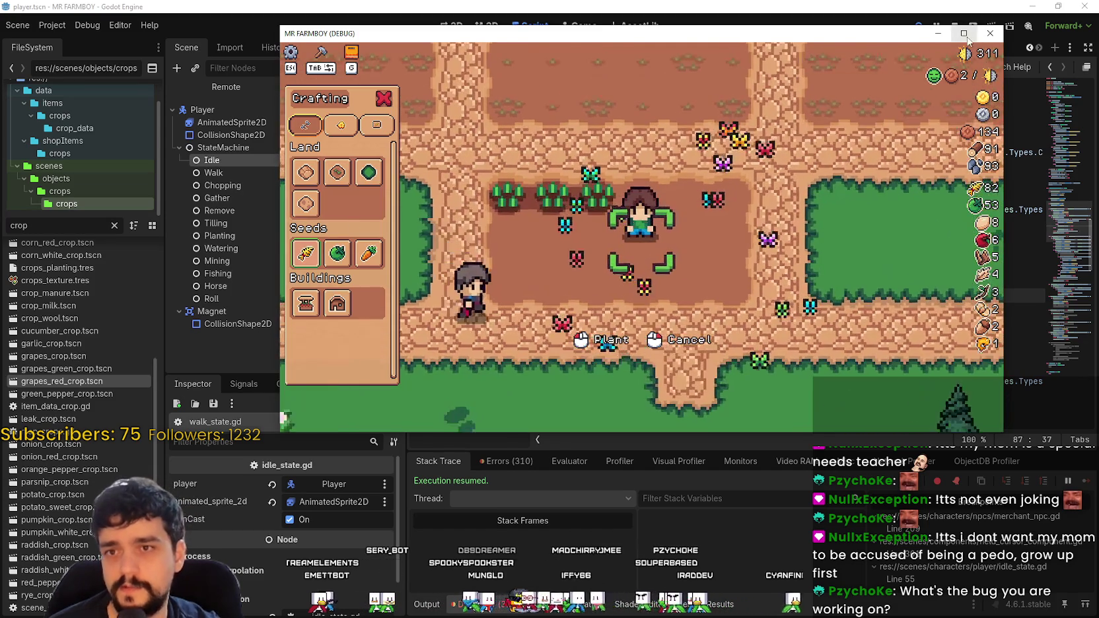
Step: Maximize the game window and plant and water wheat along the first soil row
double_click(424, 33)
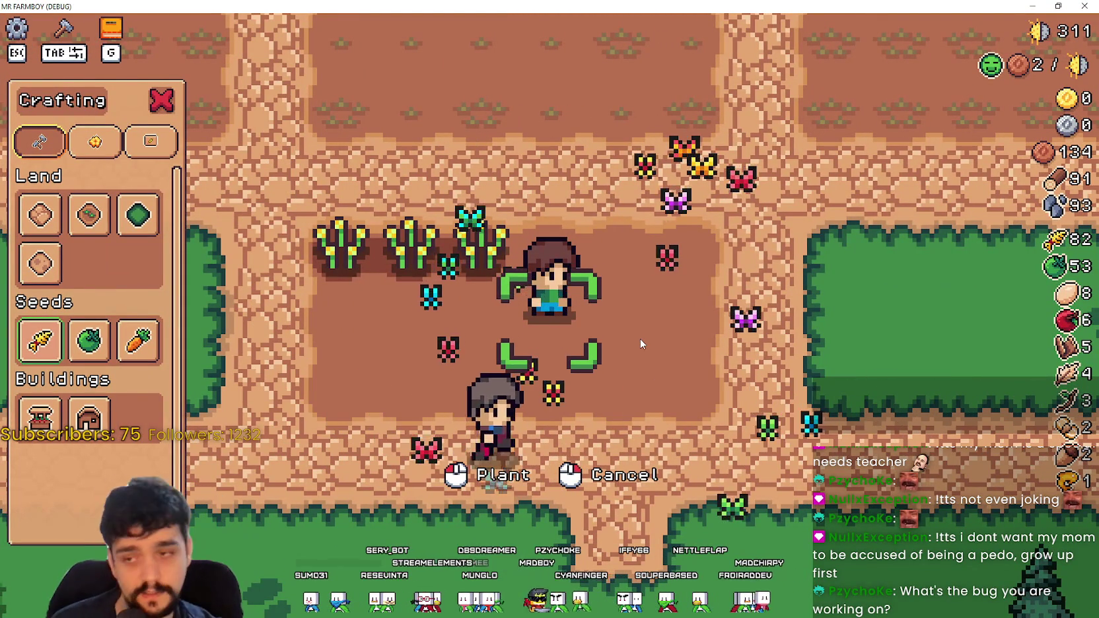
key("a")
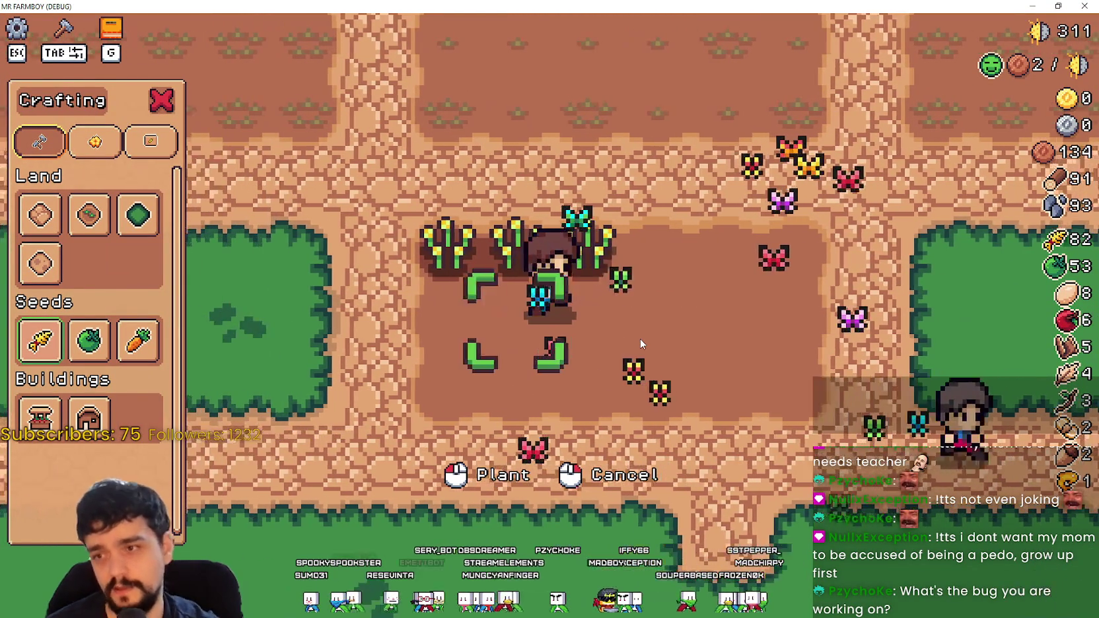
left_click(657, 403)
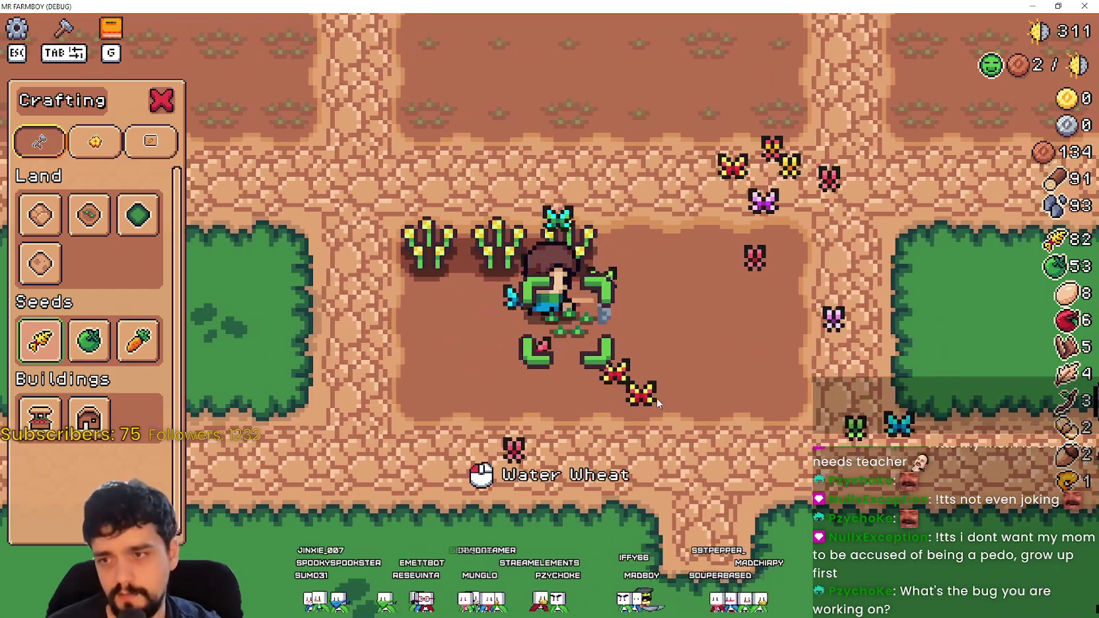
left_click(657, 403)
key("d")
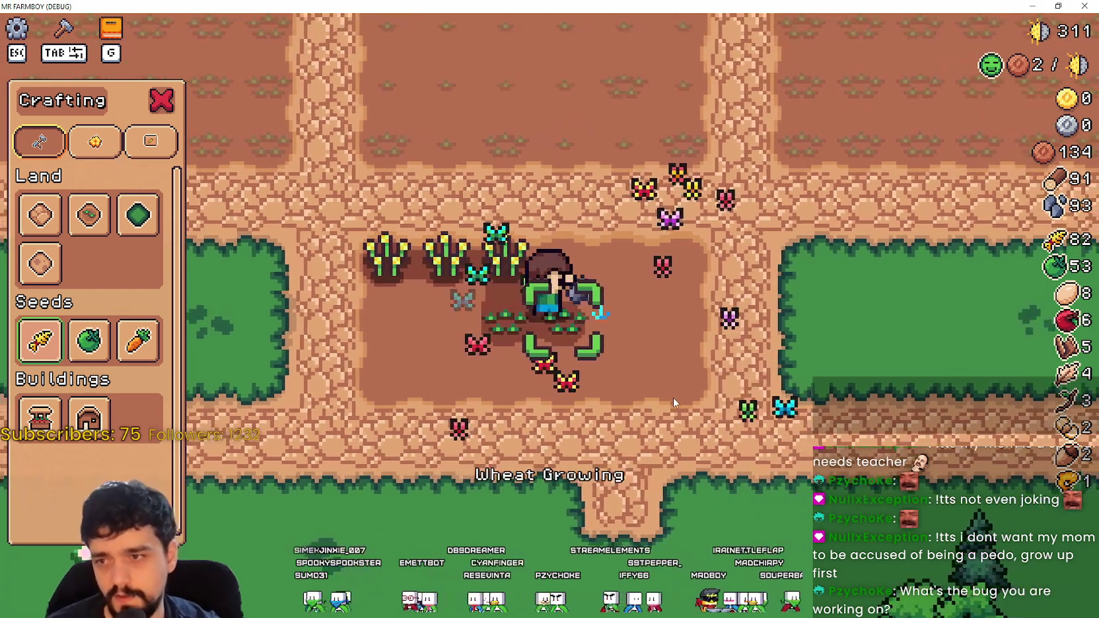
key("d")
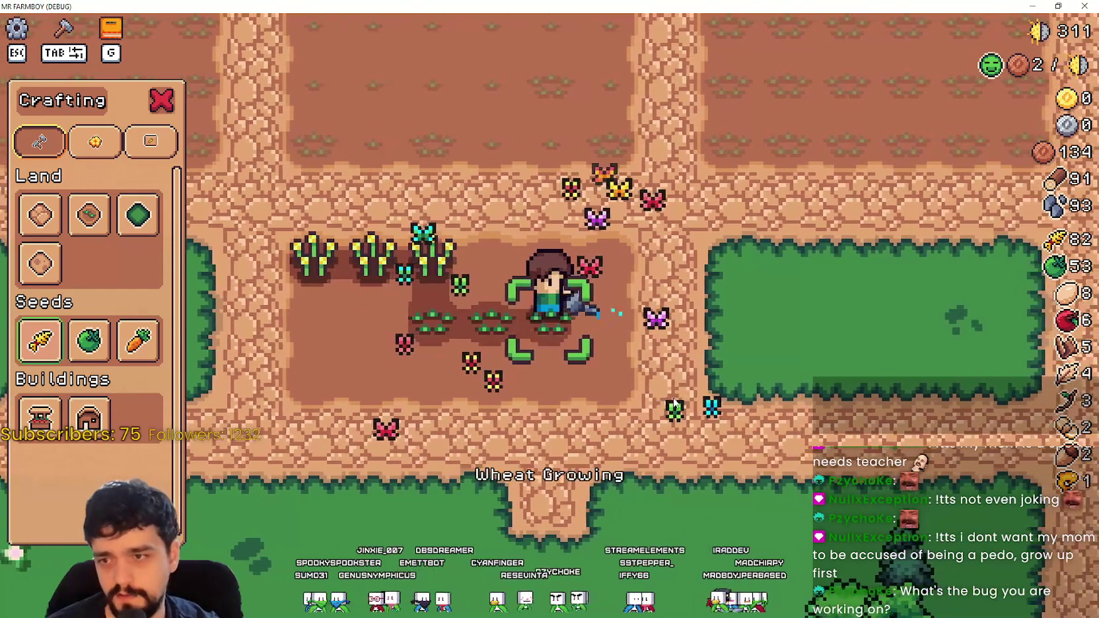
left_click(673, 399)
left_click(673, 401)
key("w")
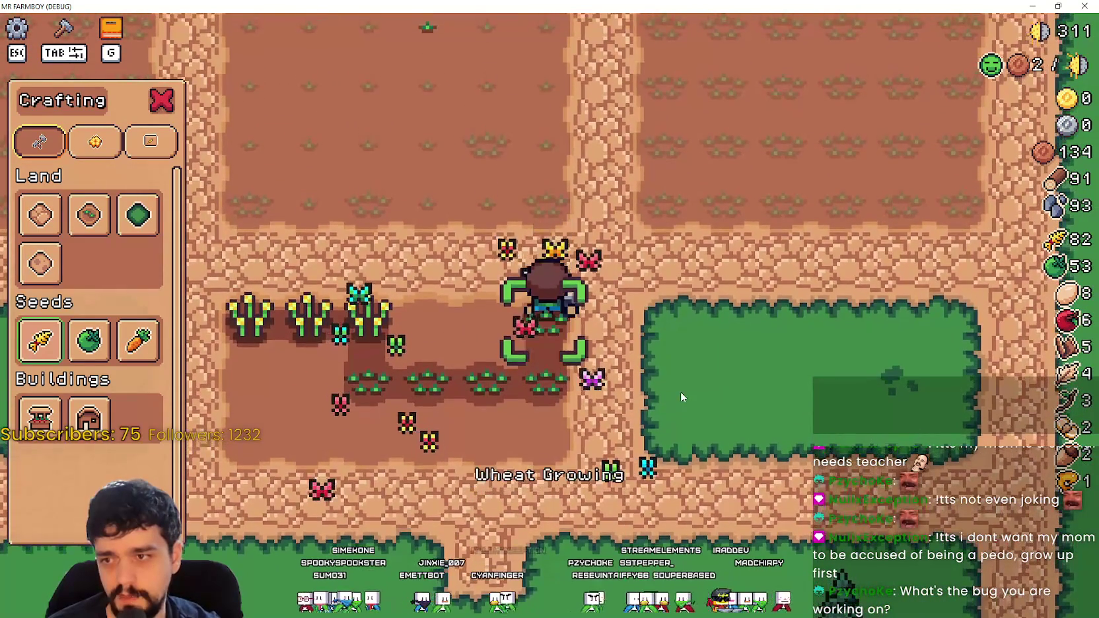
left_click(681, 391)
key("a")
left_click(719, 366)
Step: Plant and water wheat on each tile across the second soil row
key("a")
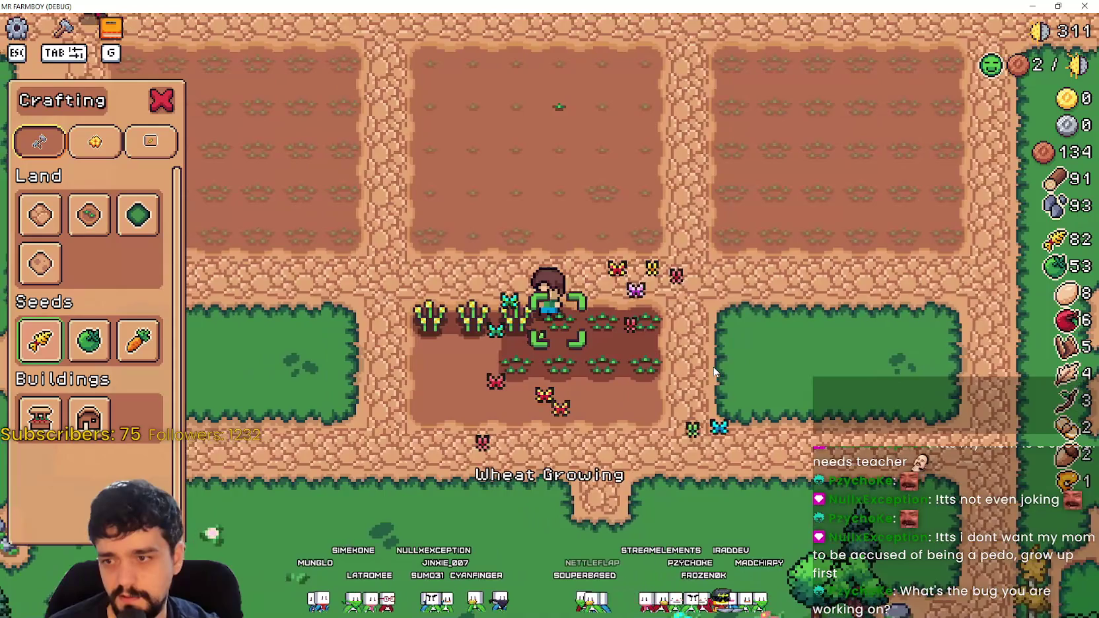
key("s")
key("a")
left_click(713, 371)
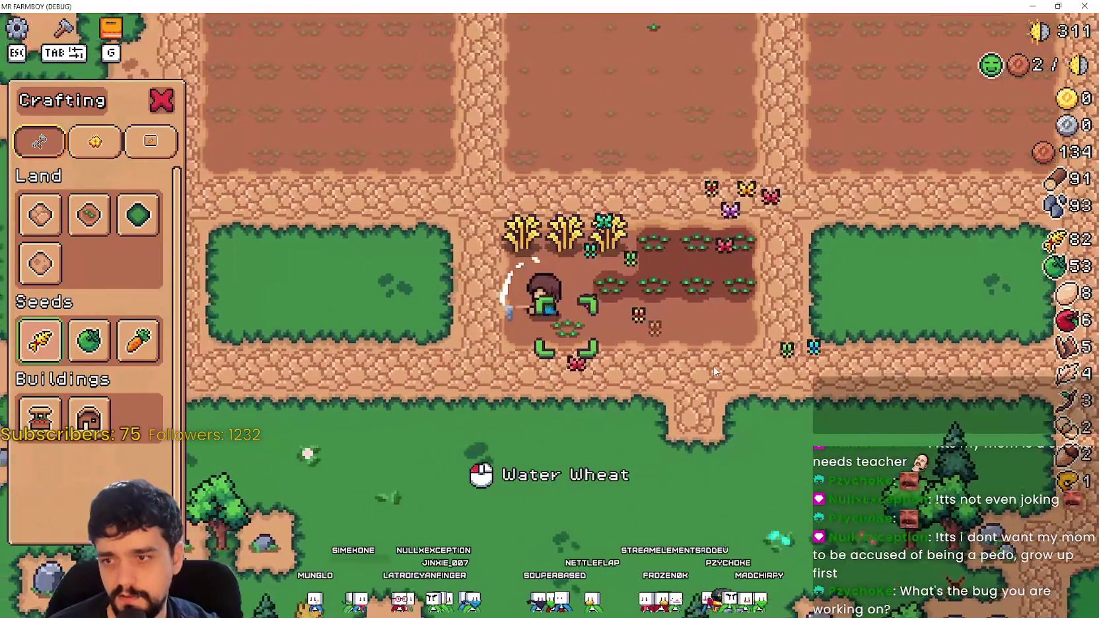
left_click(713, 371)
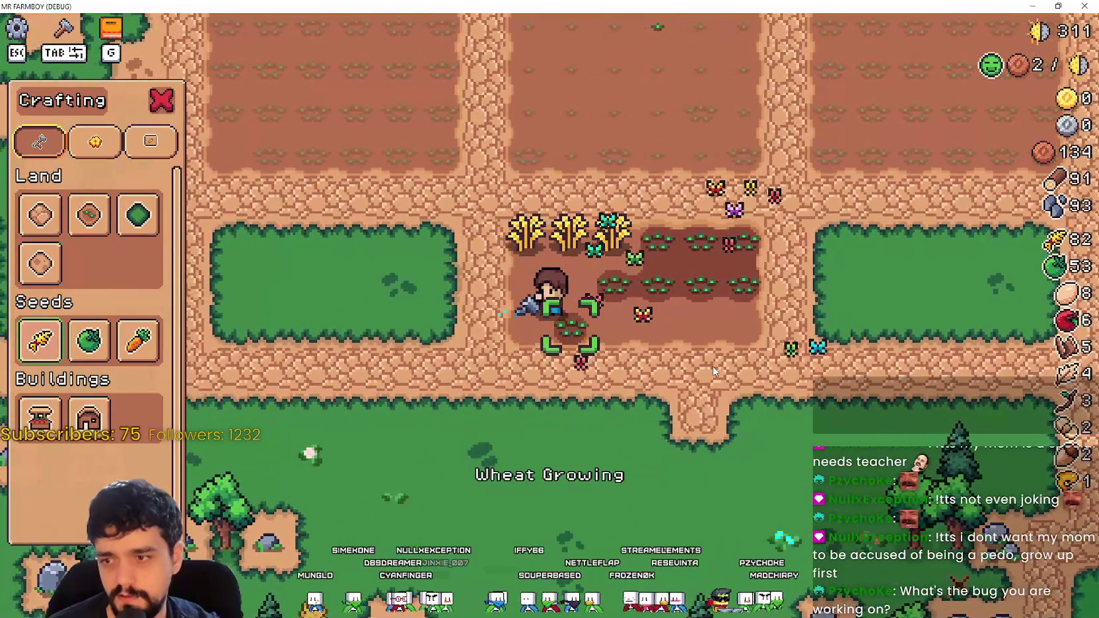
key("d")
left_click(713, 370)
left_click(712, 370)
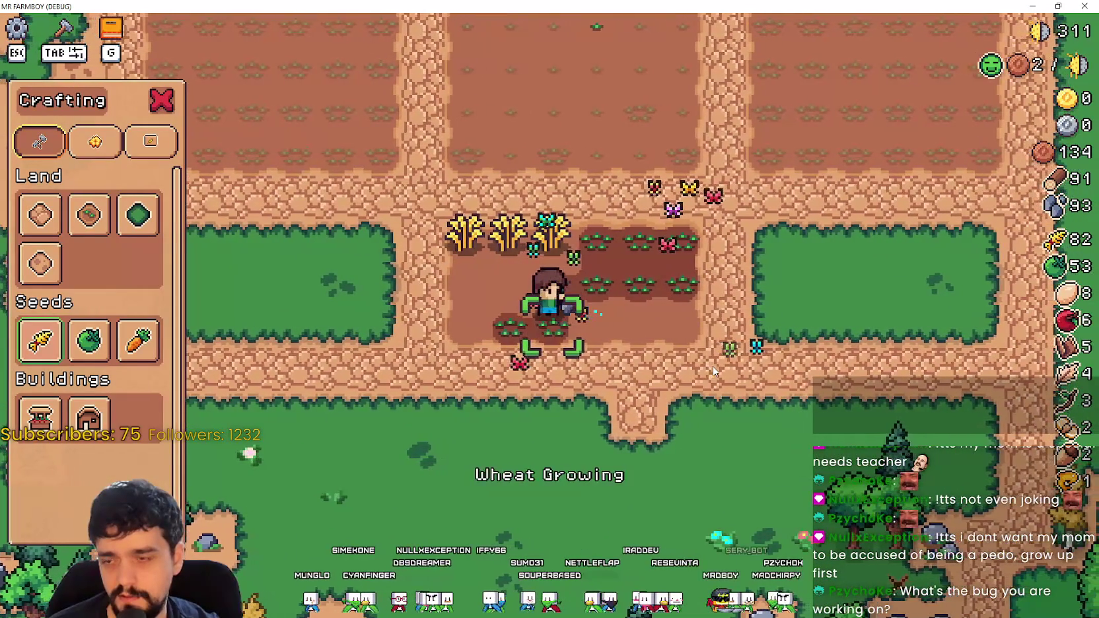
left_click(711, 369)
left_click(710, 370)
key("d")
left_click(712, 371)
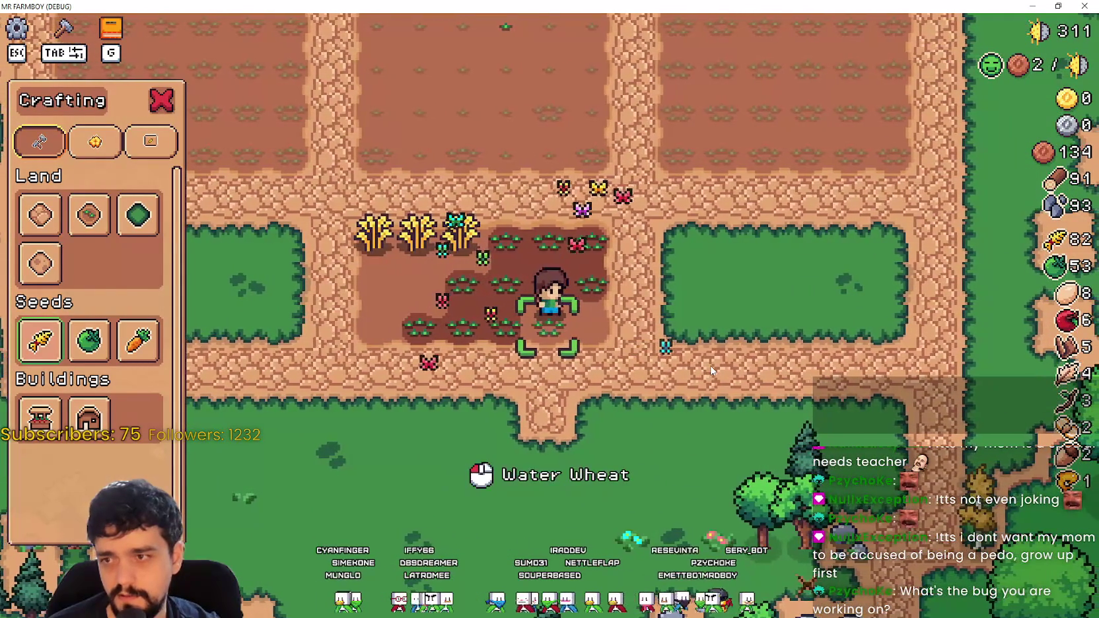
key("d")
left_click(711, 371)
left_click(710, 371)
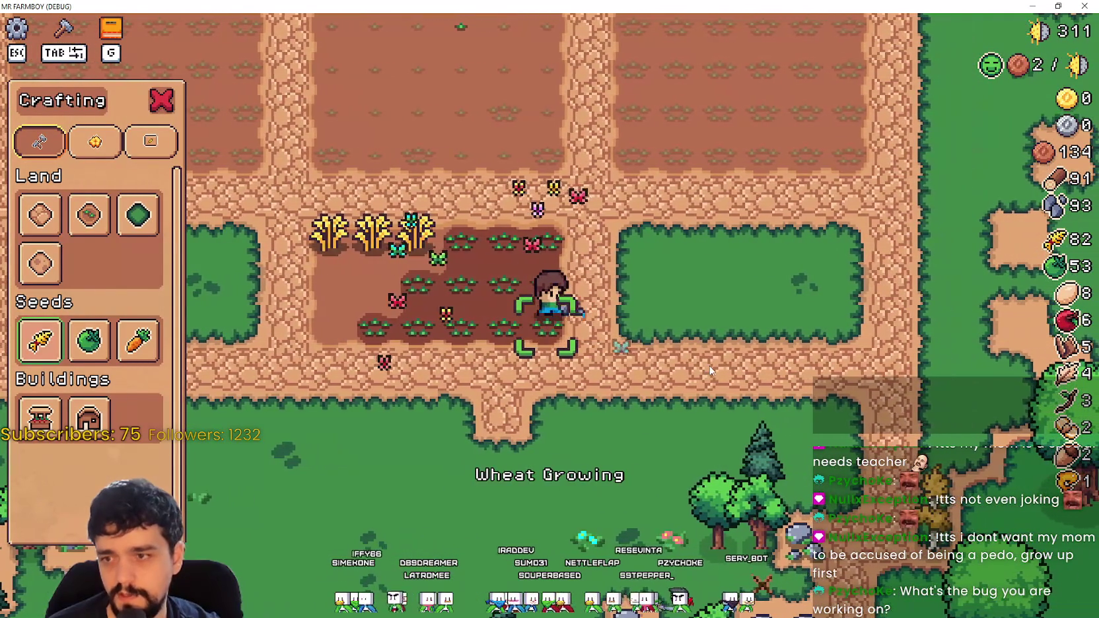
Step: Switch to green tomato seeds and plant and water a row of green tomatoes
left_click(87, 343)
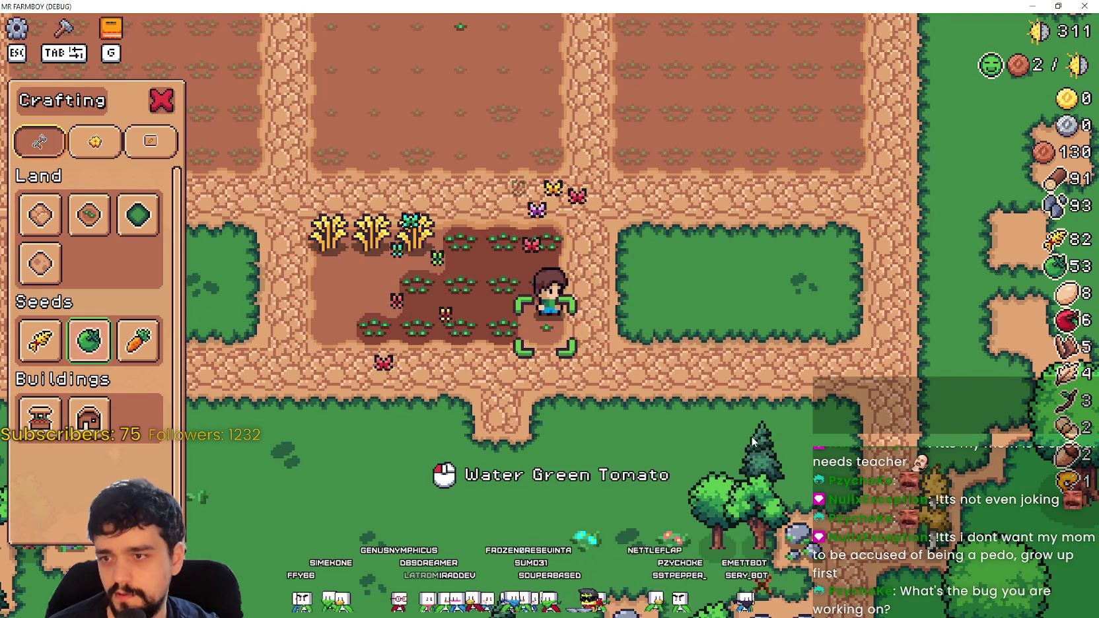
key("a")
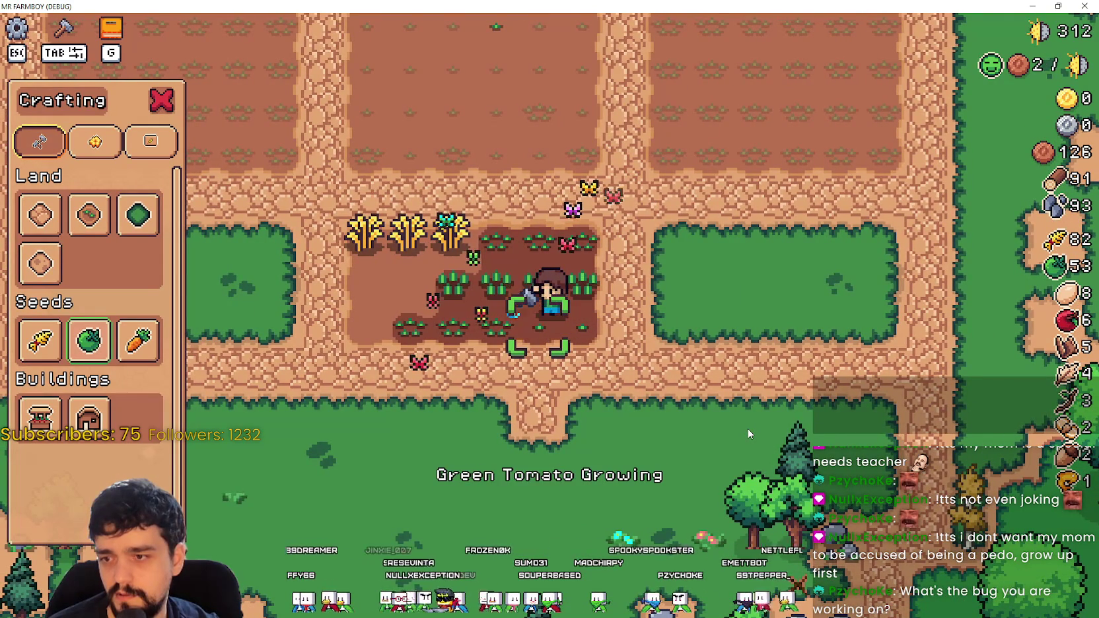
key("a")
left_click(748, 430)
left_click(748, 430)
key("a")
left_click(748, 430)
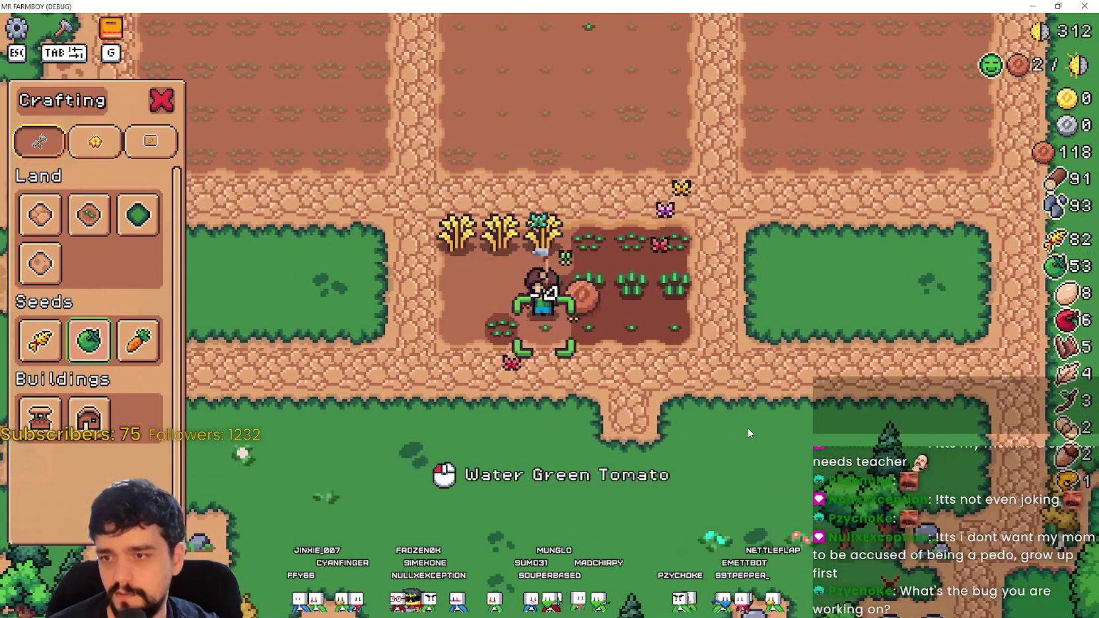
left_click(748, 430)
left_click(747, 427)
left_click(747, 427)
key("a")
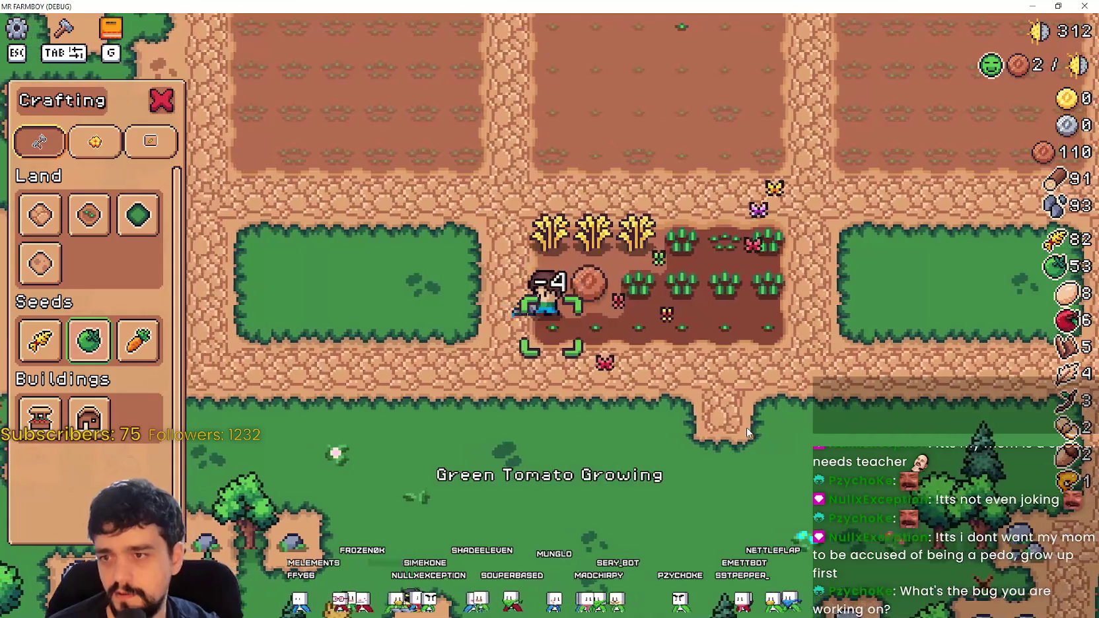
Step: Walk off the wheat and start placing a land tile, then cancel it
key("w")
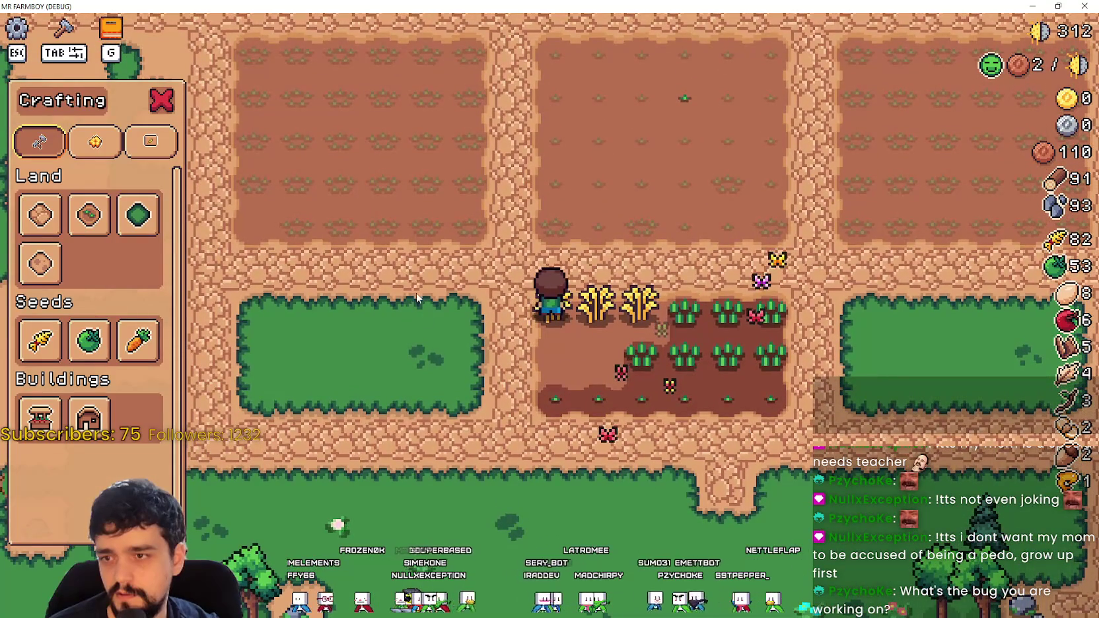
key("Tab")
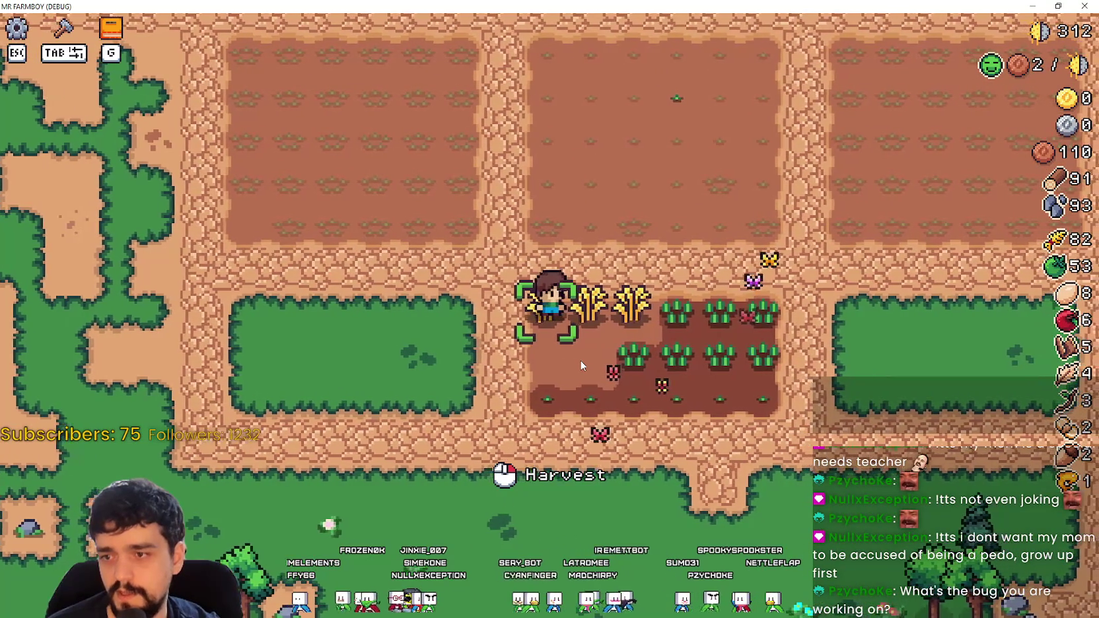
key("a")
key("Tab")
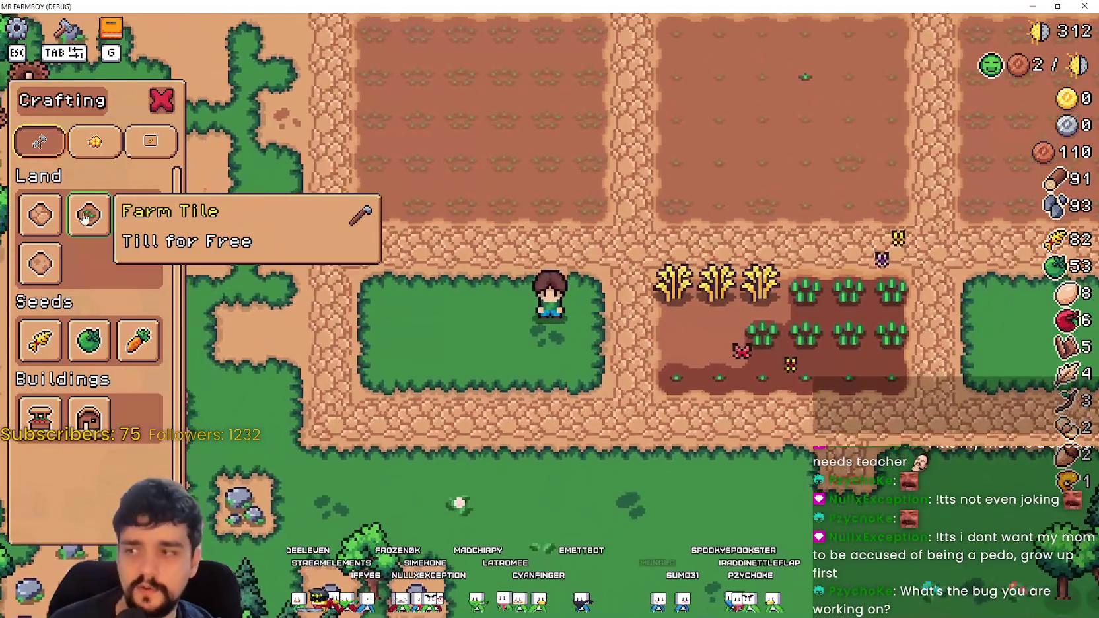
left_click(89, 215)
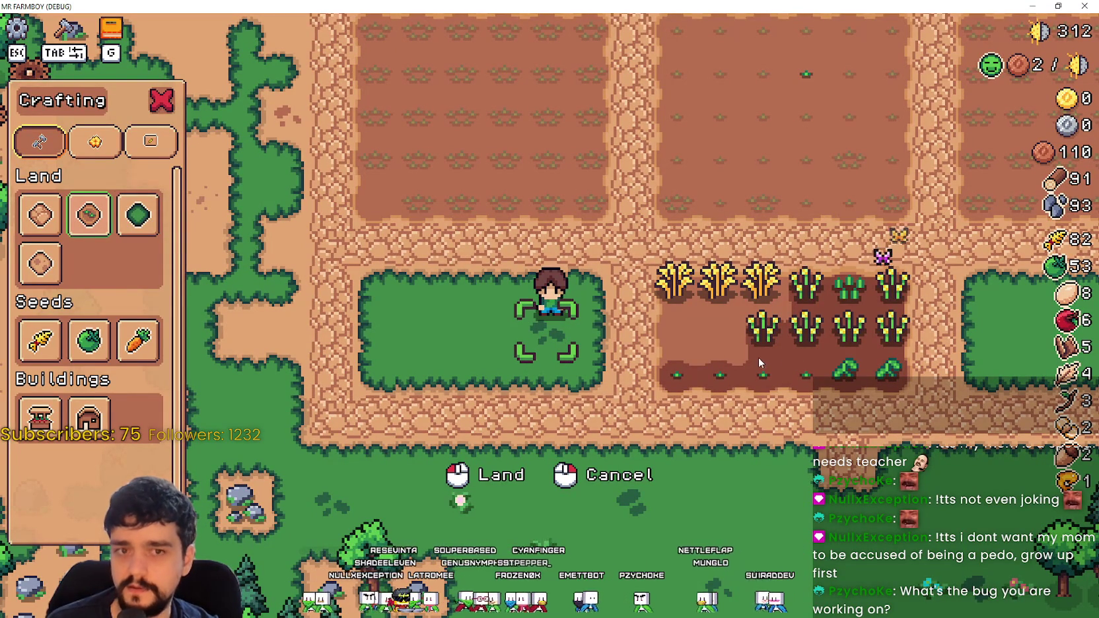
key("Tab")
key("Tab")
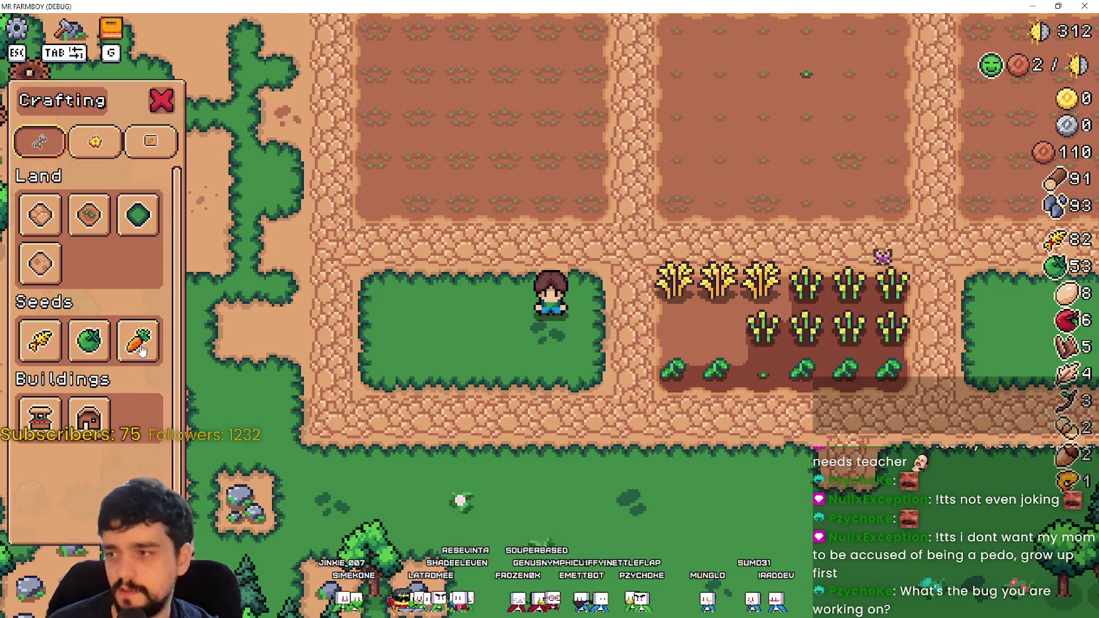
Step: Pick a seed type and walk back beside the first ripe wheat tile
left_click(89, 340)
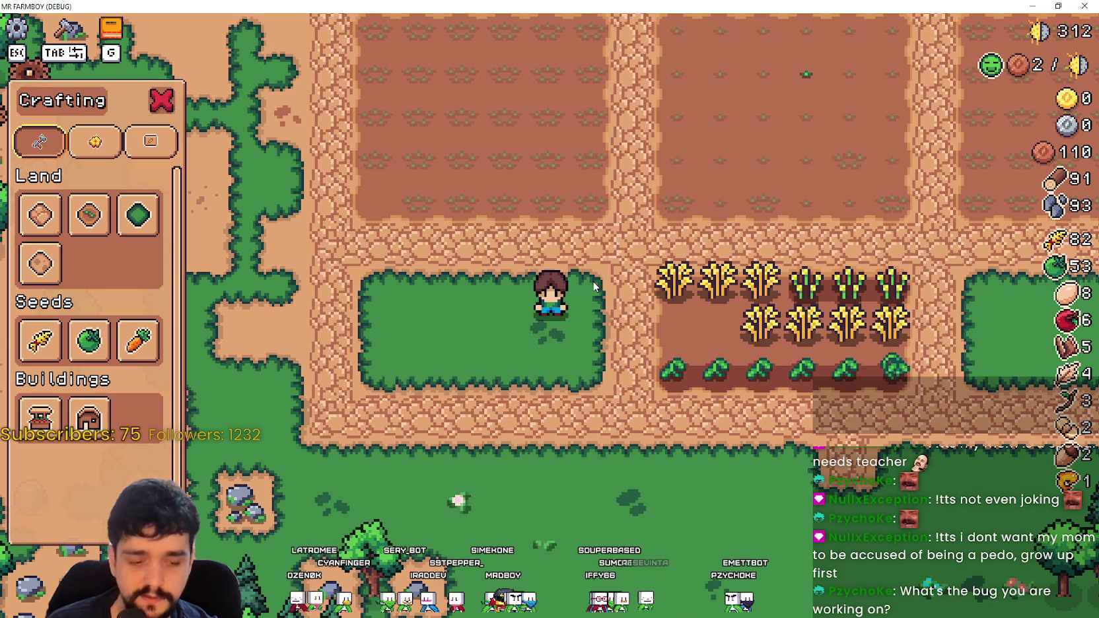
key("Tab")
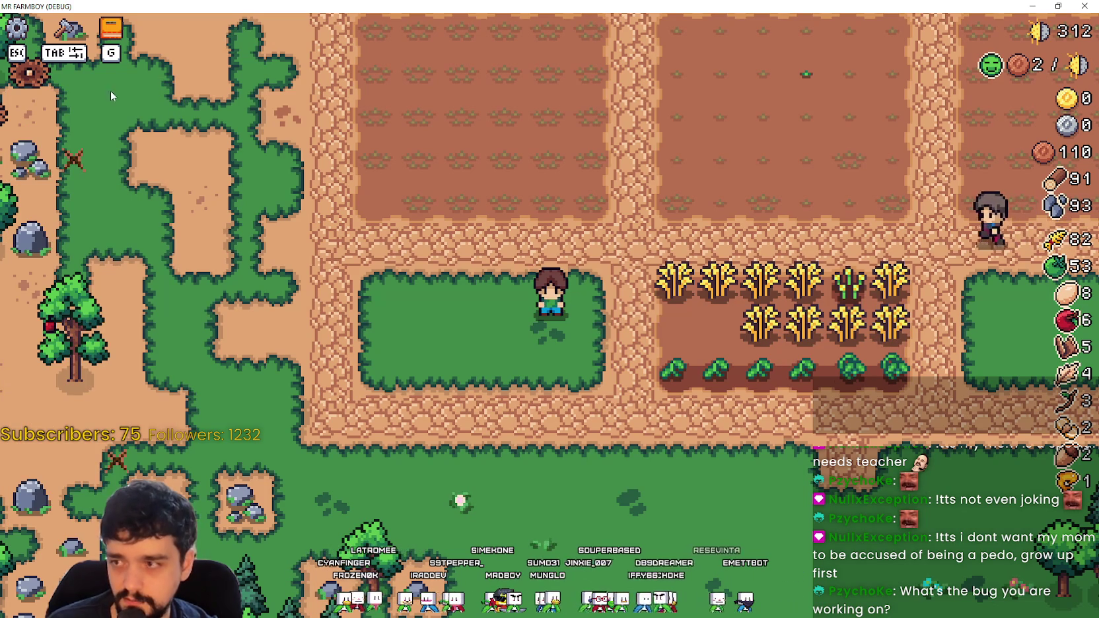
key("d")
key("Tab")
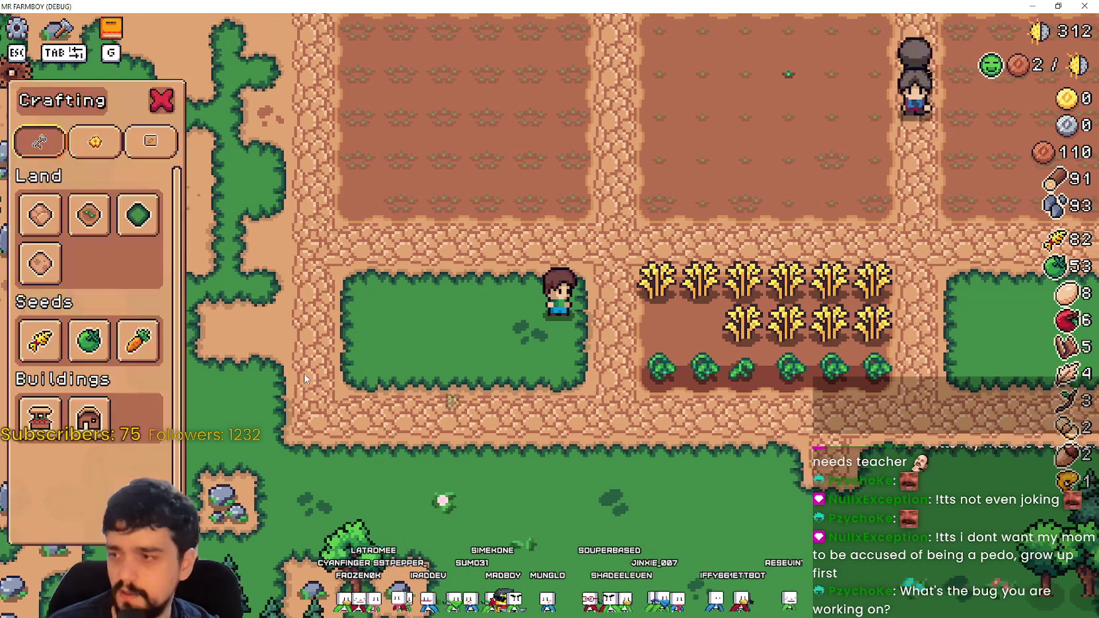
key("w")
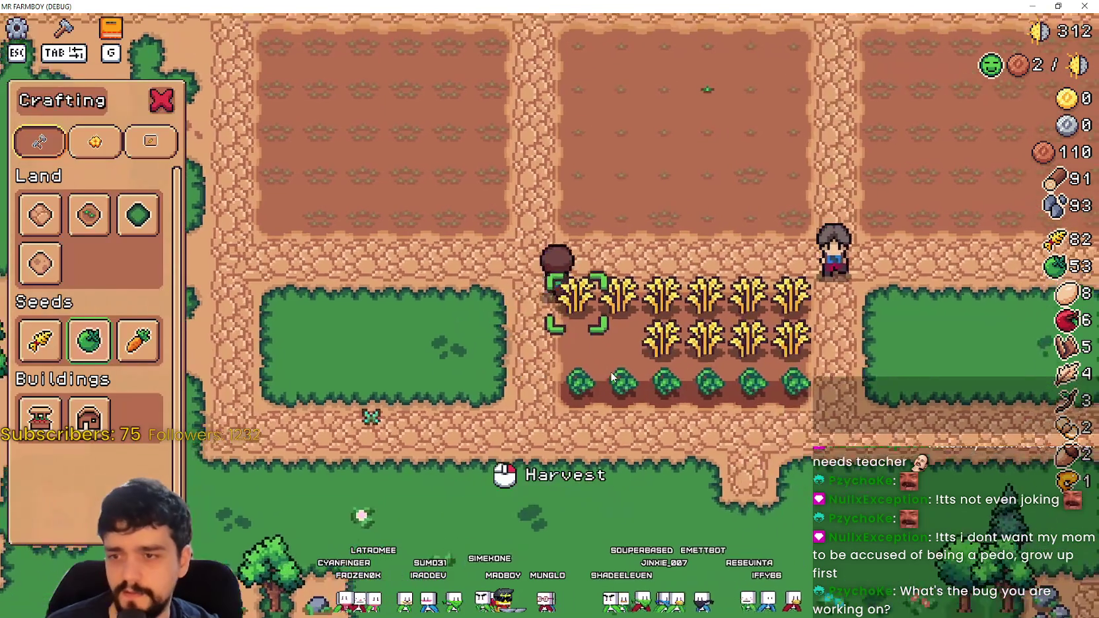
key("d")
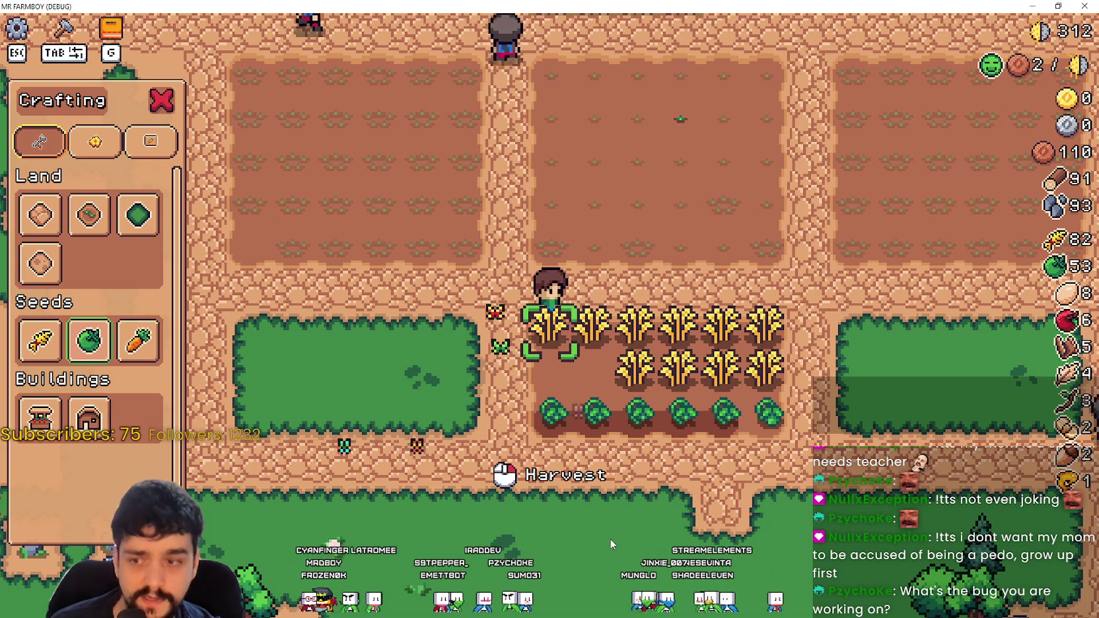
Step: Hide the crafting panel and position the farmer on the first wheat tile
key("a")
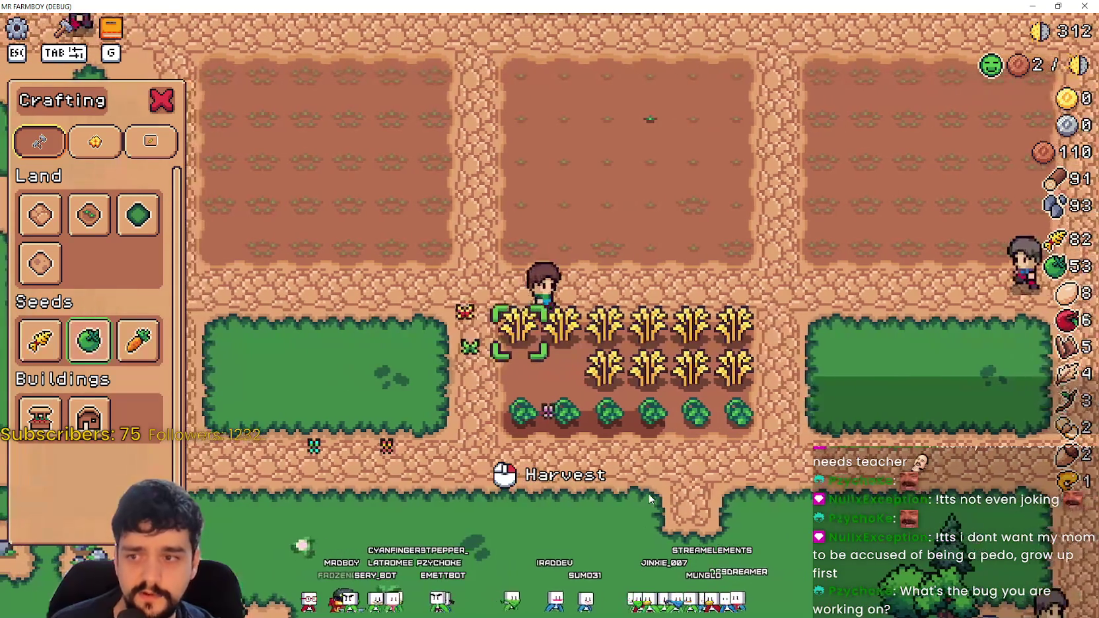
key("a")
key("d")
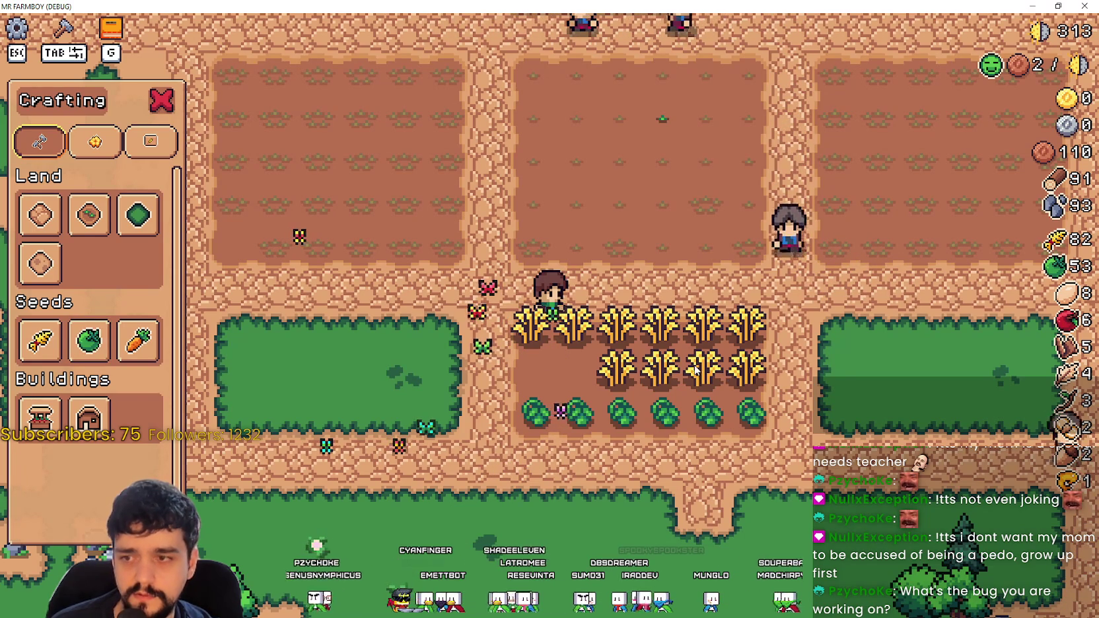
key("s")
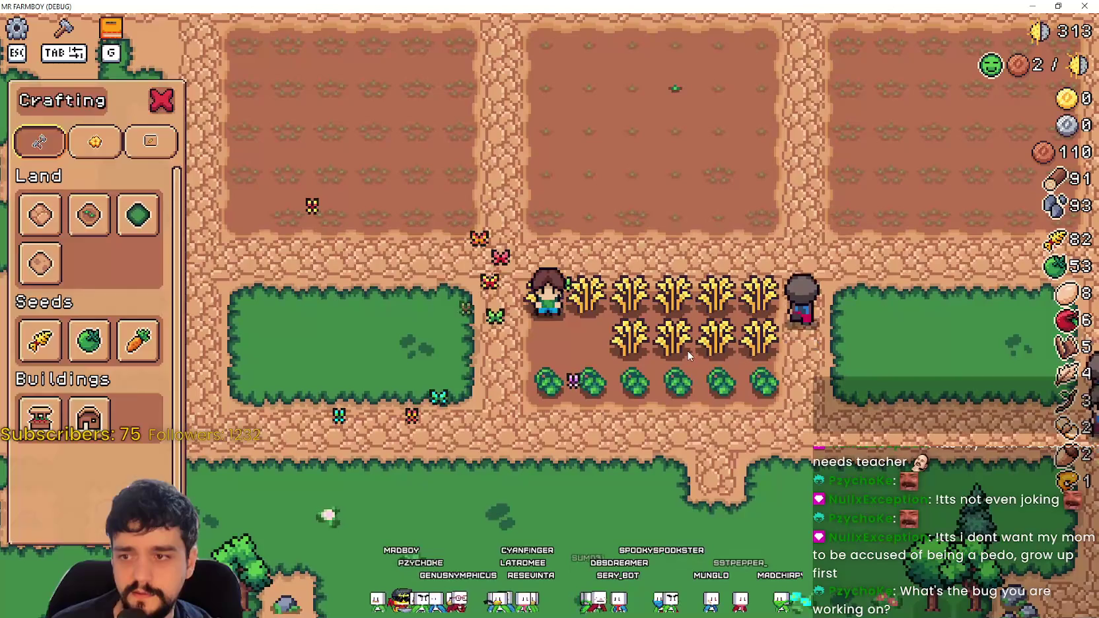
key("Tab")
key("d")
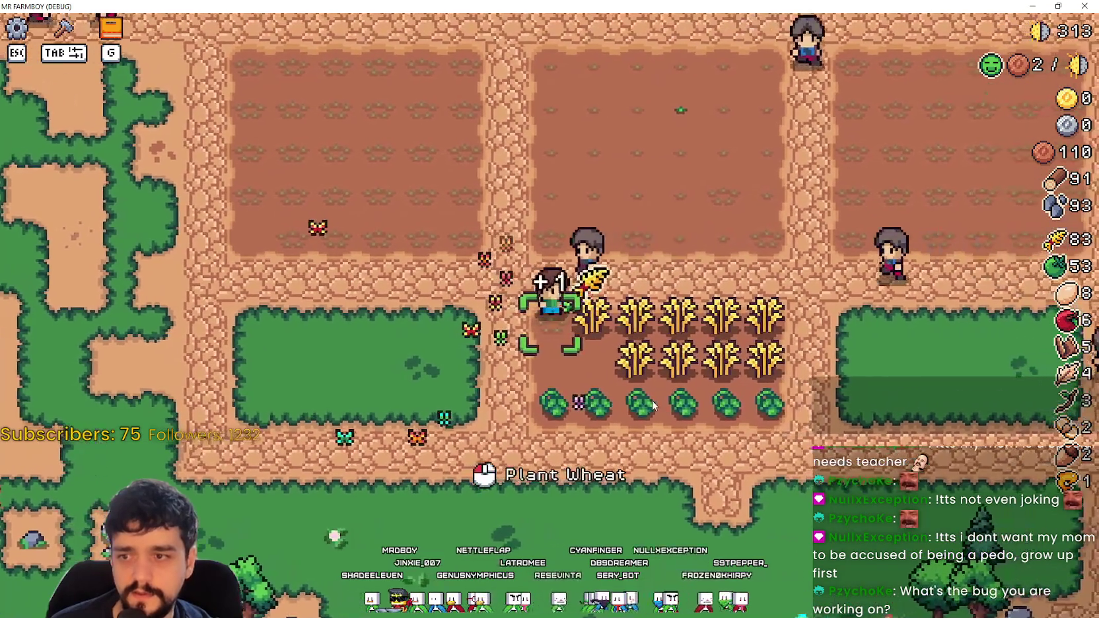
Step: Harvest both wheat rows and the green tomato row, then plant green tomato seeds
left_click(720, 414)
key("d")
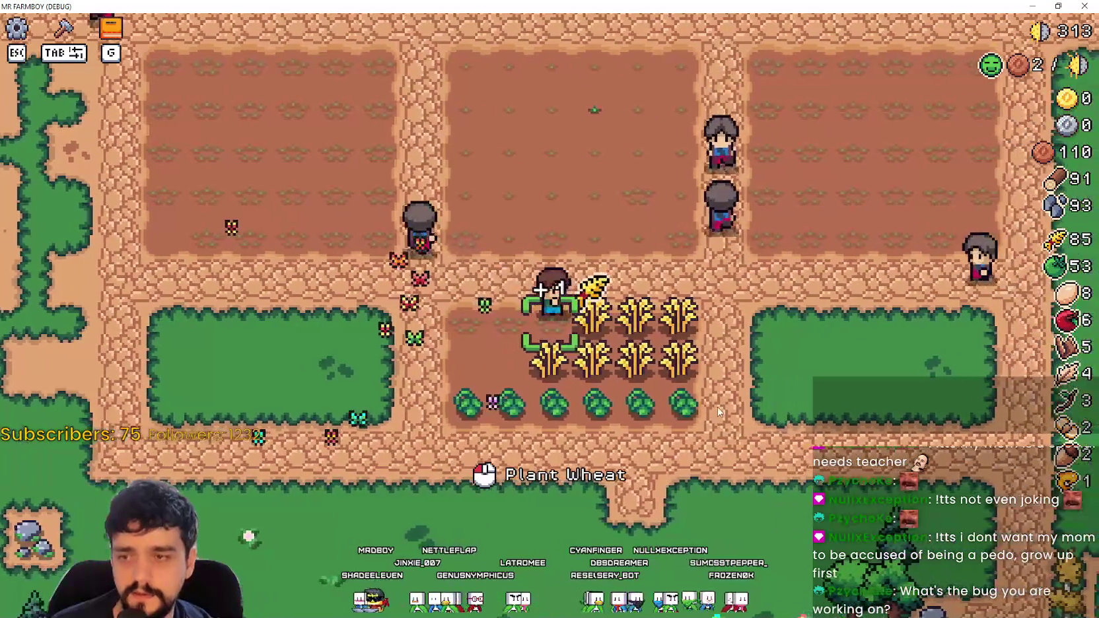
key("s")
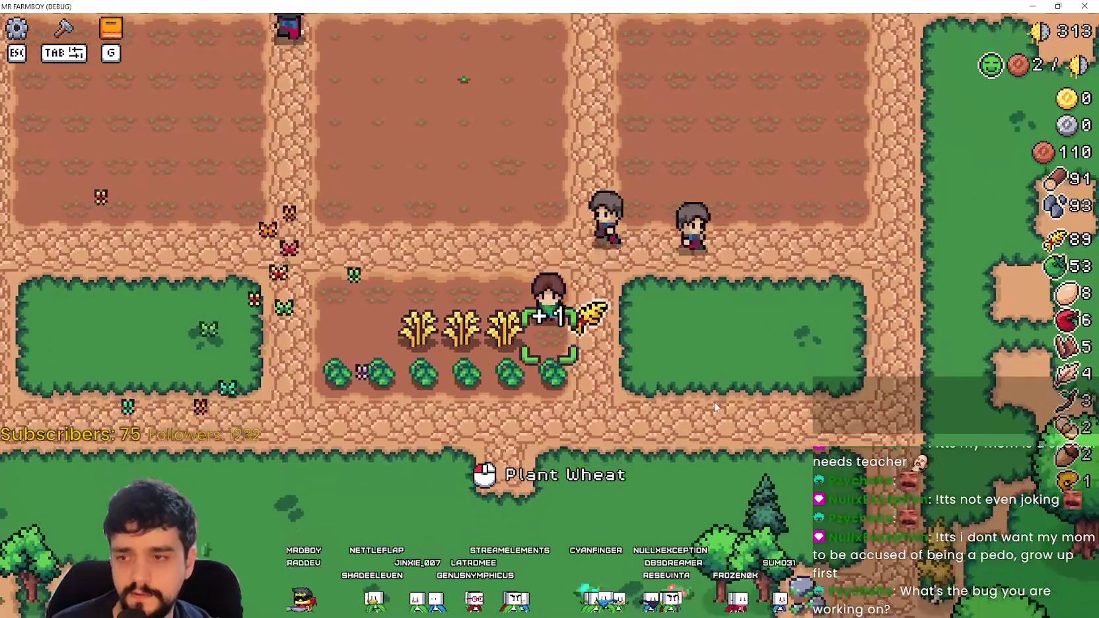
key("a")
key("a")
key("s")
key("d")
key("d")
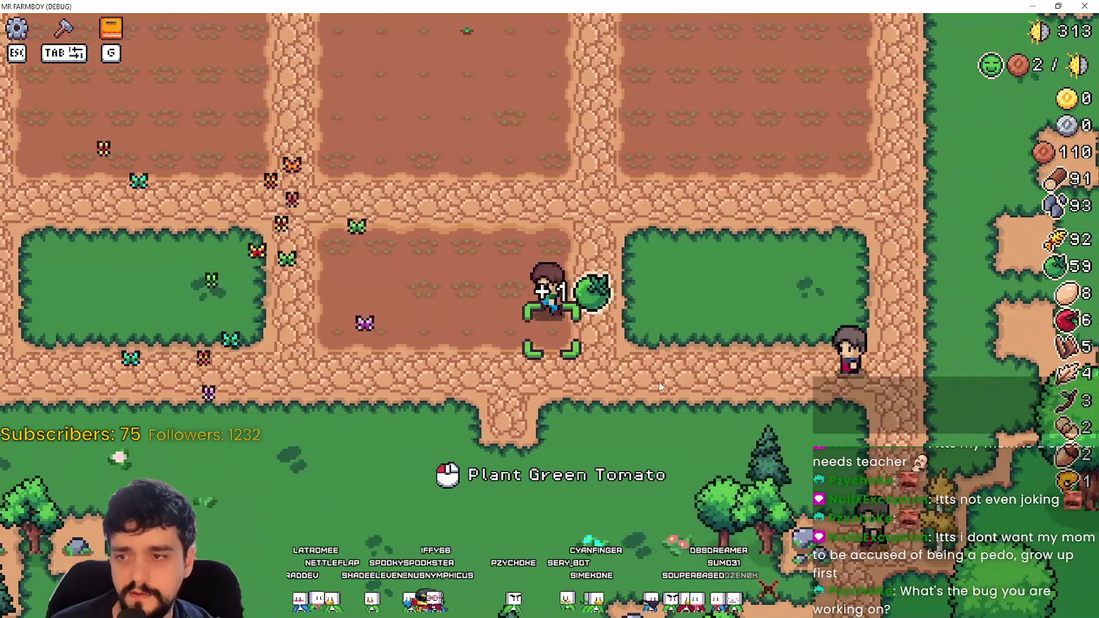
left_click(660, 386)
Step: Replant green tomato sprouts along the bottom row
key("a")
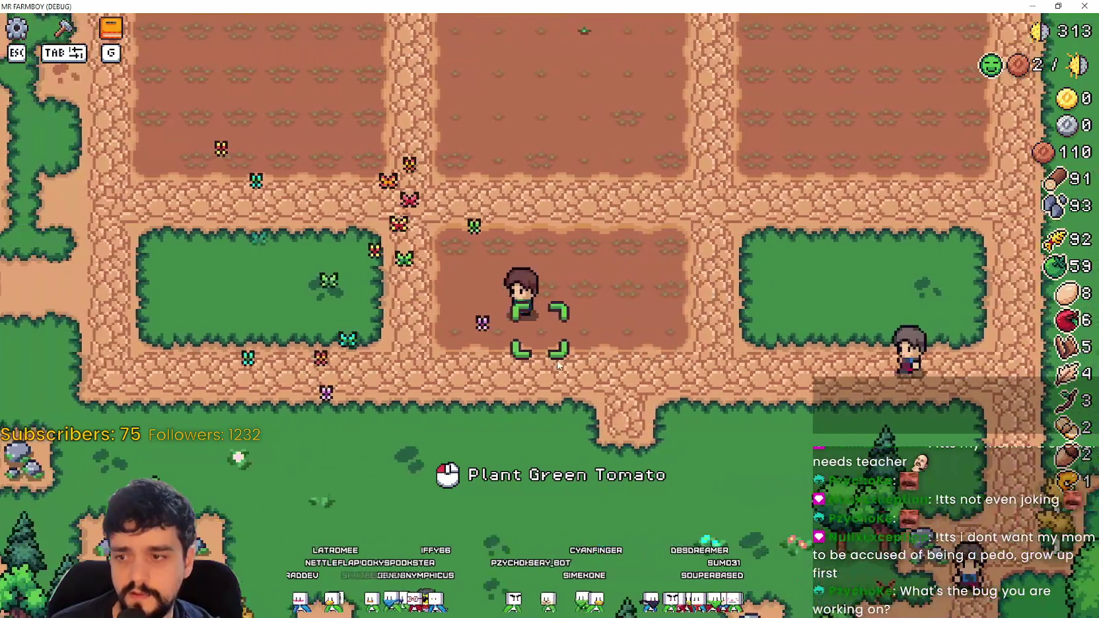
key("d")
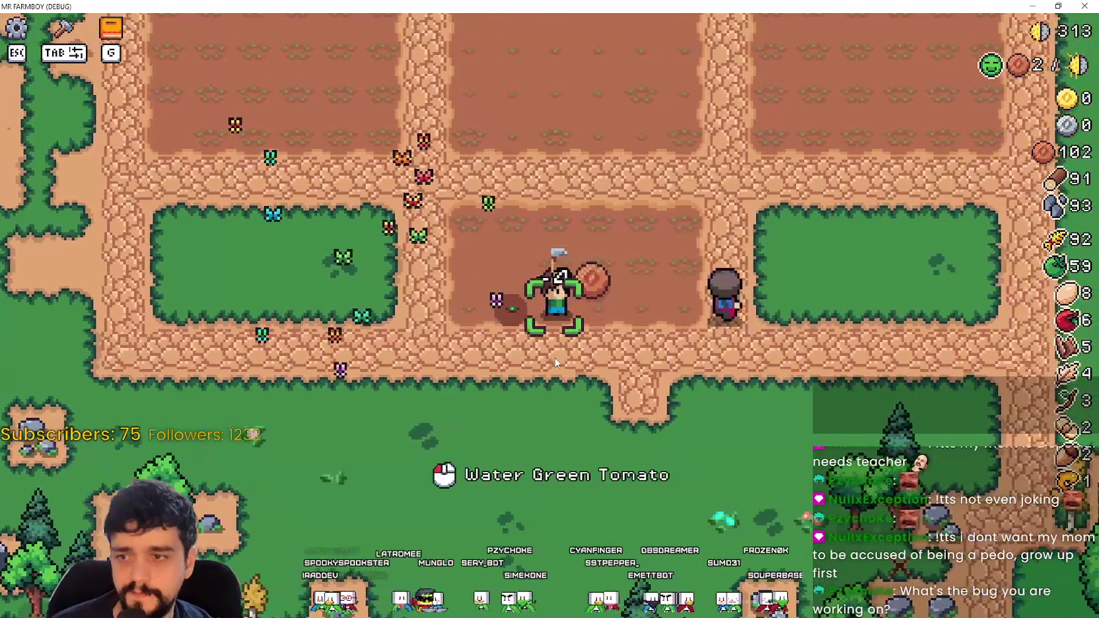
key("d")
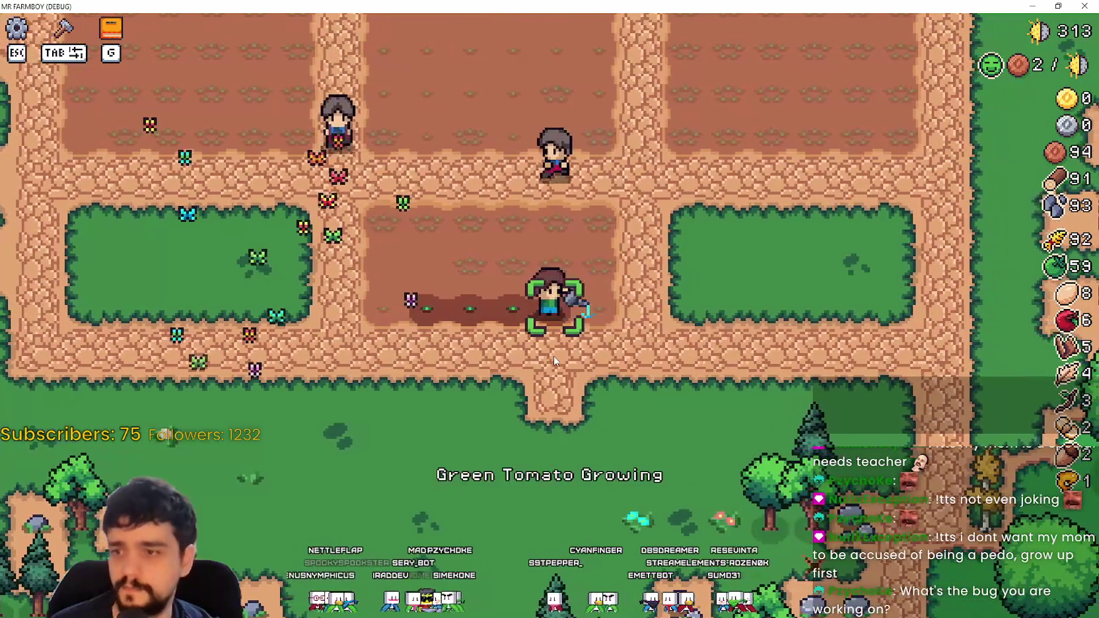
key("a")
key("a")
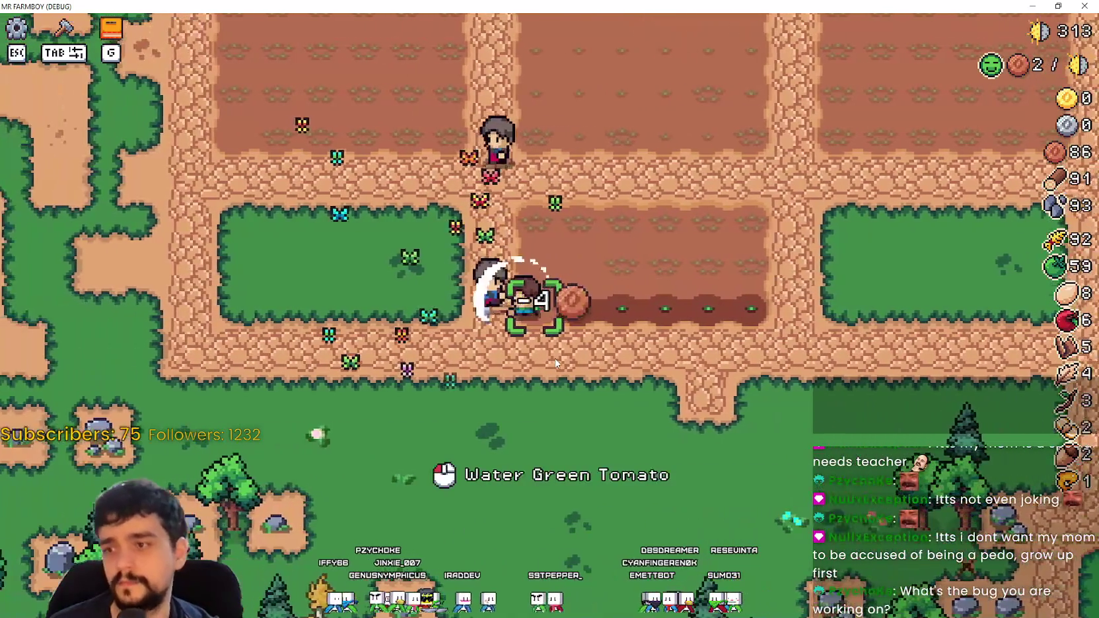
Step: Plant wheat sprouts across the middle and top soil rows
key("w")
key("d")
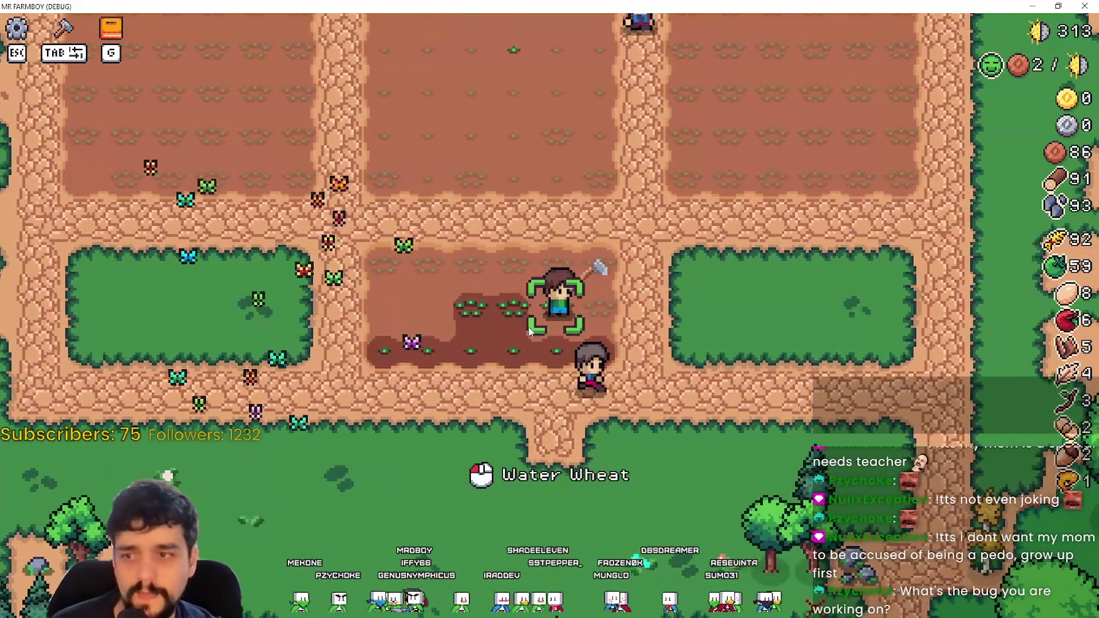
key("d")
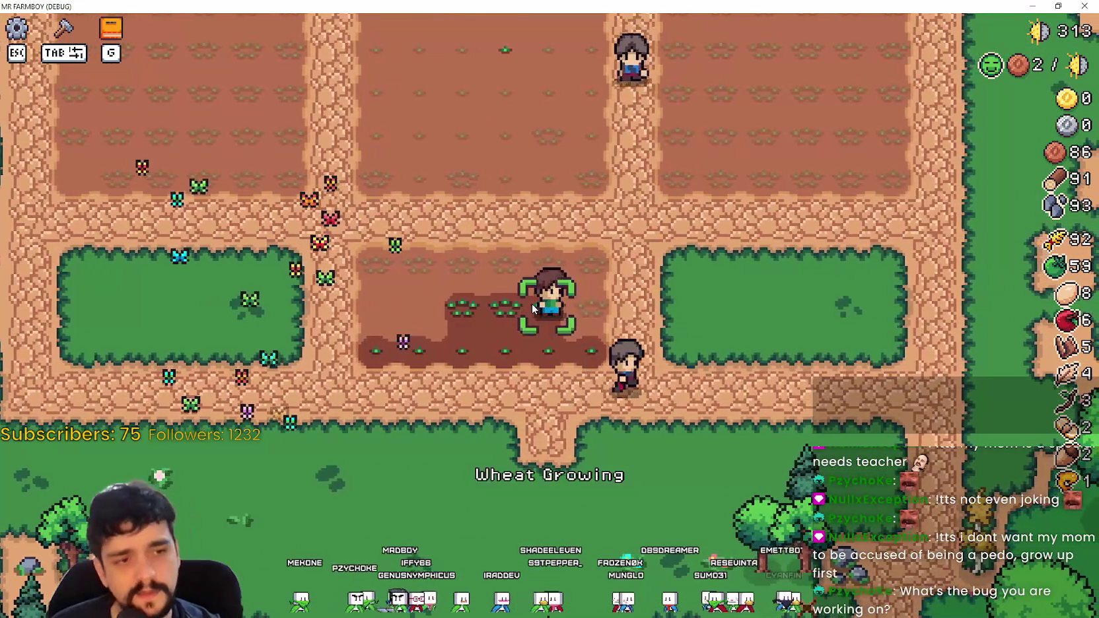
key("w")
key("a")
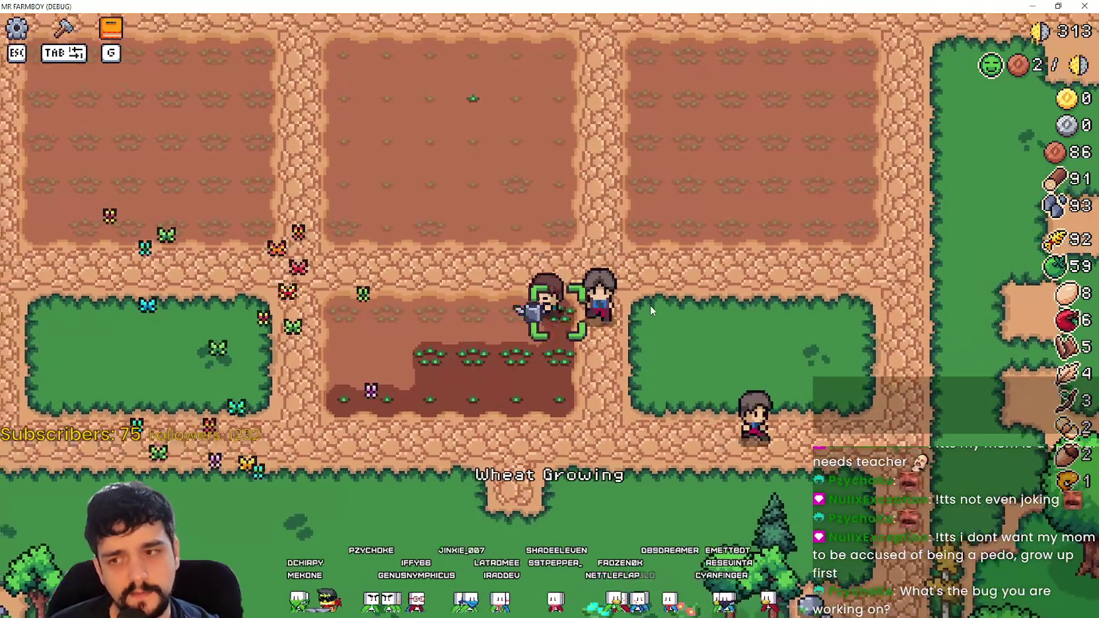
key("a")
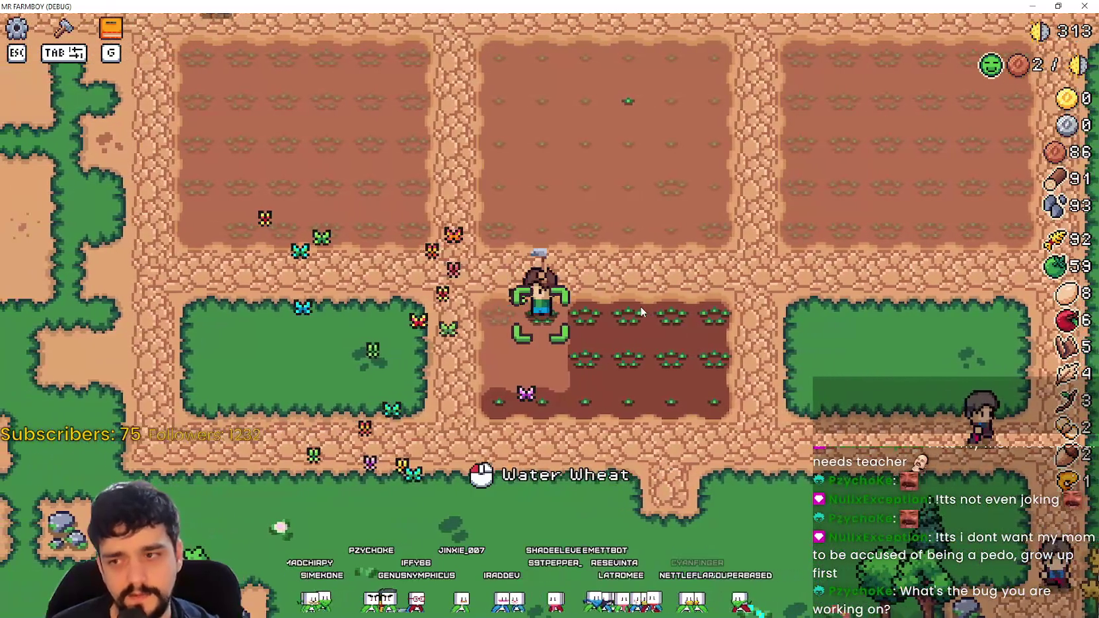
left_click(640, 313)
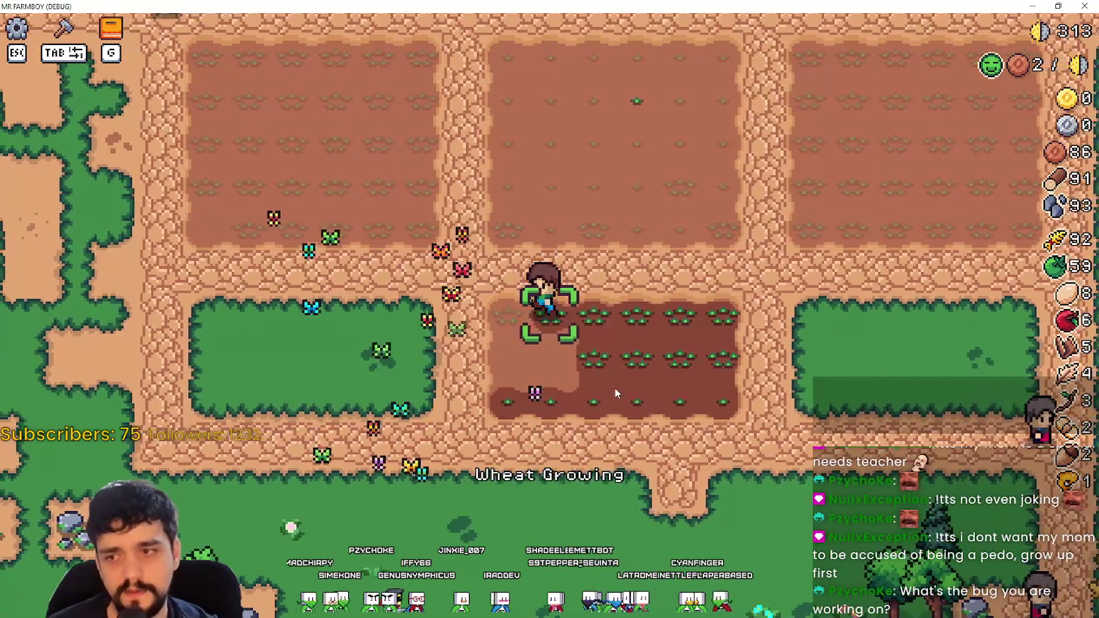
key("a")
key("s")
Step: Walk back down to the tomato sprouts and open the crafting panel
key("a")
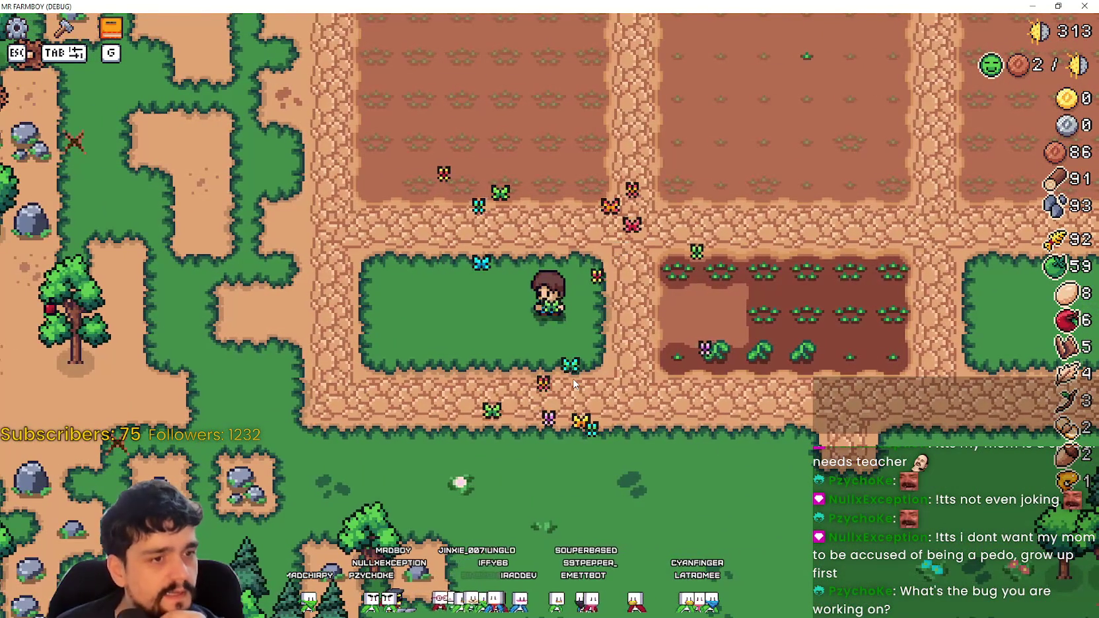
key("d")
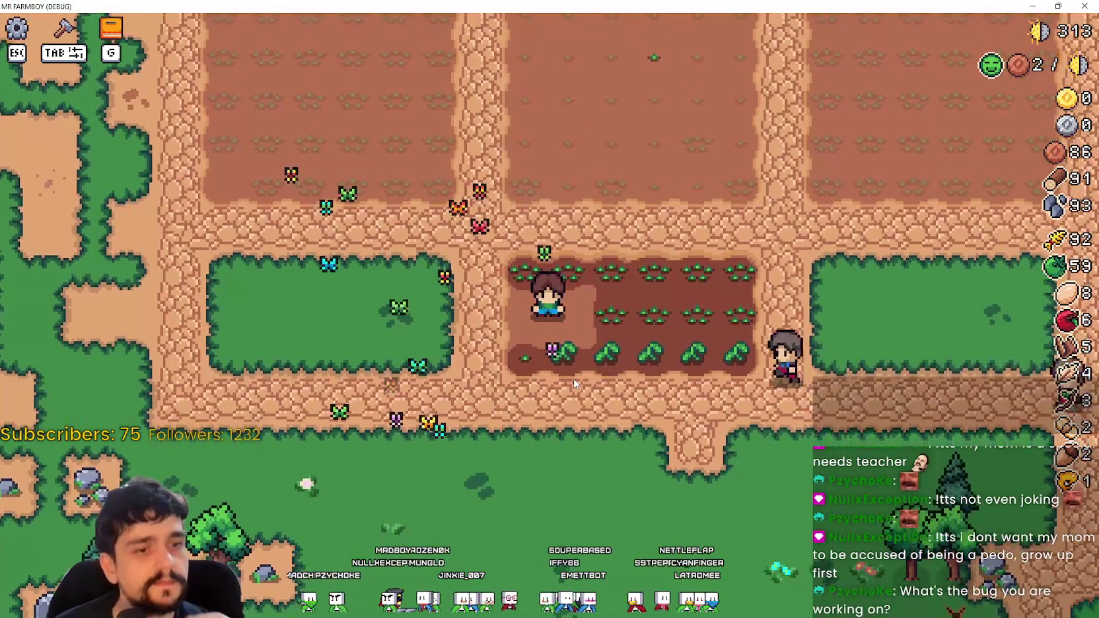
key("s")
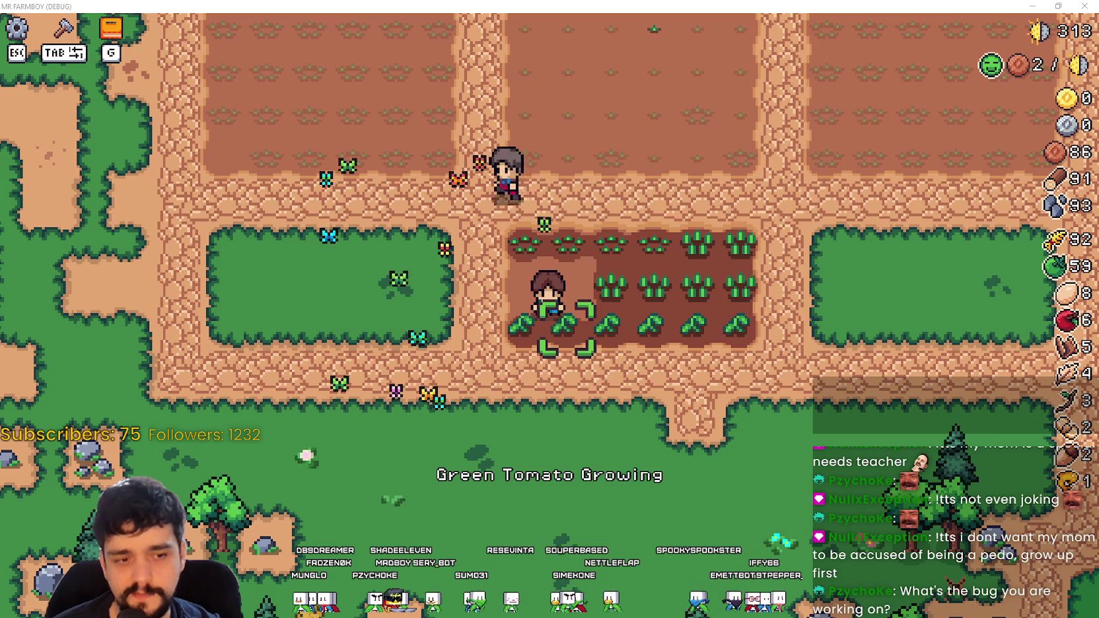
key("a")
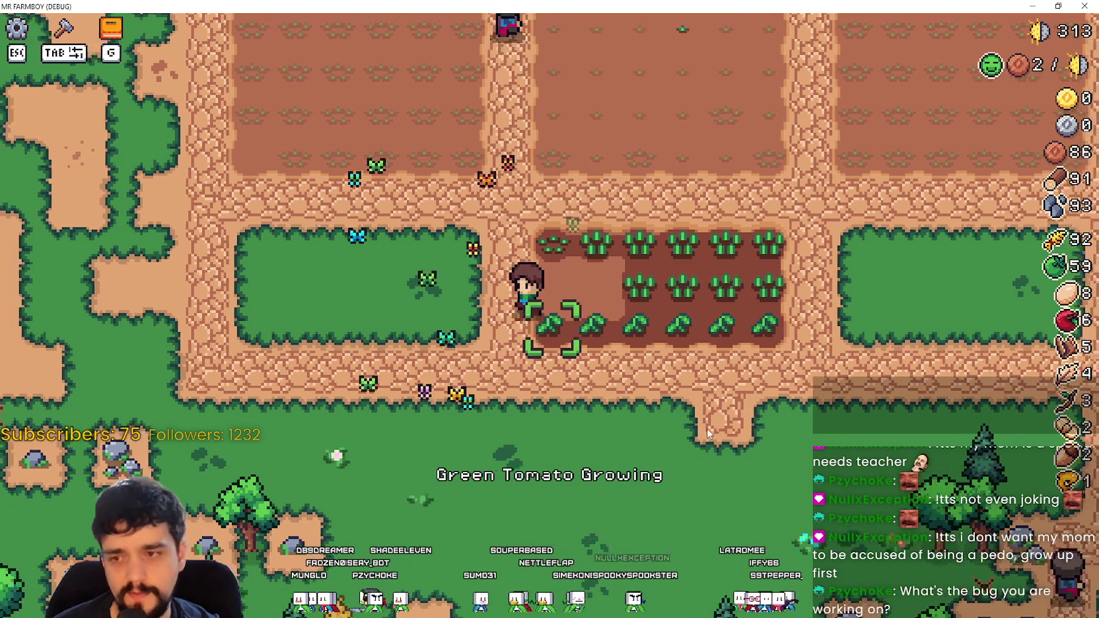
key("Tab")
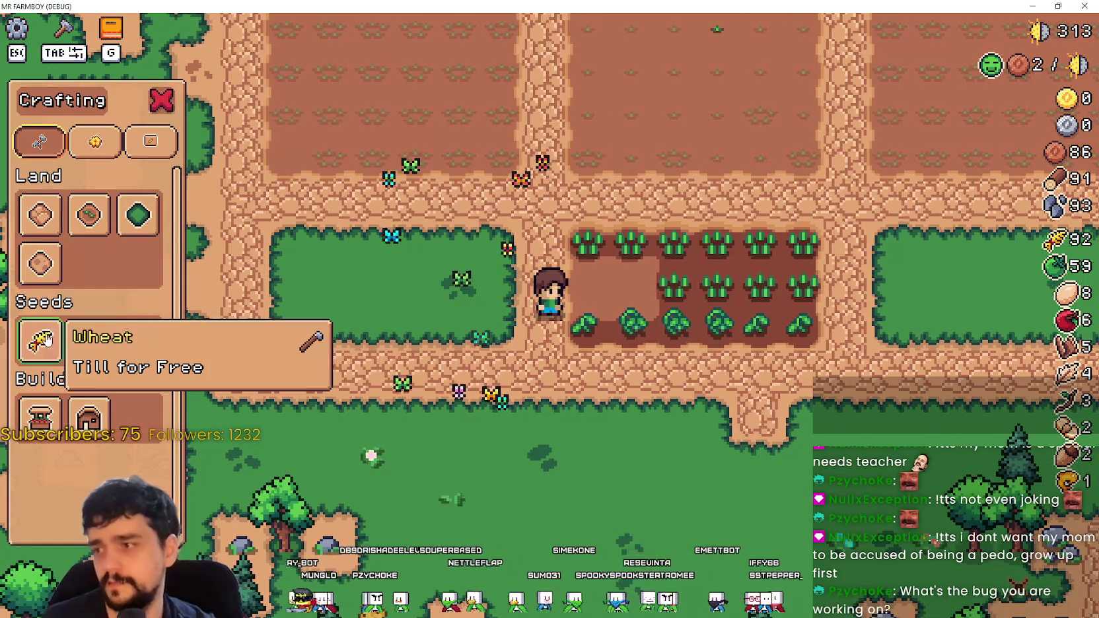
Step: Choose Green Tomato seeds after cancelling Wheat, walk right, then switch to Discord
left_click(46, 340)
right_click(46, 340)
key("w")
left_click(89, 340)
key("d")
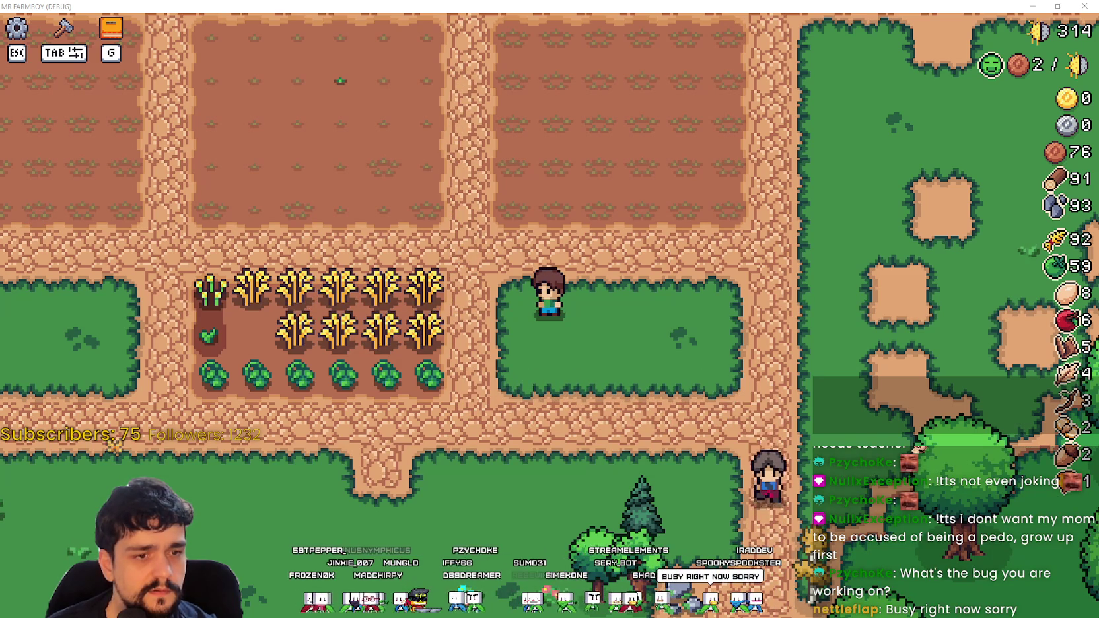
key("alt+Tab")
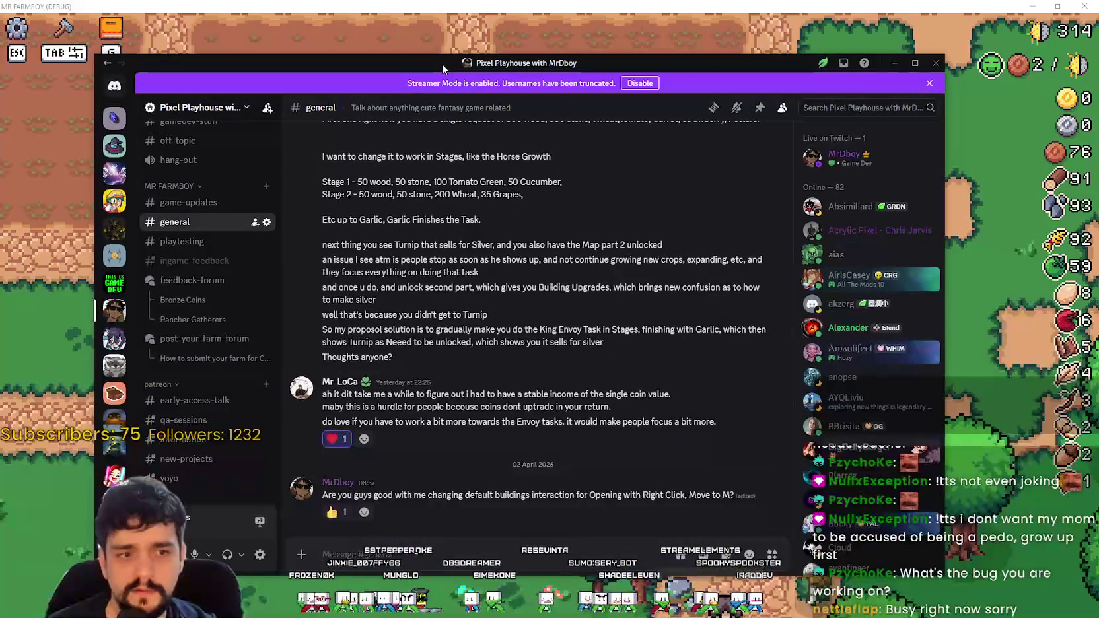
Step: Move the Discord window up and launch Last Meadow Online from its activity icon
left_click_drag(442, 63, 460, 25)
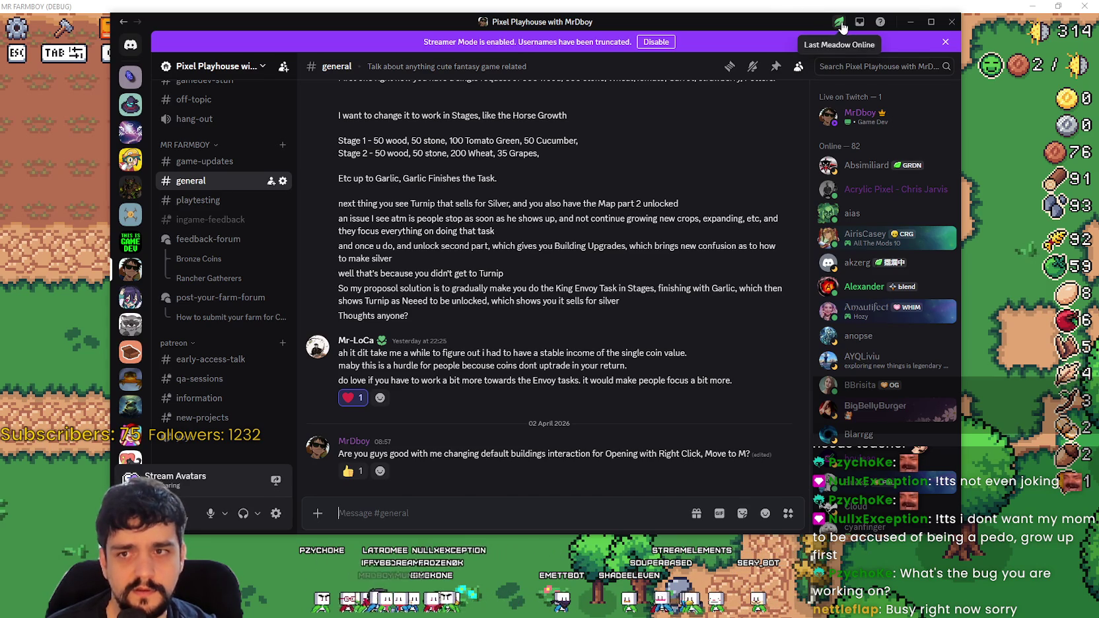
left_click(838, 28)
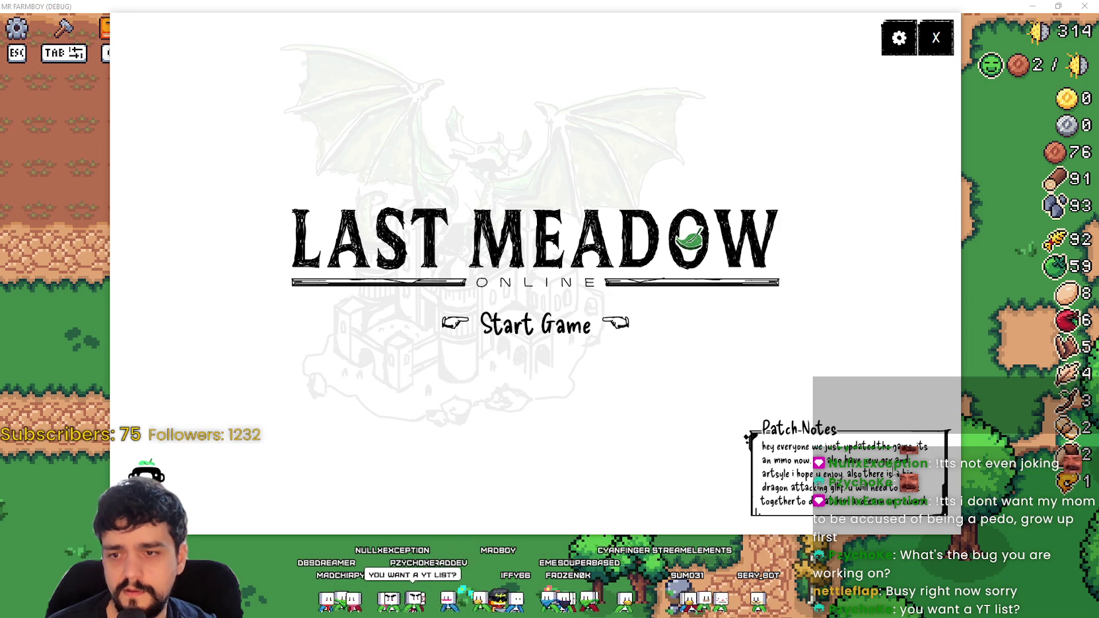
Step: Start Last Meadow Online, skip the intro, and choose the Paladin class
left_click(576, 342)
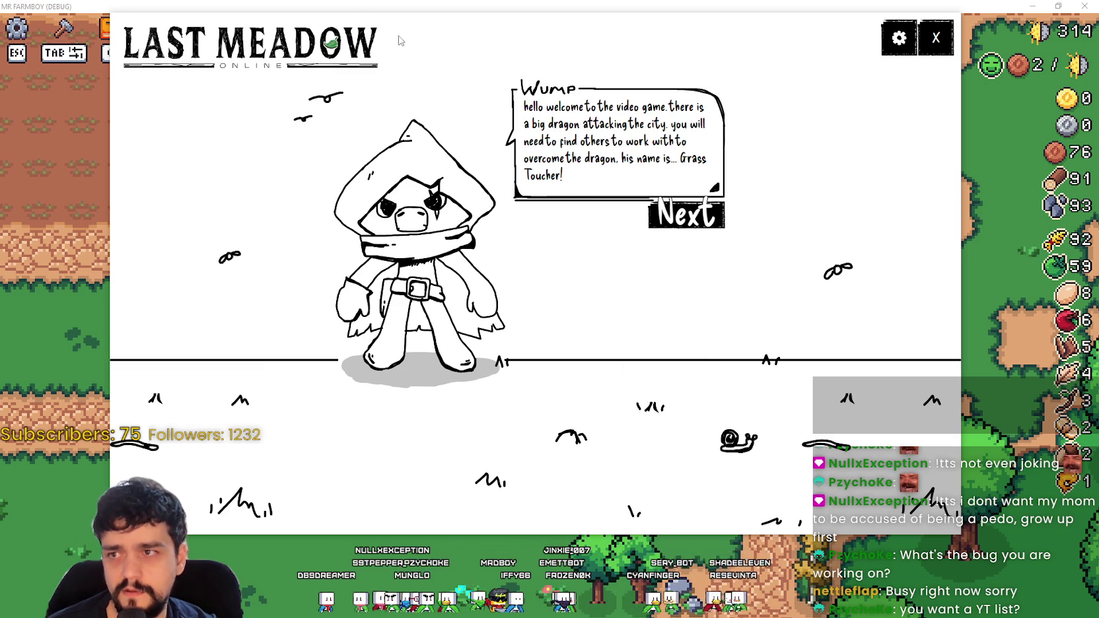
left_click(709, 254)
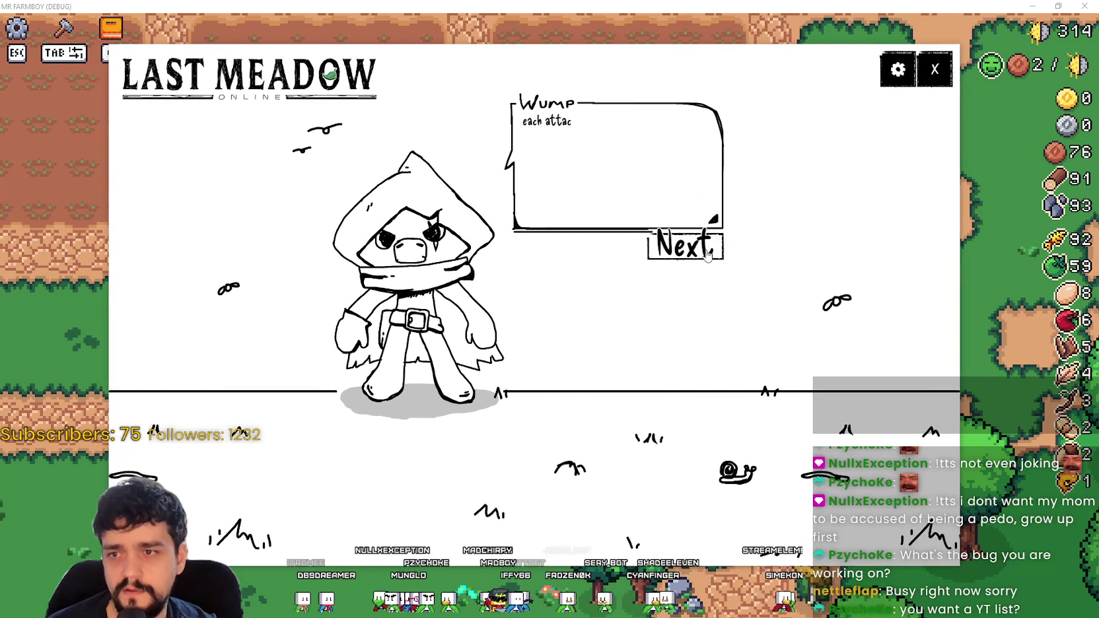
left_click(708, 254)
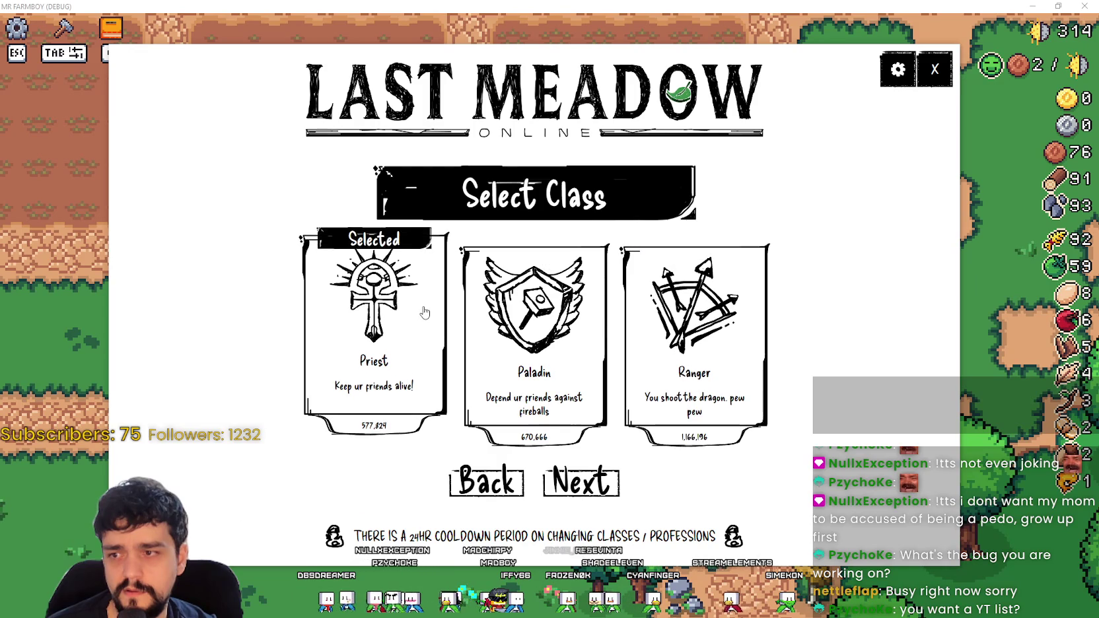
left_click(509, 331)
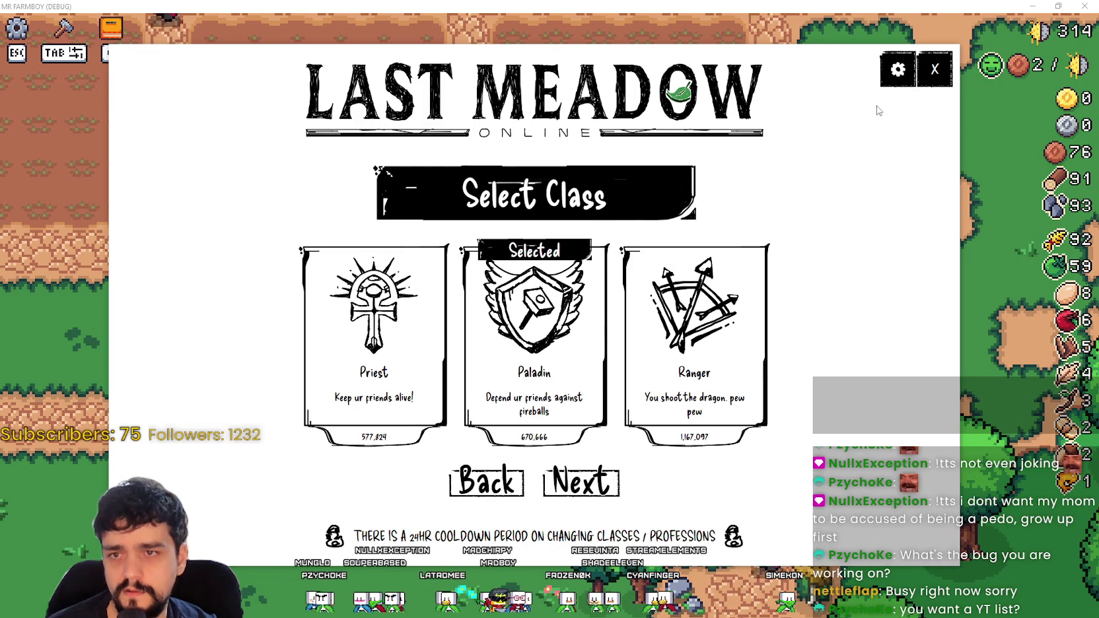
Step: Set music volume to 0% in settings, then pick the Scholar craft and start
left_click(898, 69)
left_click_drag(485, 234, 396, 266)
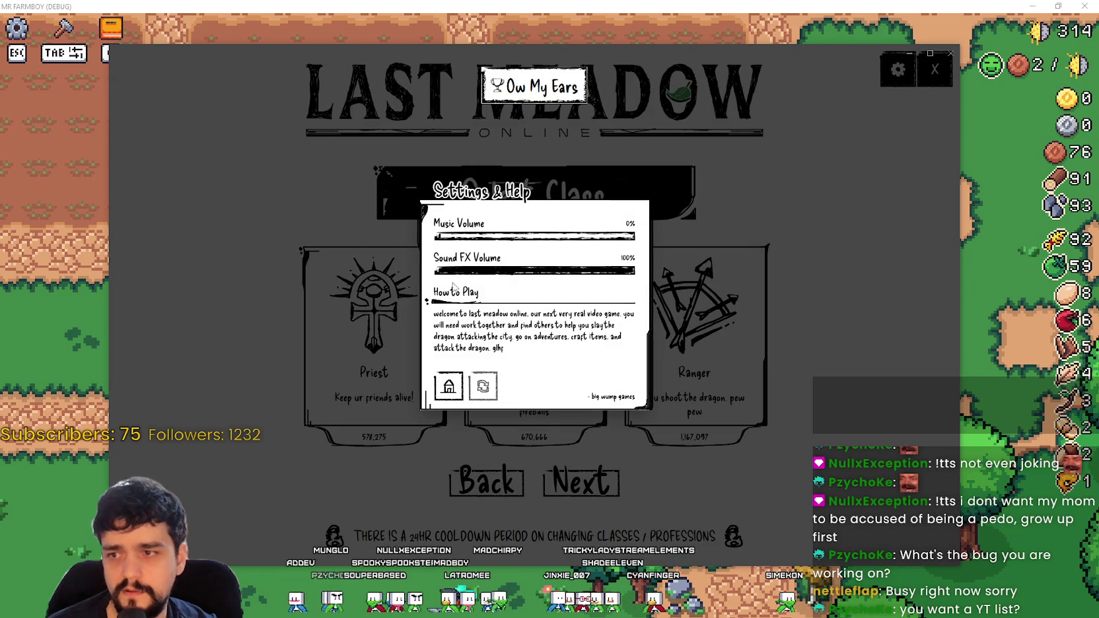
left_click(761, 400)
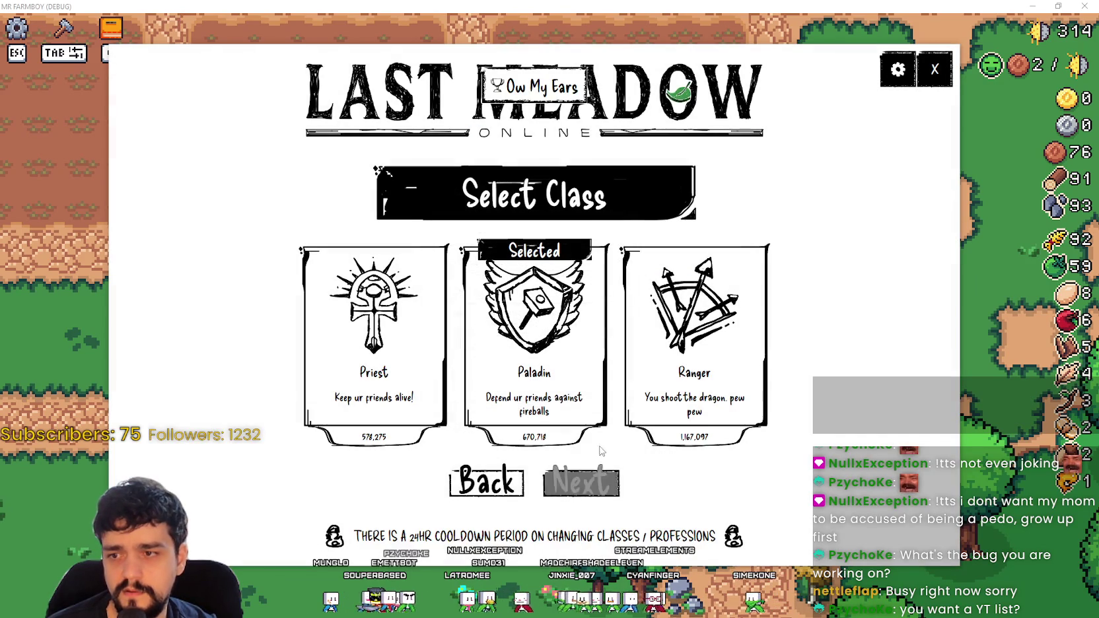
left_click(581, 481)
left_click(393, 324)
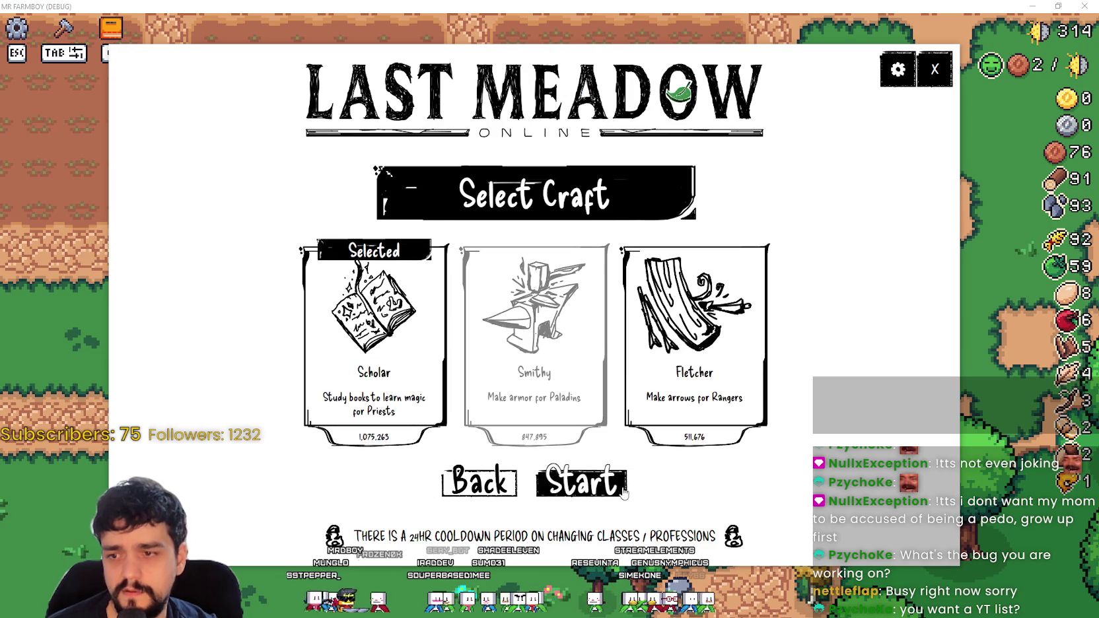
left_click(581, 480)
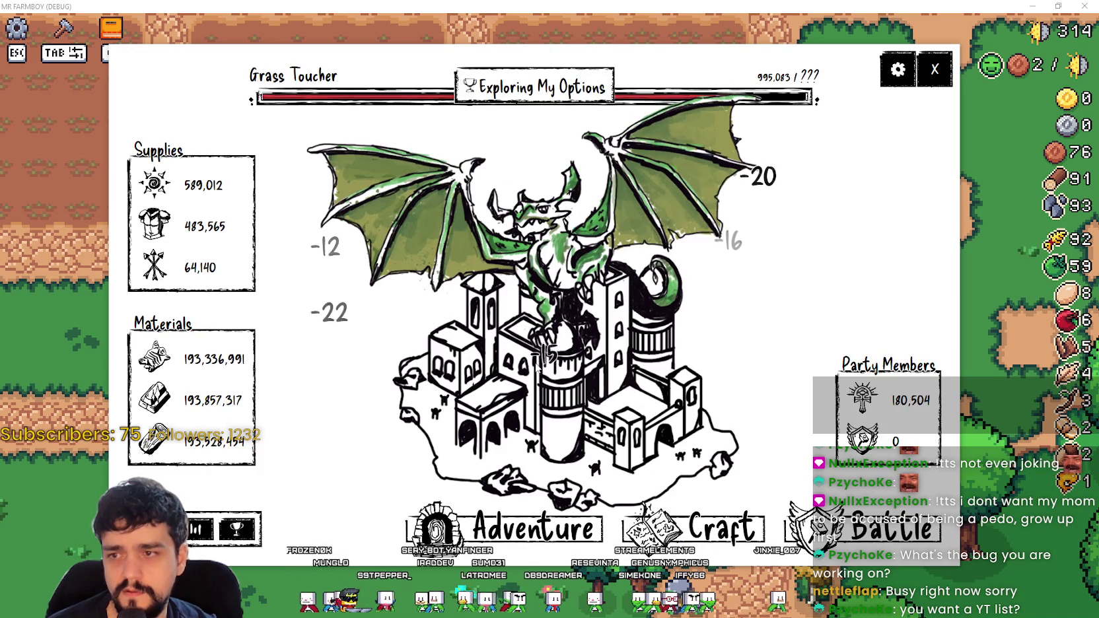
left_click(710, 509)
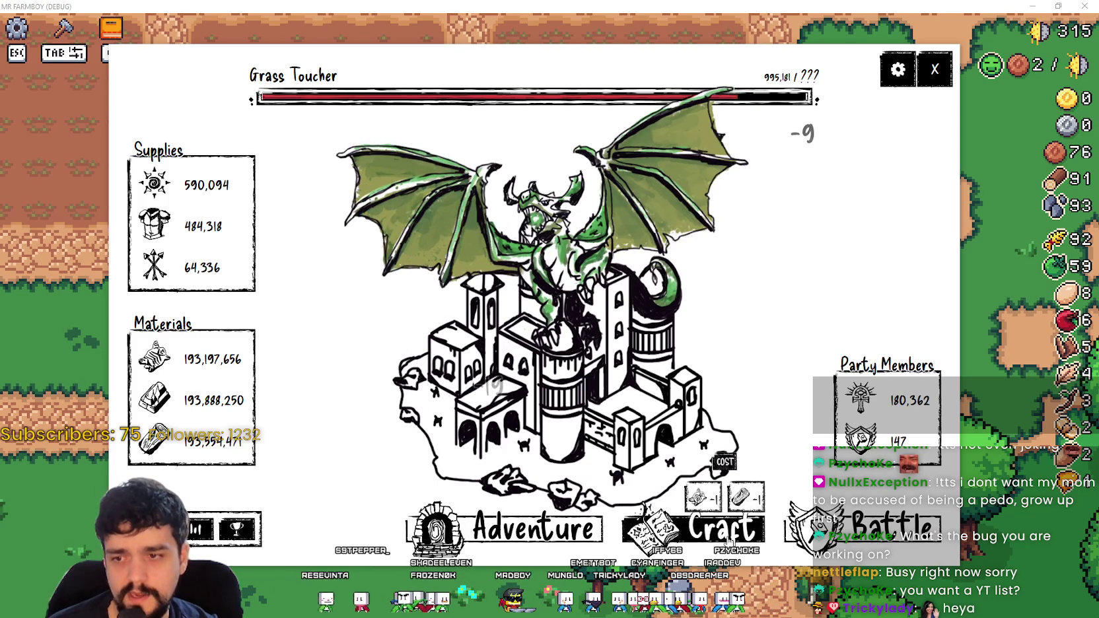
Step: Complete the three arrow sequences in the Scholar's Library, then dismiss the craft result
left_click(729, 540)
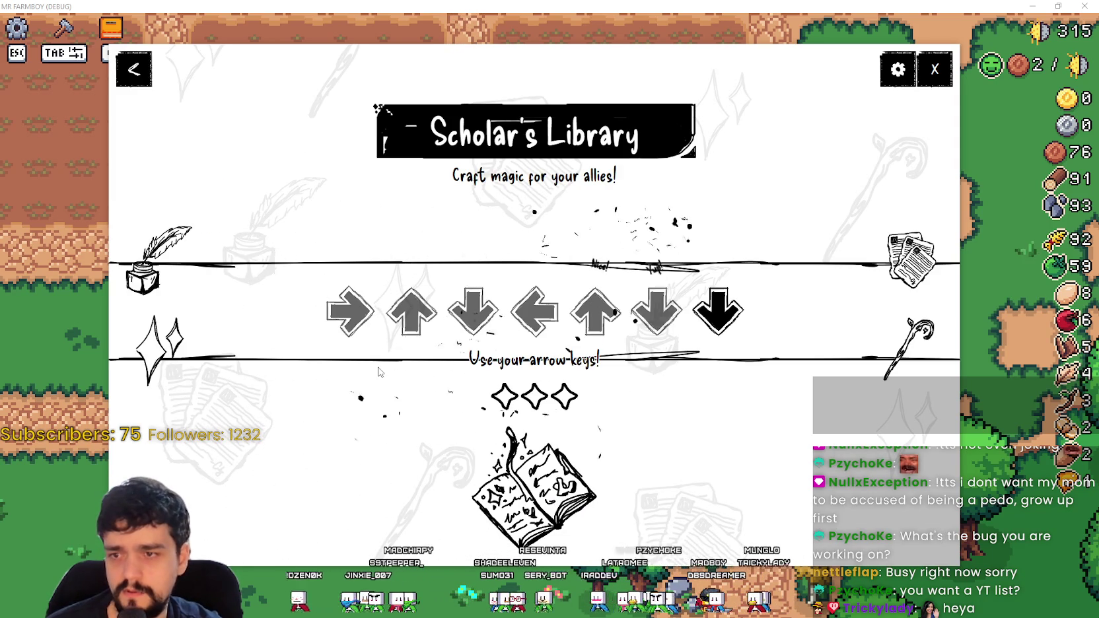
key("Down")
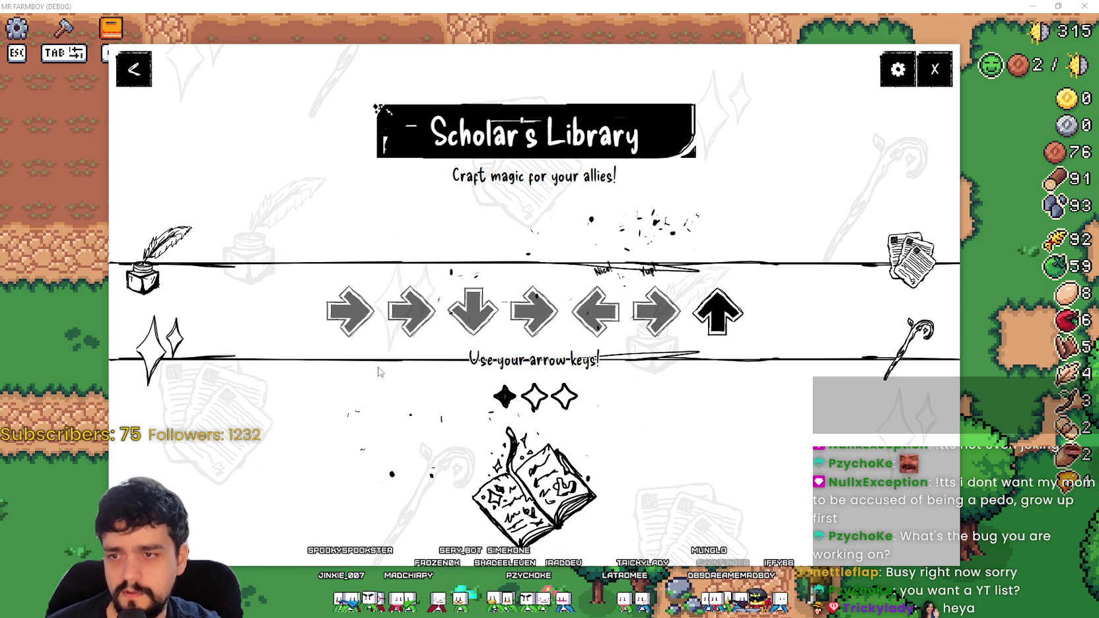
key("Up")
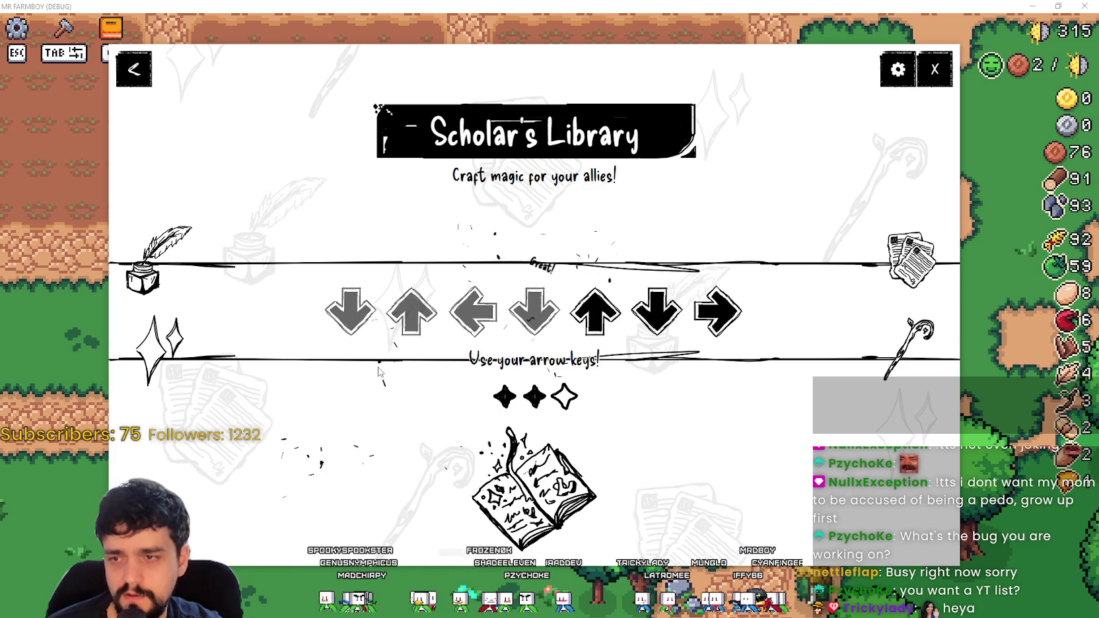
key("Right")
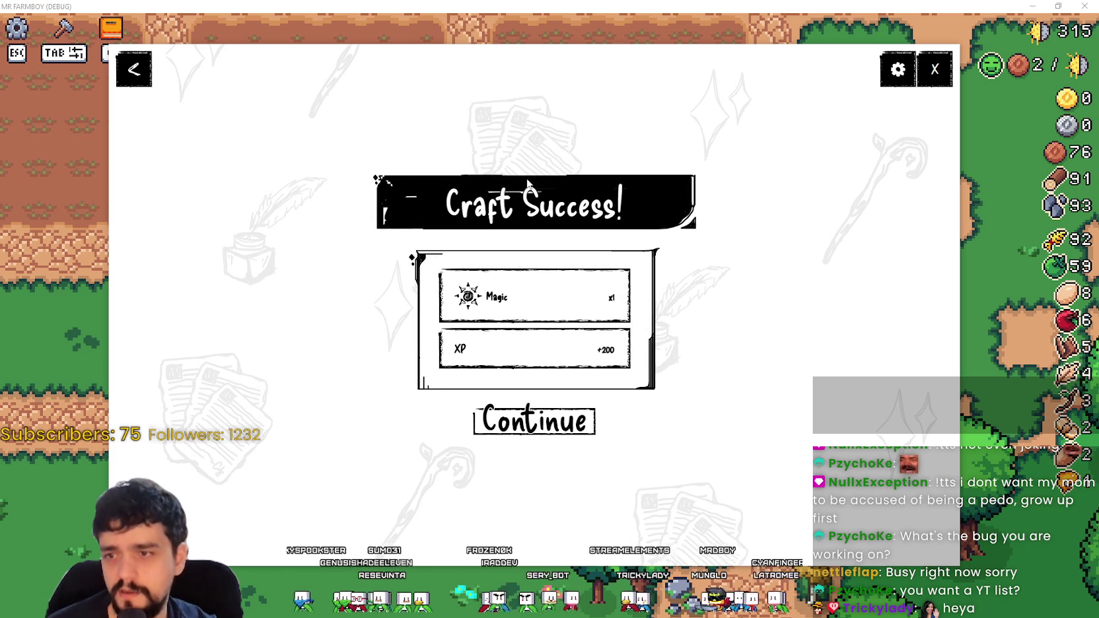
left_click(541, 431)
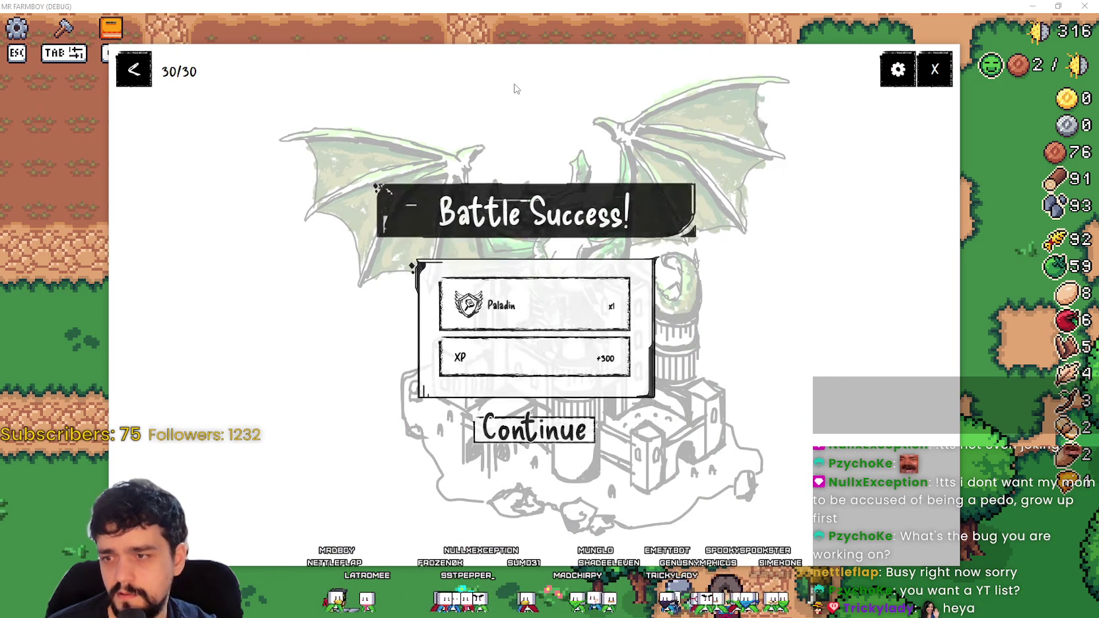
Step: Dismiss the Battle Success result and open the account Stats page
left_click(534, 423)
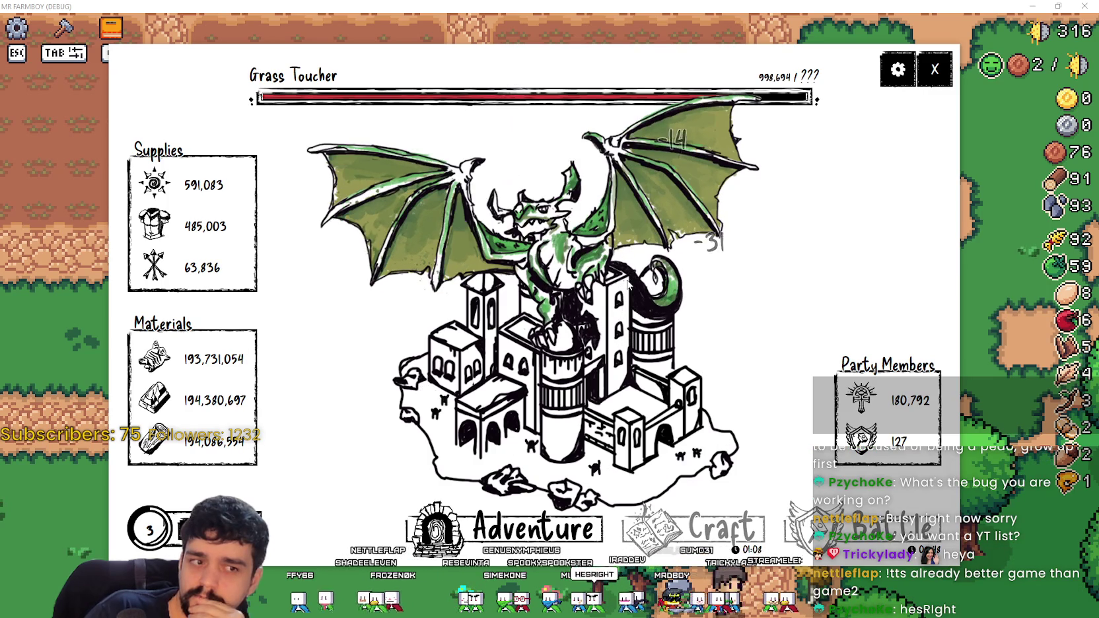
left_click(236, 528)
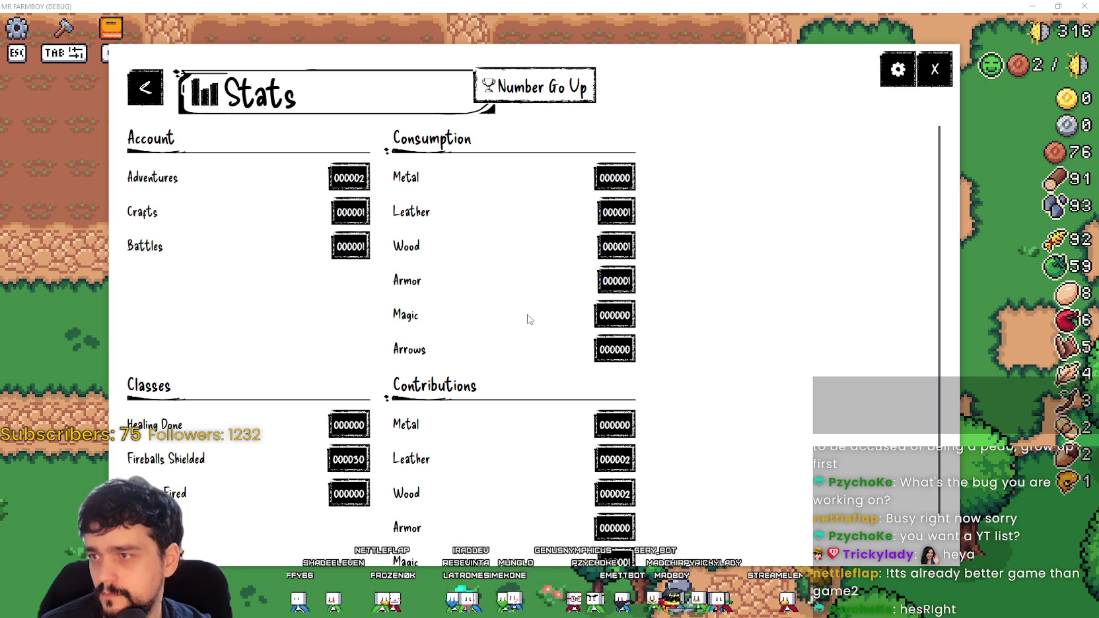
Step: Scroll the Stats page, go back, shift the game panel left and right, then open Achievements
scroll(443, 291, "down", 2)
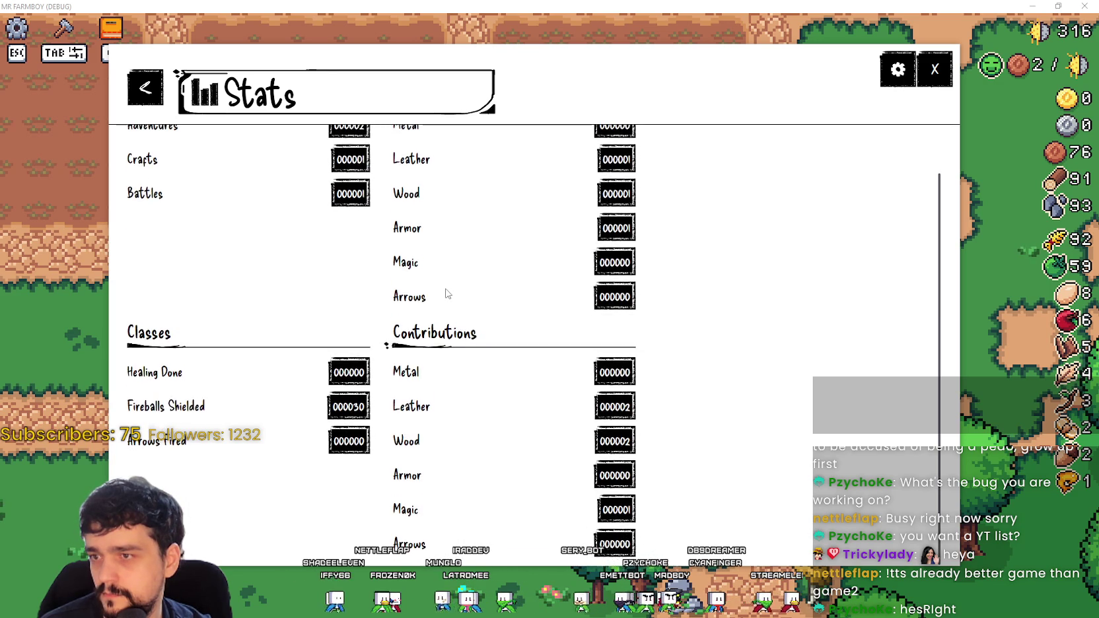
scroll(445, 291, "up", 2)
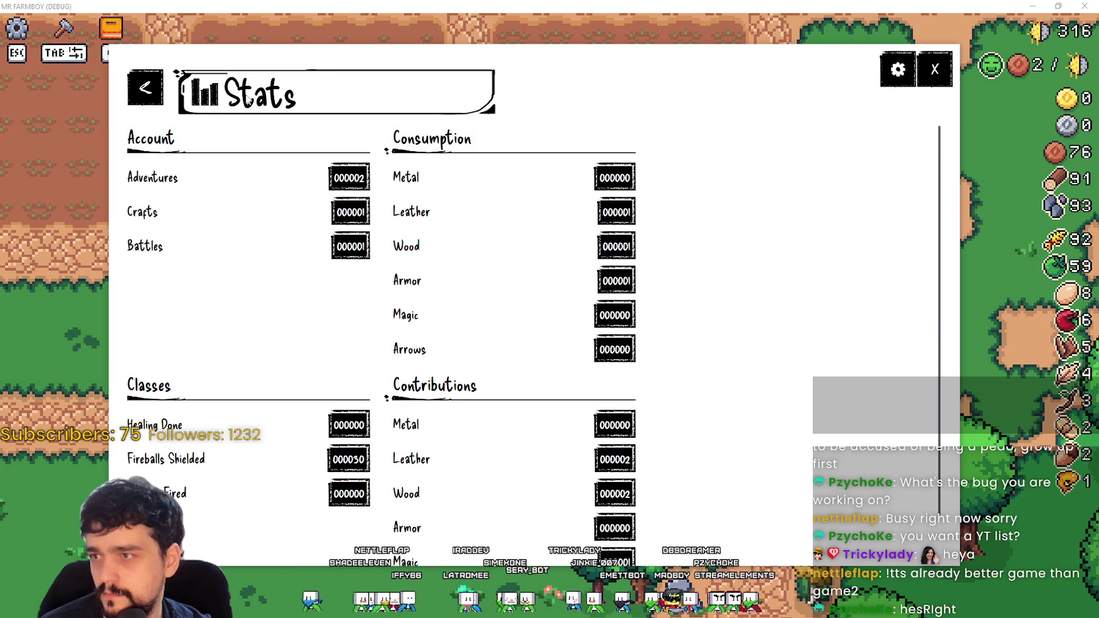
left_click(144, 92)
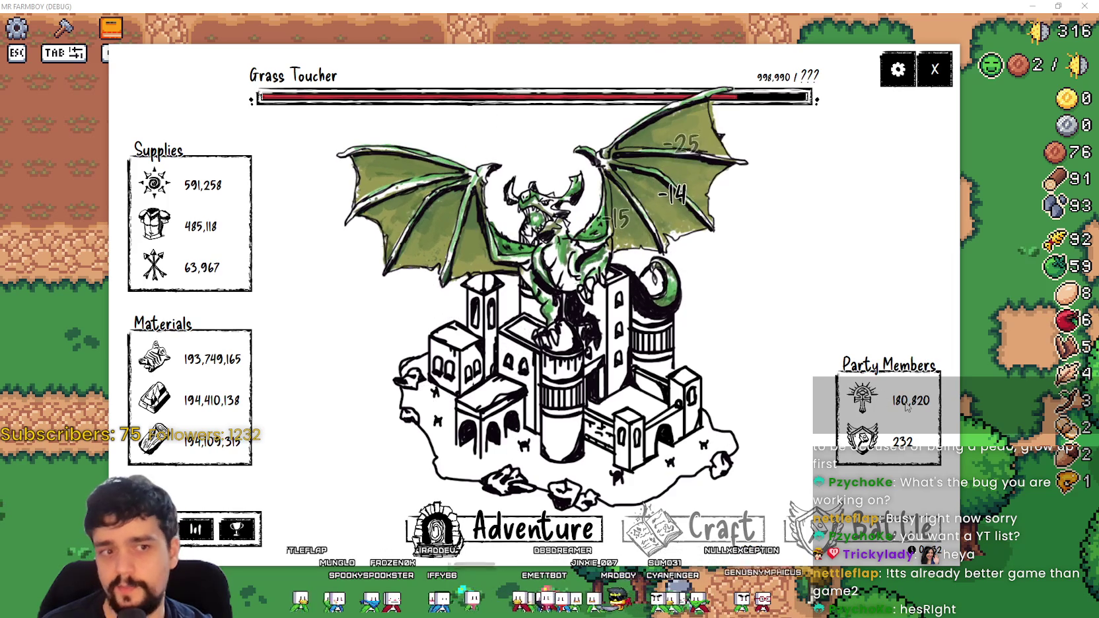
mouse_move(907, 404)
left_mouse_down()
mouse_move(769, 389)
mouse_move(726, 371)
mouse_move(725, 389)
left_mouse_up()
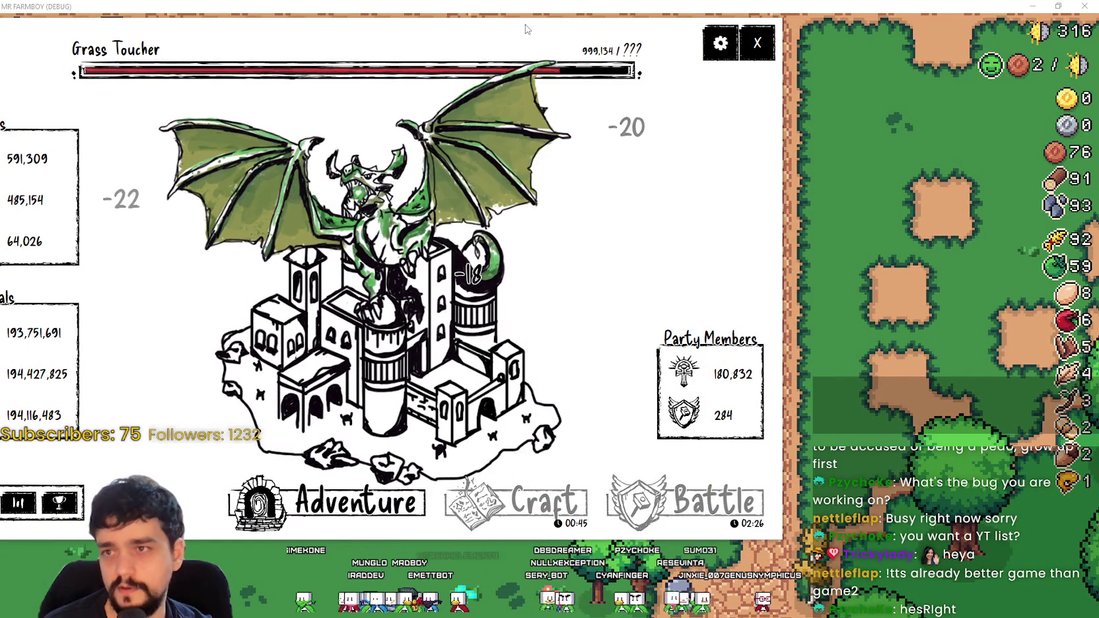
left_click_drag(526, 29, 731, 24)
left_click(262, 498)
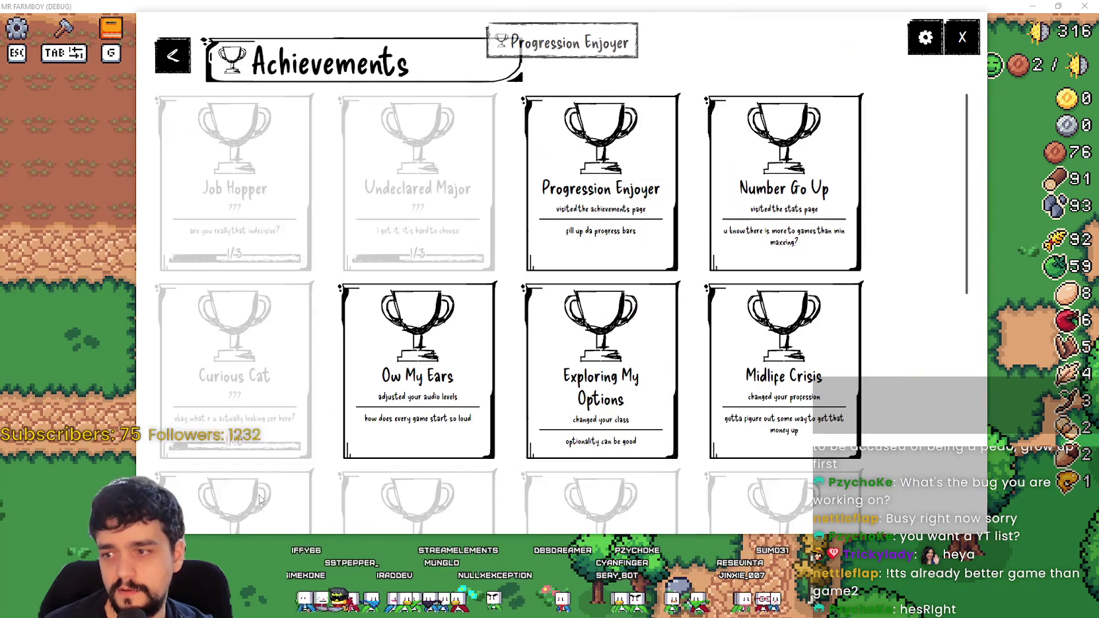
Step: Send the party on an adventure, recheck Achievements, then open the magic crafting minigame
scroll(676, 250, "down", 5)
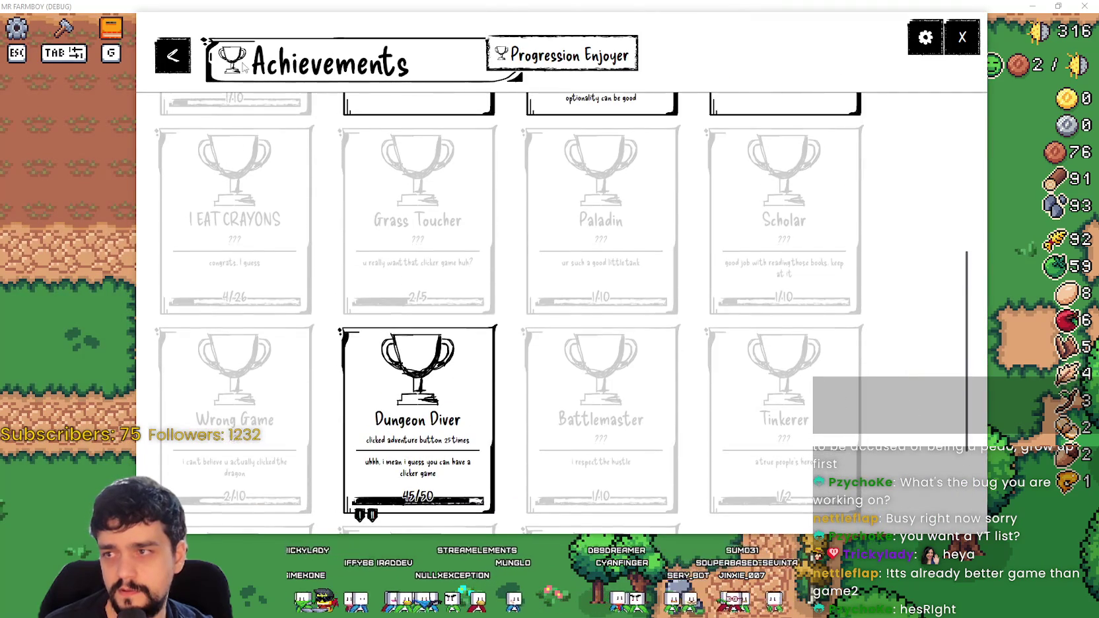
left_click(187, 62)
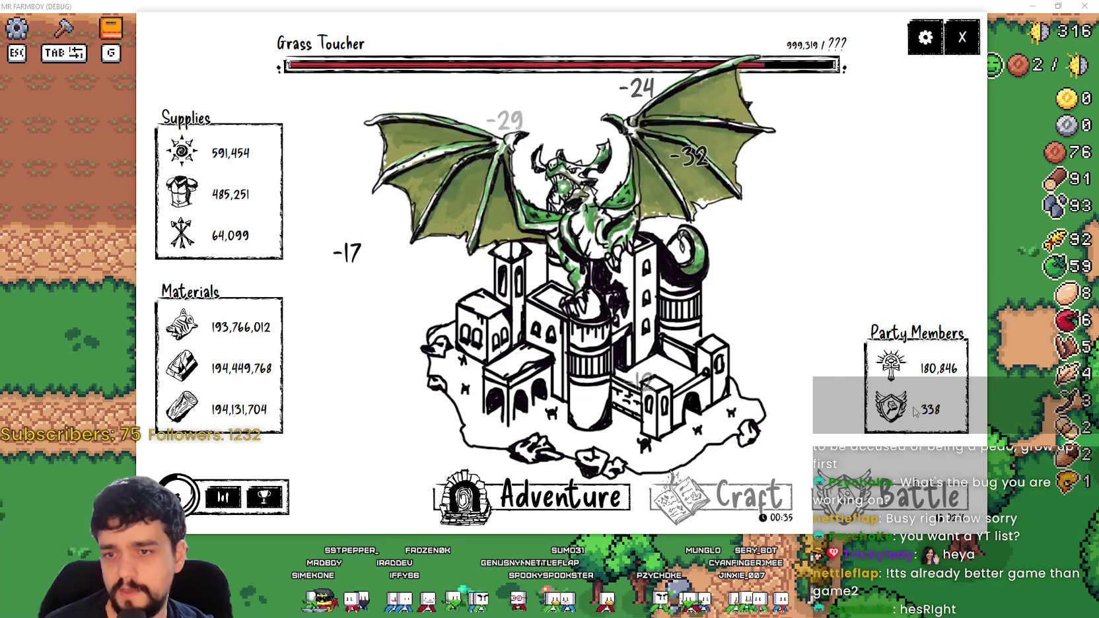
left_click(592, 502)
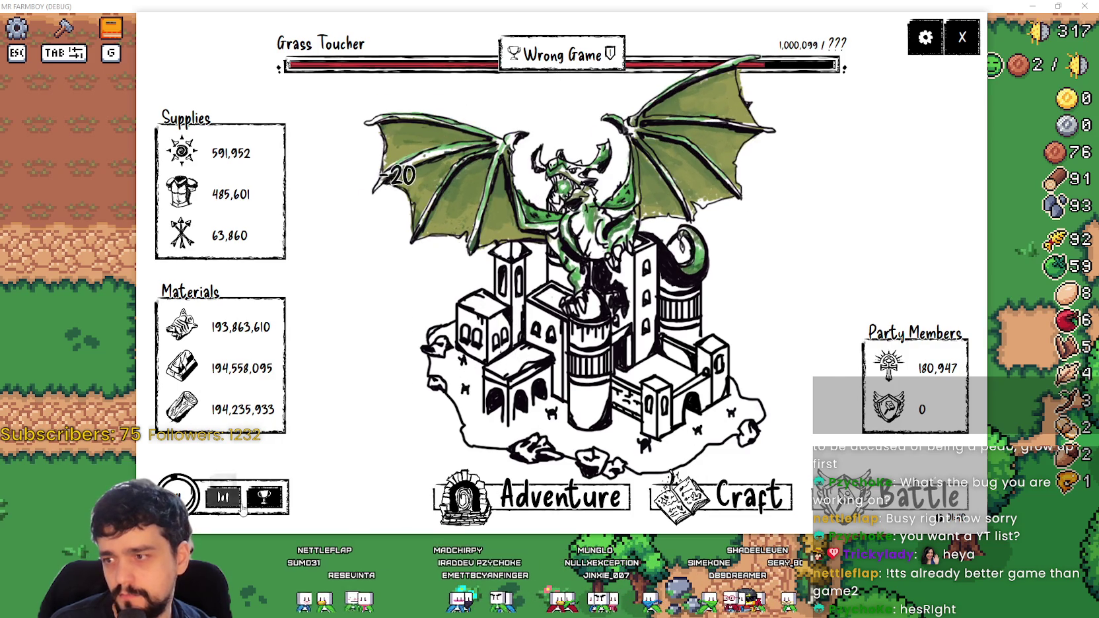
left_click(264, 497)
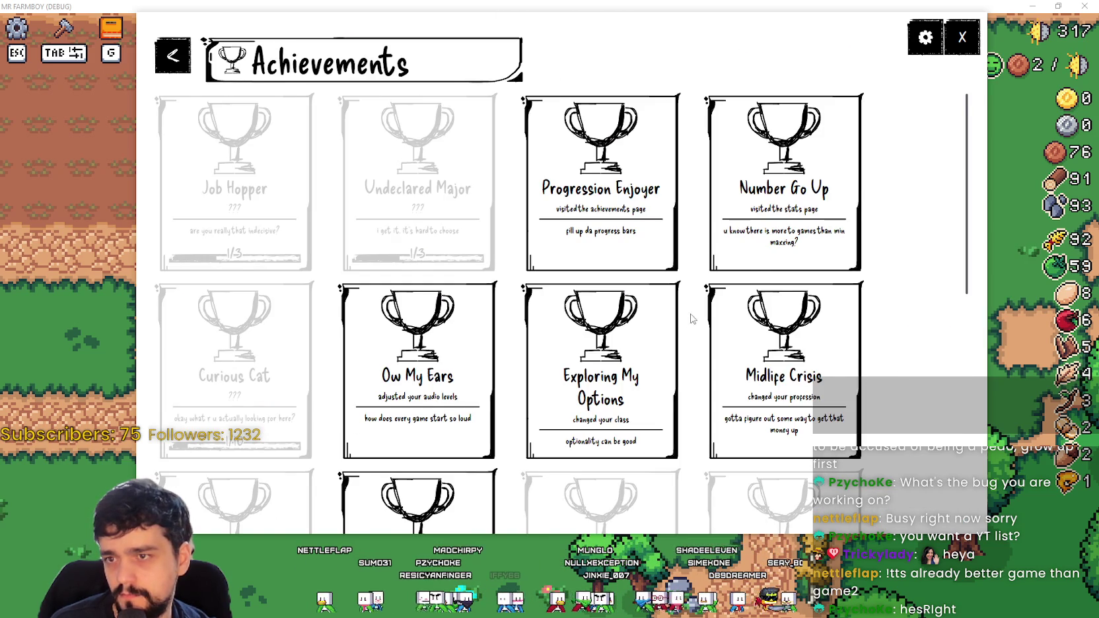
scroll(692, 319, "down", 8)
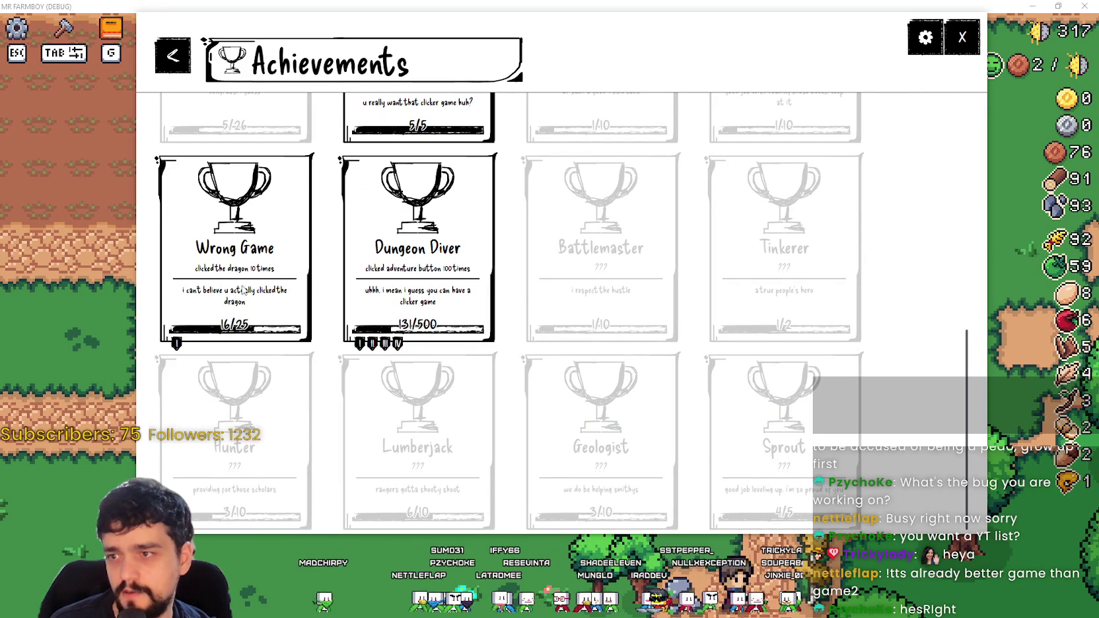
left_click(183, 56)
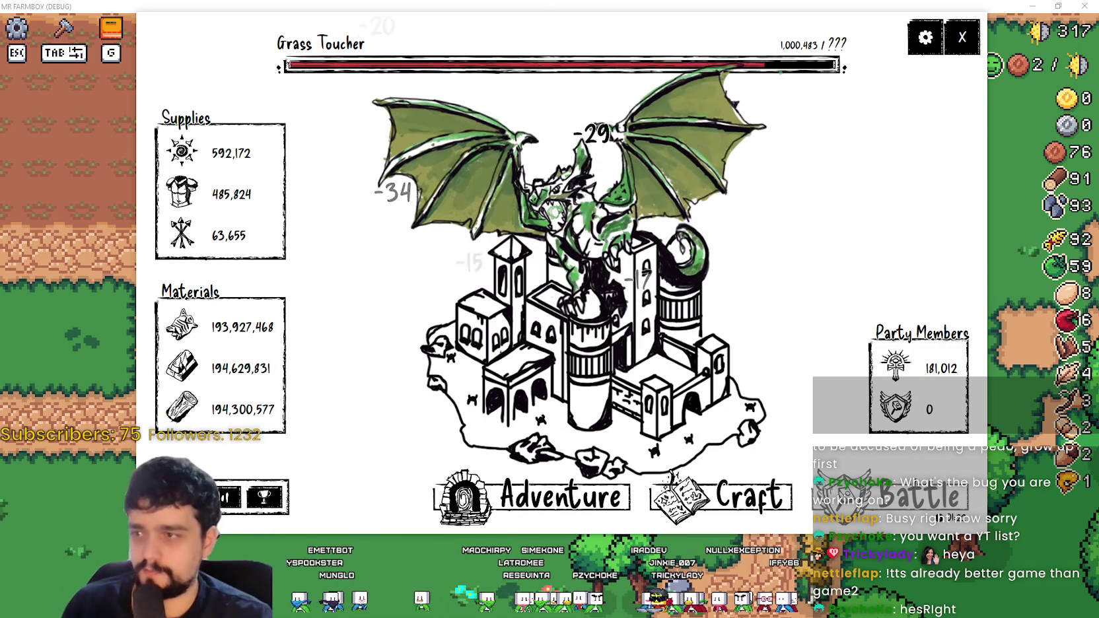
left_click(742, 512)
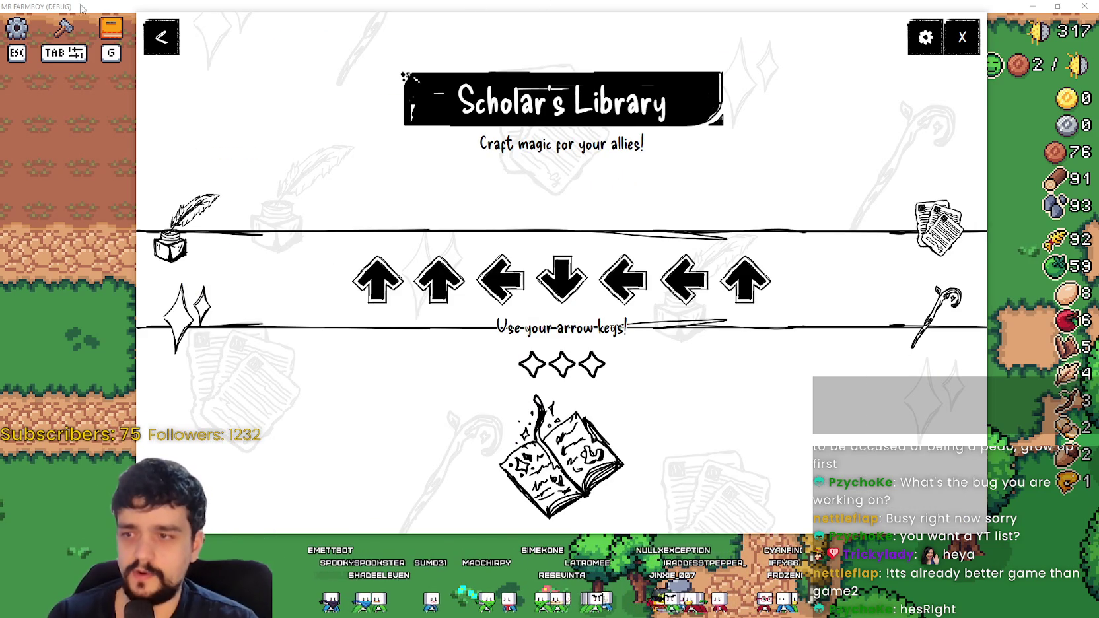
Step: Restart the magic craft and match the first two arrow sequences
left_click(155, 52)
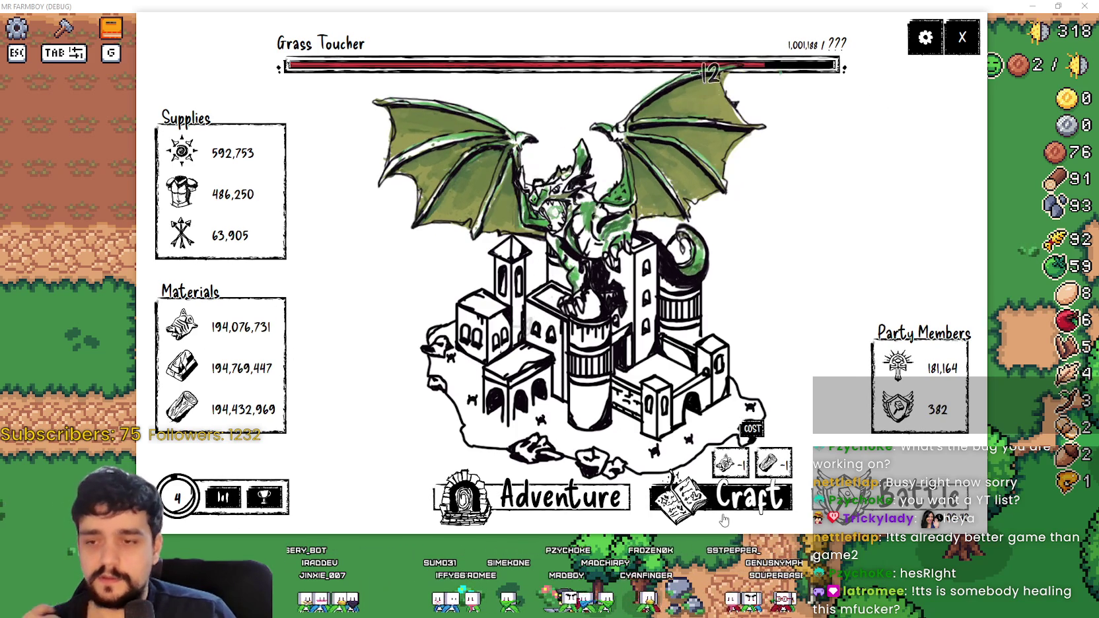
left_click(725, 515)
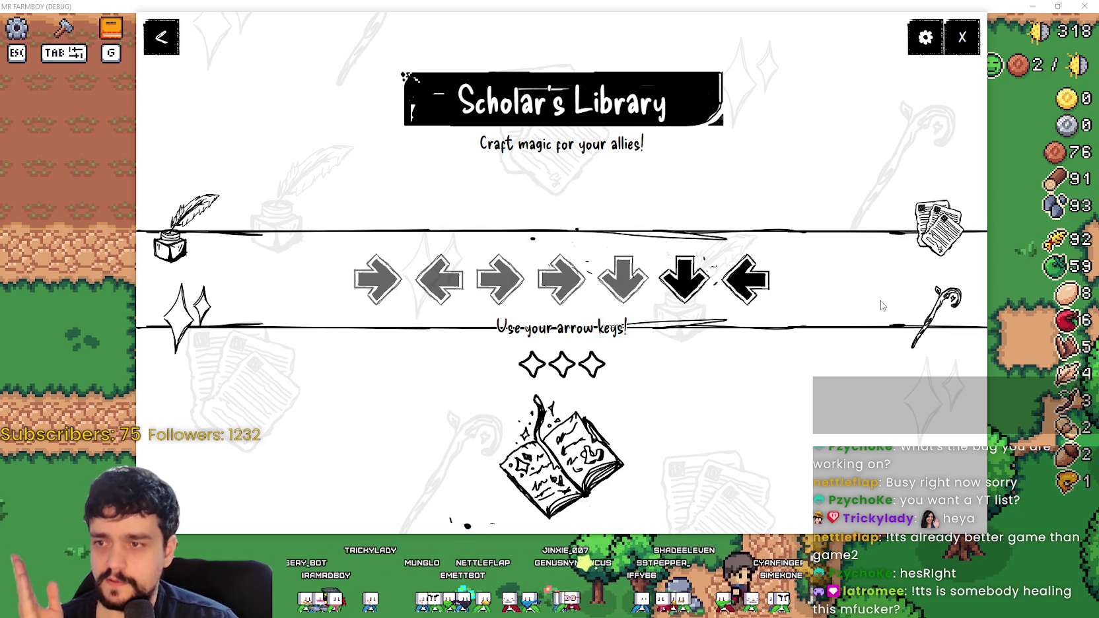
key("Down")
key("Left")
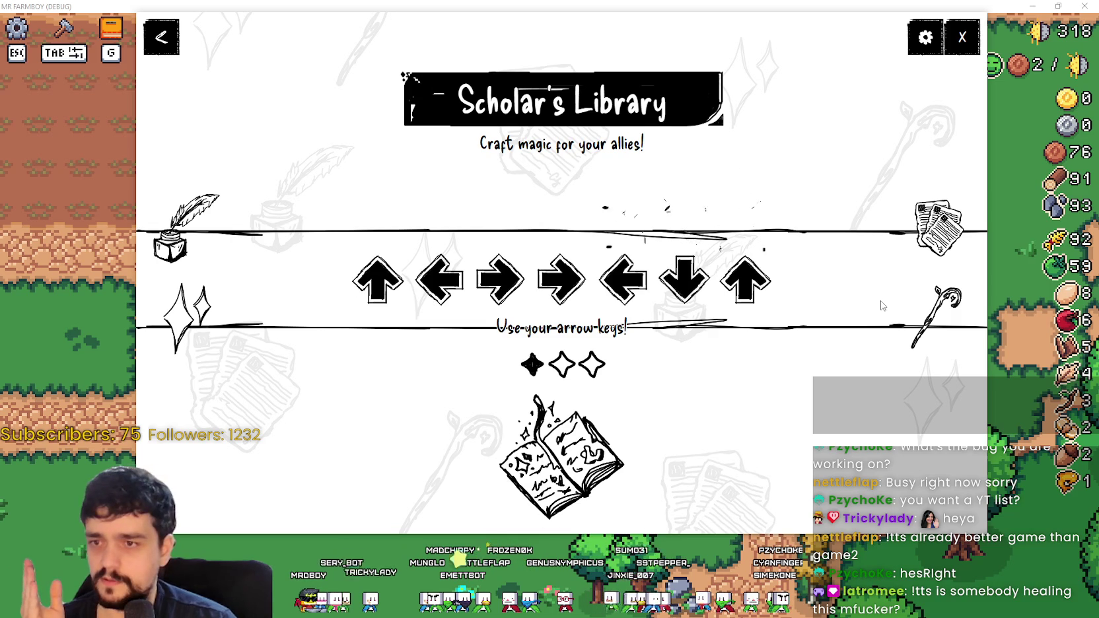
key("Left")
key("Right")
key("Right")
key("Left")
key("Down")
key("Up")
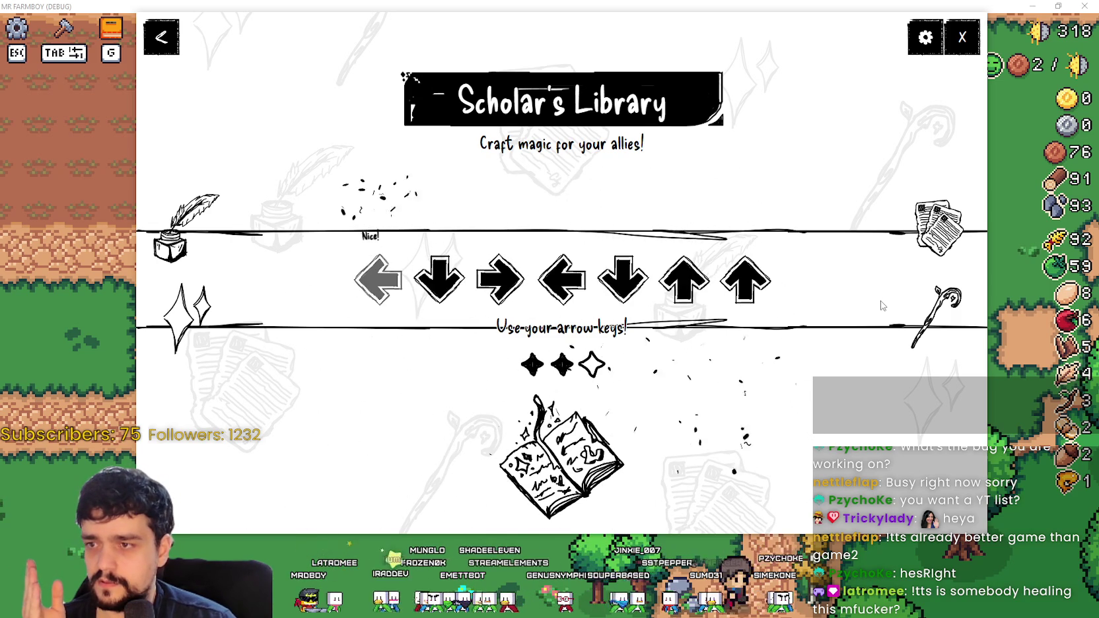
Step: Match the third arrow sequence to finish the craft, then dismiss Craft Success (Magic x1, XP +200)
key("Down")
key("Right")
key("Left")
key("Down")
key("Up")
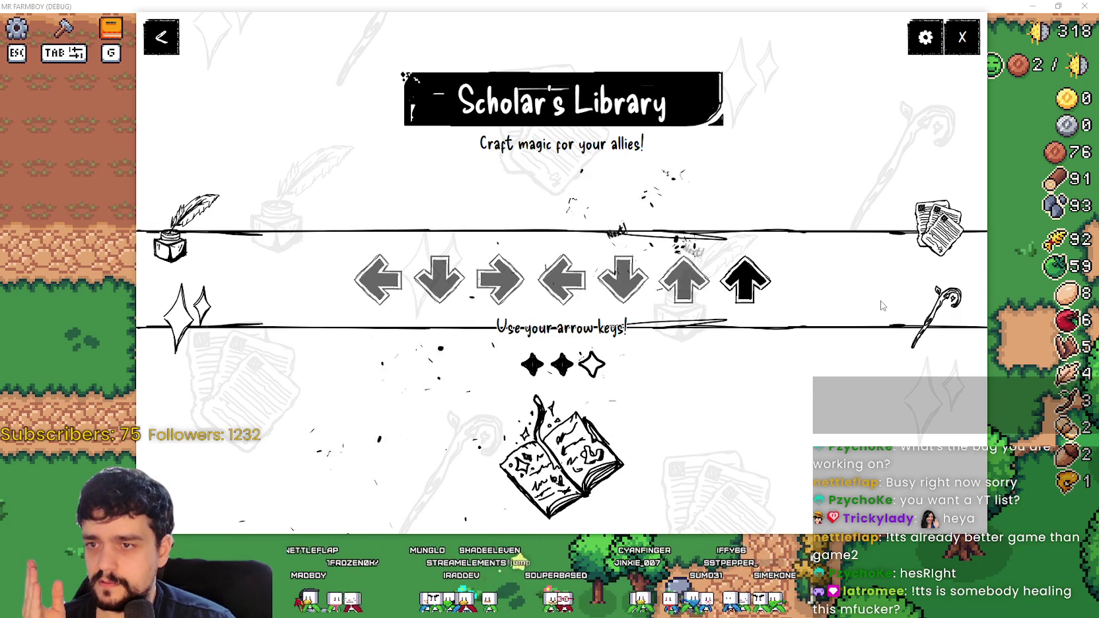
key("Up")
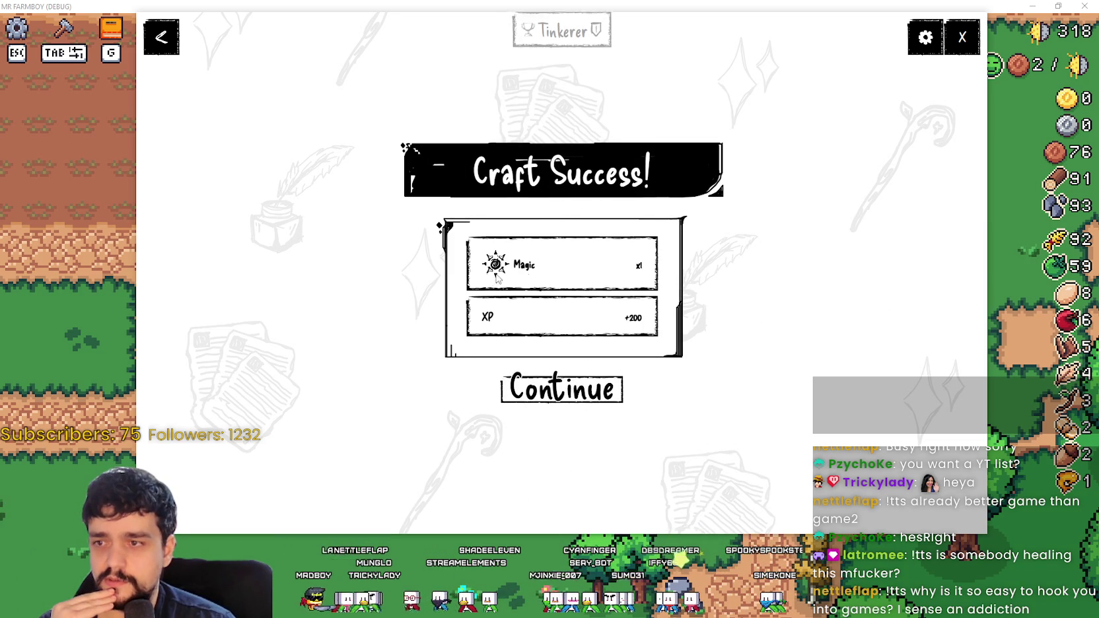
key("Return")
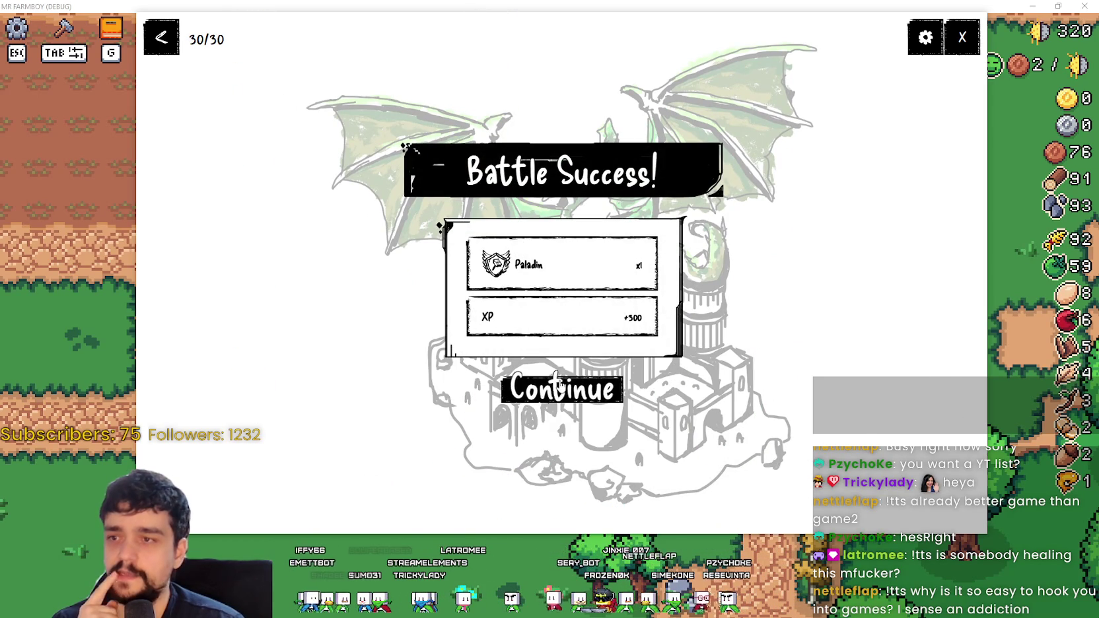
Step: Continue past the Battle Success screen (30 of 30 fireballs blocked, Paladin x1, +300 XP)
left_click(560, 387)
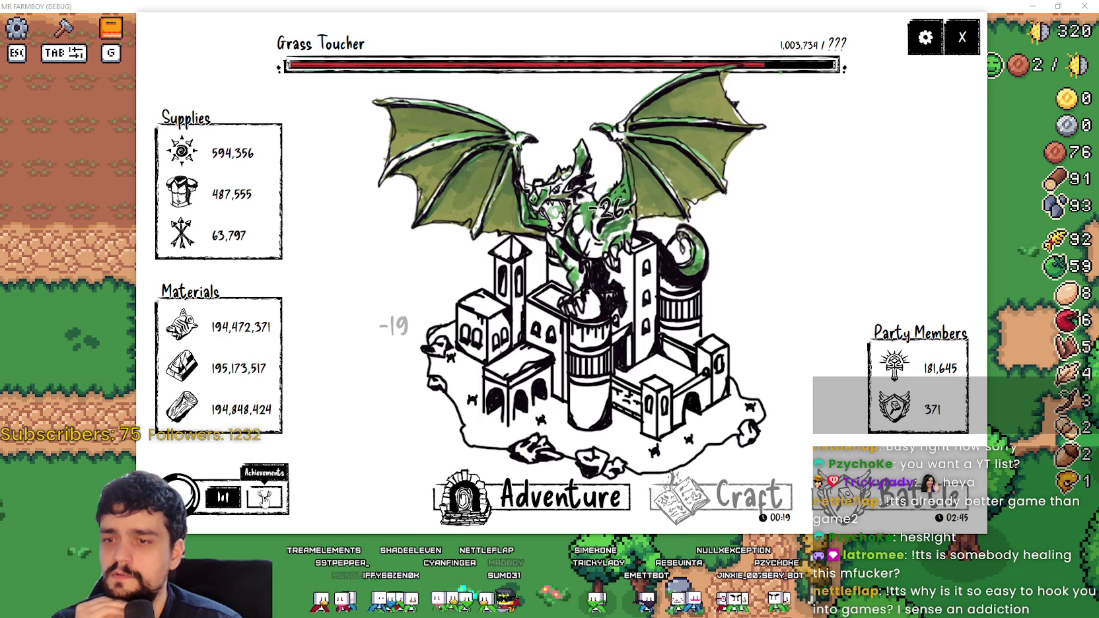
Step: Browse the Achievements grid, then bring up Settings & Help over the Grass Toucher battle
left_click(265, 498)
scroll(568, 317, "down", 8)
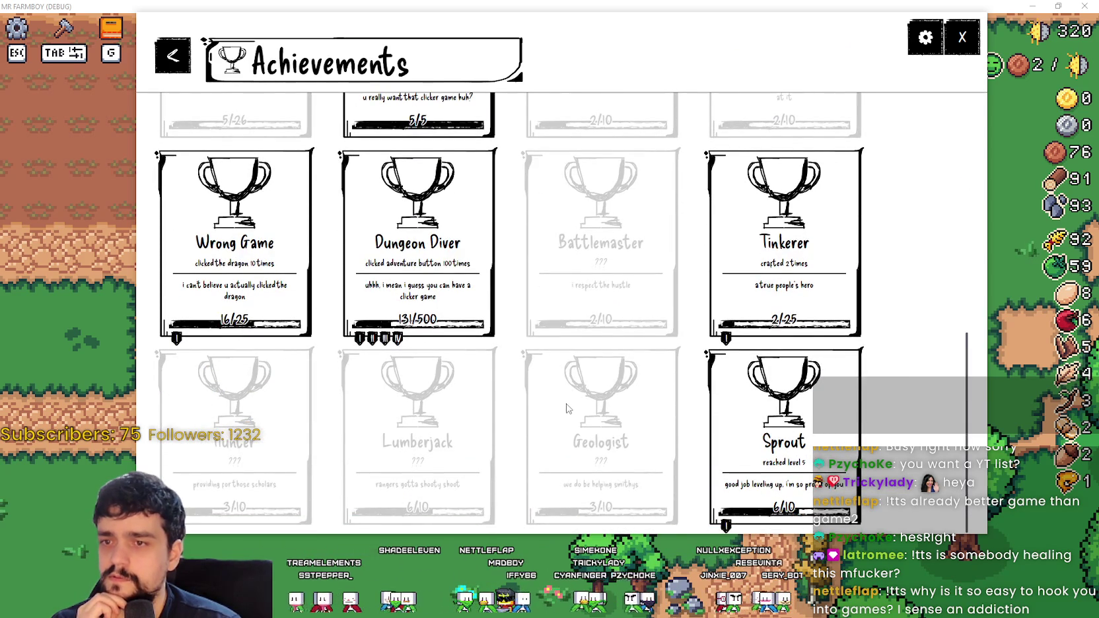
scroll(566, 408, "up", 5)
left_click(163, 61)
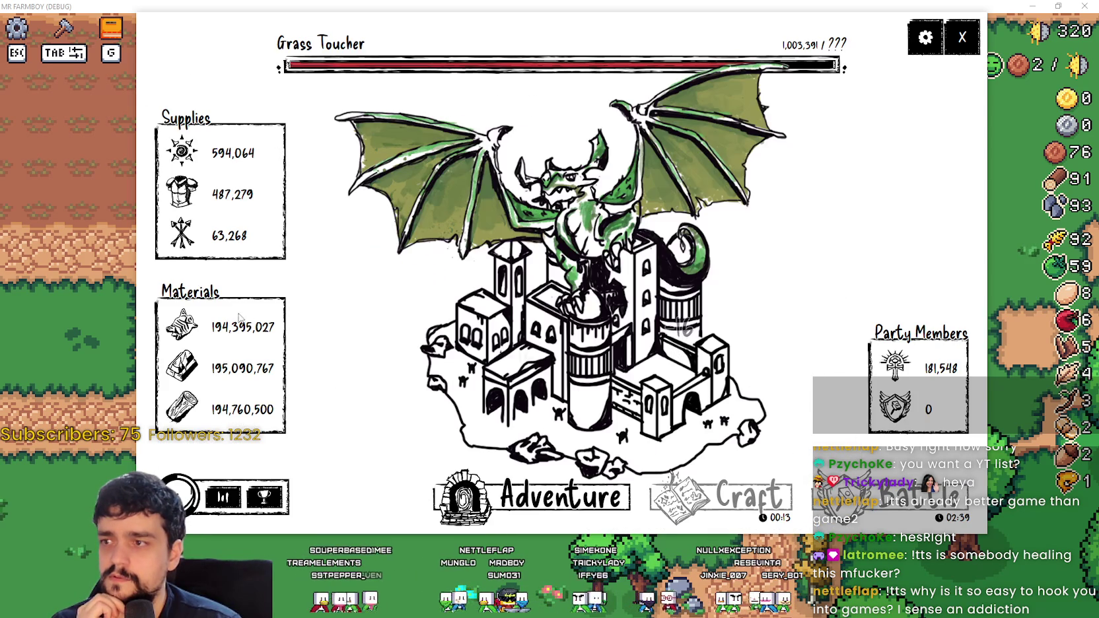
left_click(925, 37)
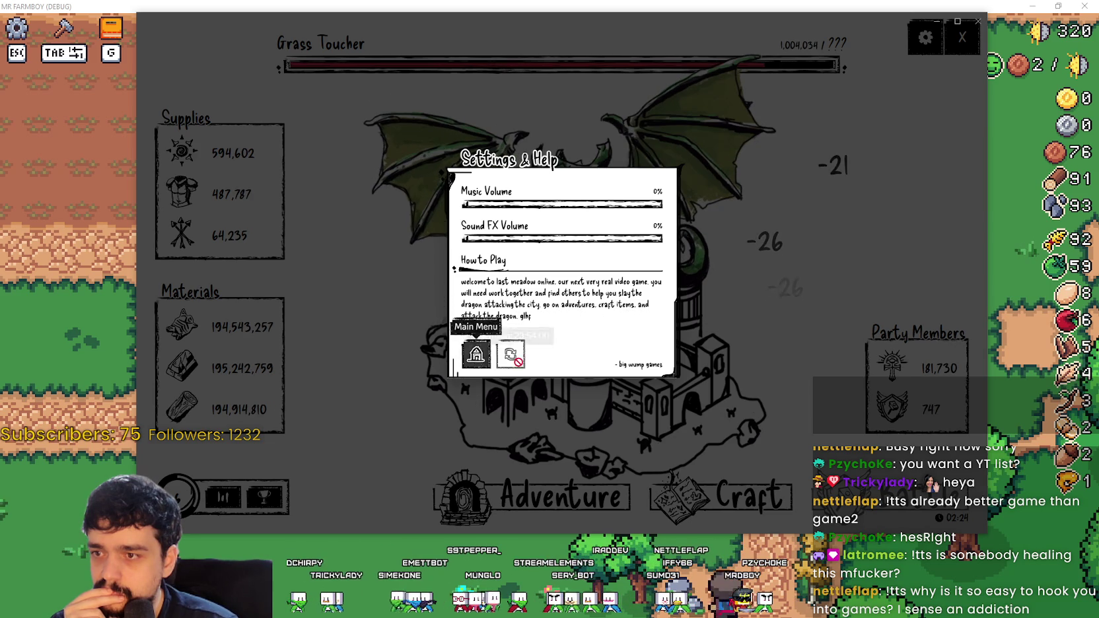
Step: Exit Last Meadow Online via Exit Game and minimise Discord to show the farm
left_click(478, 355)
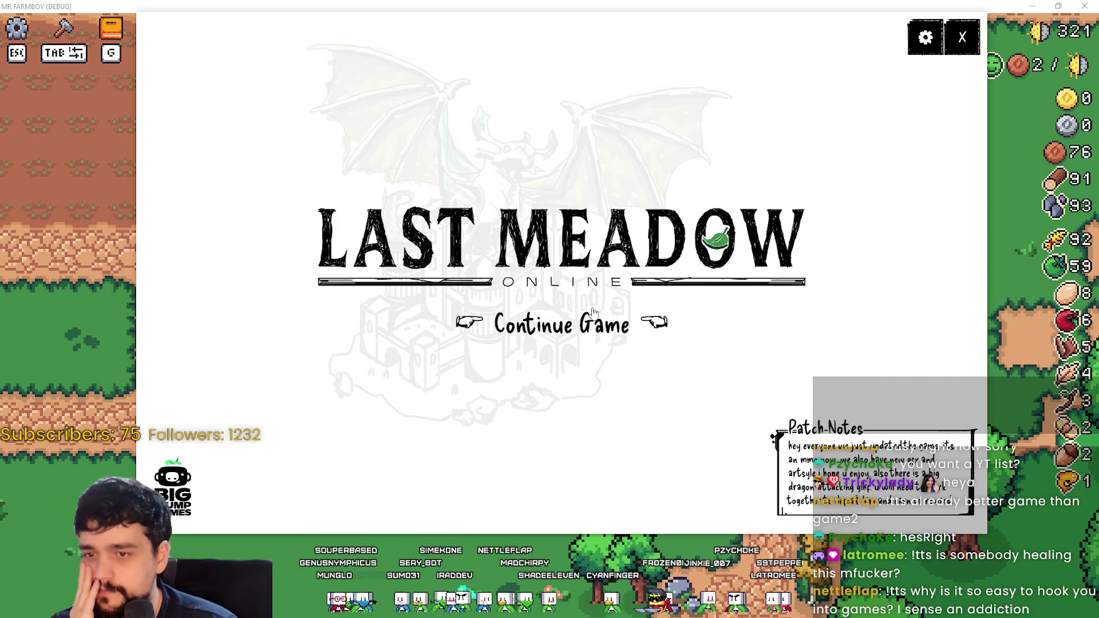
key("Return")
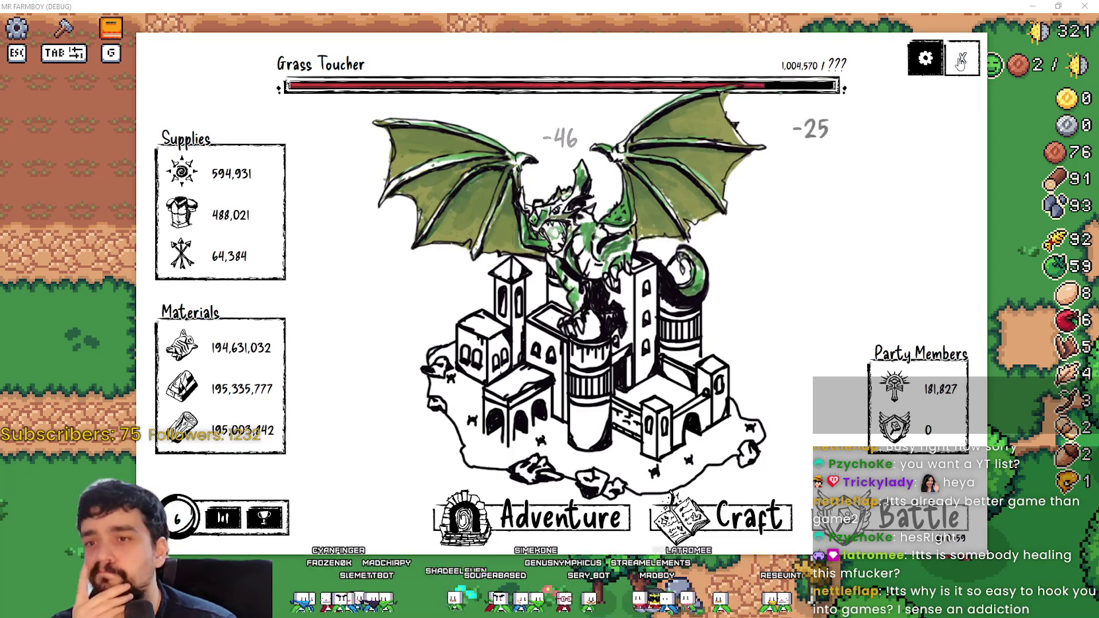
left_click(960, 61)
left_click(598, 308)
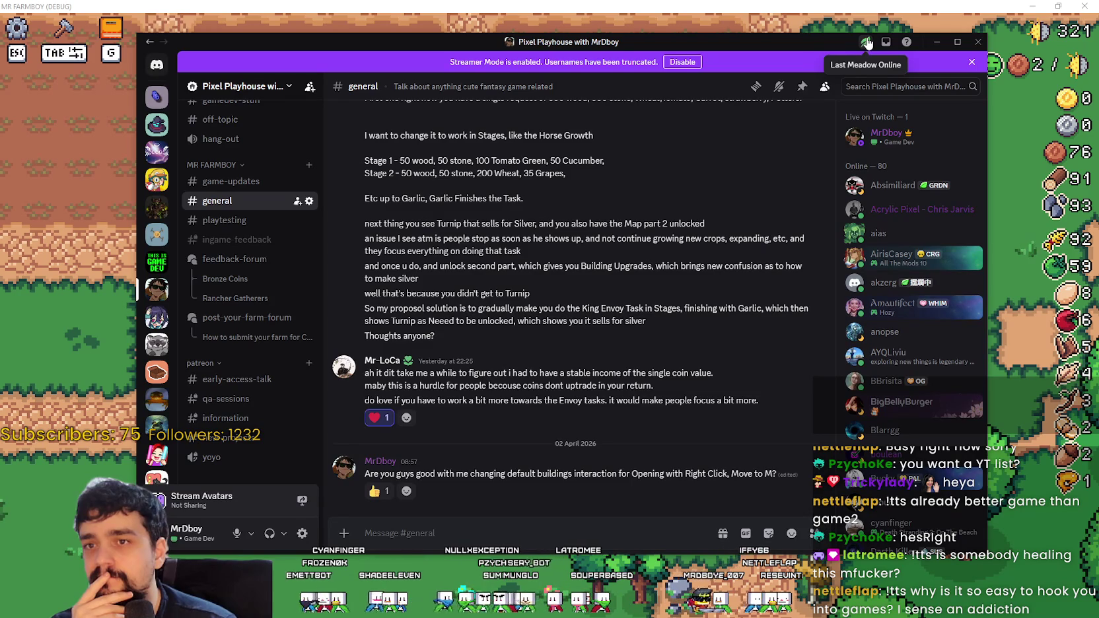
left_click_drag(834, 42, 837, 41)
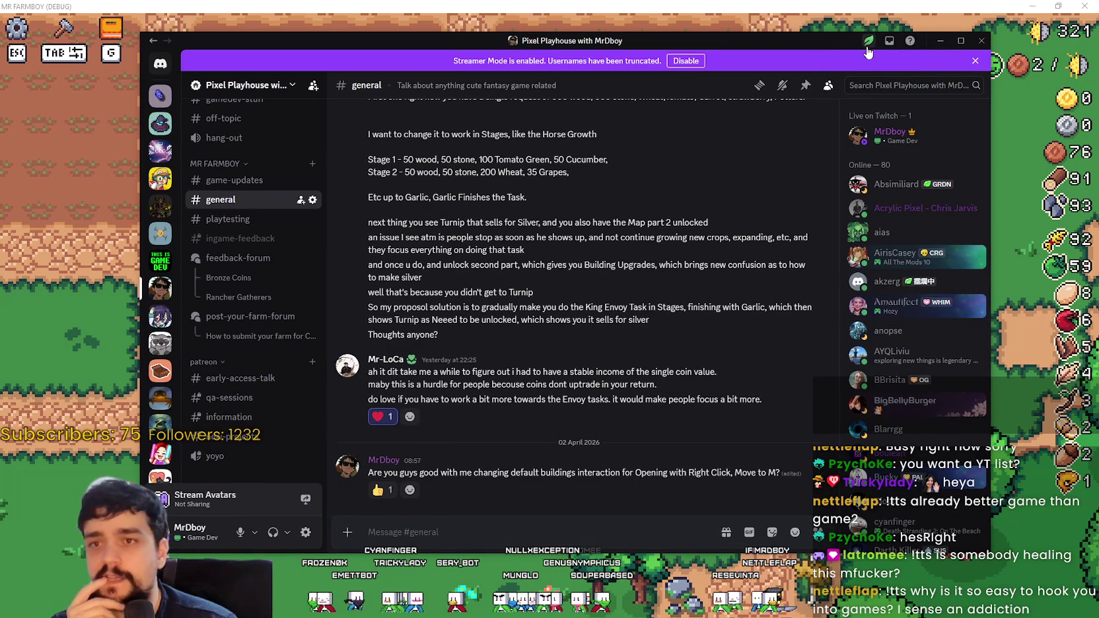
left_click(940, 40)
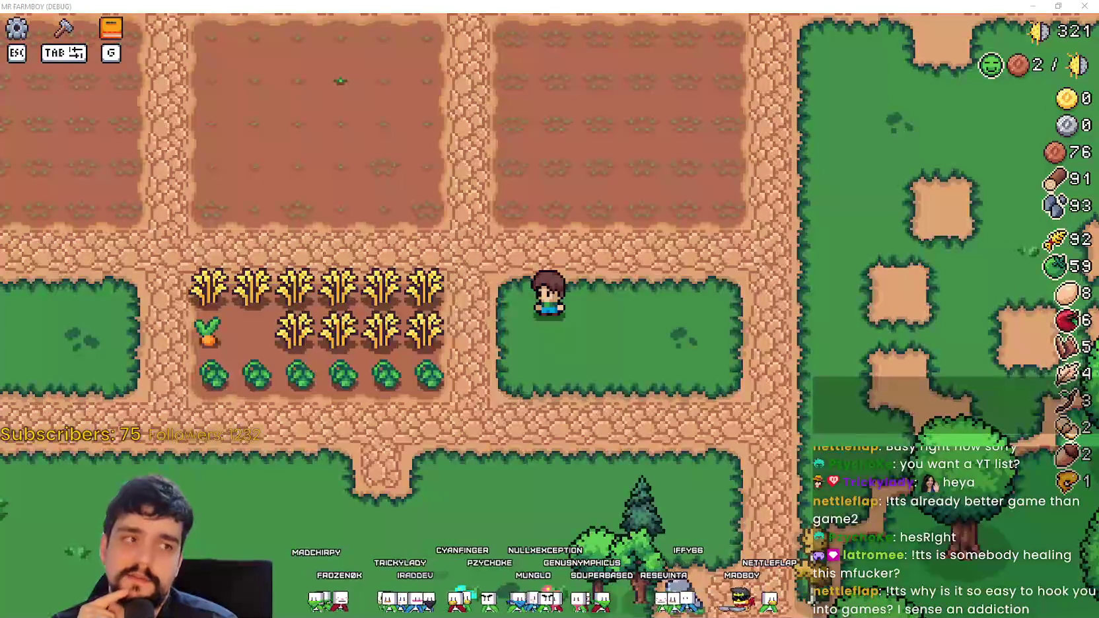
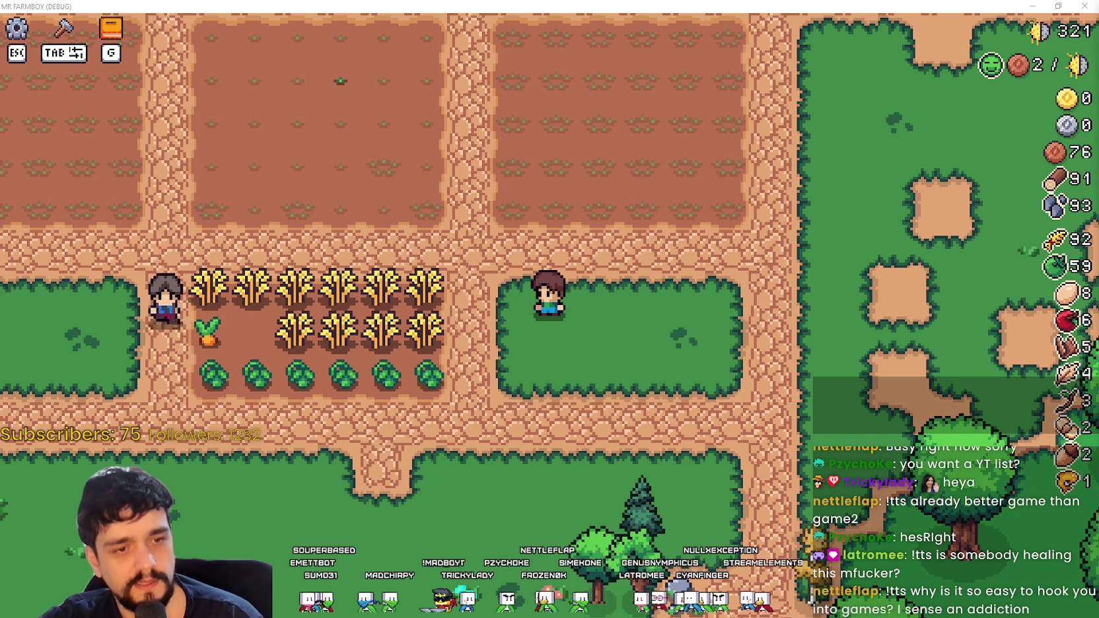
Step: Look over the game's Steam store and library pages, then return to the game
key("alt+Tab")
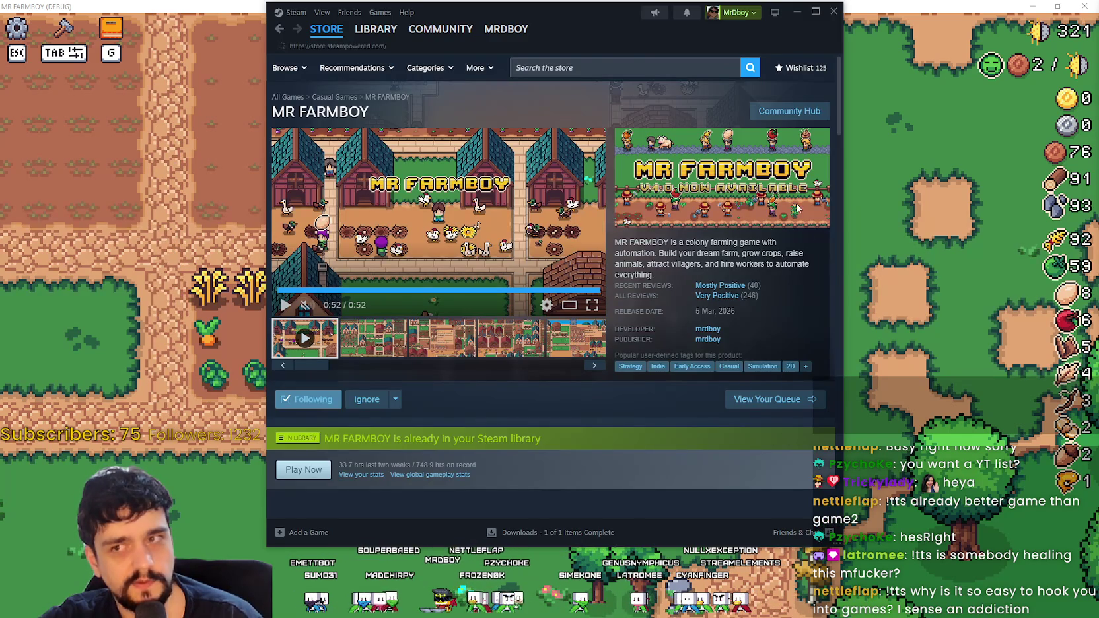
left_click(376, 29)
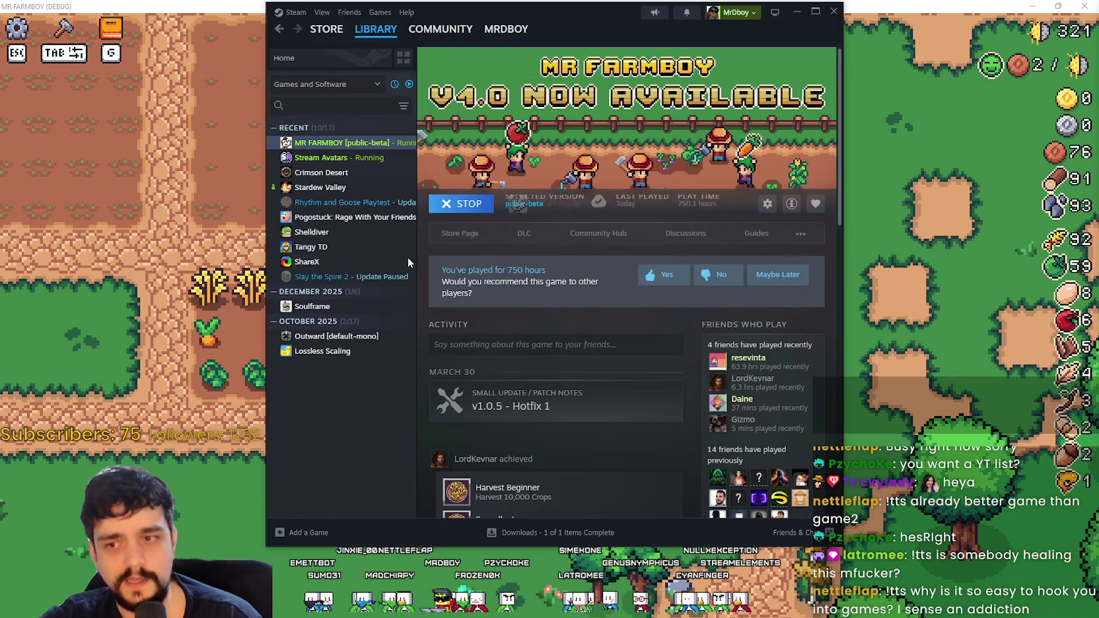
left_click(472, 232)
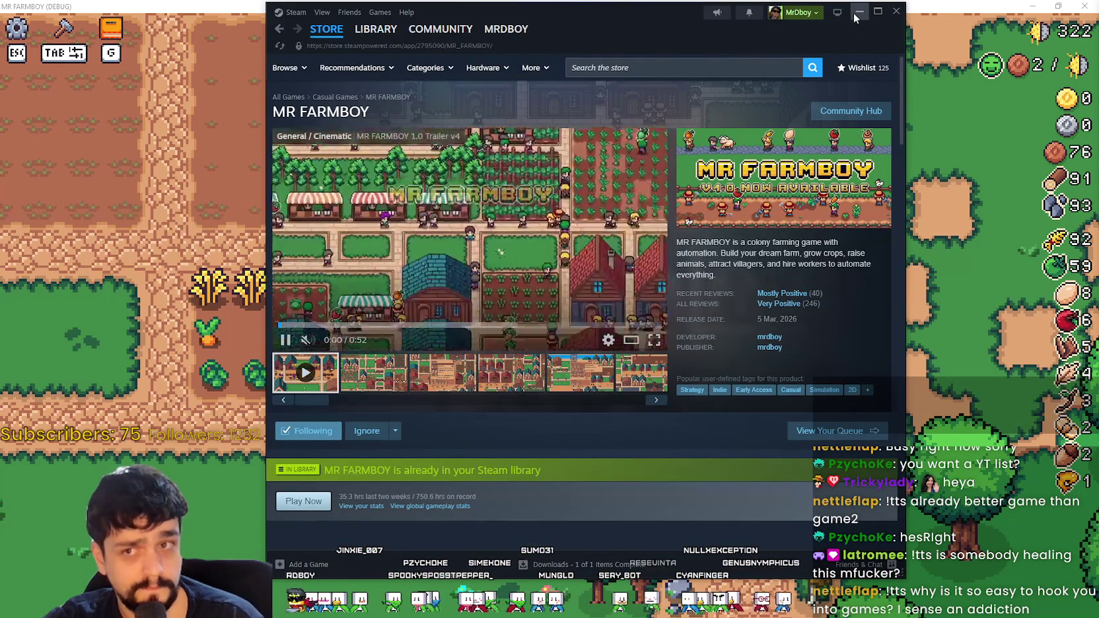
left_click(857, 12)
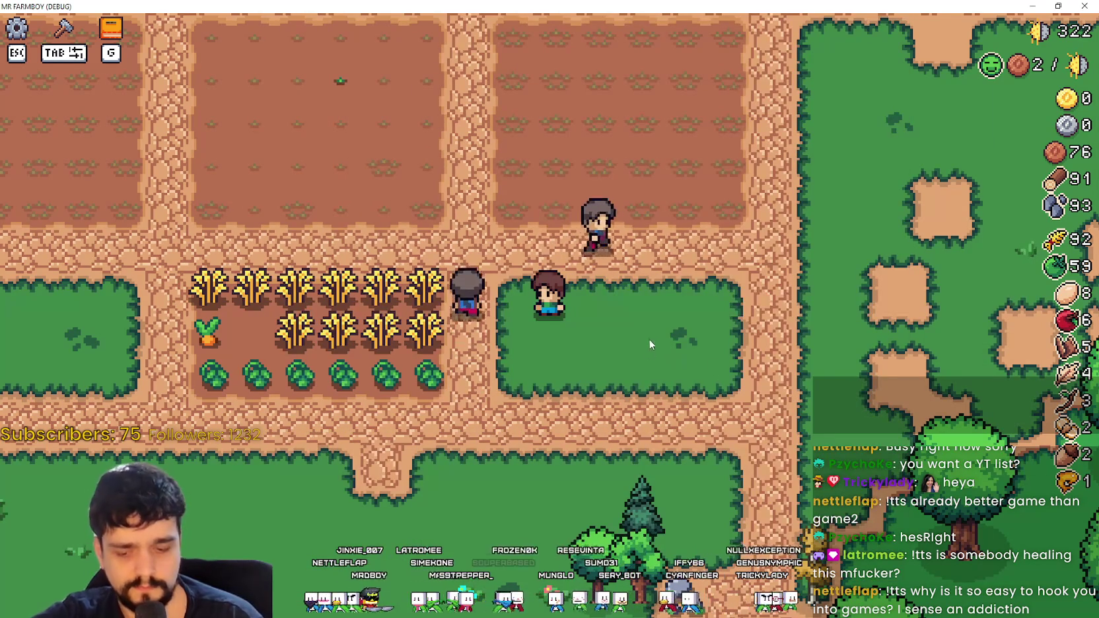
scroll(594, 363, "down", 3)
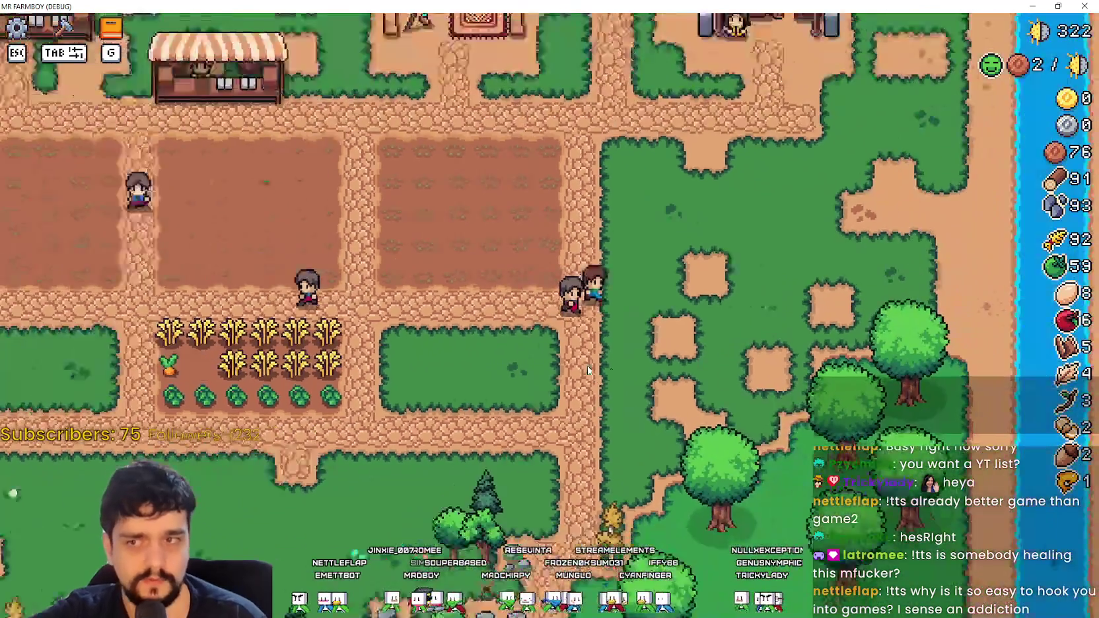
scroll(587, 370, "down", 1)
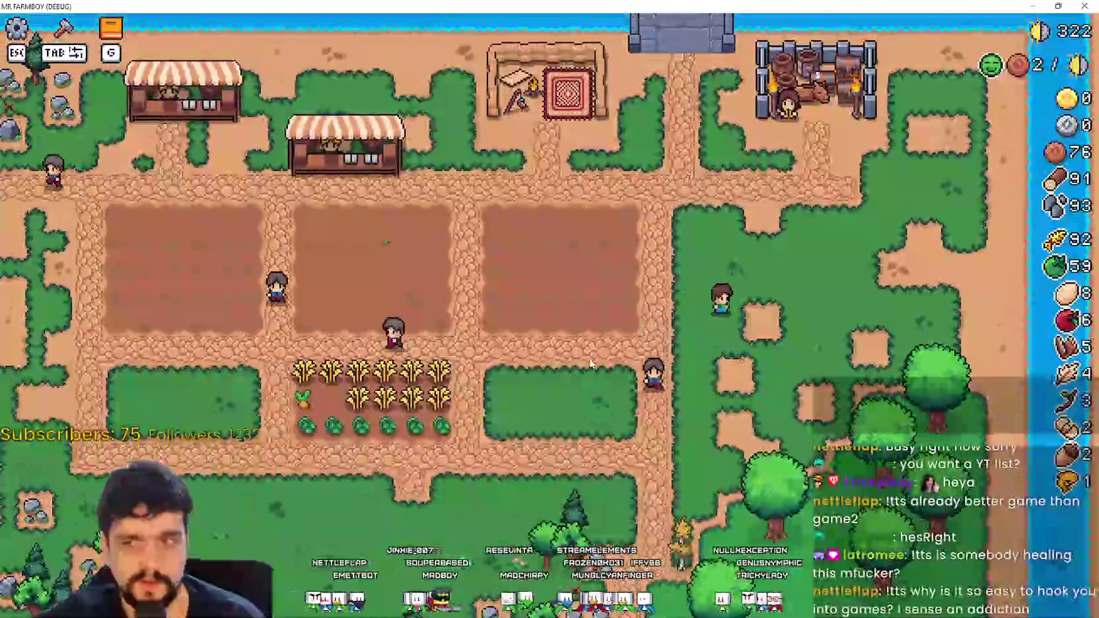
Step: Pick a land tile from the crafting panel and cancel its placement with a right-click
key("Tab")
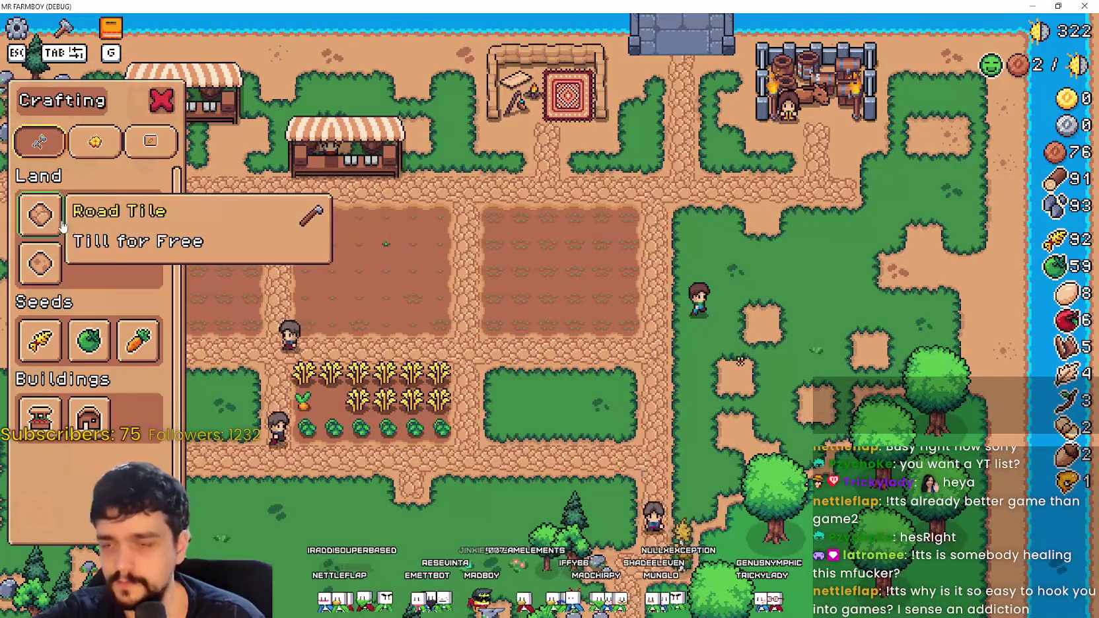
key("w")
left_click(73, 218)
right_click(756, 372)
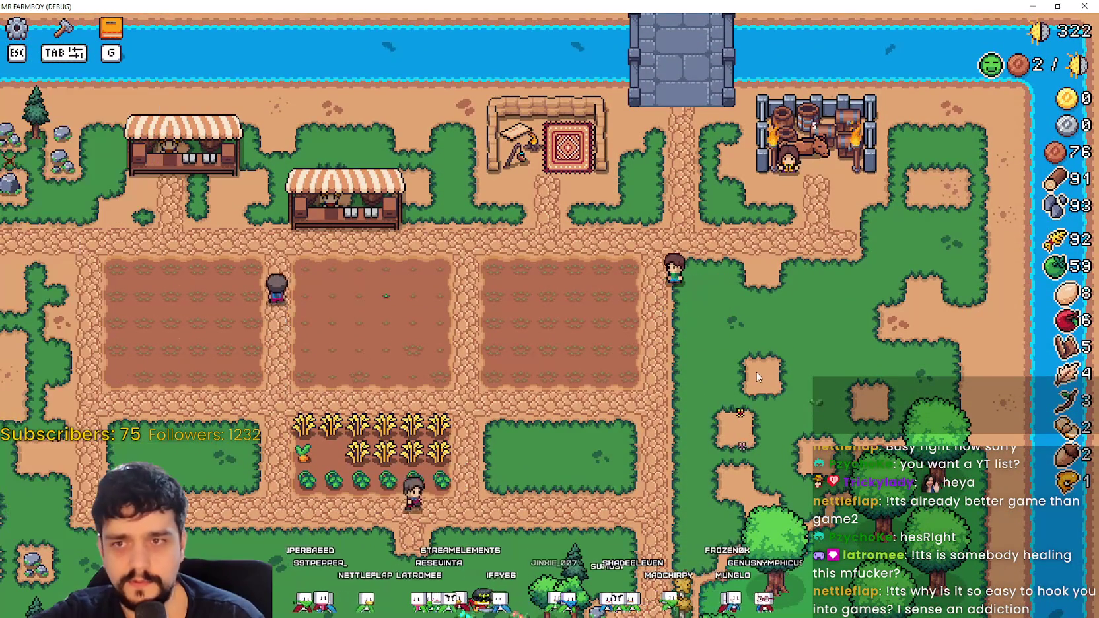
key("w")
scroll(723, 332, "down", 2)
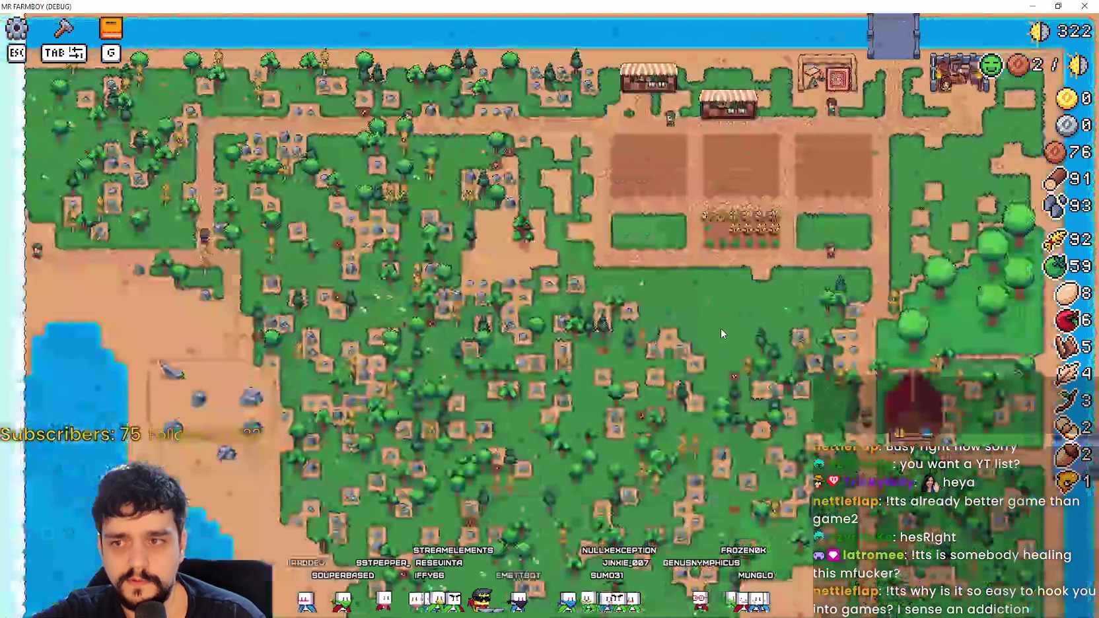
scroll(719, 326, "up", 4)
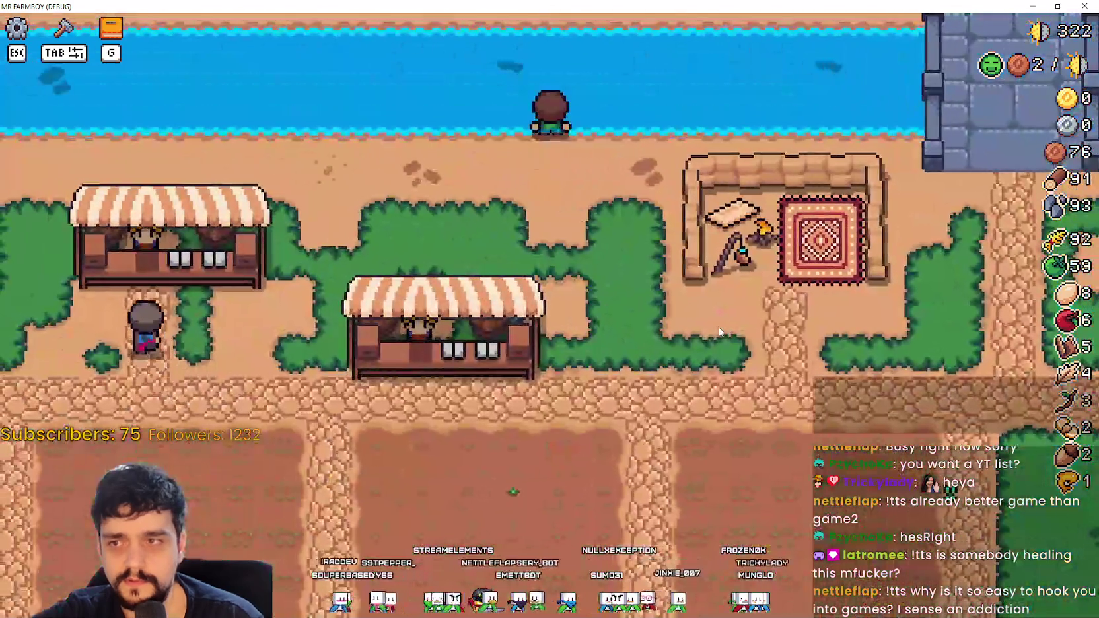
Step: Walk along the riverbank and catch a fish from the river
key("a")
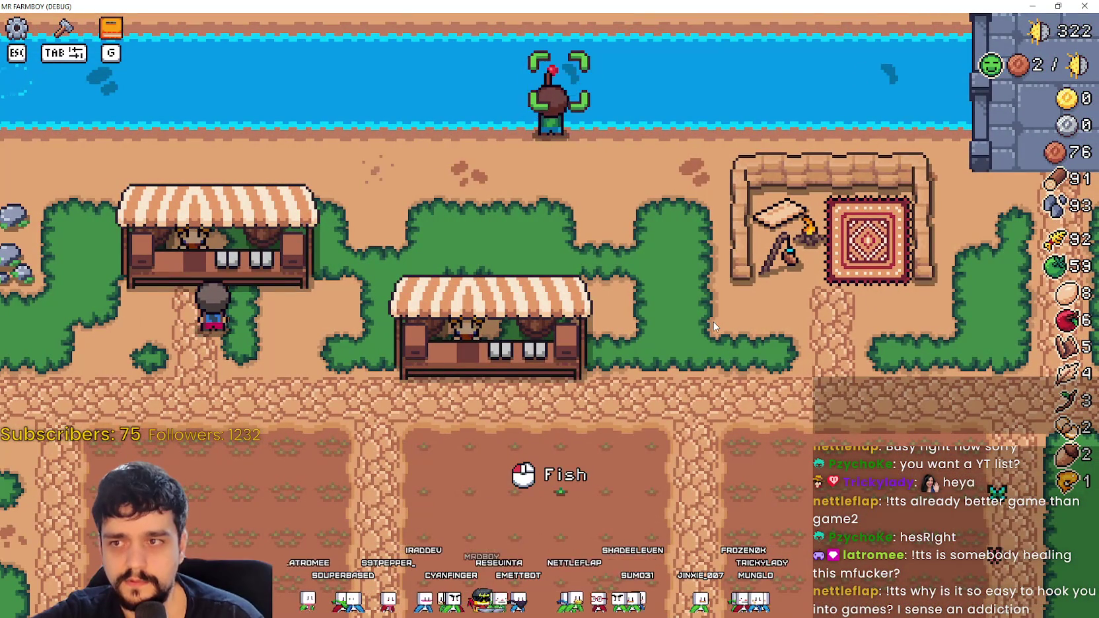
left_click(714, 323)
key("d")
key("s")
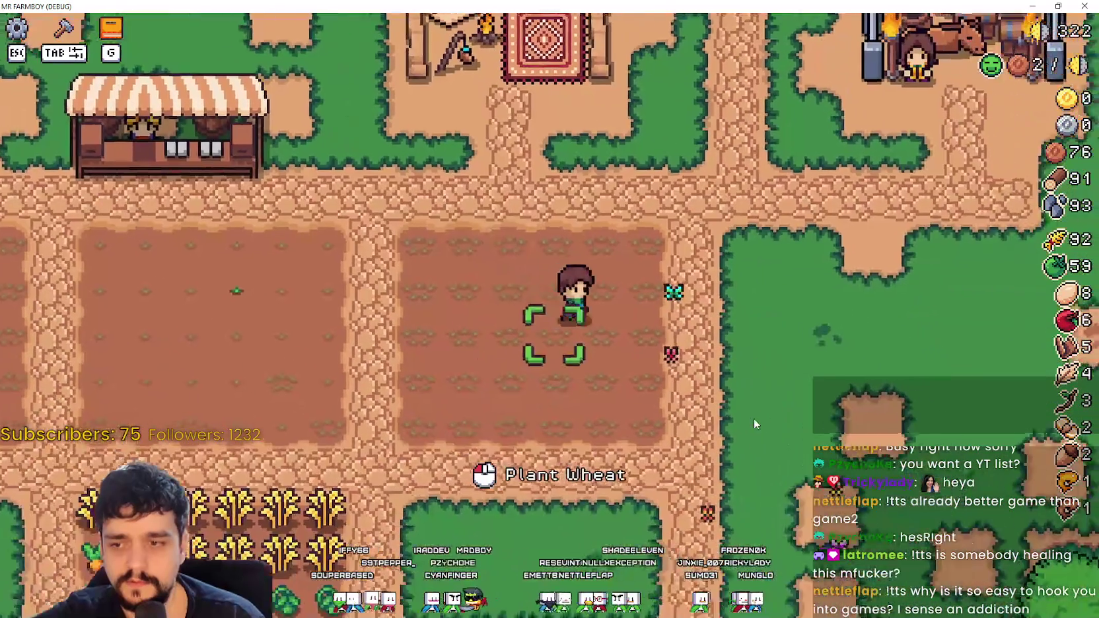
key("d")
Step: Pick the second land tile and drag out a strip of tilled land on the path
key("Tab")
left_click(88, 214)
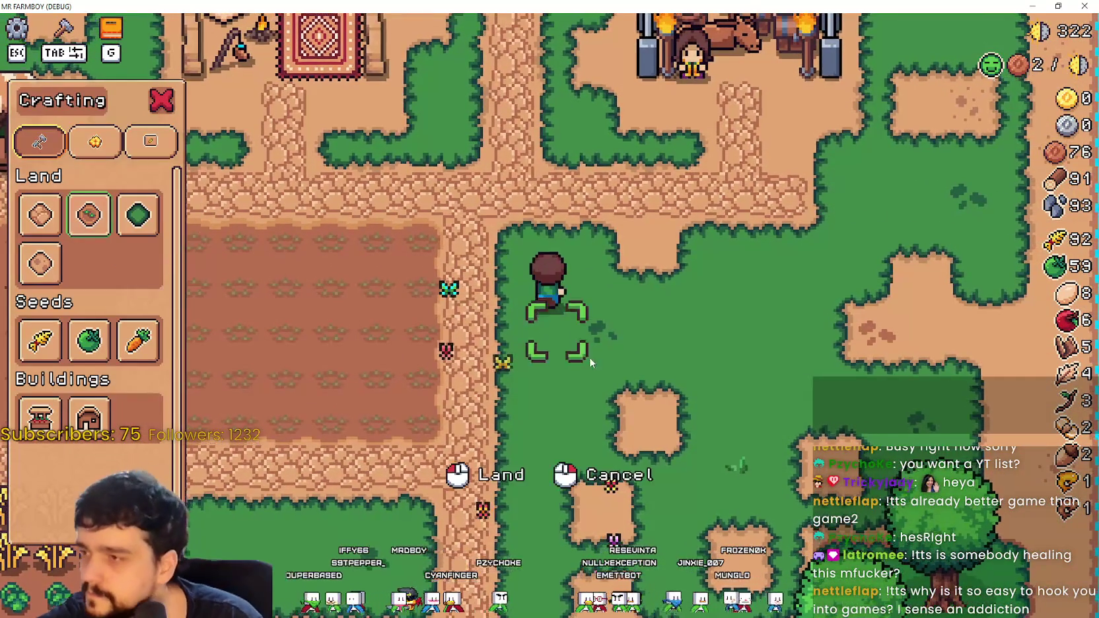
key("w")
key("d")
left_click(592, 308)
left_click_drag(592, 309, 594, 310)
key("d")
Step: Walk the farmer to the left end of the cabbage row beside the wheat
key("a")
key("s")
key("a")
key("s")
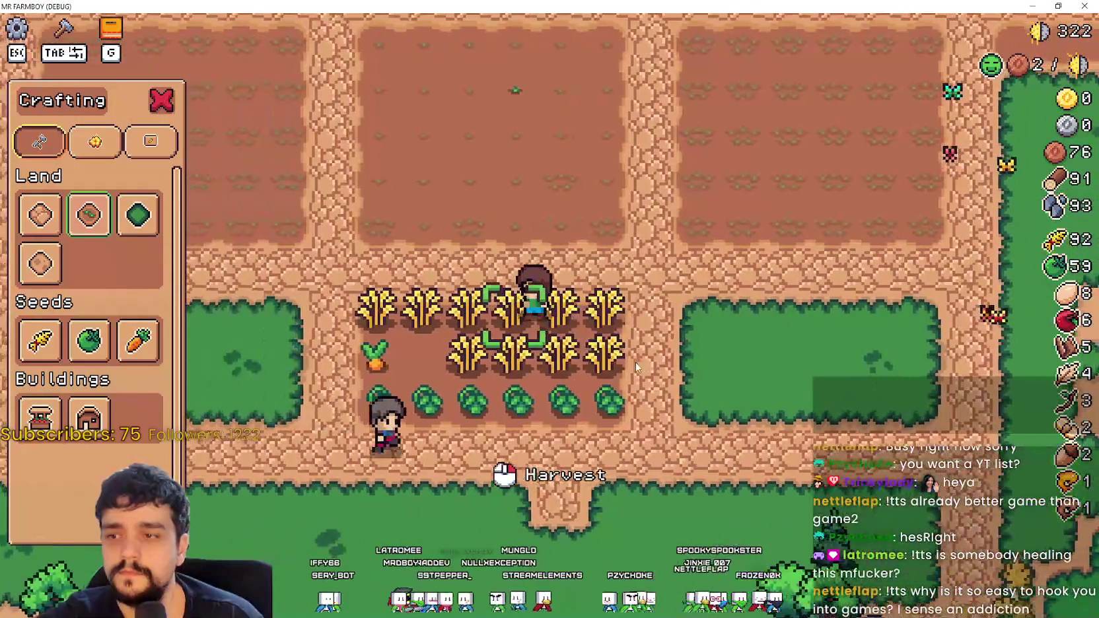
key("s")
key("a")
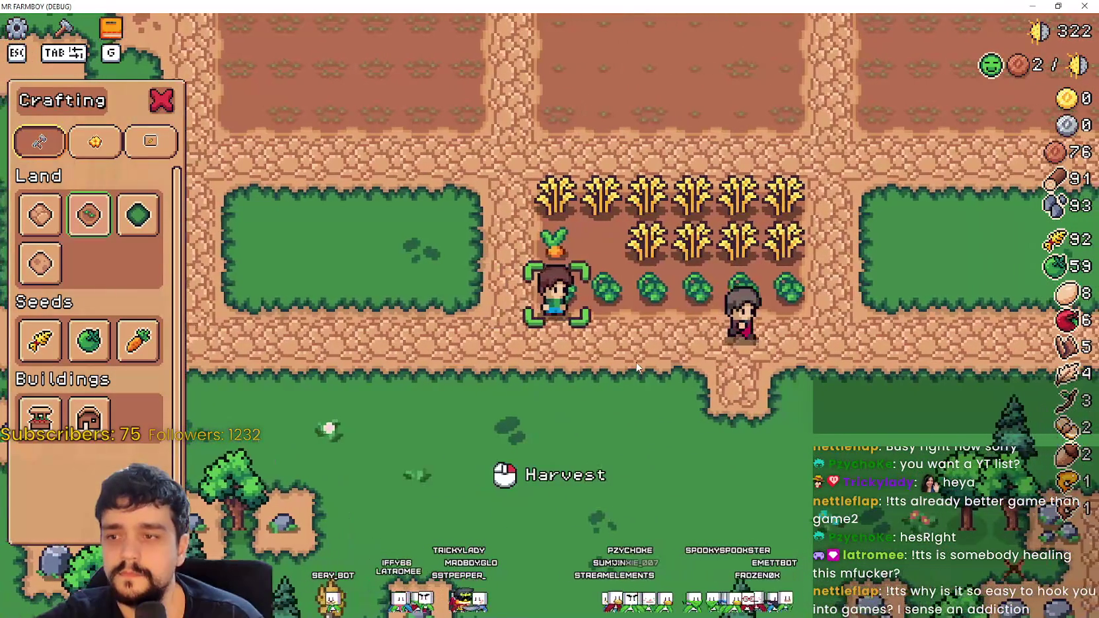
key("w")
key("d")
key("s")
key("a")
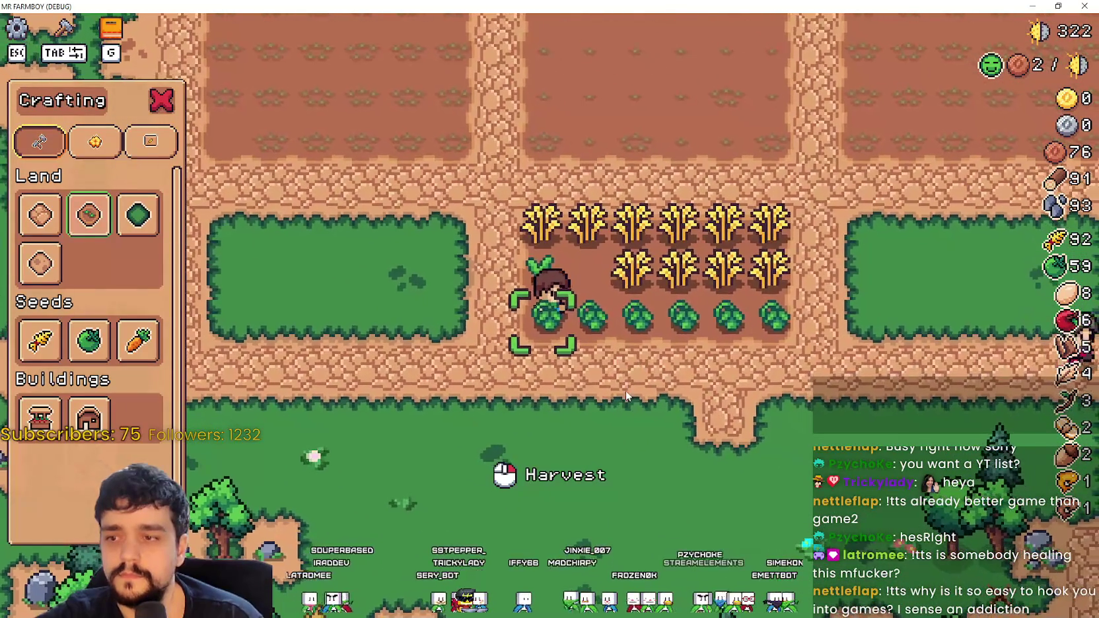
key("a")
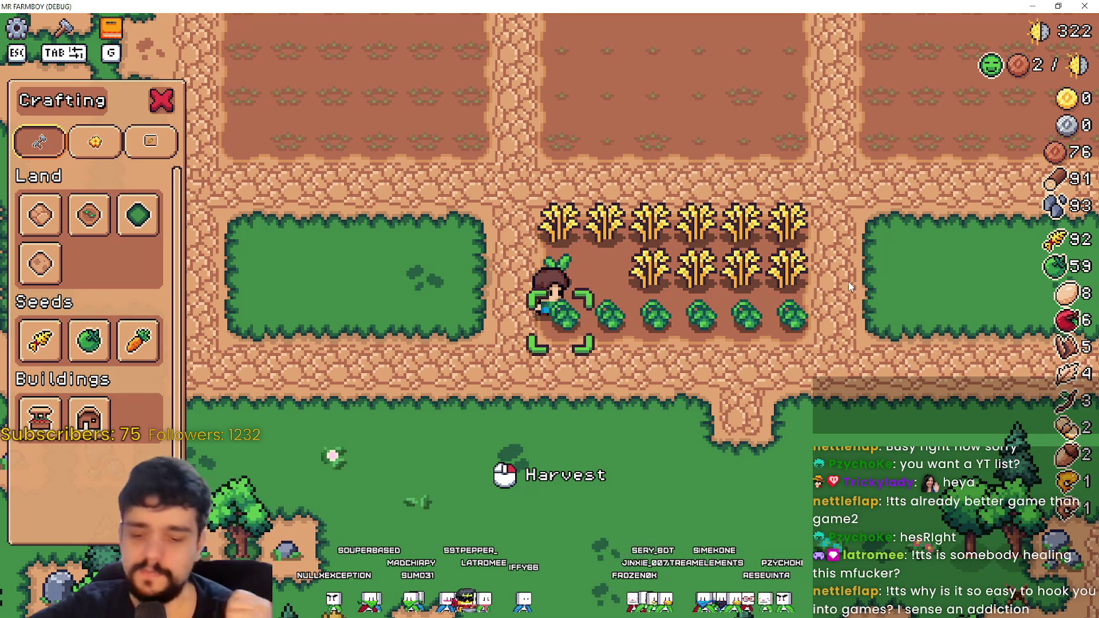
Step: Walk into the woods and choose the Road Tile for placing
key("a")
key("s")
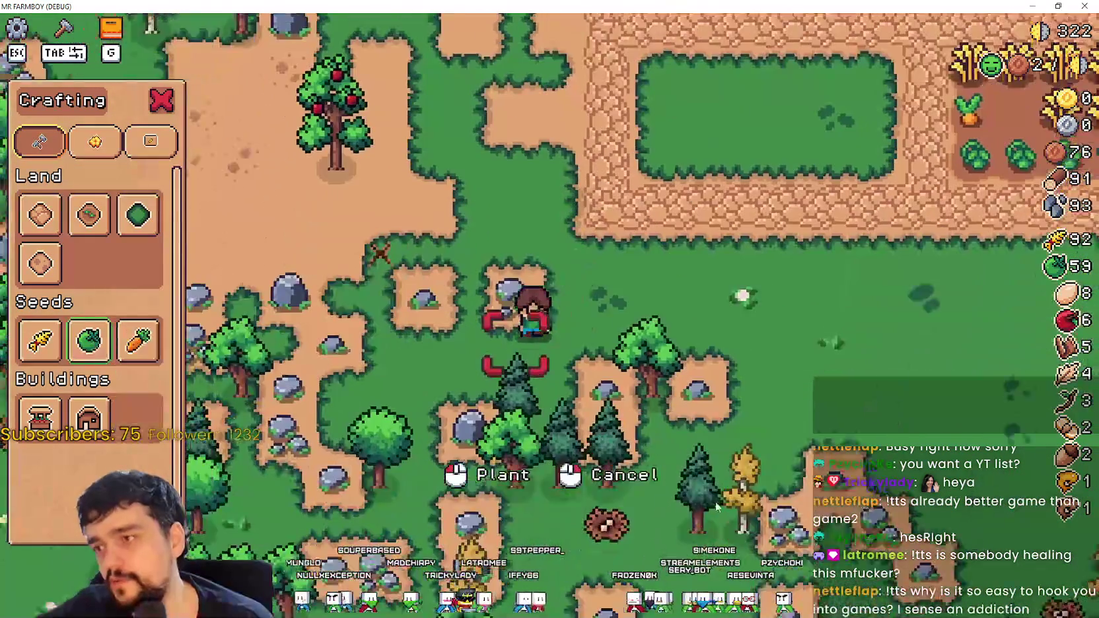
key("a")
key("d")
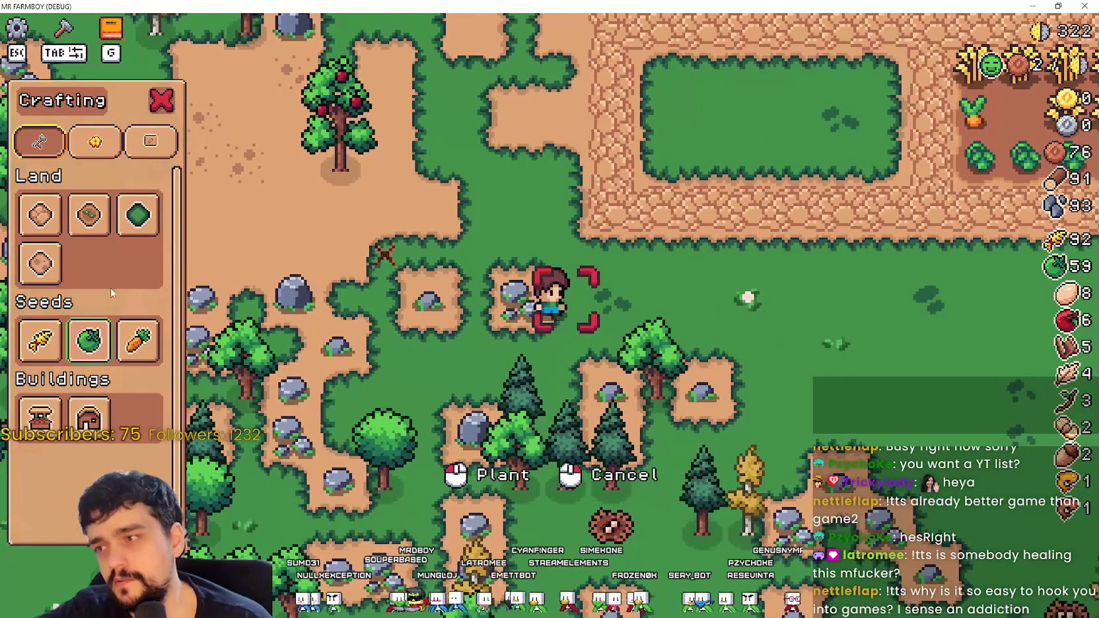
left_click(41, 214)
key("a")
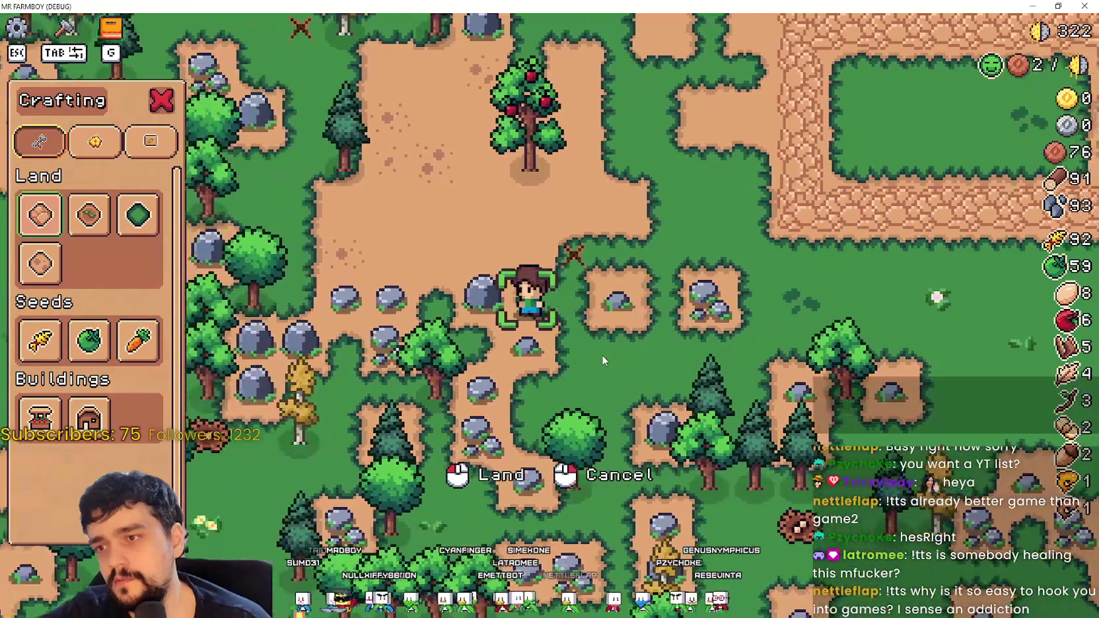
key("d")
key("d")
Step: Mine a rock, then chop a tree for two wood
key("a")
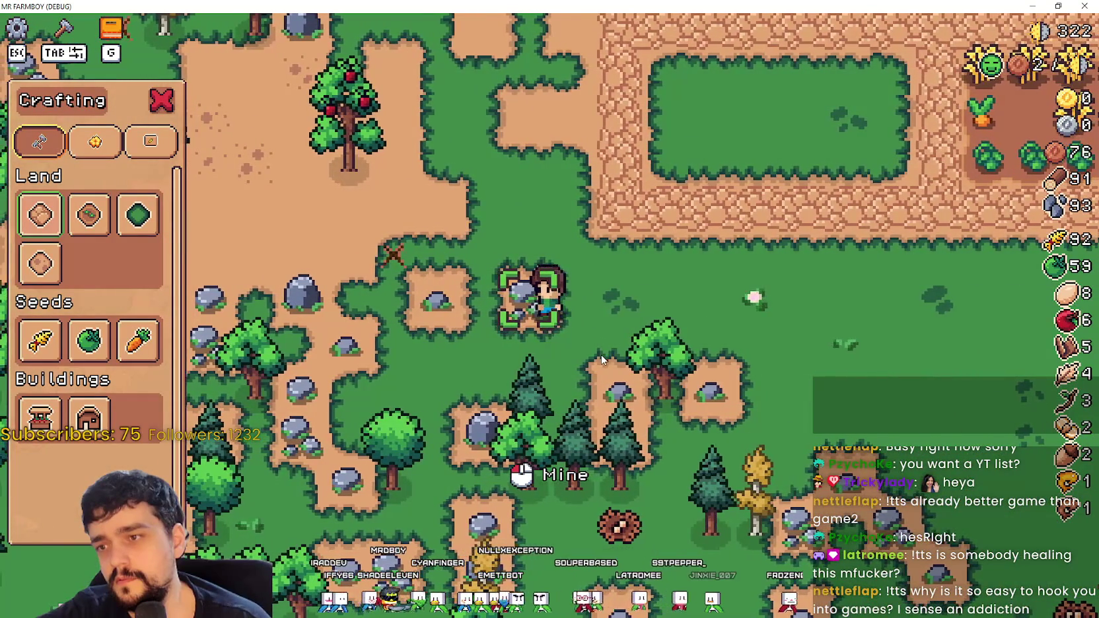
key("d")
key("a")
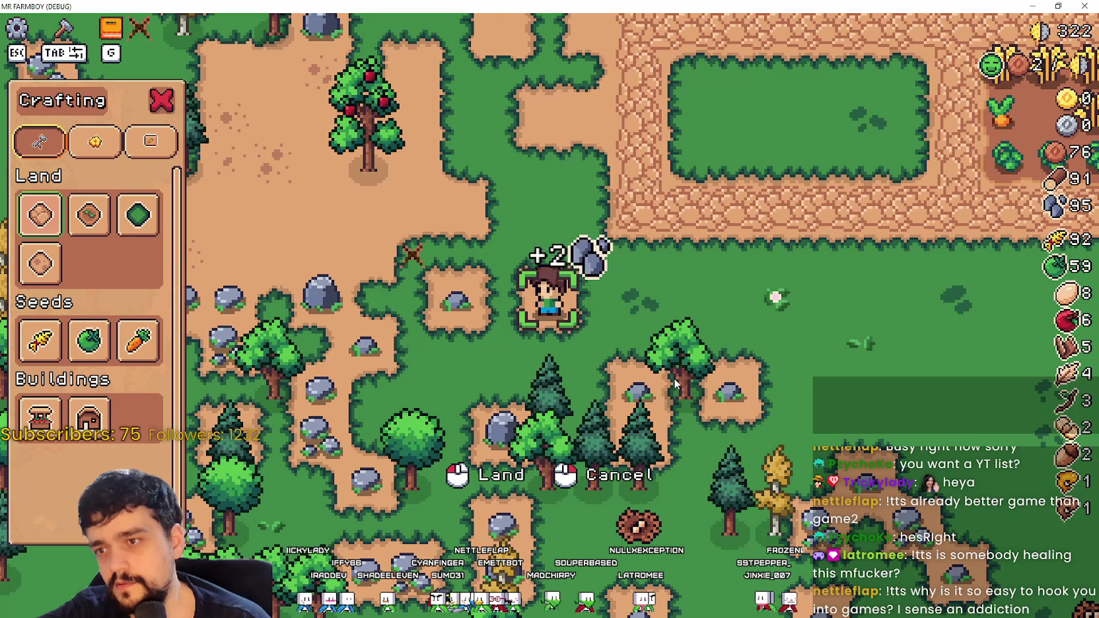
key("a")
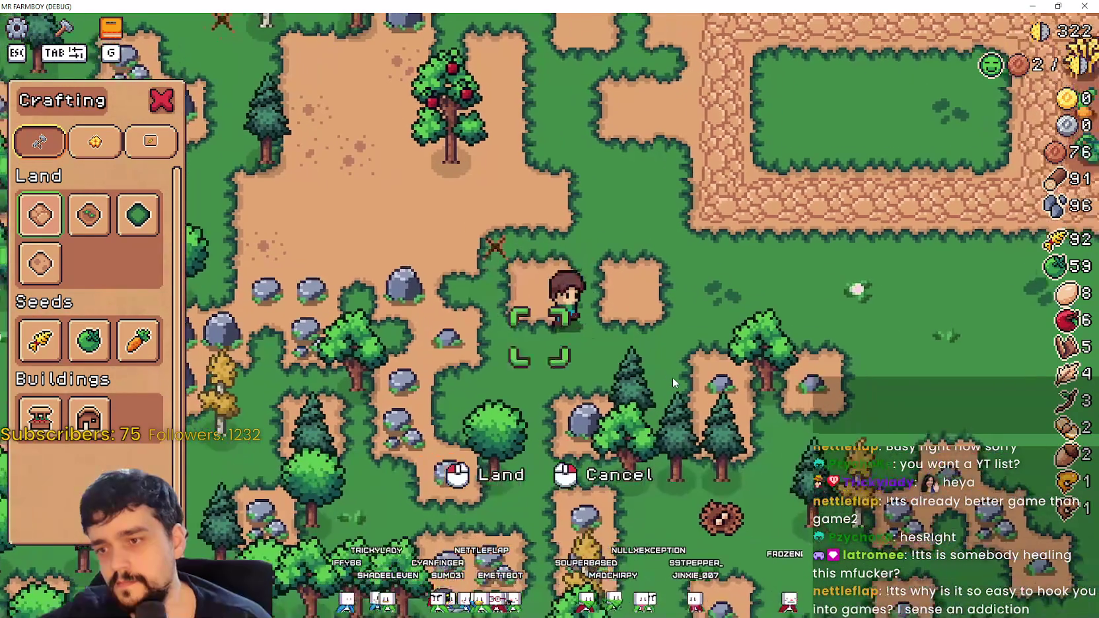
key("d")
key("s")
left_click(670, 374)
Step: Place a land tile under the farmer and mine the rocks for two stone
key("w")
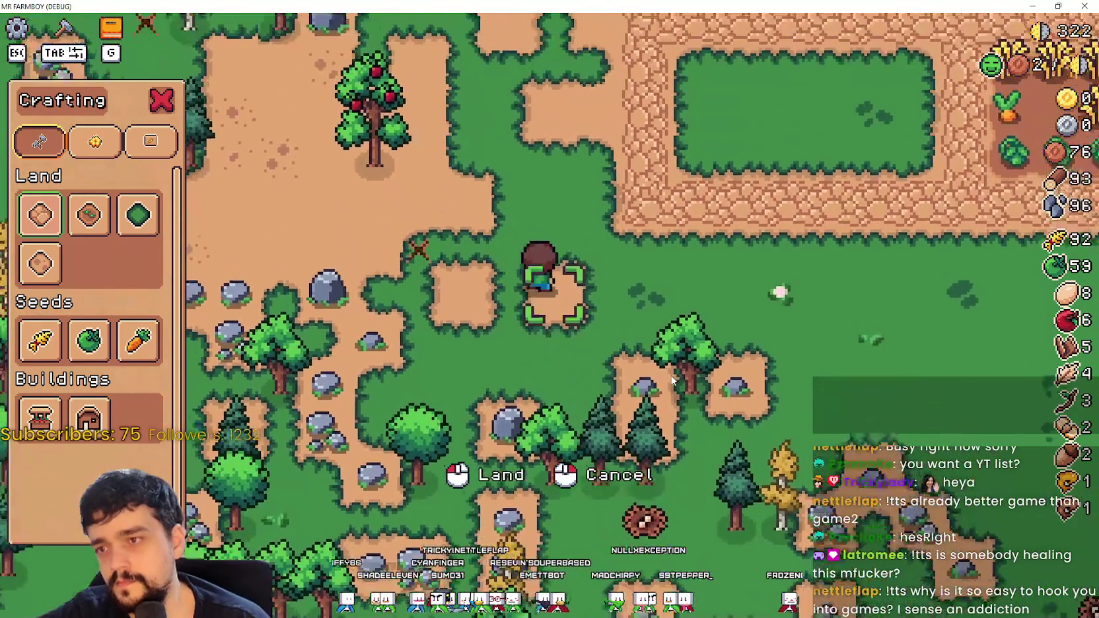
key("a")
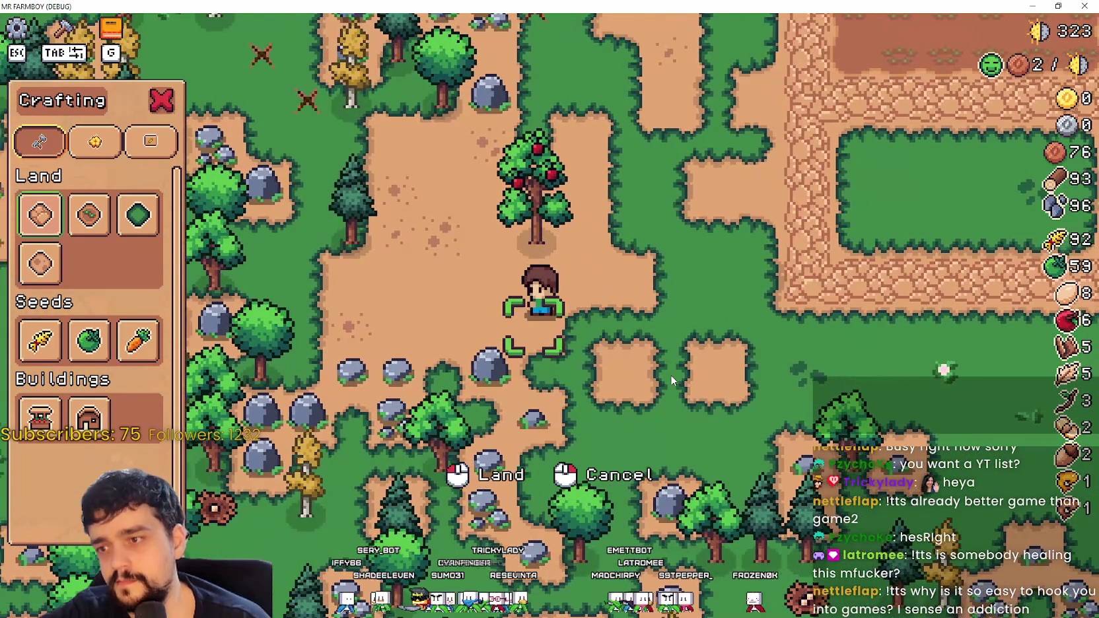
left_click(670, 375)
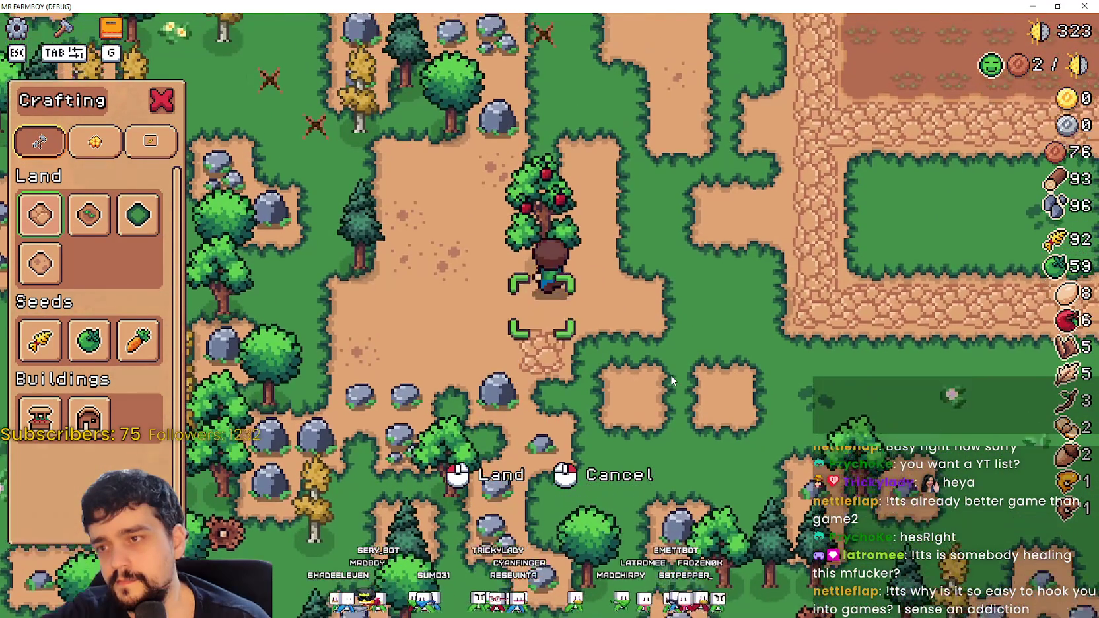
key("s")
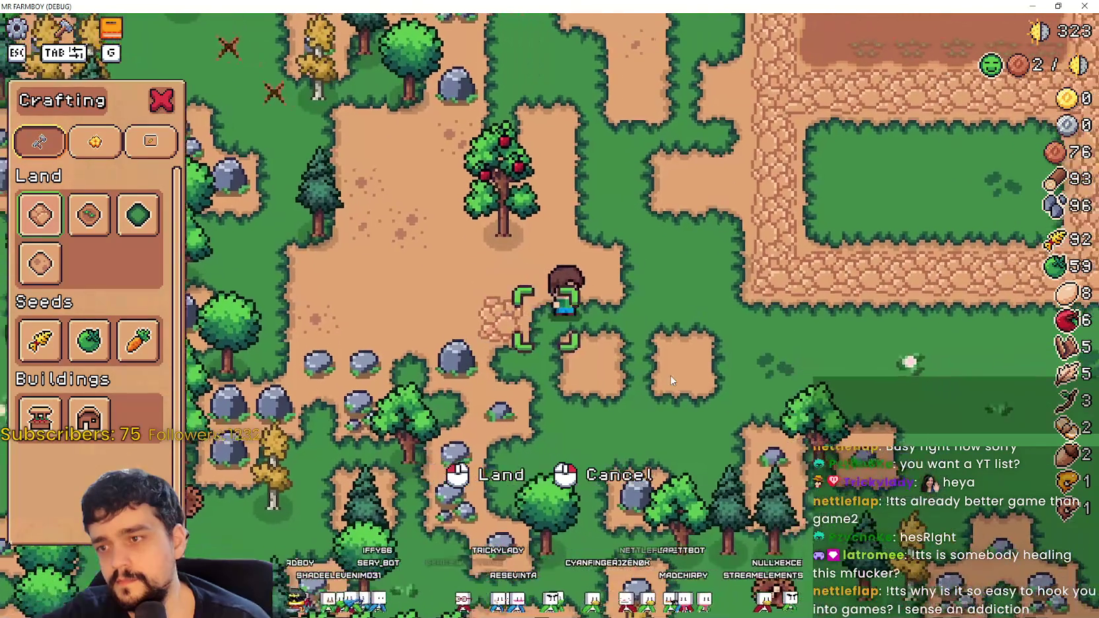
key("a")
Step: Walk back to the crop field and restore the game window to a smaller size
key("d")
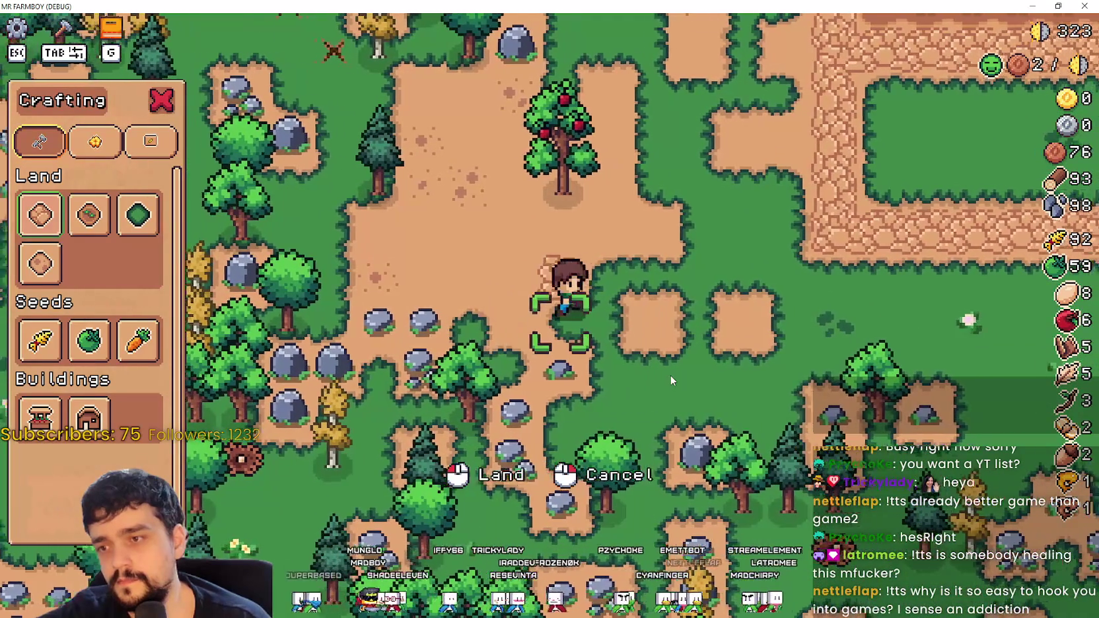
key("w")
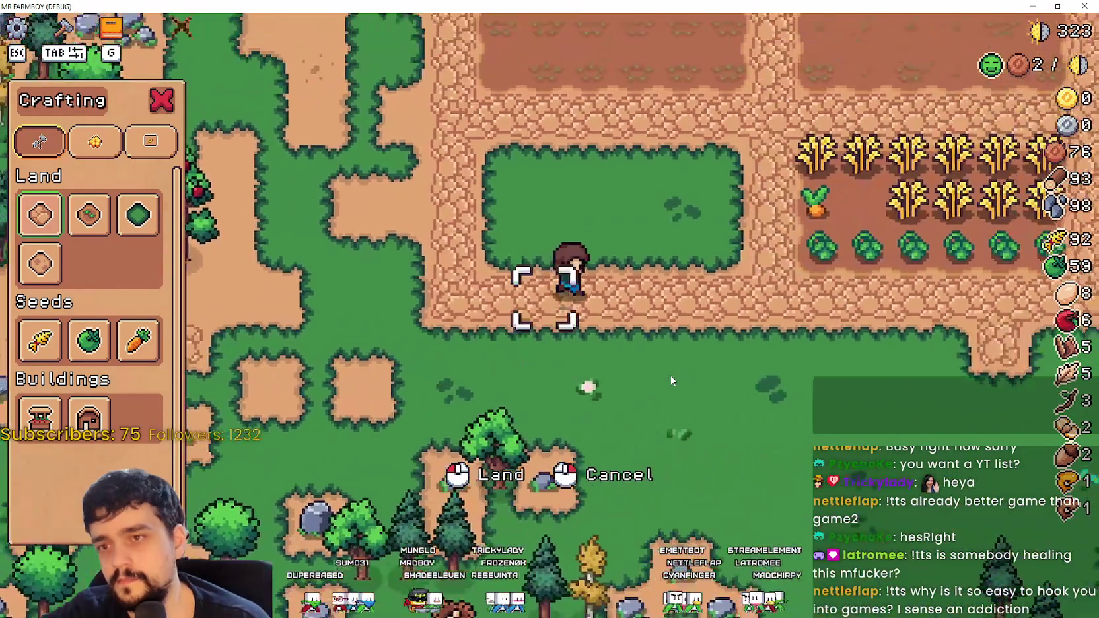
key("w")
key("d")
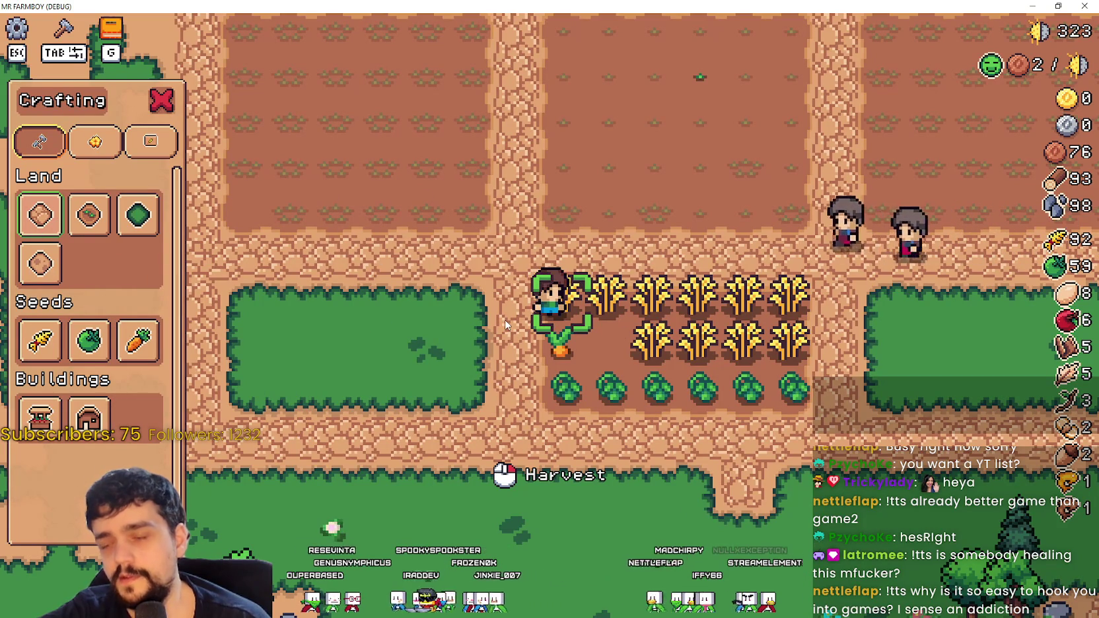
key("a")
double_click(765, 5)
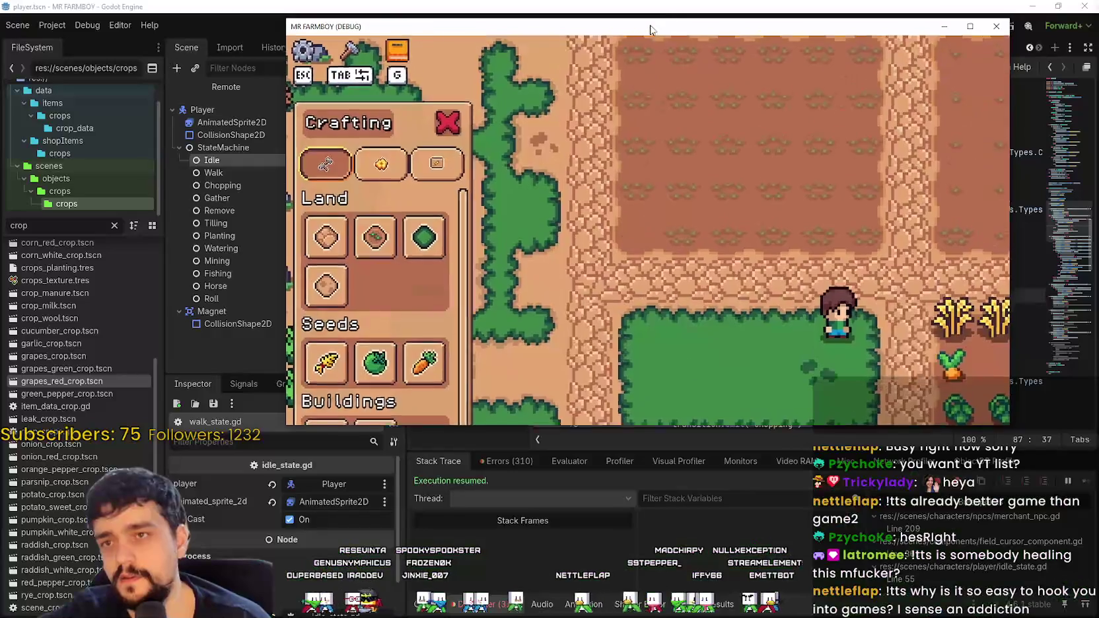
left_click(794, 5)
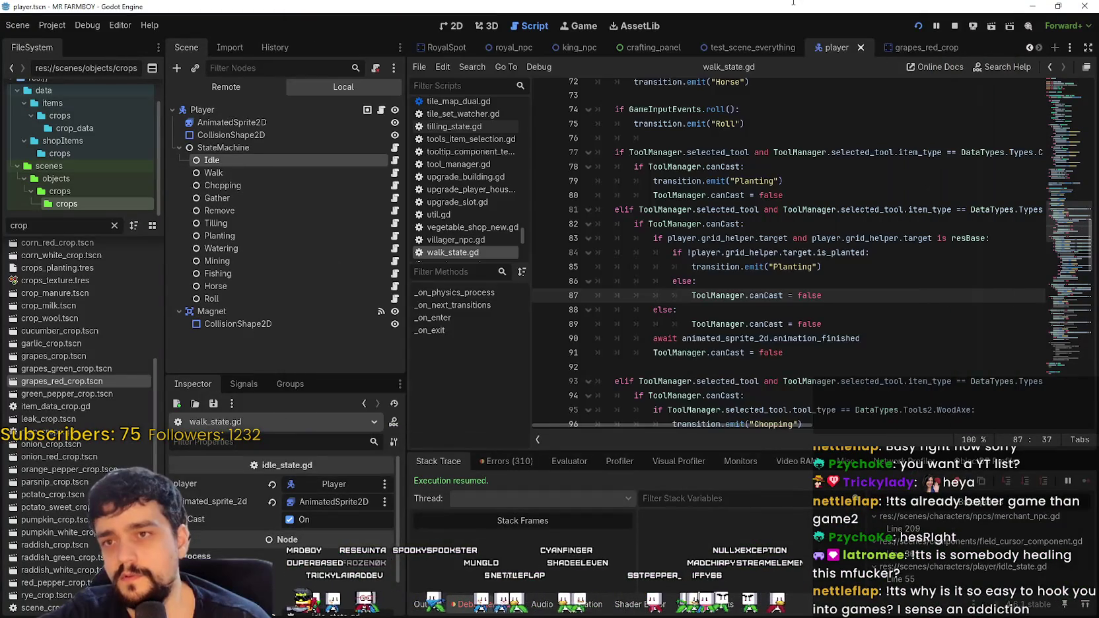
left_click(751, 255)
left_click(743, 285)
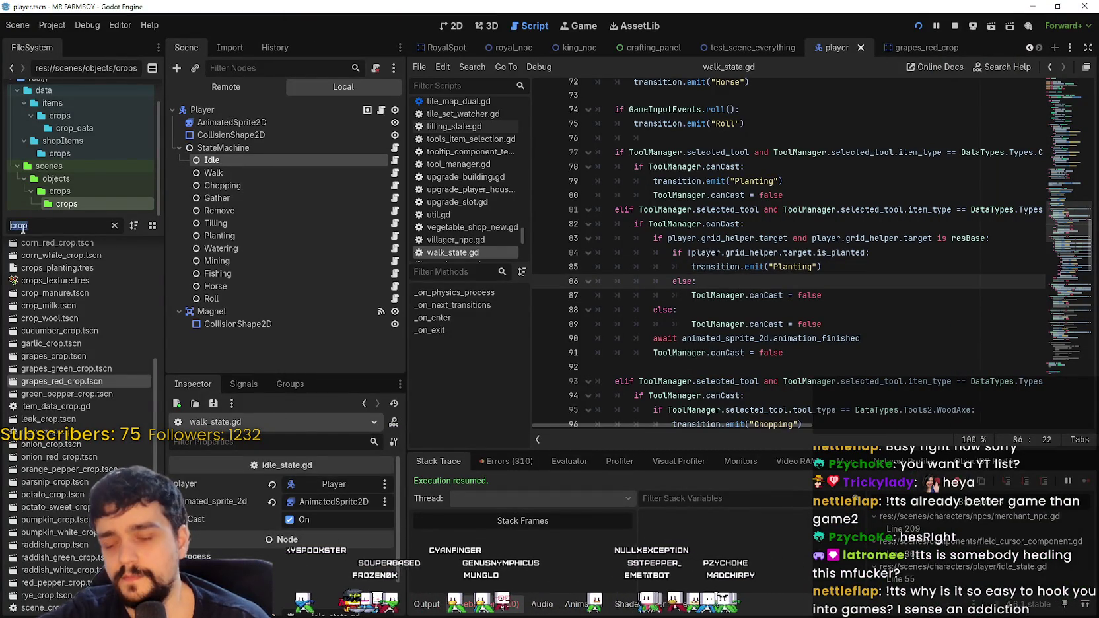
type("craft")
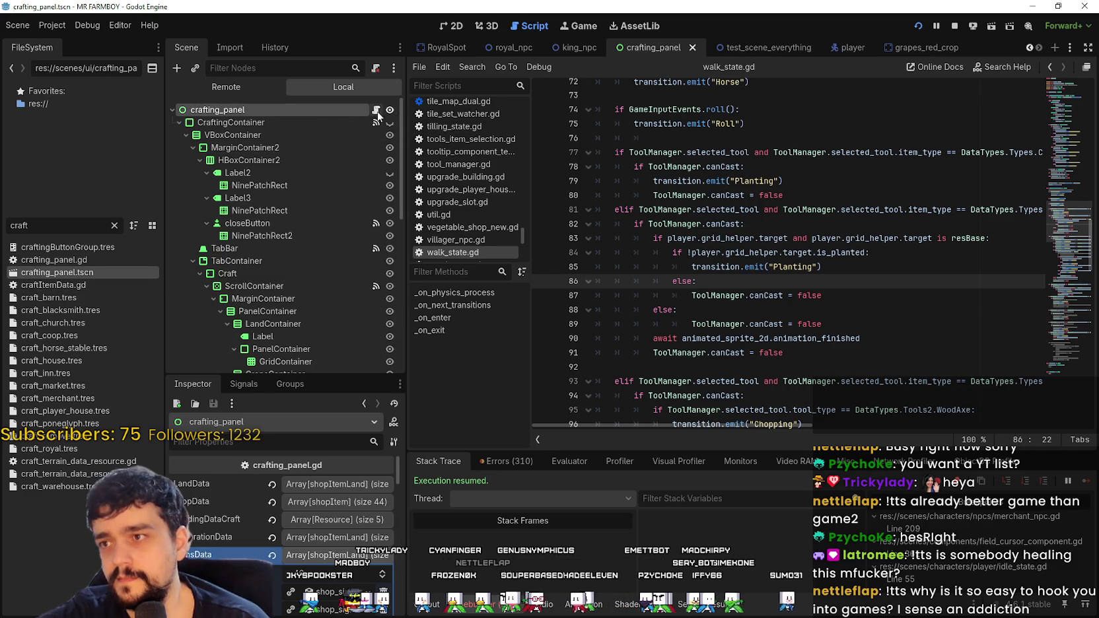
left_click(376, 110)
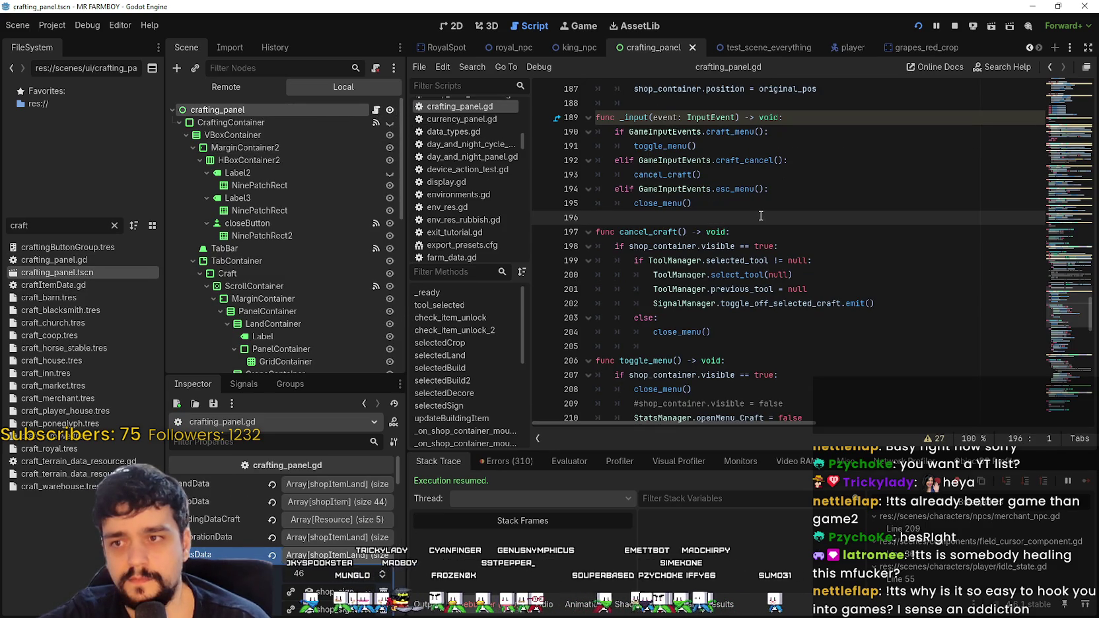
left_click(683, 175)
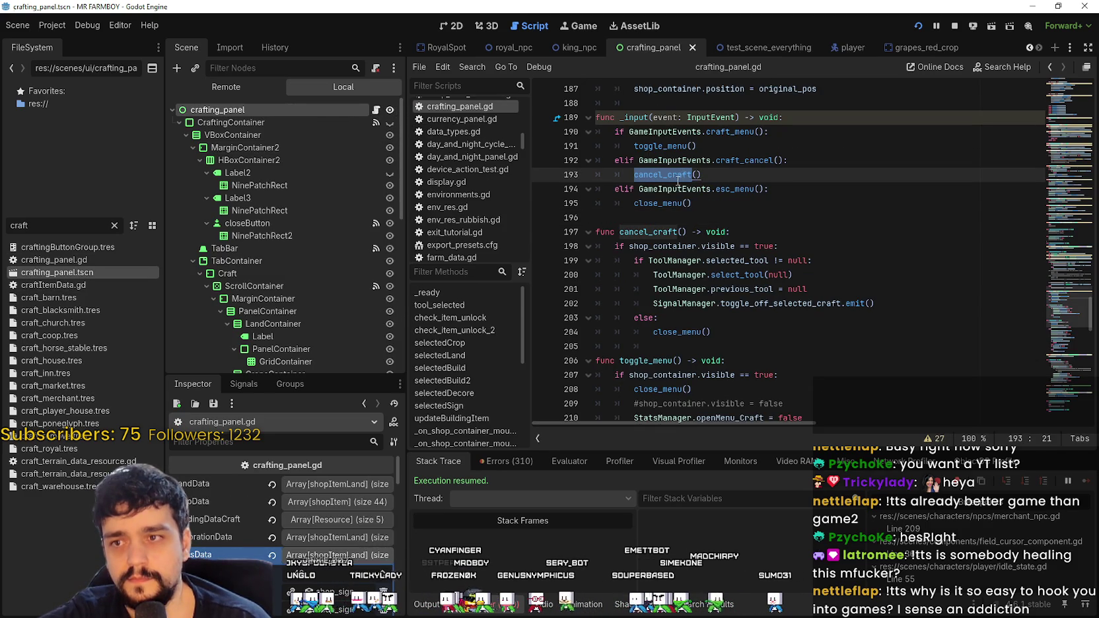
left_click(772, 333)
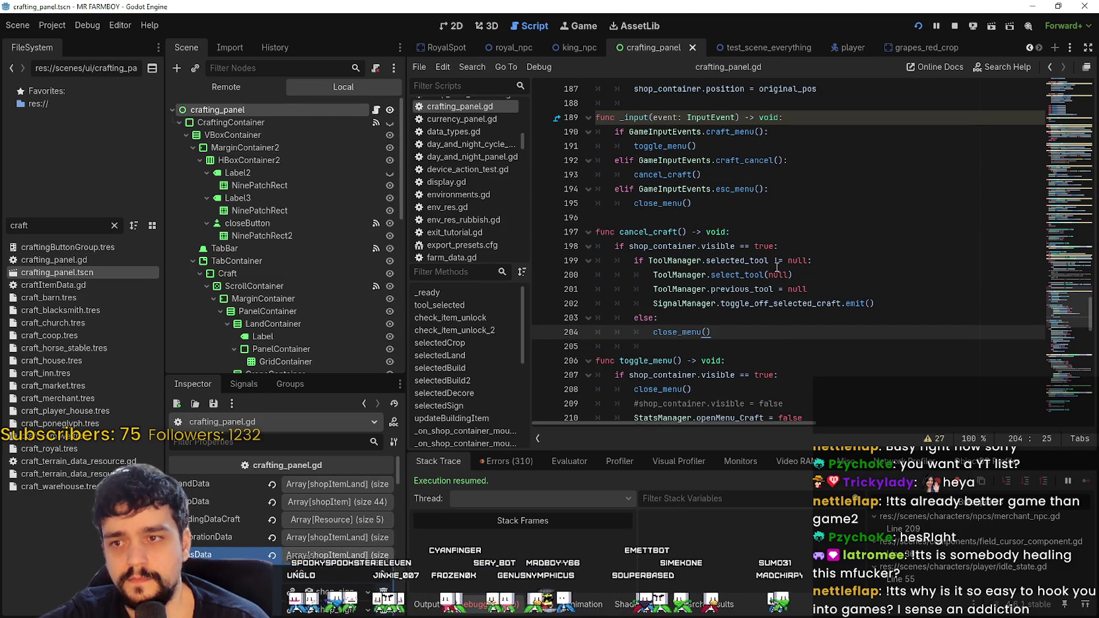
left_click(847, 261)
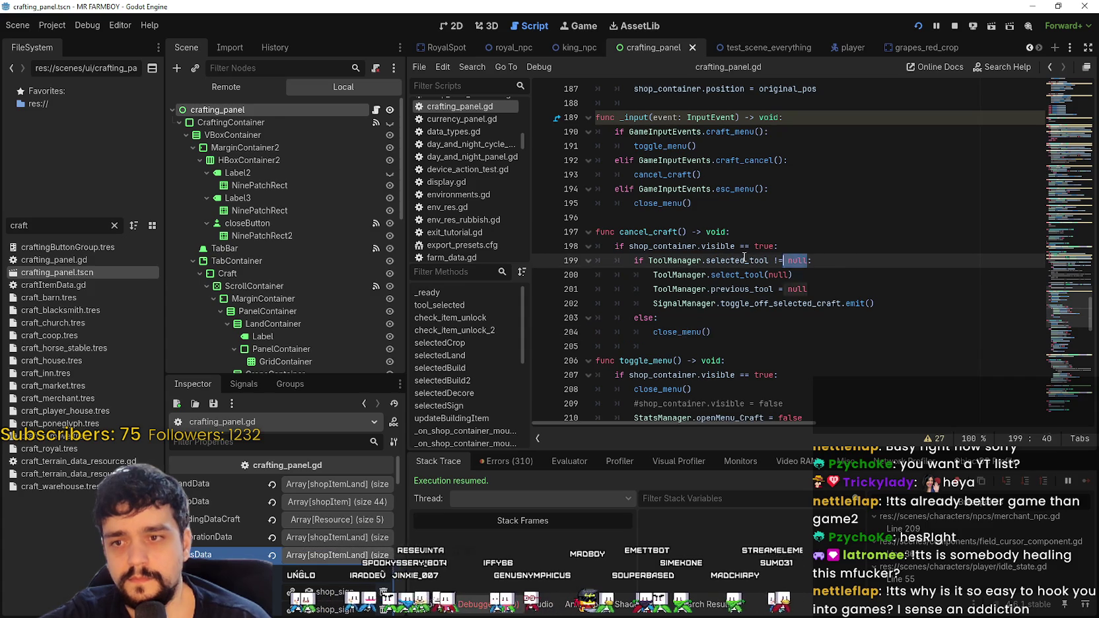
scroll(732, 374, "down", 3)
scroll(766, 356, "down", 3)
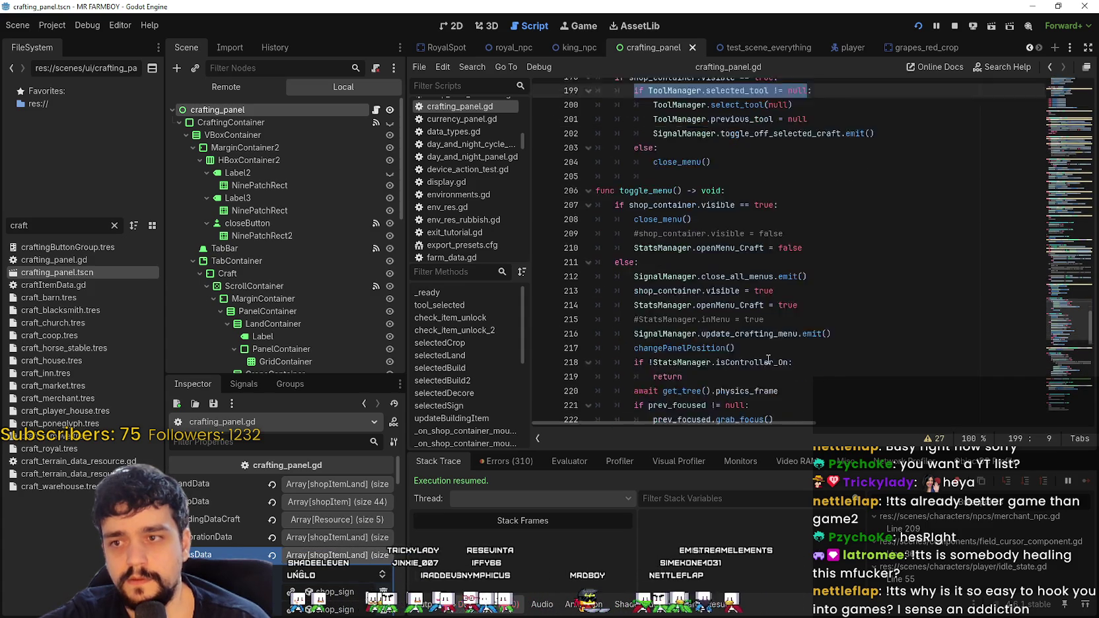
scroll(750, 335, "down", 1)
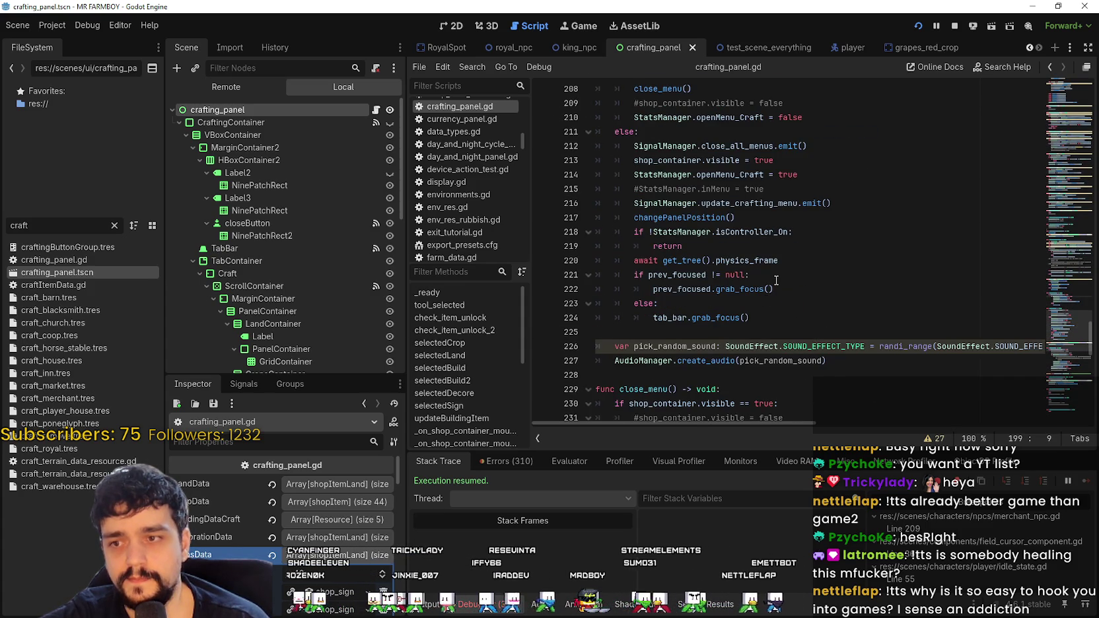
scroll(776, 280, "up", 4)
scroll(727, 276, "up", 3)
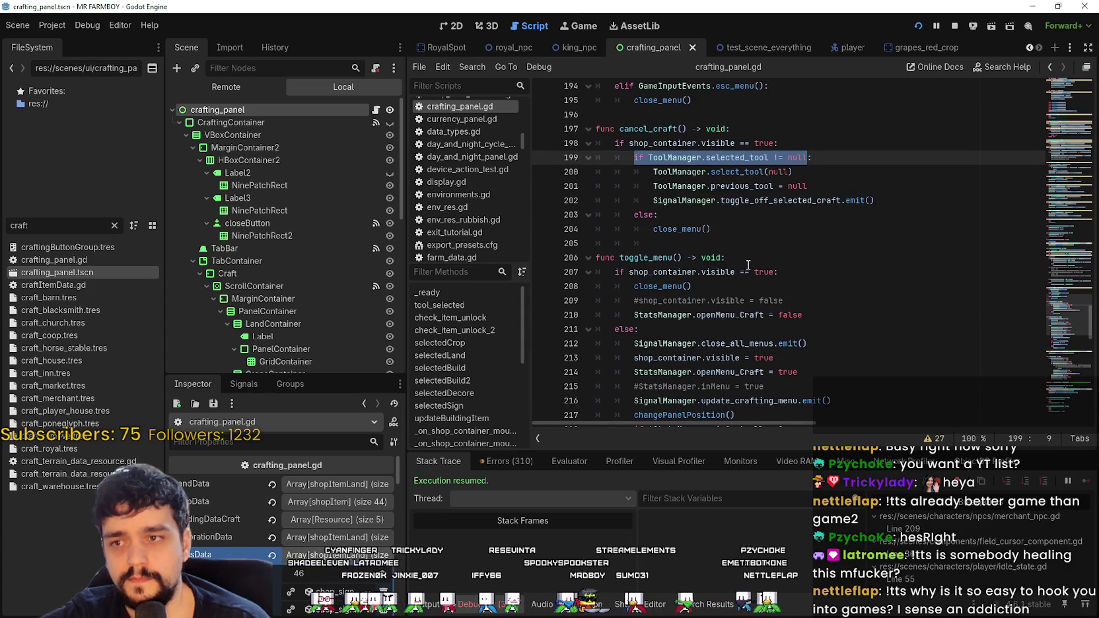
left_click(675, 315)
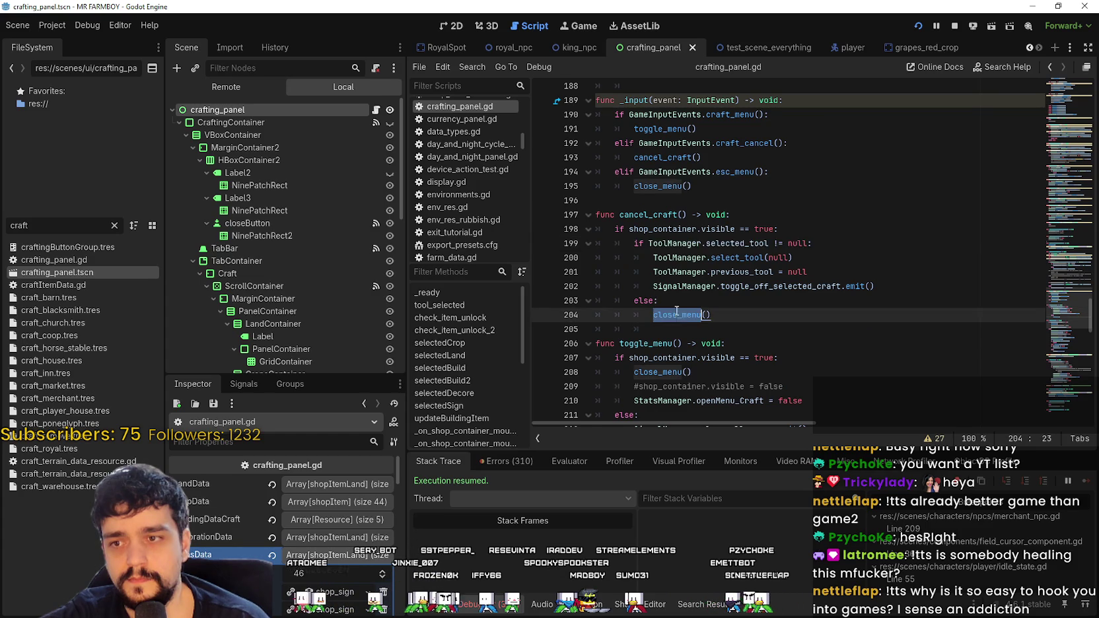
scroll(726, 317, "down", 7)
scroll(789, 318, "down", 6)
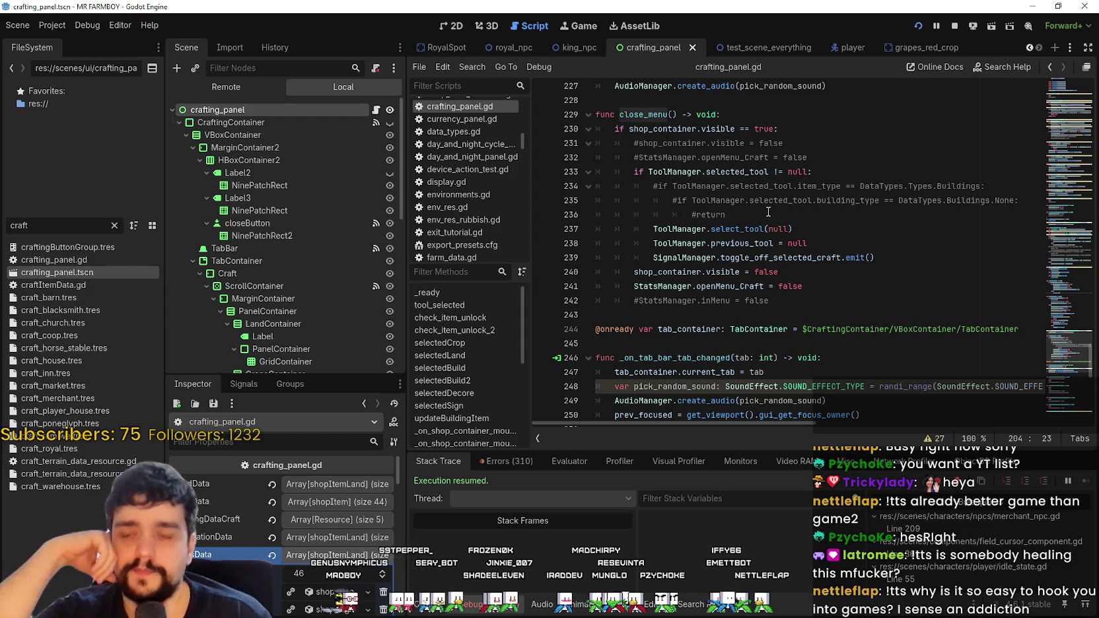
scroll(770, 224, "up", 9)
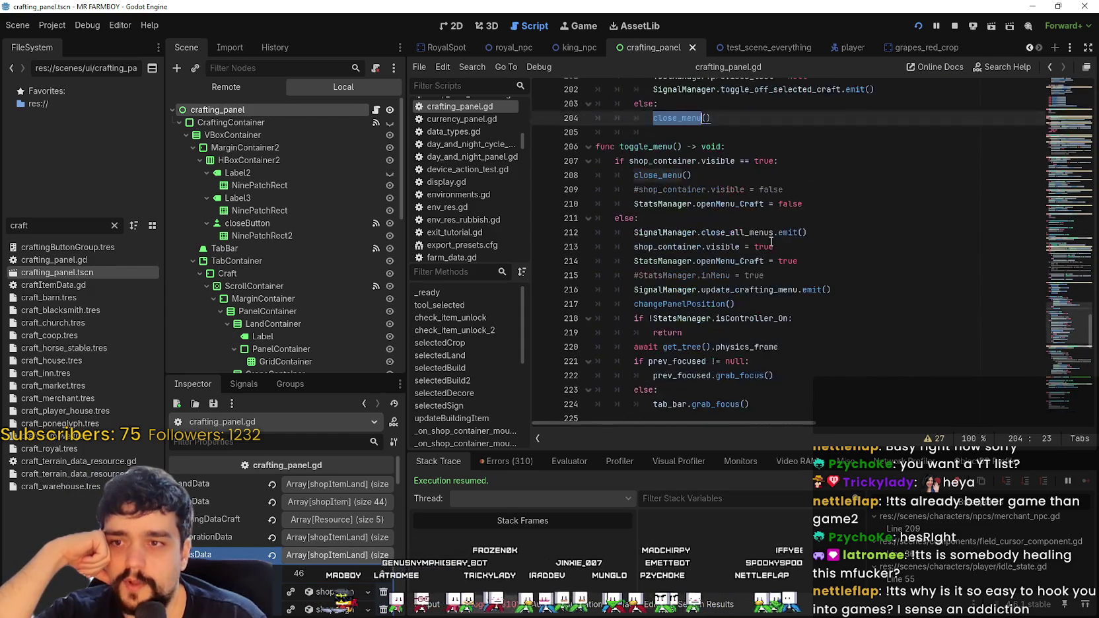
scroll(769, 238, "up", 2)
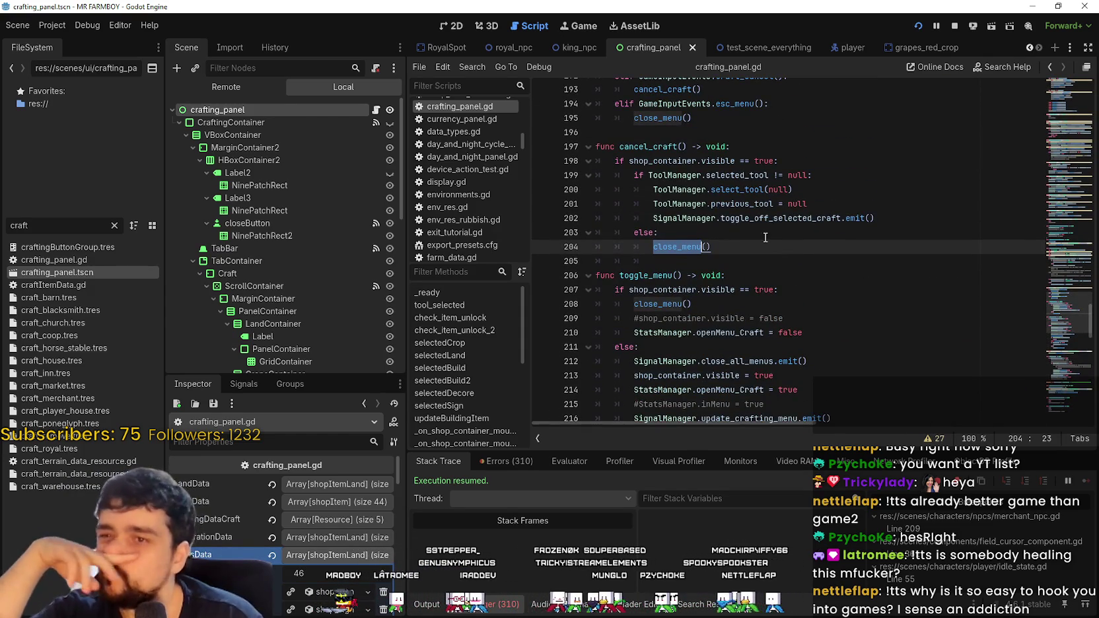
scroll(775, 218, "up", 1)
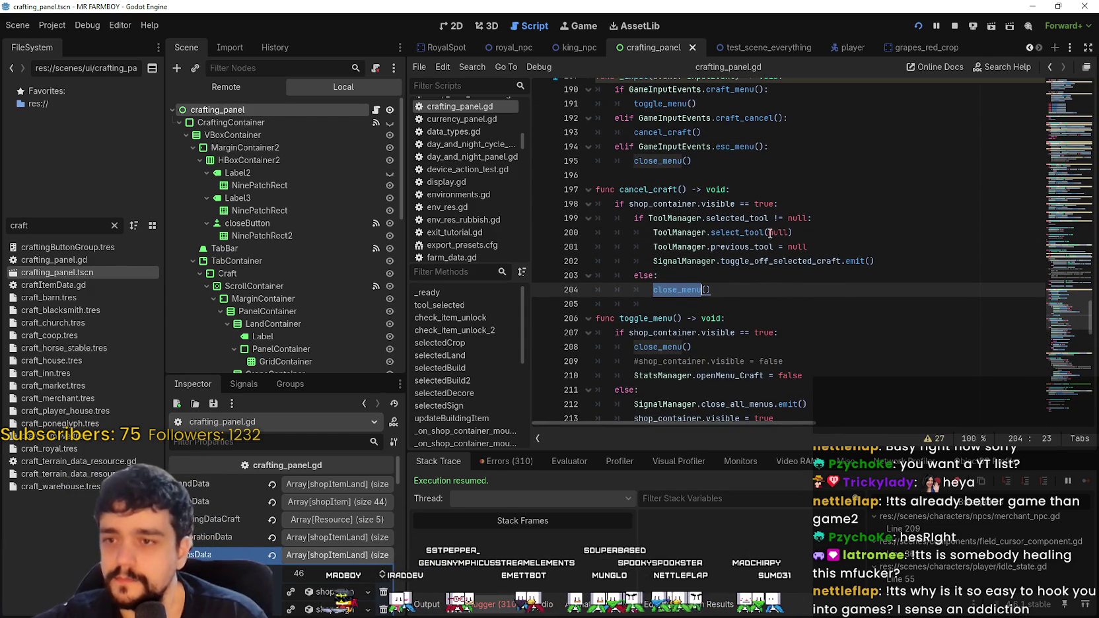
left_click(797, 225)
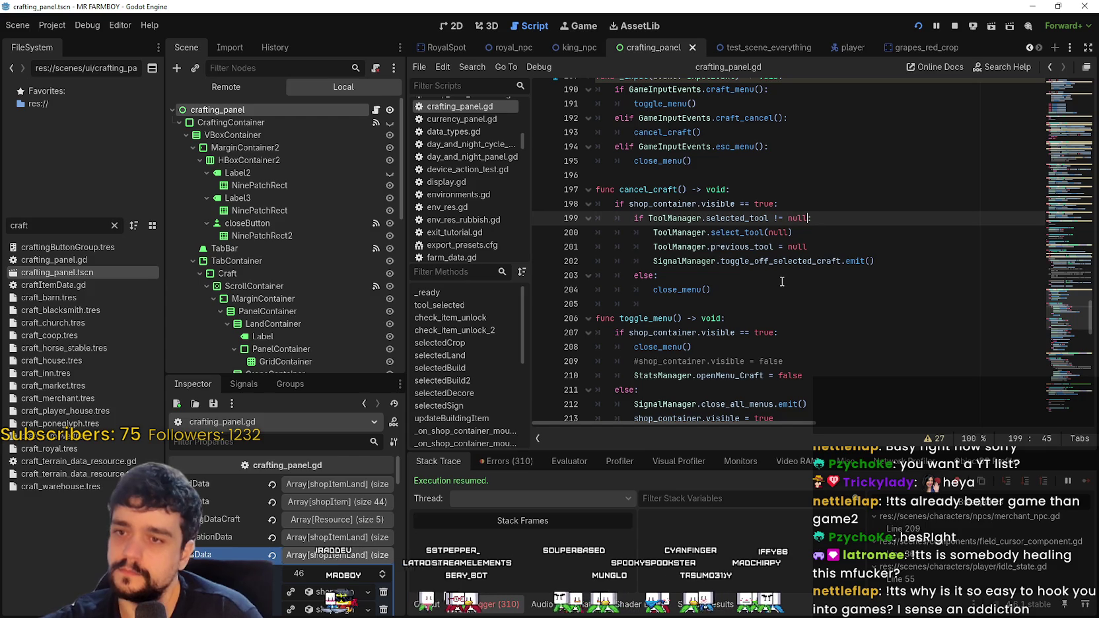
Step: Add a breakpoint on line 199 and cancel crafting in the game to hit it
left_click(541, 218)
left_click(768, 203)
left_click(750, 232)
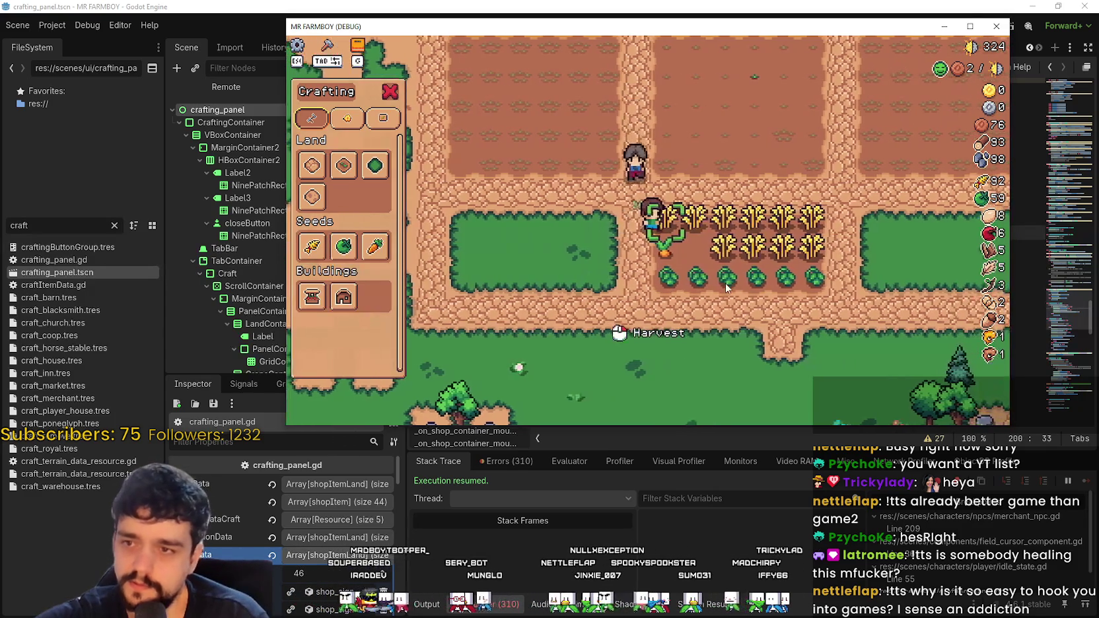
right_click(724, 285)
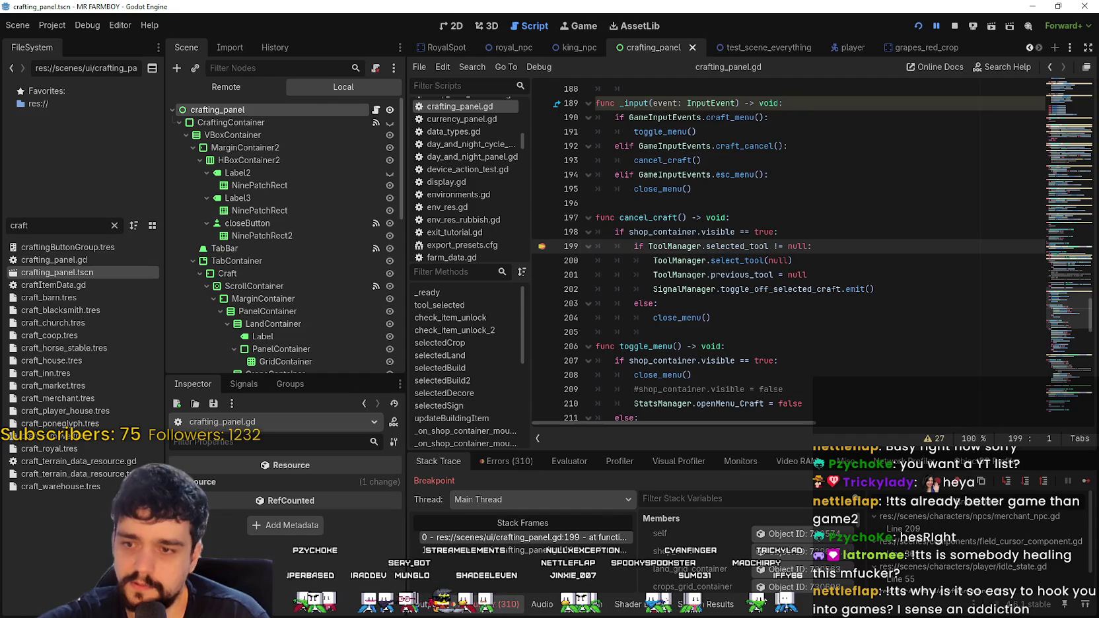
Step: Enlarge the debugger panel and scroll through the paused variables
left_click_drag(724, 449, 731, 304)
scroll(723, 492, "down", 3)
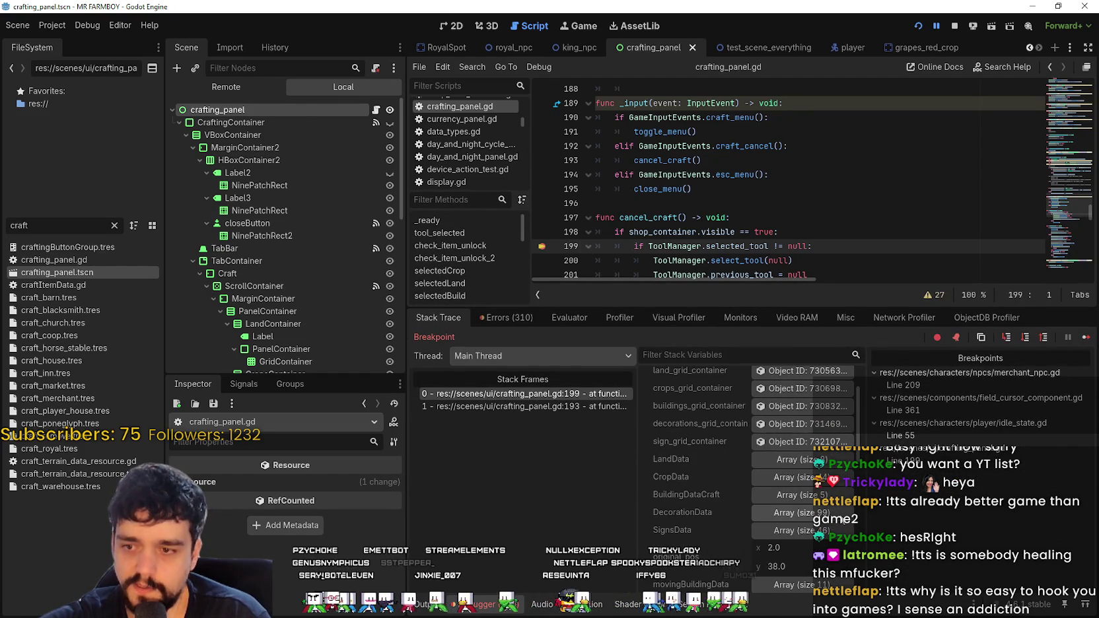
scroll(710, 509, "up", 3)
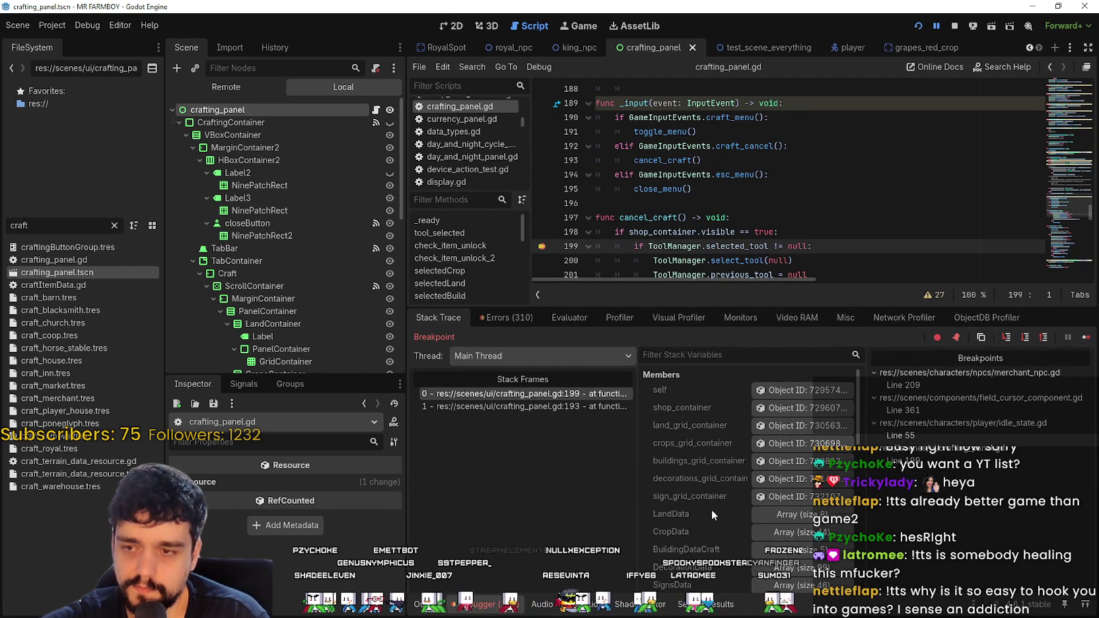
scroll(712, 482, "down", 5)
scroll(707, 478, "down", 3)
scroll(704, 467, "down", 3)
scroll(699, 542, "up", 8)
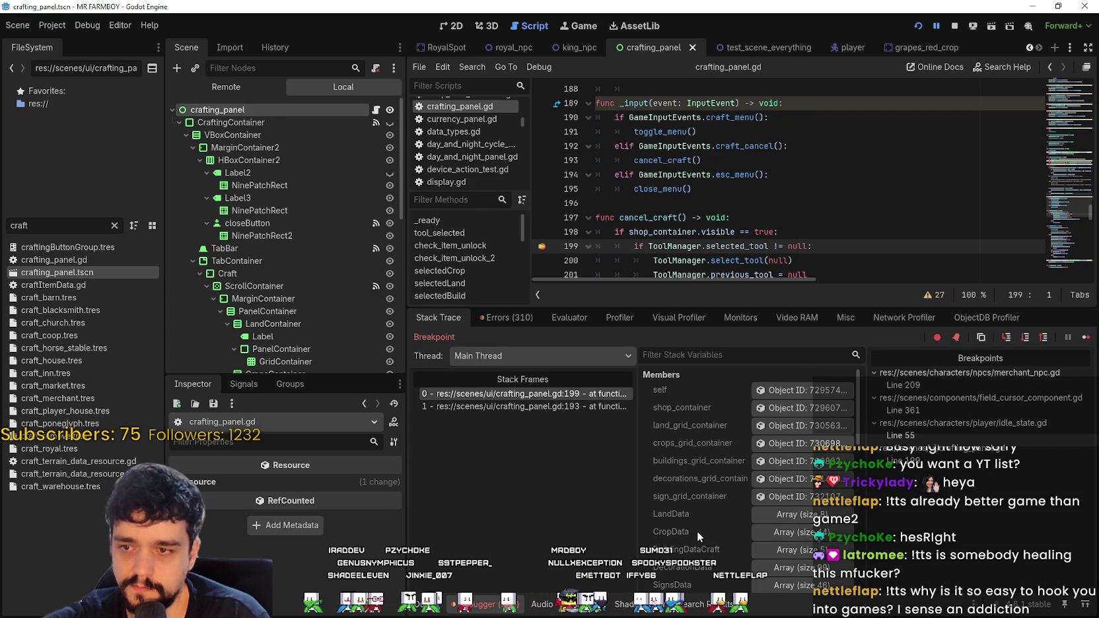
scroll(695, 526, "down", 5)
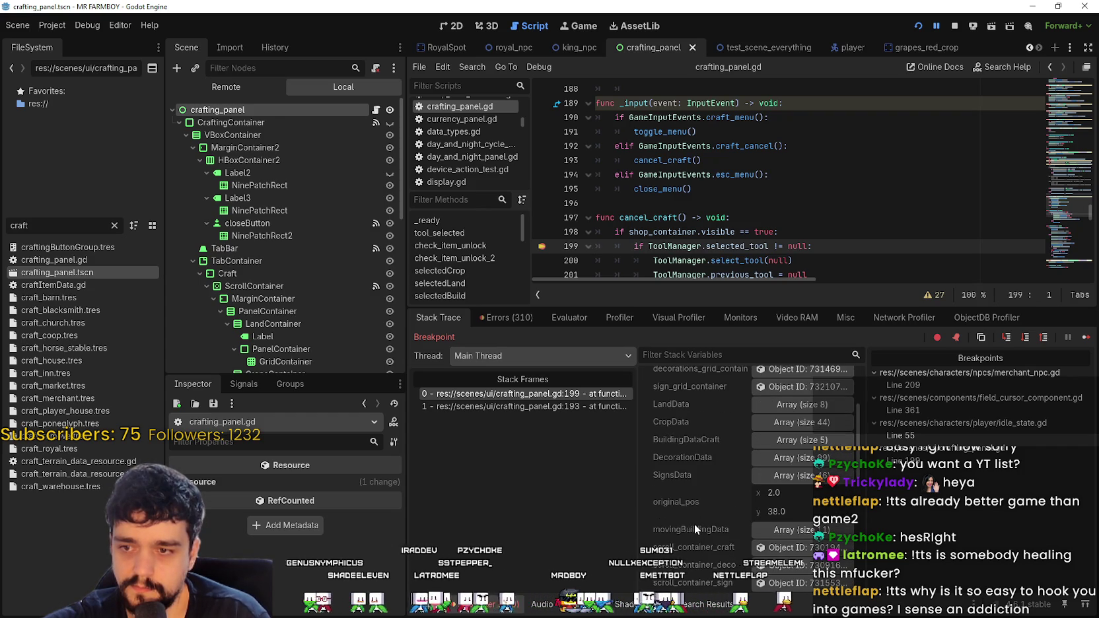
scroll(693, 524, "down", 5)
scroll(721, 522, "down", 5)
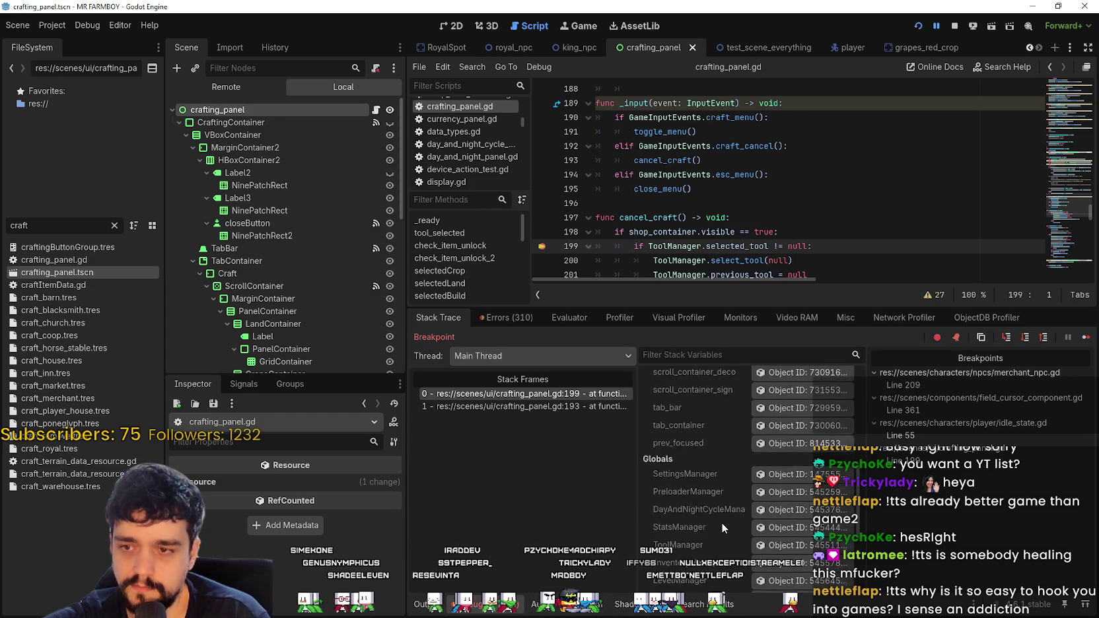
scroll(721, 521, "down", 2)
Step: Inspect ToolManager's live members, showing selected_tool as harvest.tres, and enlarge the inspector
left_click(792, 462)
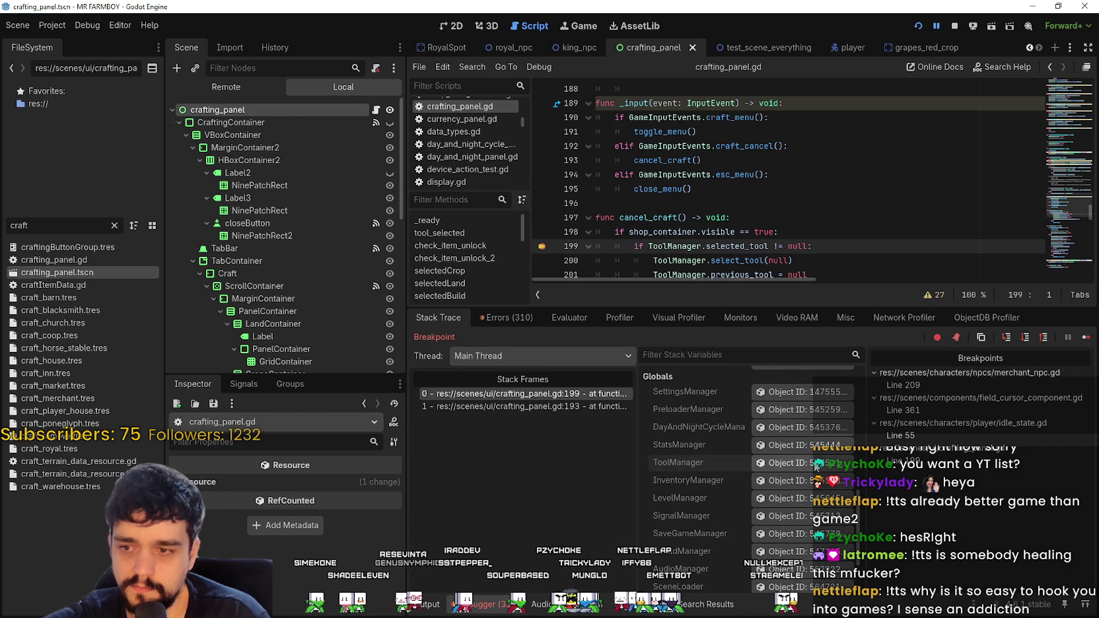
scroll(338, 298, "down", 5)
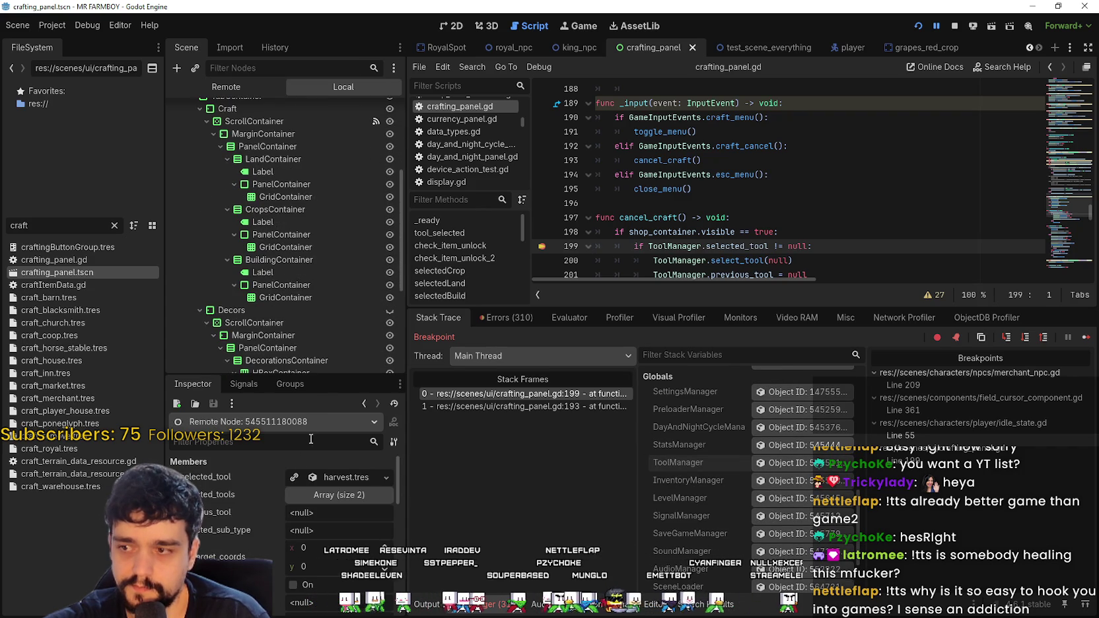
left_click_drag(323, 377, 324, 248)
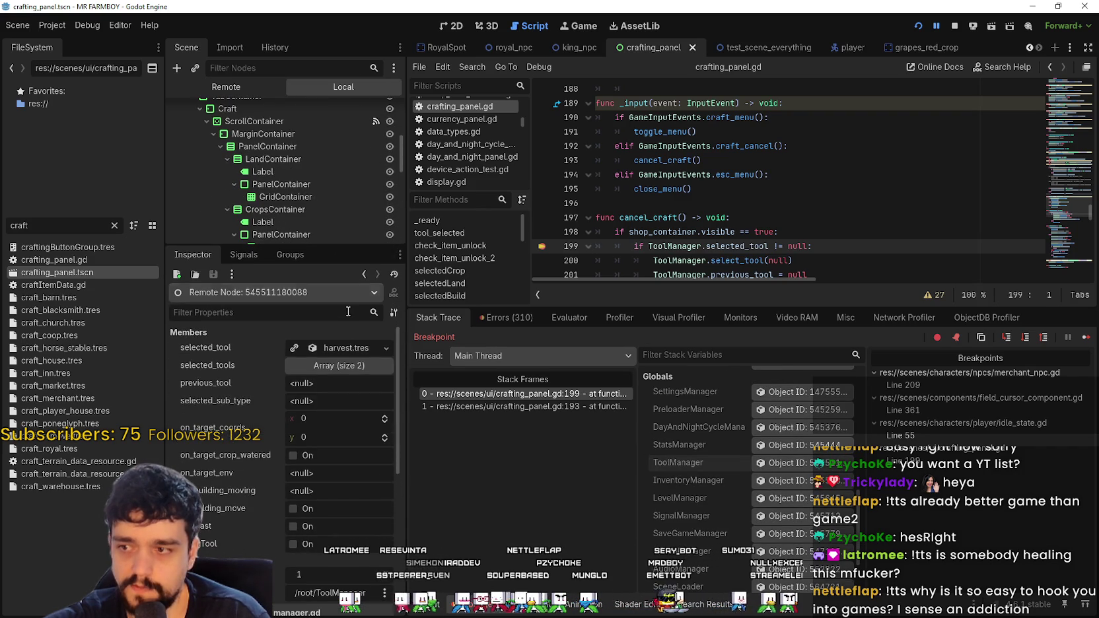
Step: Expand selected_tool to see the Harvest tool type, then select line 199's null check
left_click(338, 346)
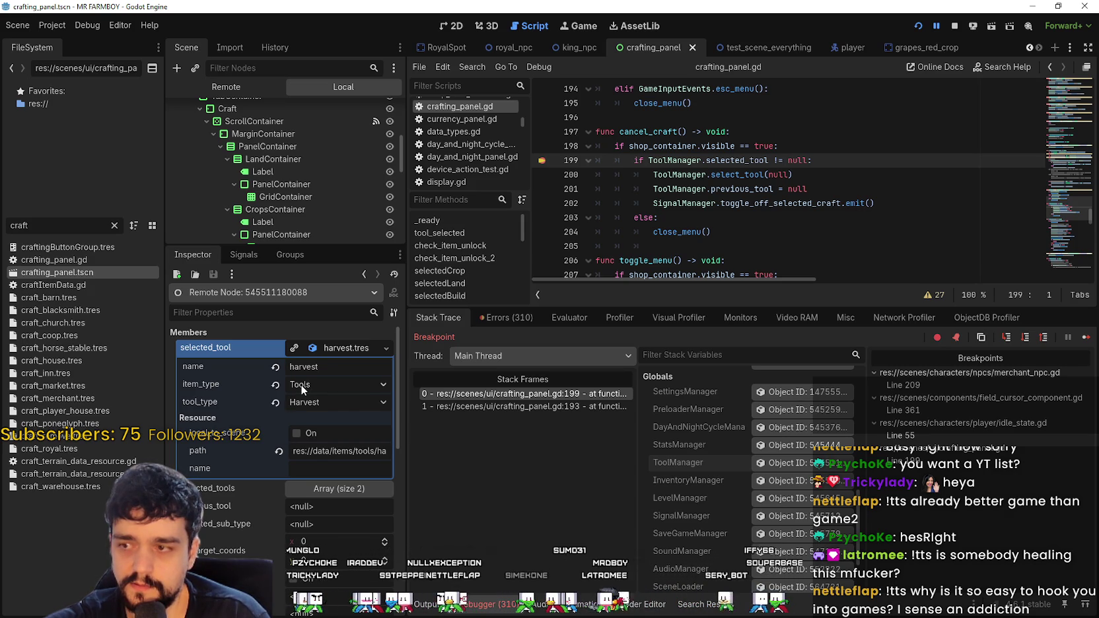
scroll(778, 220, "down", 1)
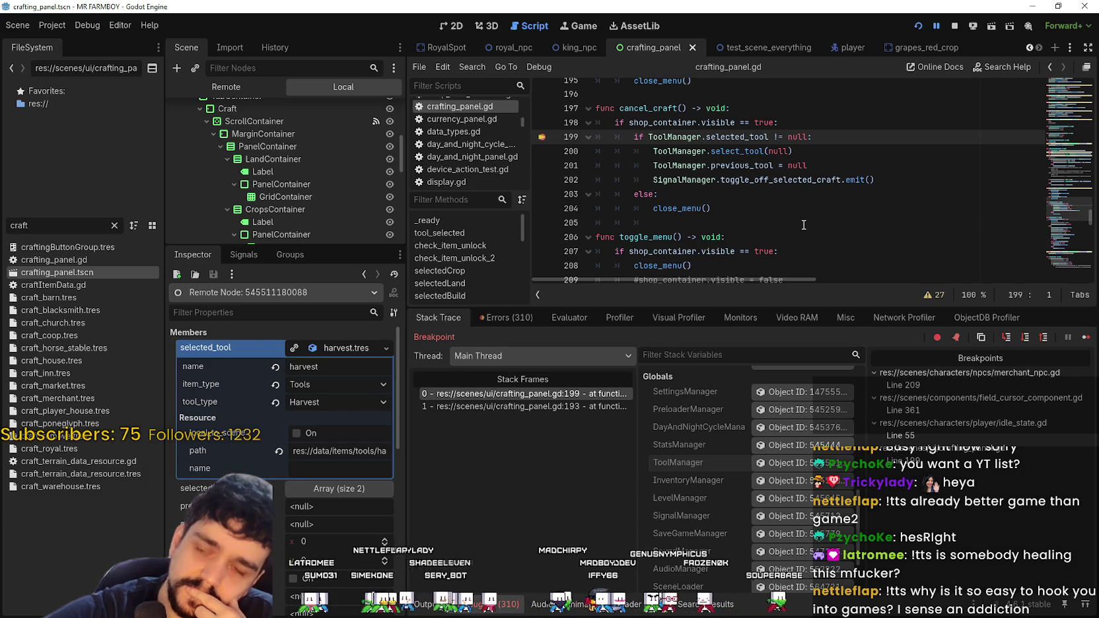
double_click(674, 140)
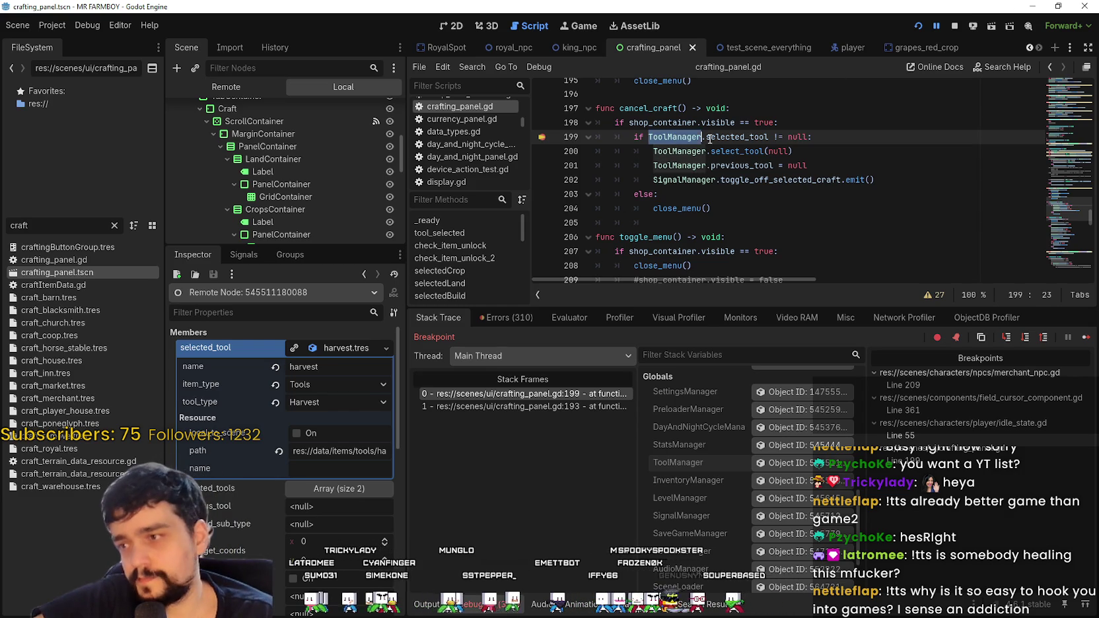
left_click_drag(675, 140, 726, 139)
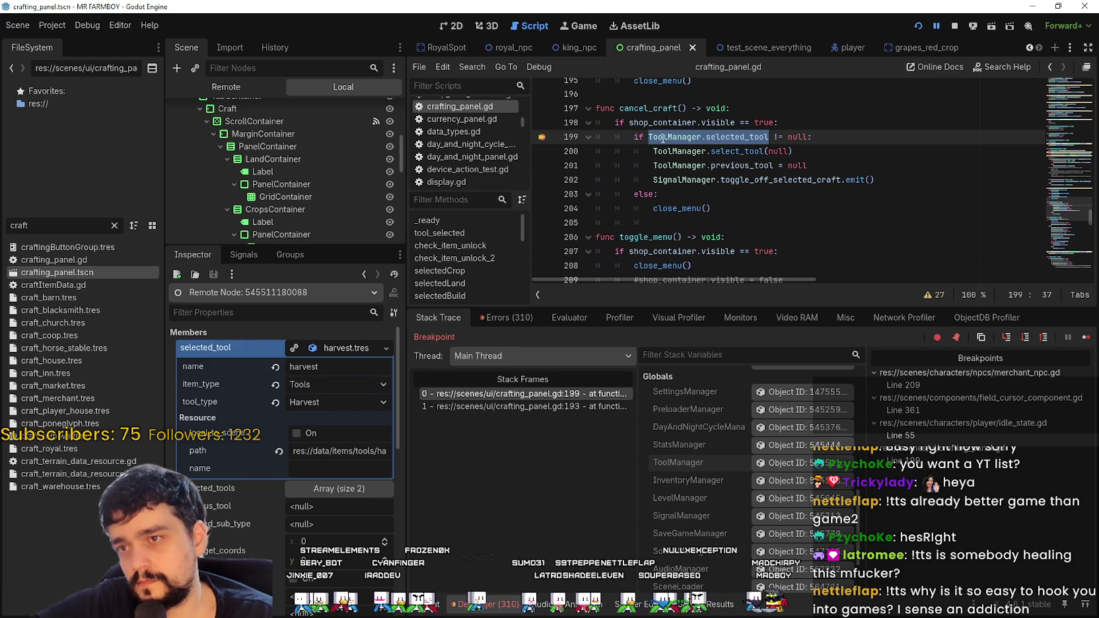
left_click_drag(806, 137, 673, 137)
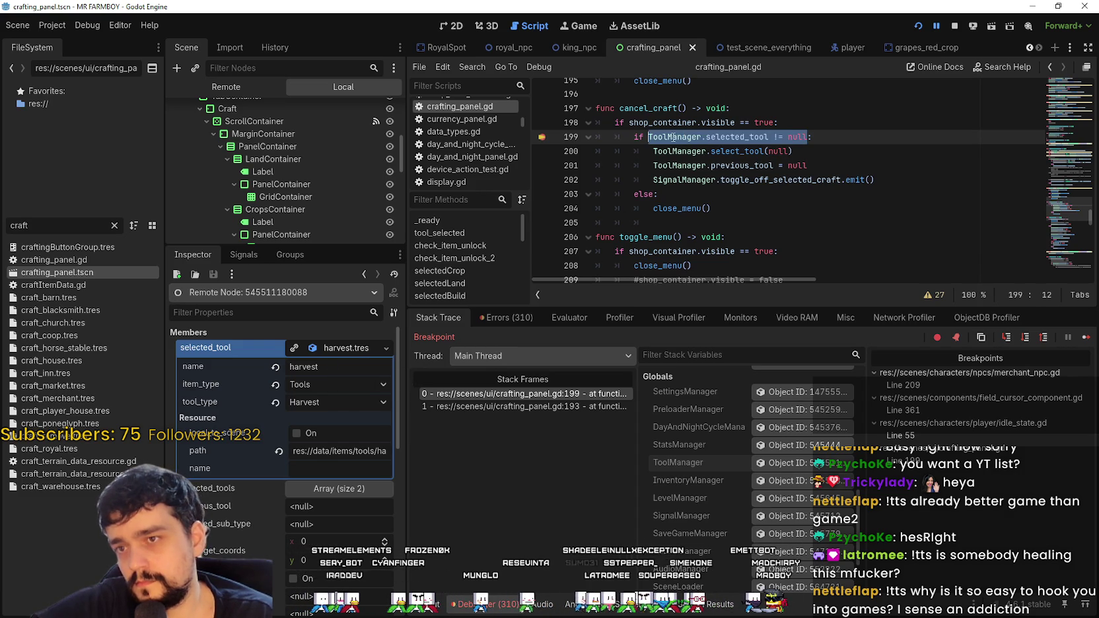
Step: Append 'and ToolManager.selected_tool.tool_type !=' to the end of line 199's condition
left_click(809, 136)
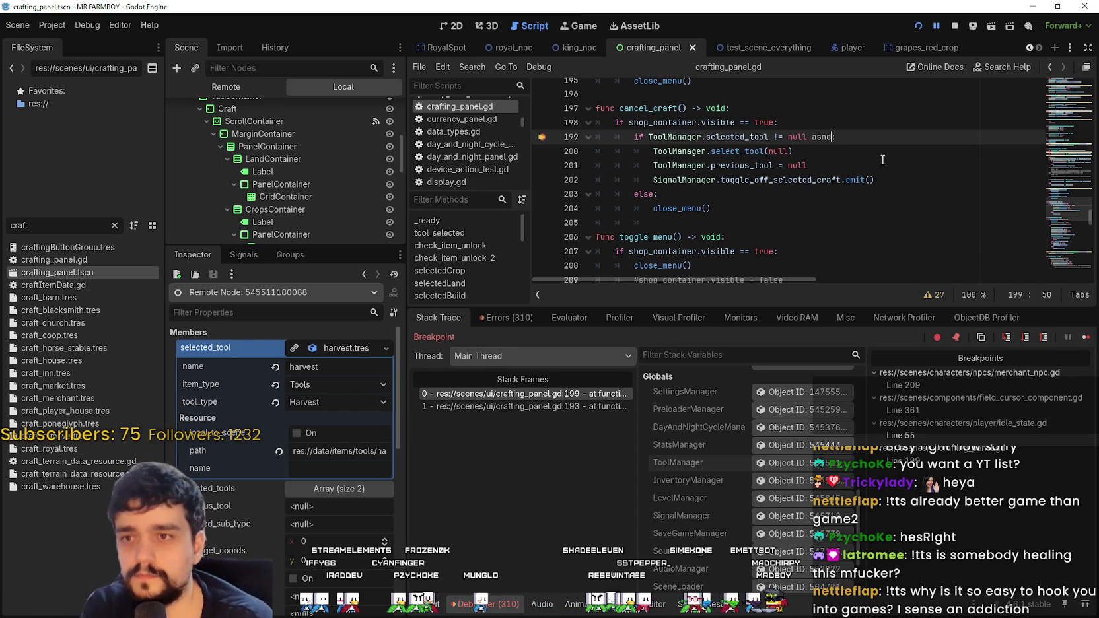
key("BackSpace")
key("BackSpace")
key("BackSpace")
type("nd ToolManager.selected_tool !")
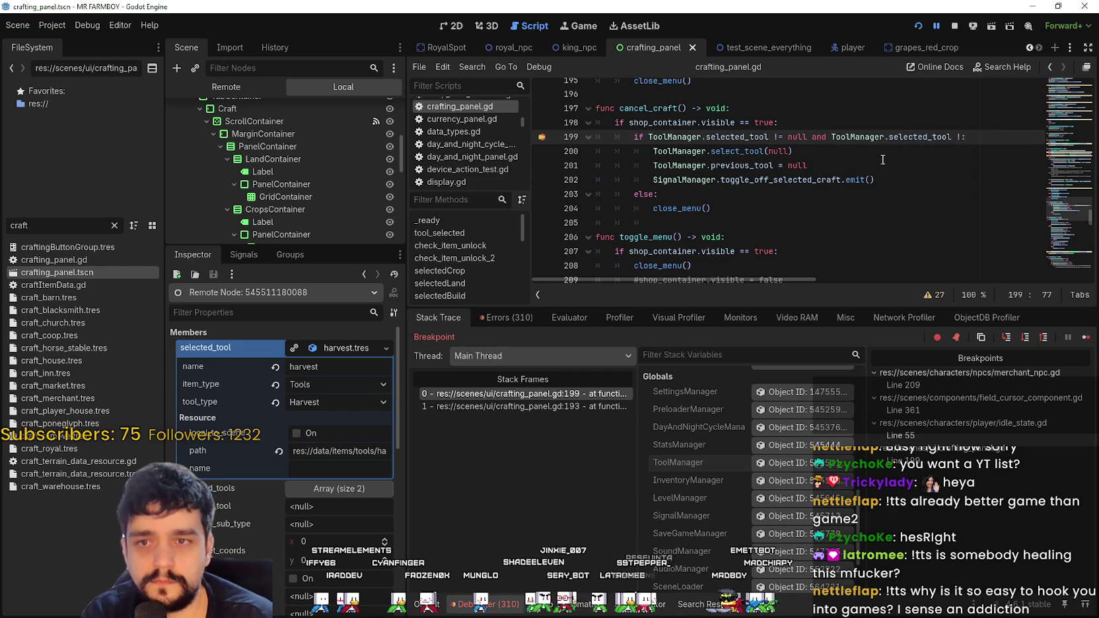
key("BackSpace")
key("BackSpace")
type(".")
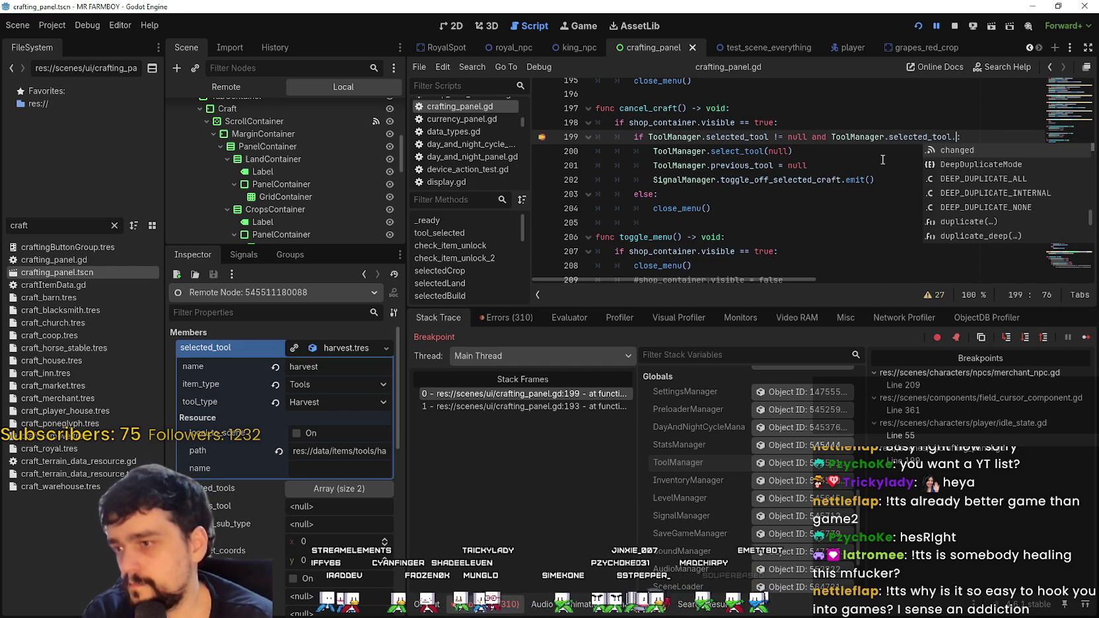
type("t")
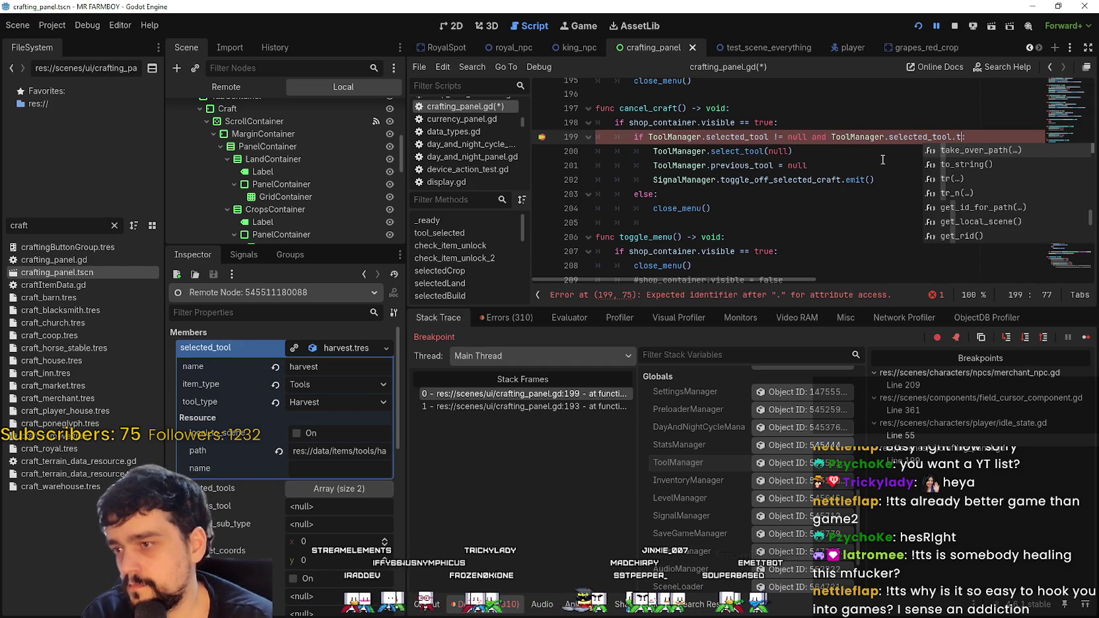
type("oo")
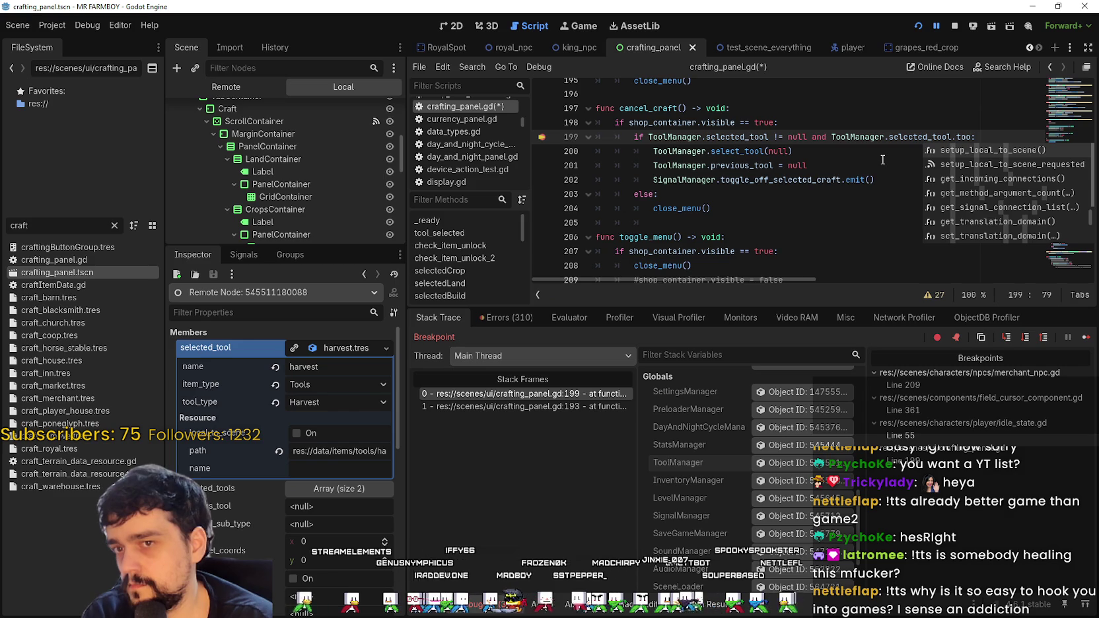
type("l")
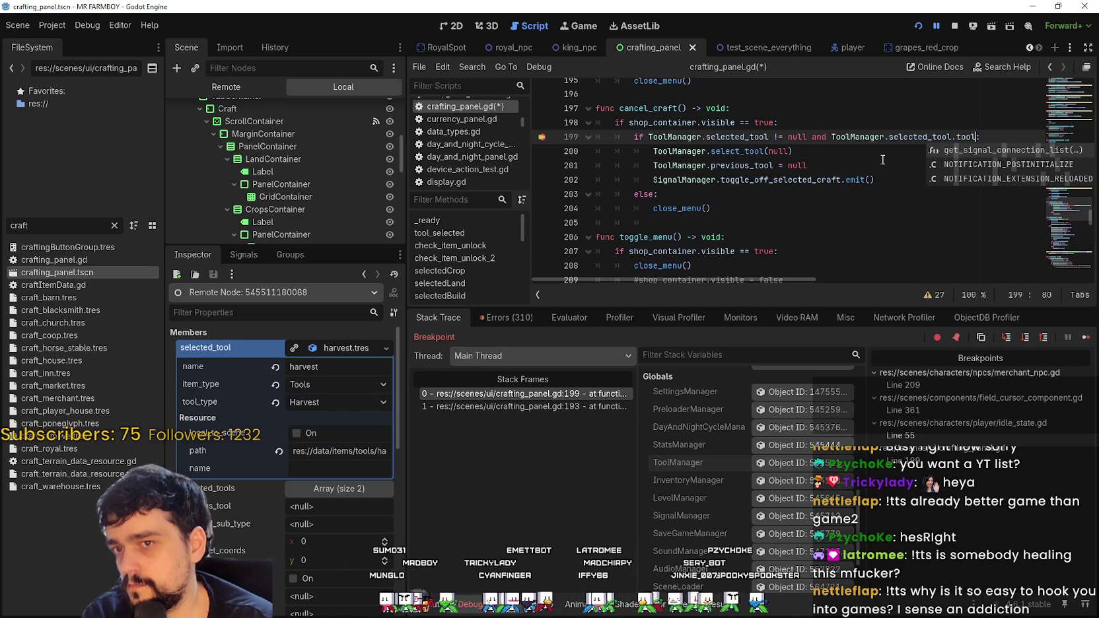
type("_type")
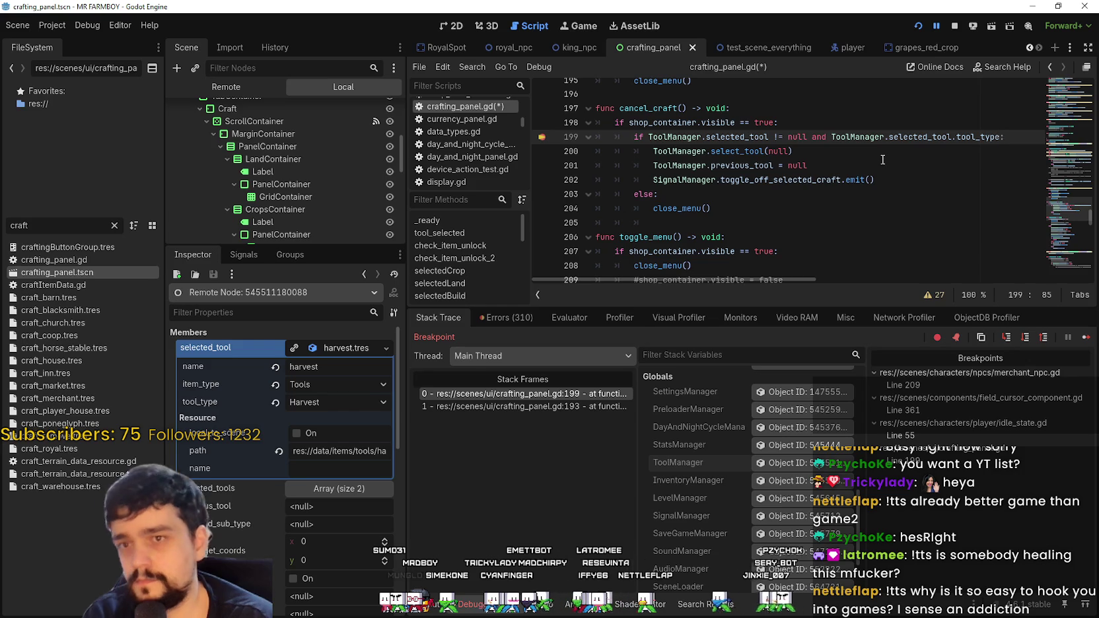
type(" = T")
key("BackSpace")
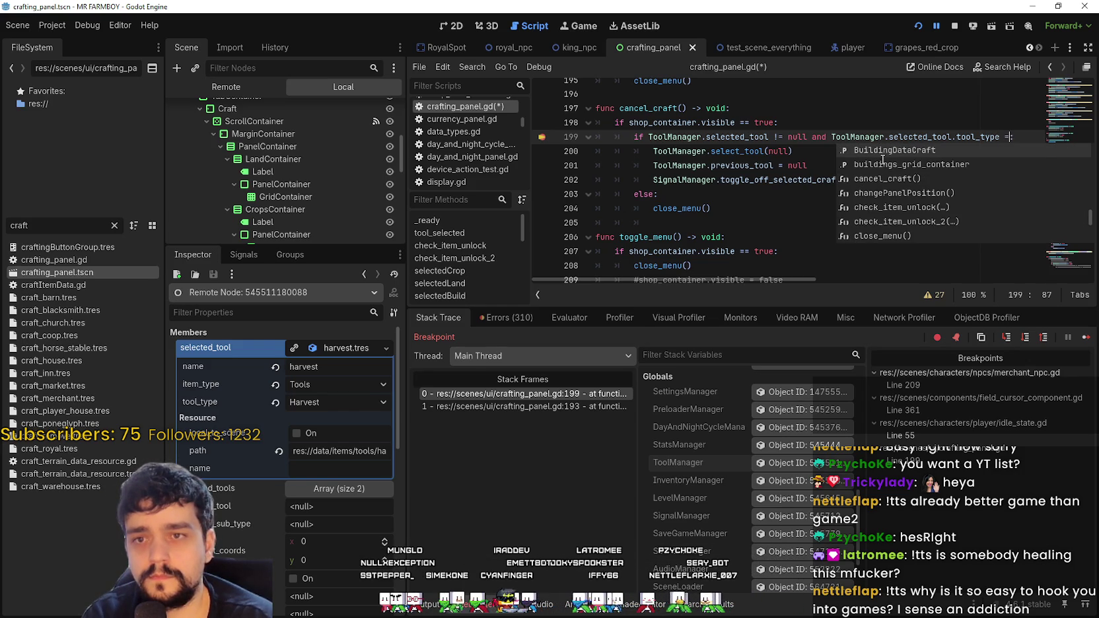
type("=")
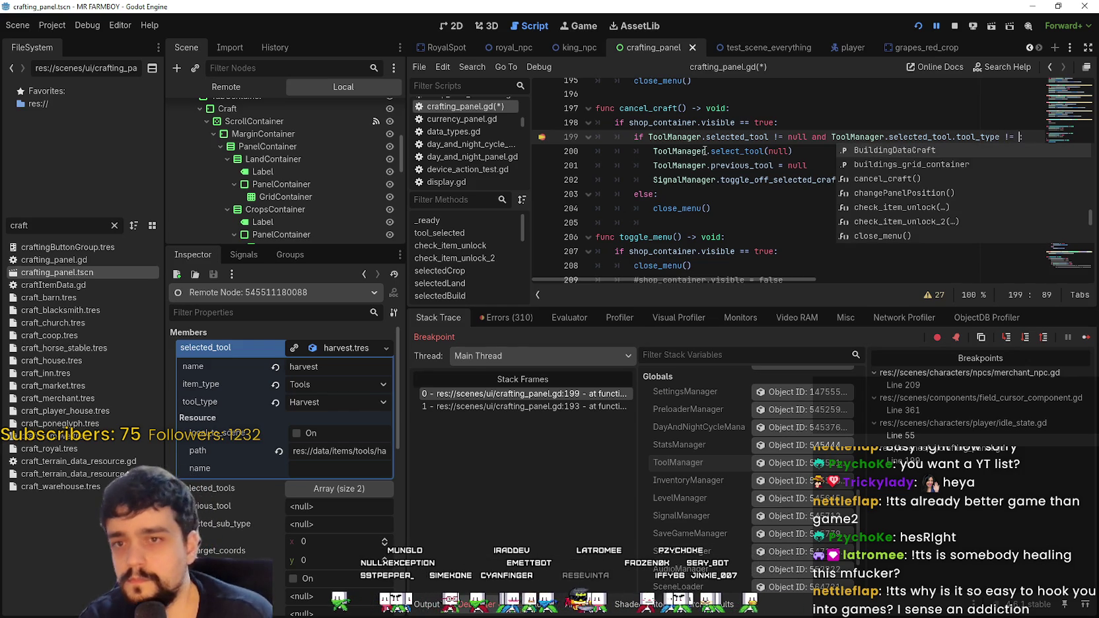
left_click(340, 404)
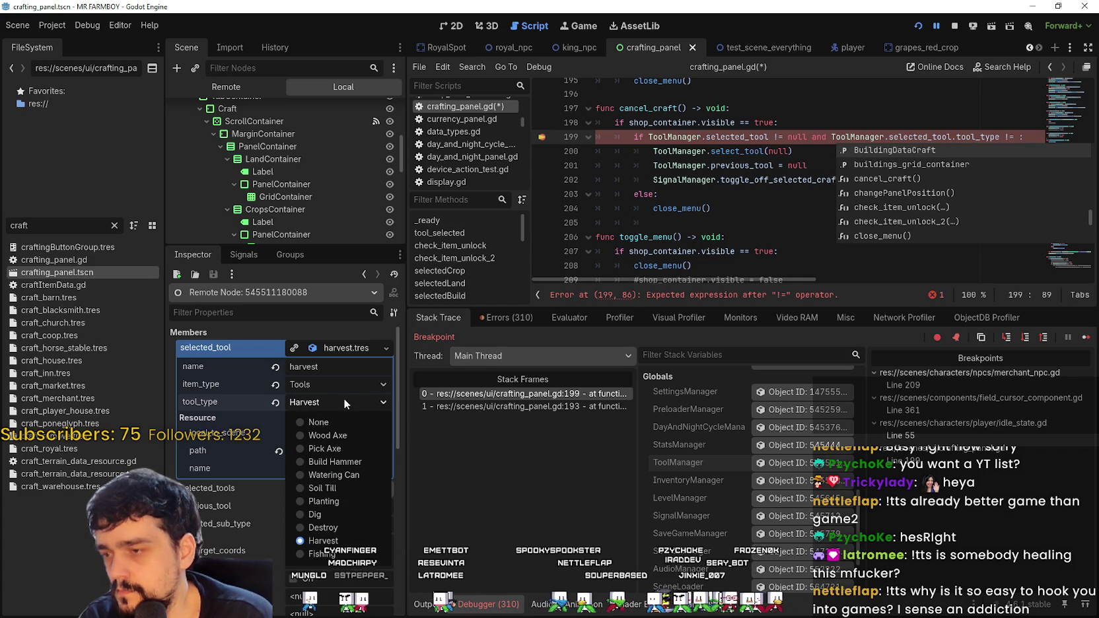
left_click(344, 399)
left_click(1018, 135)
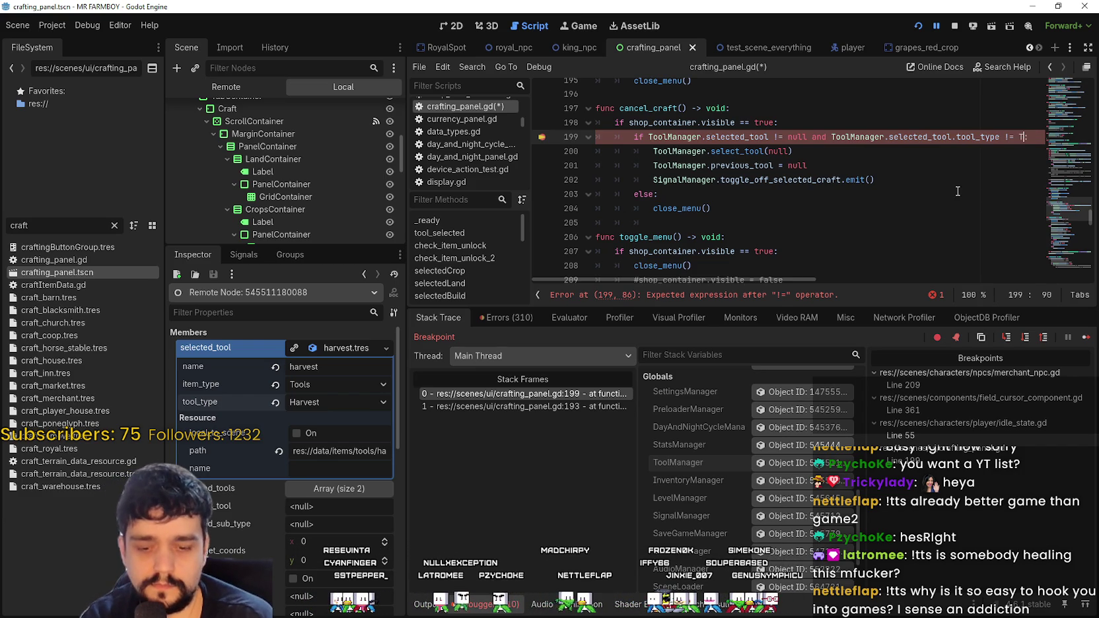
Step: Complete the comparison with DataTypes.Tools2.Harvest using code completion
key("BackSpace")
type("Data")
key("Return")
type(".Too")
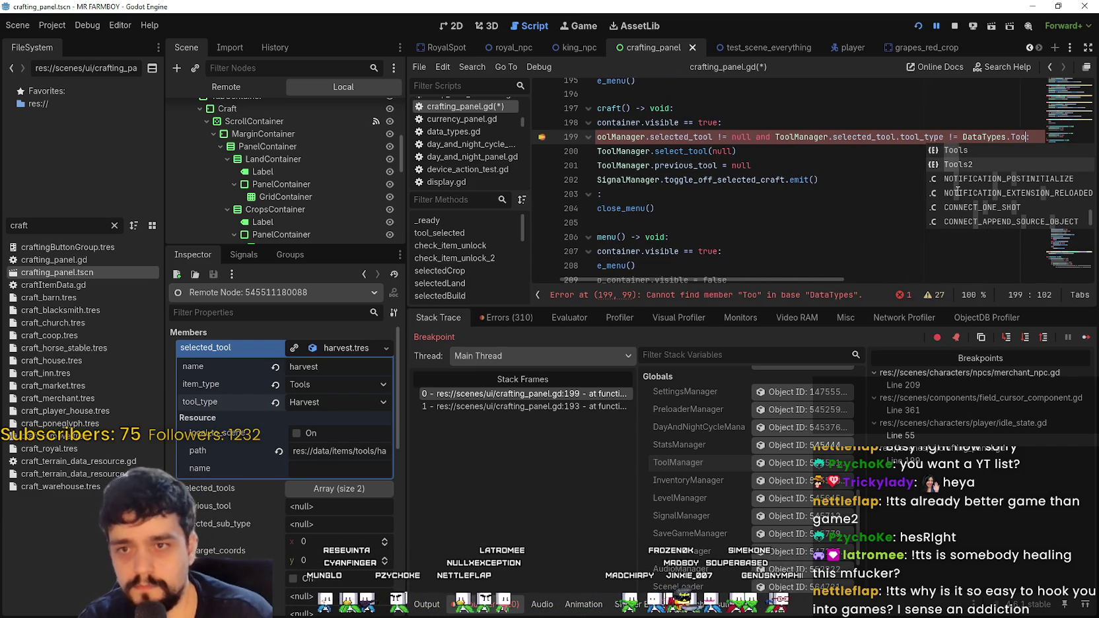
key("Down")
key("Return")
type(".H")
key("Return")
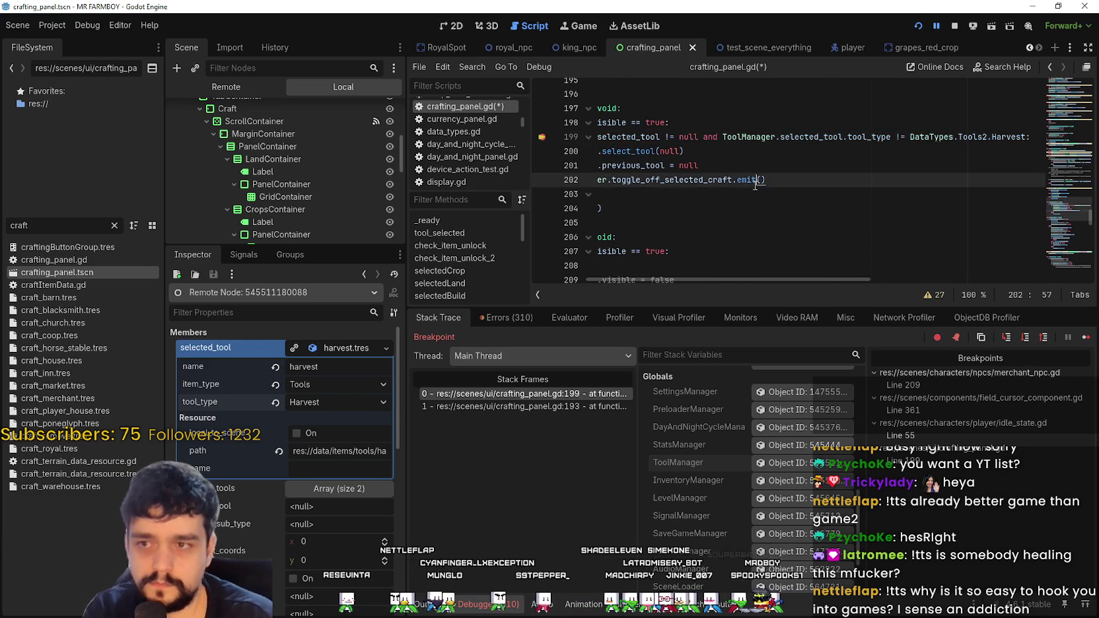
left_click(726, 222)
scroll(652, 173, "up", 1)
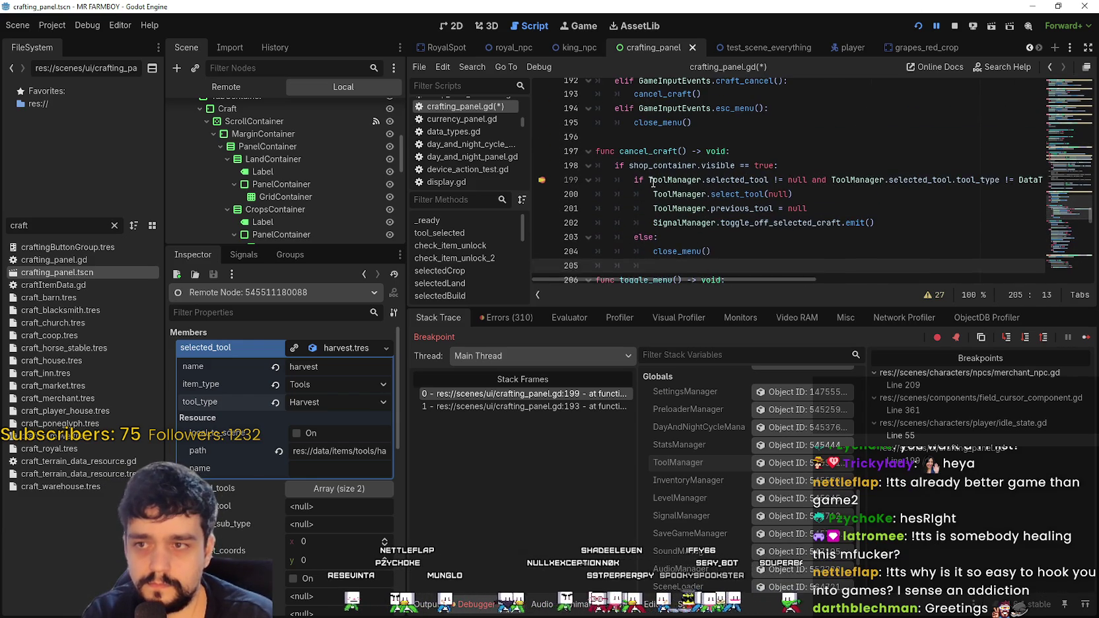
Step: Save crafting_panel.gd and add a breakpoint on line 204 at close_menu
key("Up")
key("Up")
key("ctrl+s")
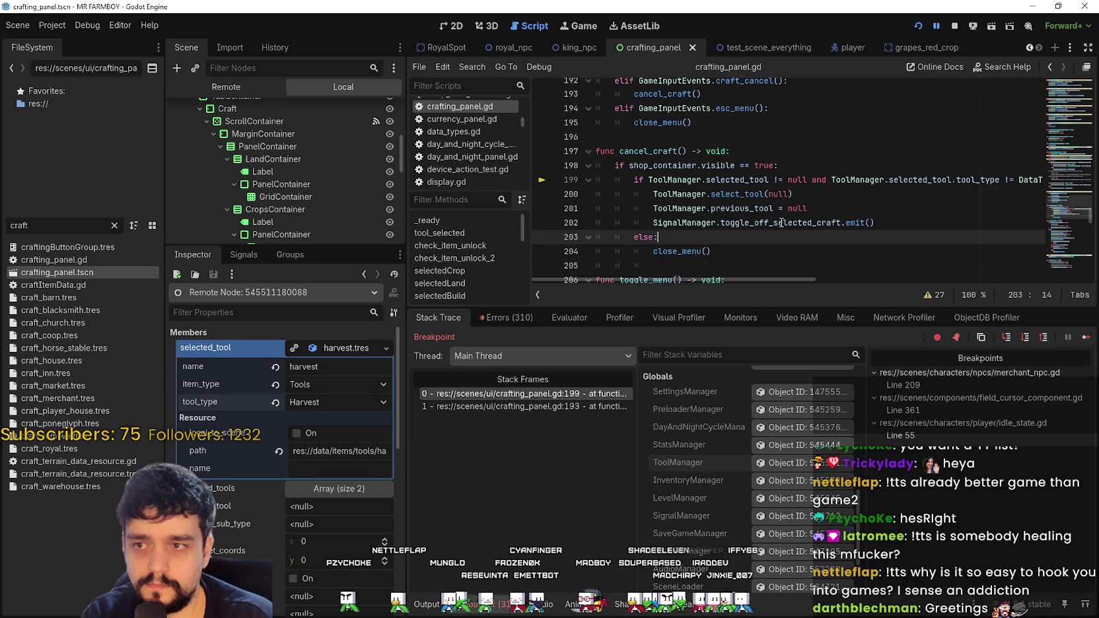
left_click(642, 250)
left_click(538, 254)
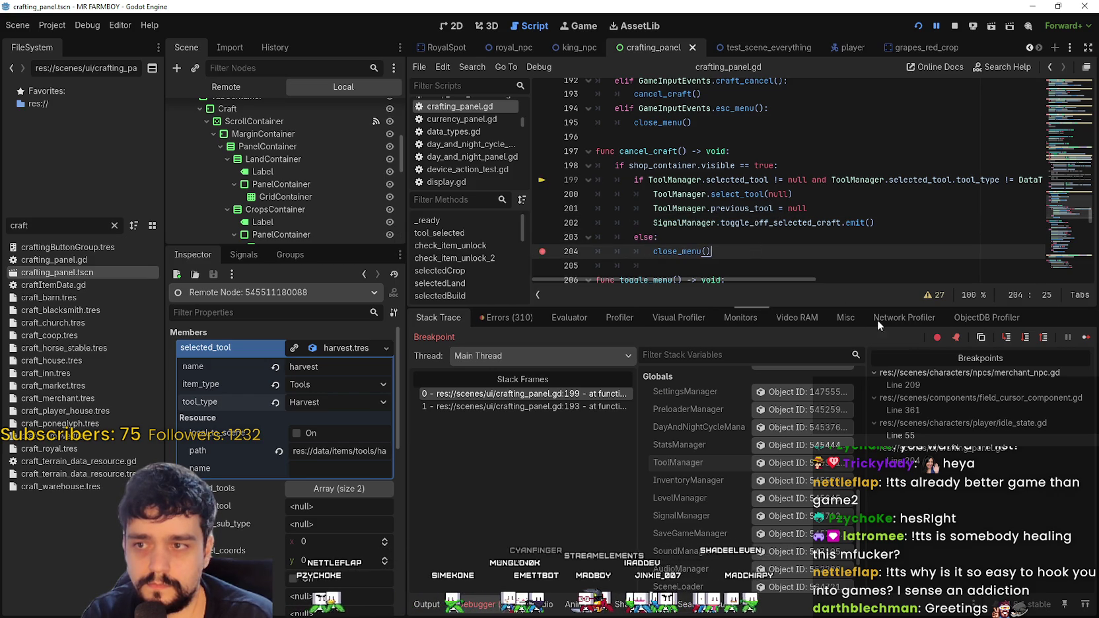
Step: Resume and cancel crafting, triggering an invalid tool_type access on a shopItem, then re-save
left_click(1082, 338)
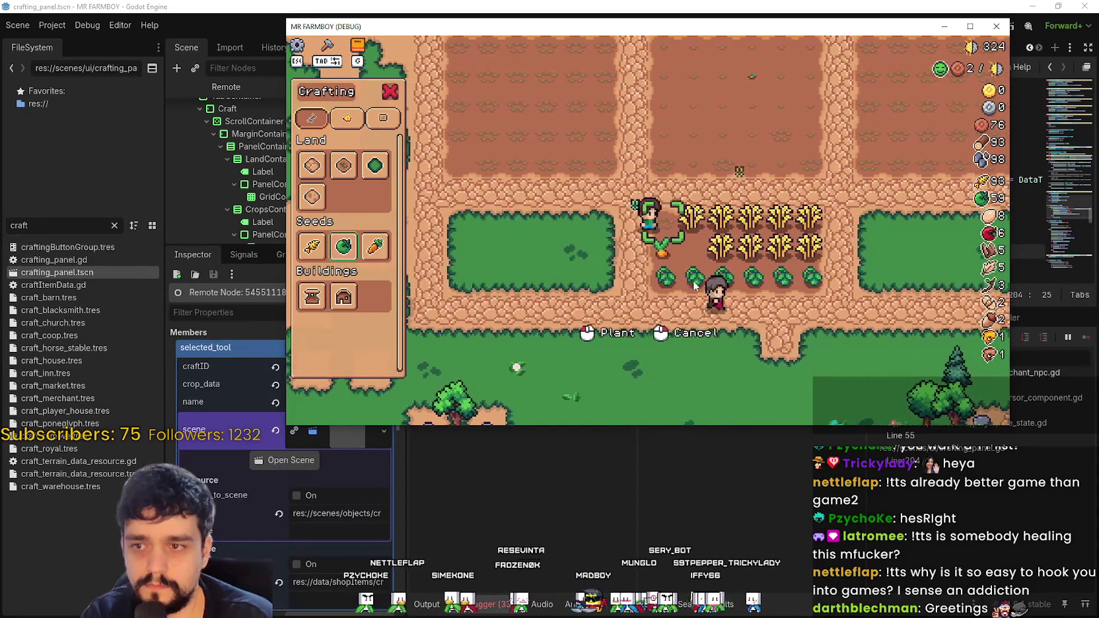
right_click(616, 259)
left_click_drag(655, 245, 755, 238)
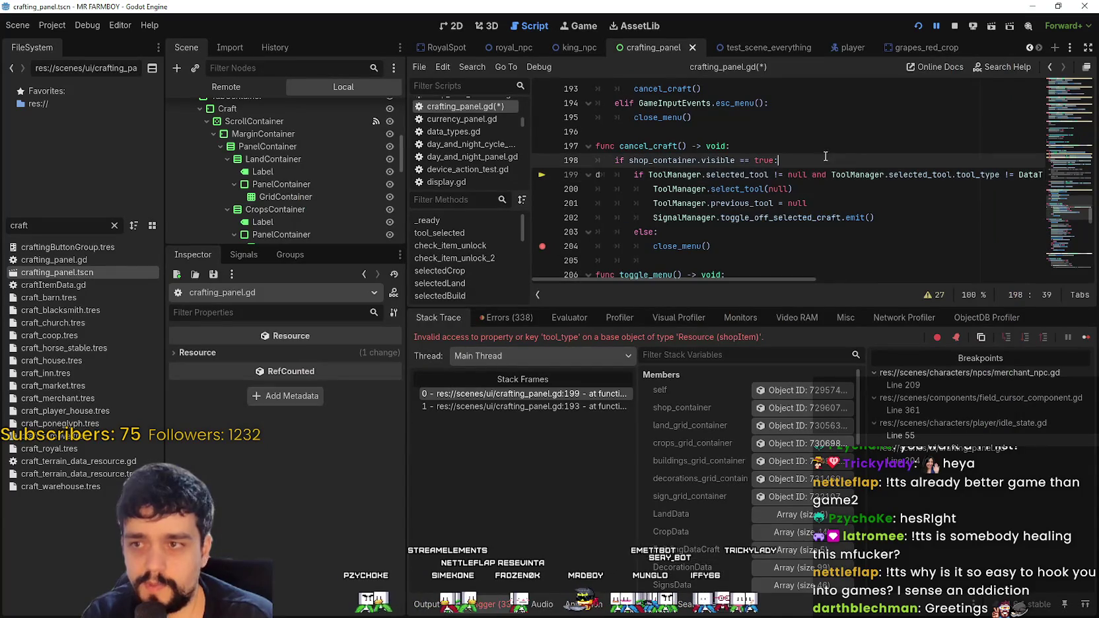
left_click(755, 246)
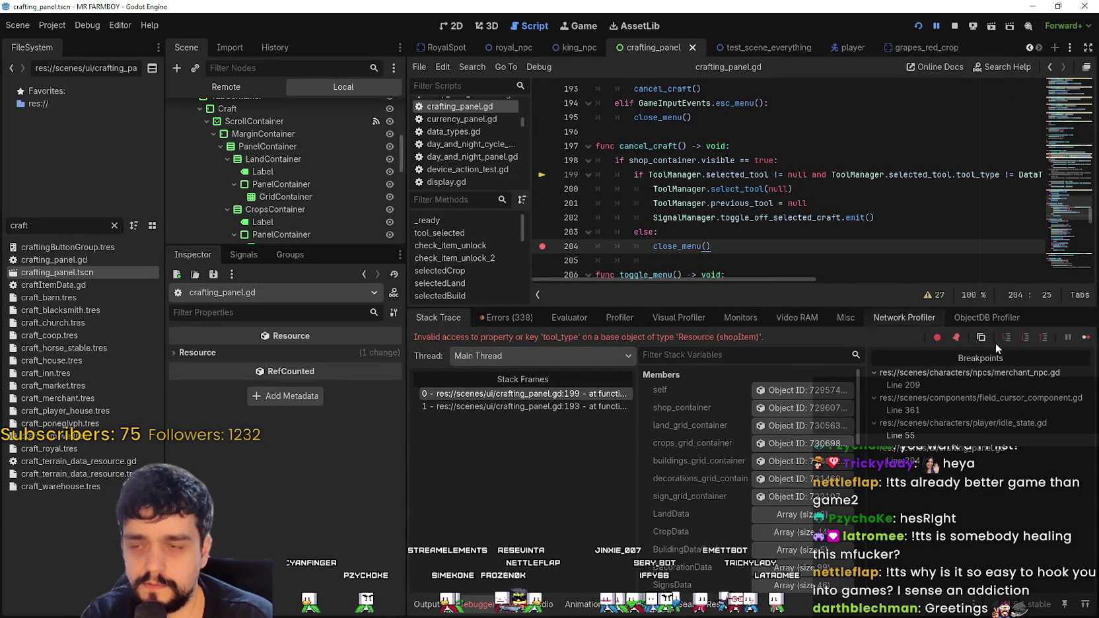
key("ctrl+s")
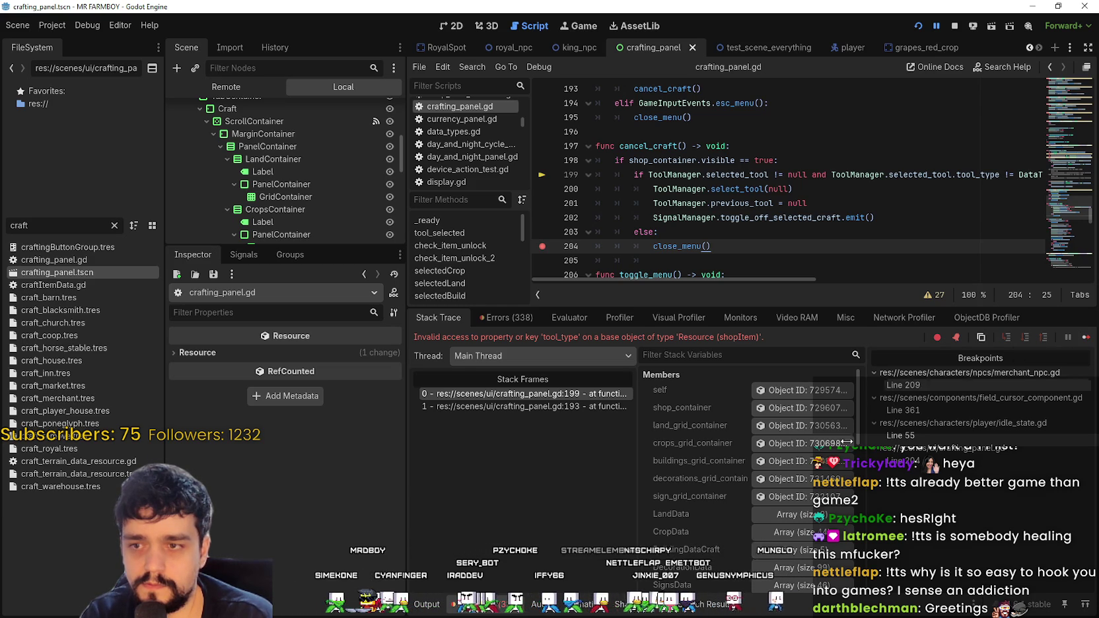
Step: Inspect ToolManager and expand selected_tool, revealing shop_tomatoe with craftID Tomato Green
scroll(700, 541, "down", 5)
scroll(700, 538, "down", 3)
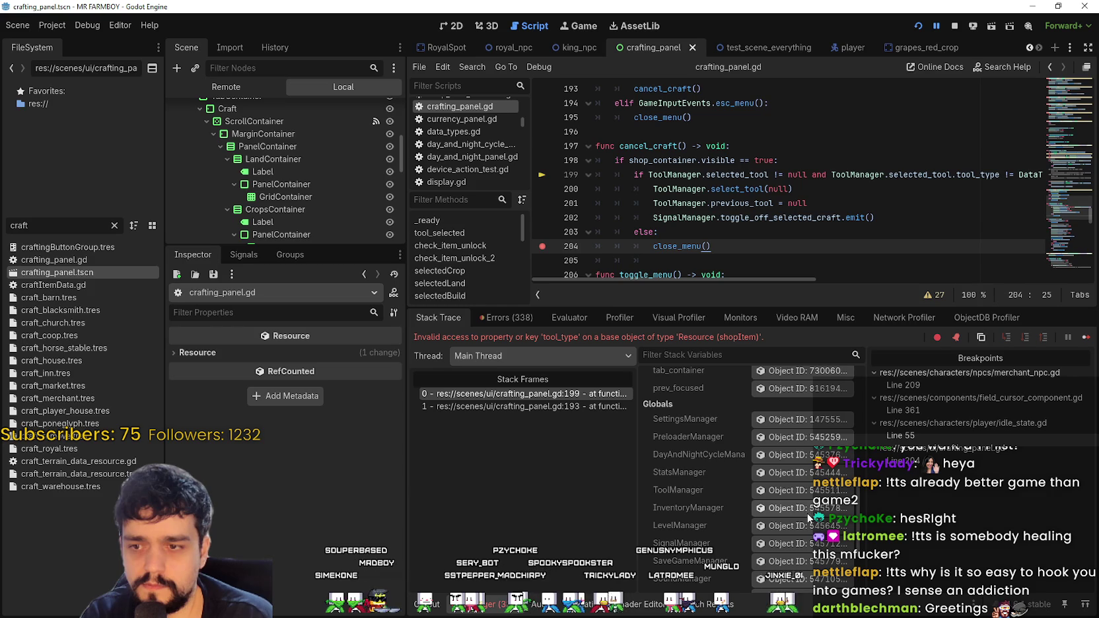
left_click(799, 490)
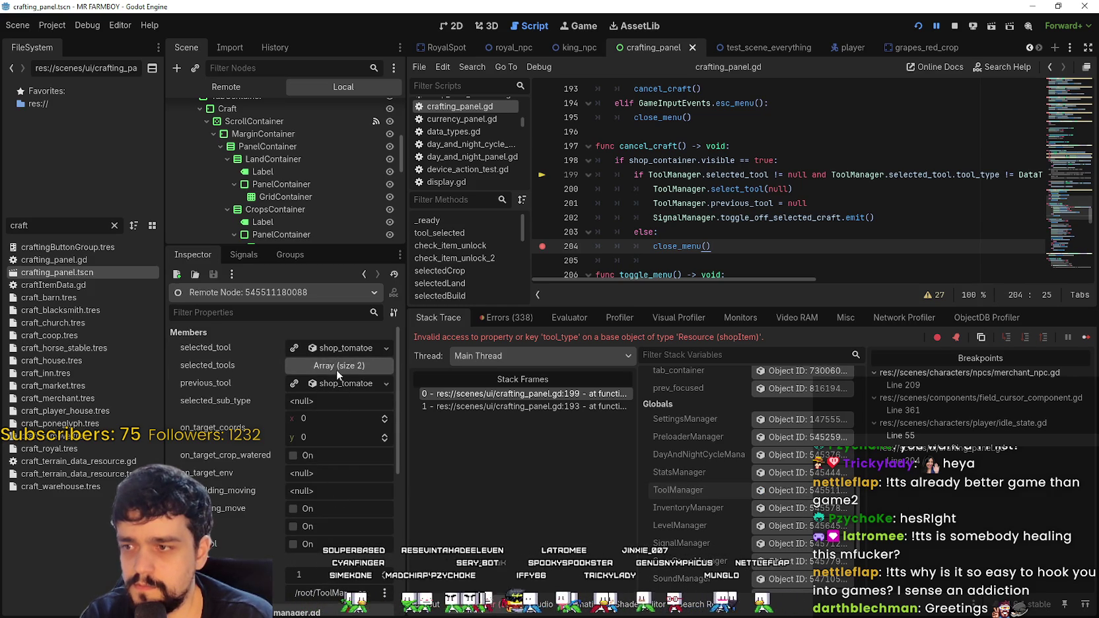
left_click(340, 348)
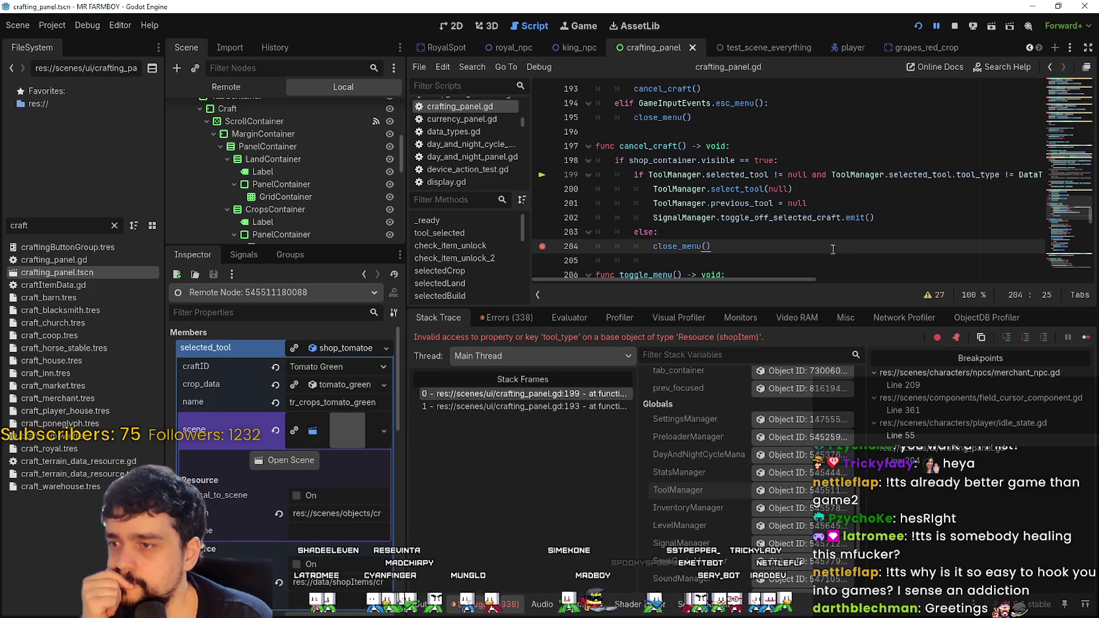
Step: Select the tool_type comparison on line 199, then the select_tool(null) line
left_click_drag(957, 175, 970, 186)
left_click(970, 188)
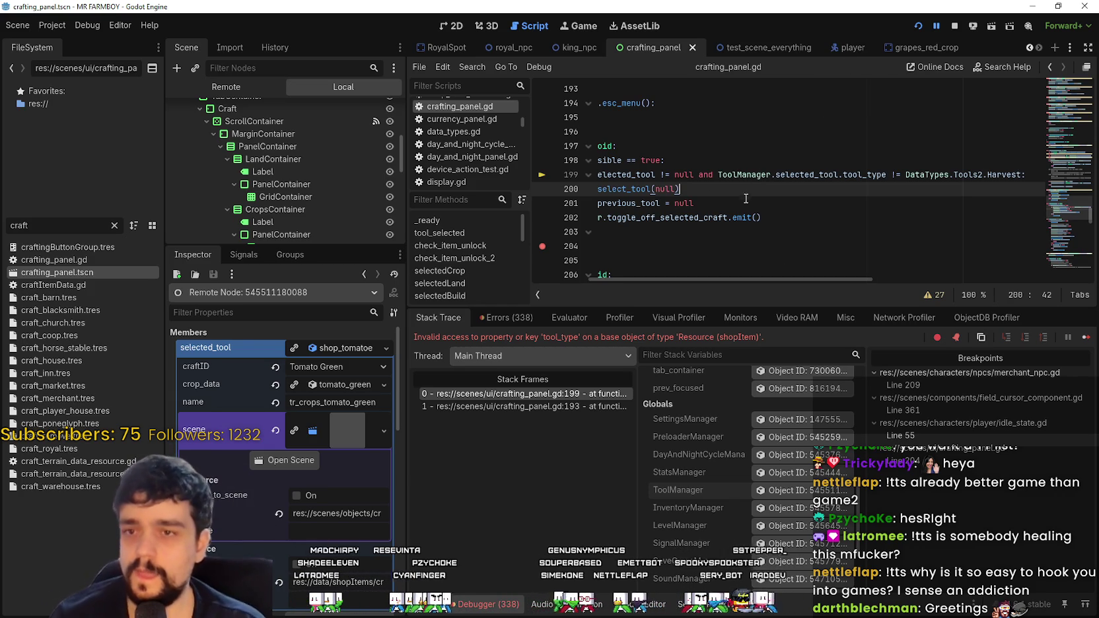
left_click_drag(994, 174, 876, 175)
left_click_drag(1003, 174, 809, 174)
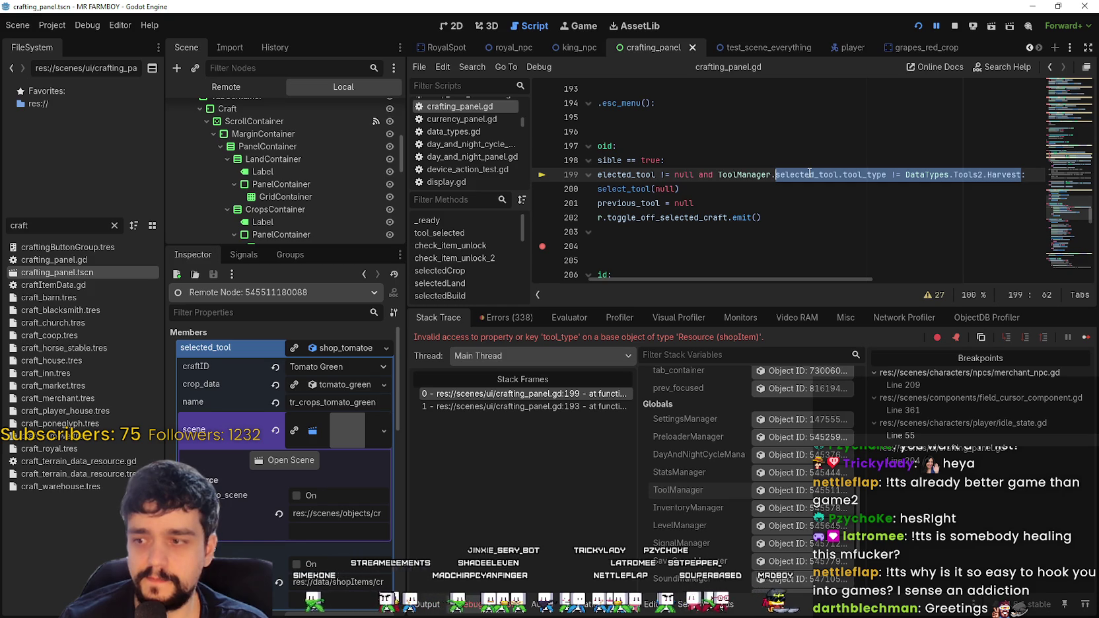
triple_click(814, 189)
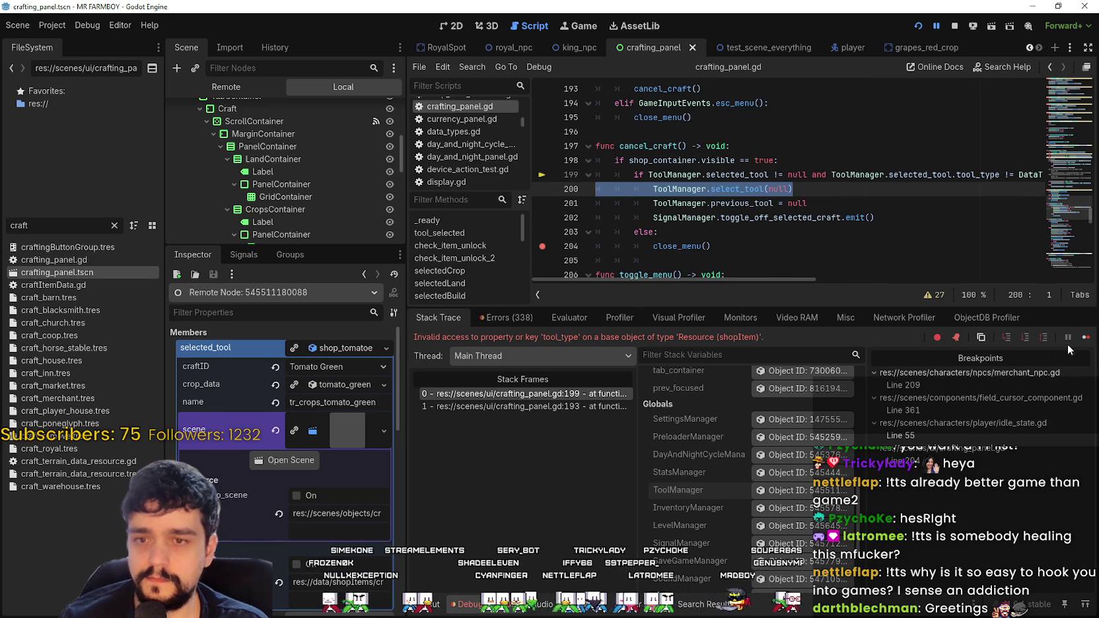
Step: Resume the game, select the wheat seed and cancel it, resuming past the error
left_click(1086, 337)
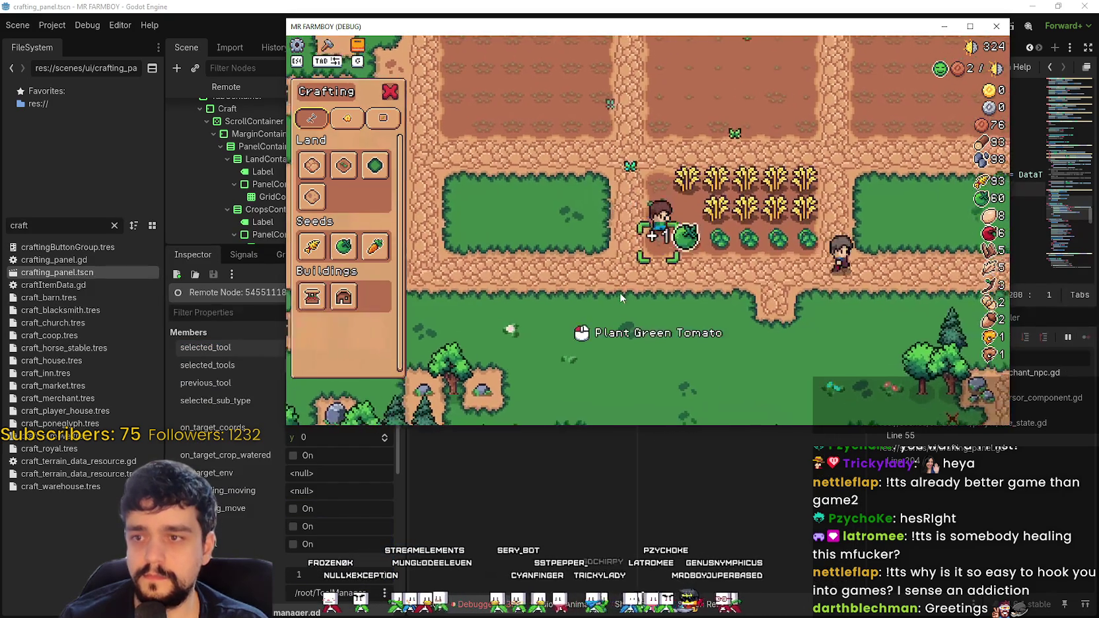
key("s")
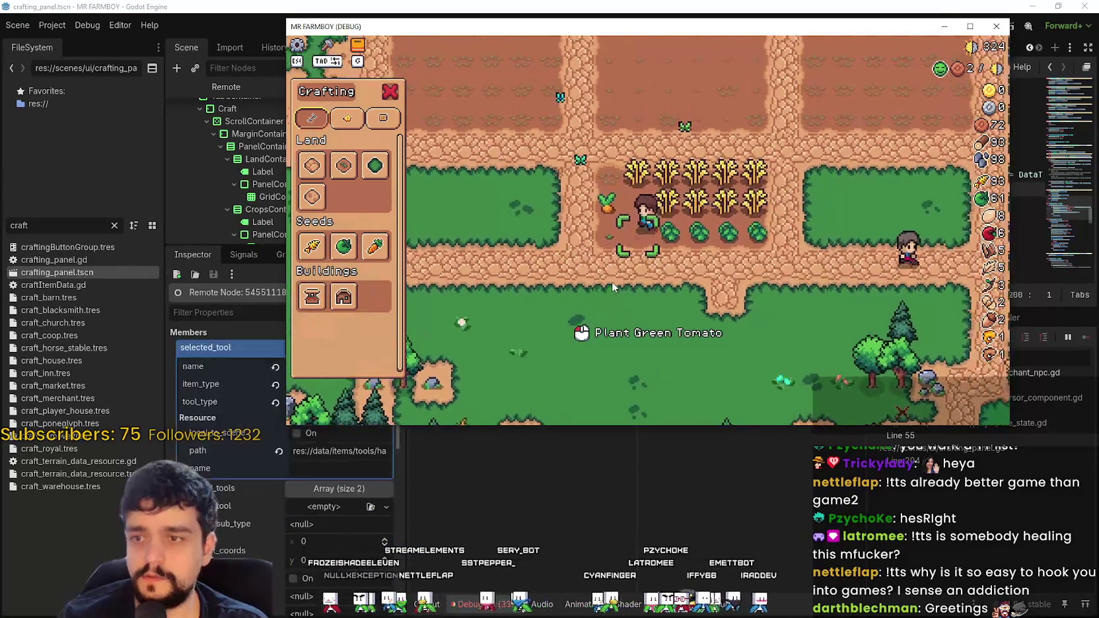
key("w")
left_click(316, 247)
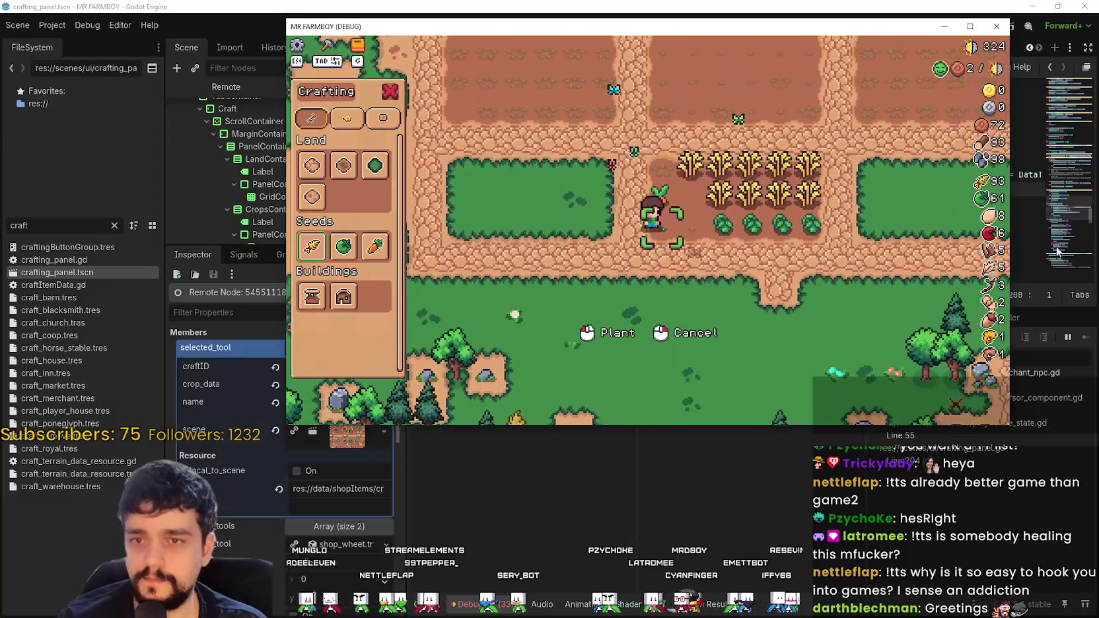
left_click(1056, 251)
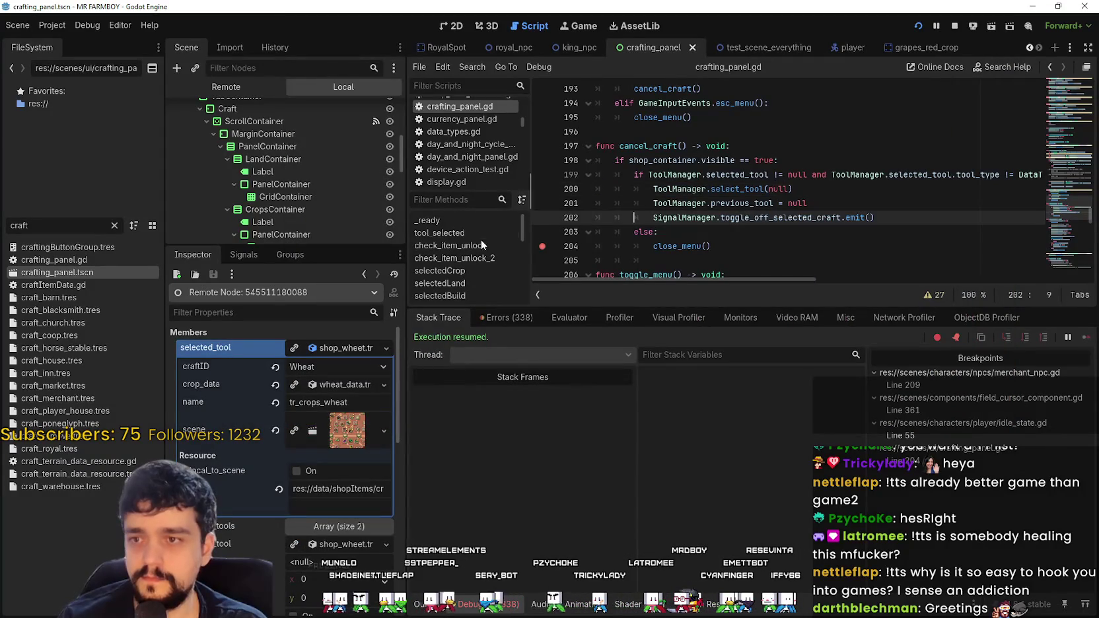
key("s")
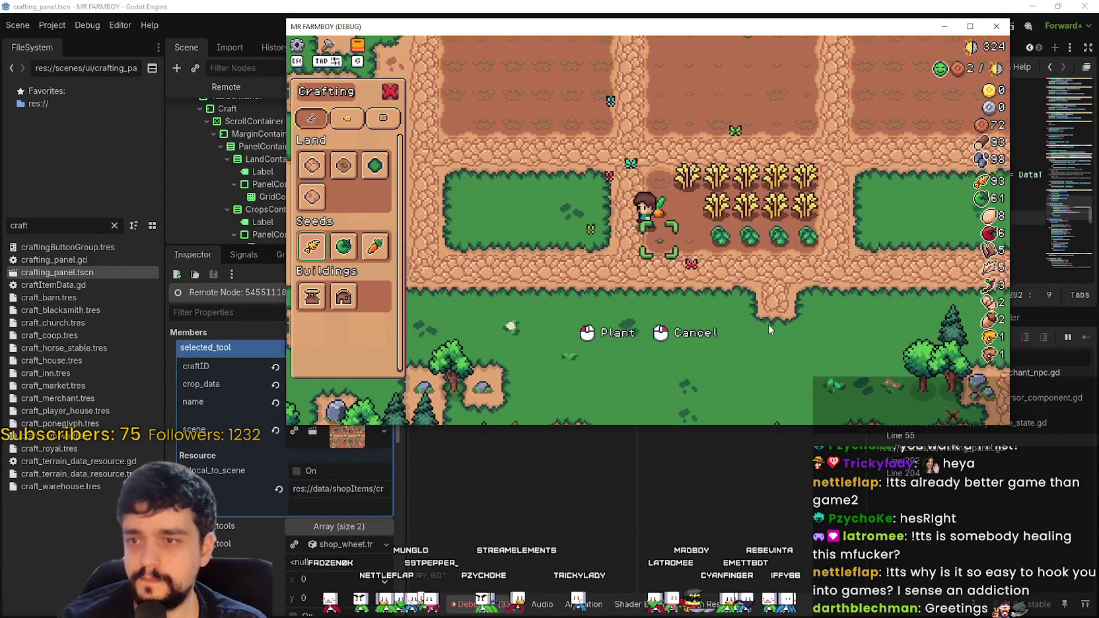
right_click(776, 296)
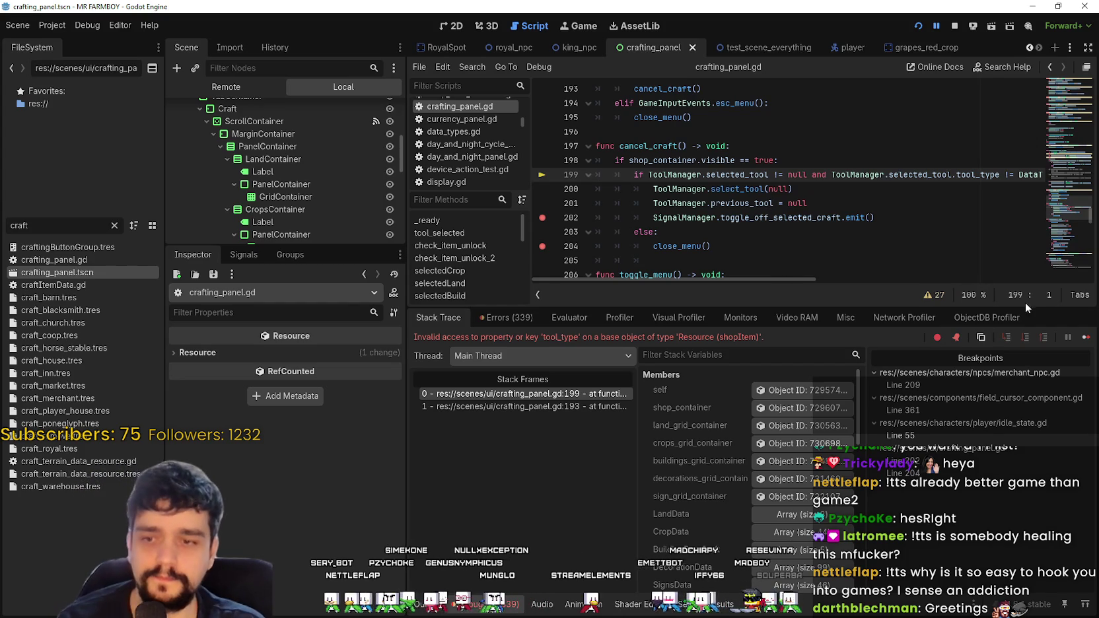
left_click(1085, 337)
Step: Pick the Green Tomato seed and cancel crafting, halting at the line 204 breakpoint
left_click(583, 301)
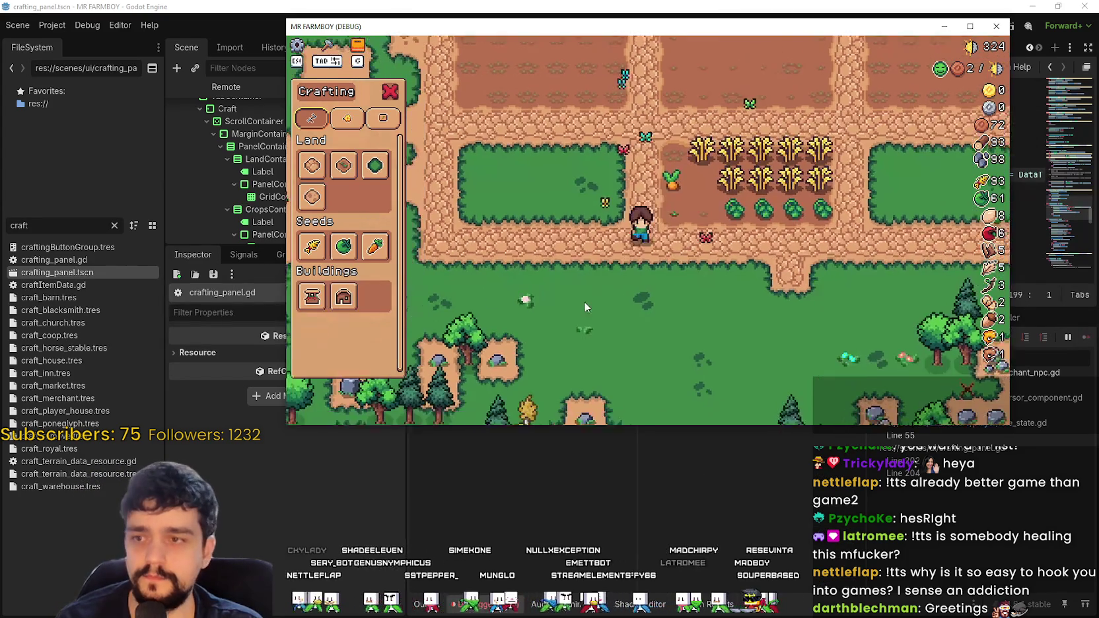
left_click(333, 255)
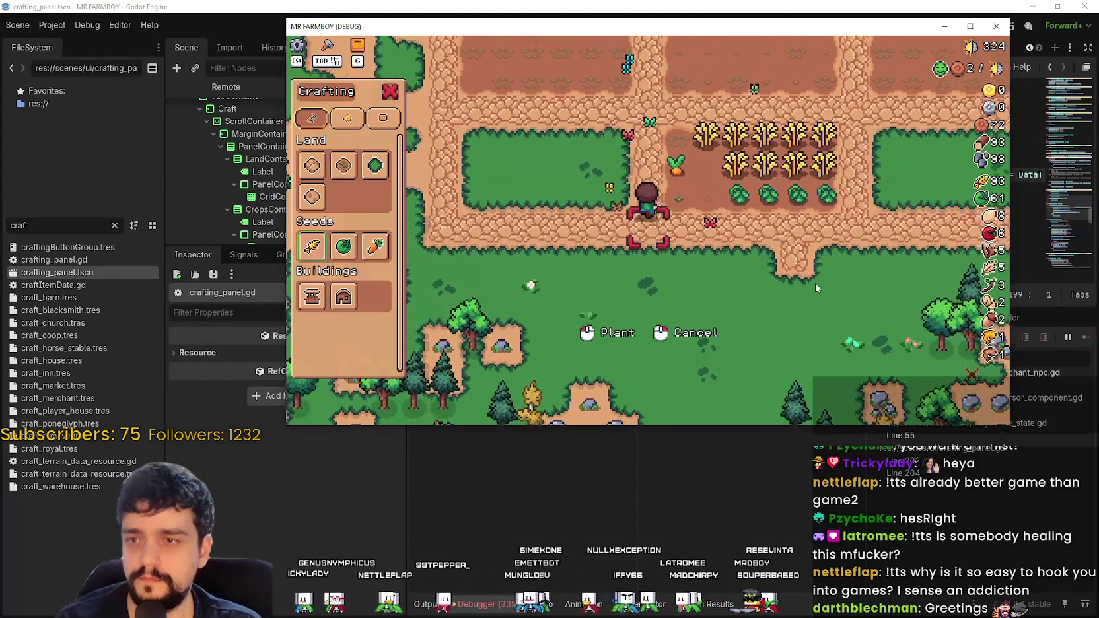
key("s")
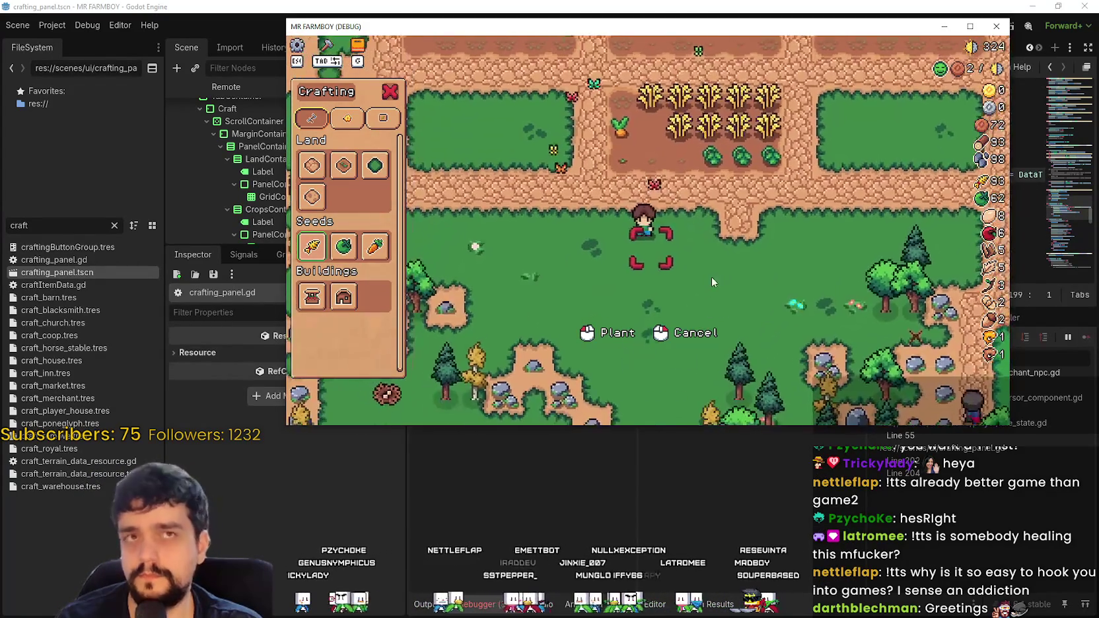
key("w")
key("w")
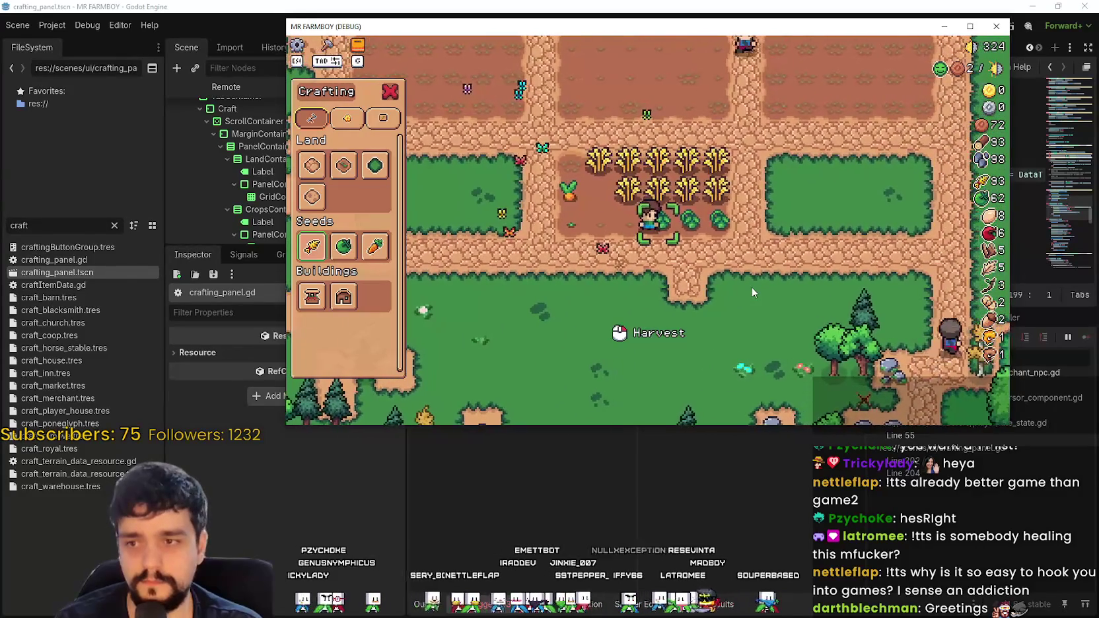
right_click(713, 319)
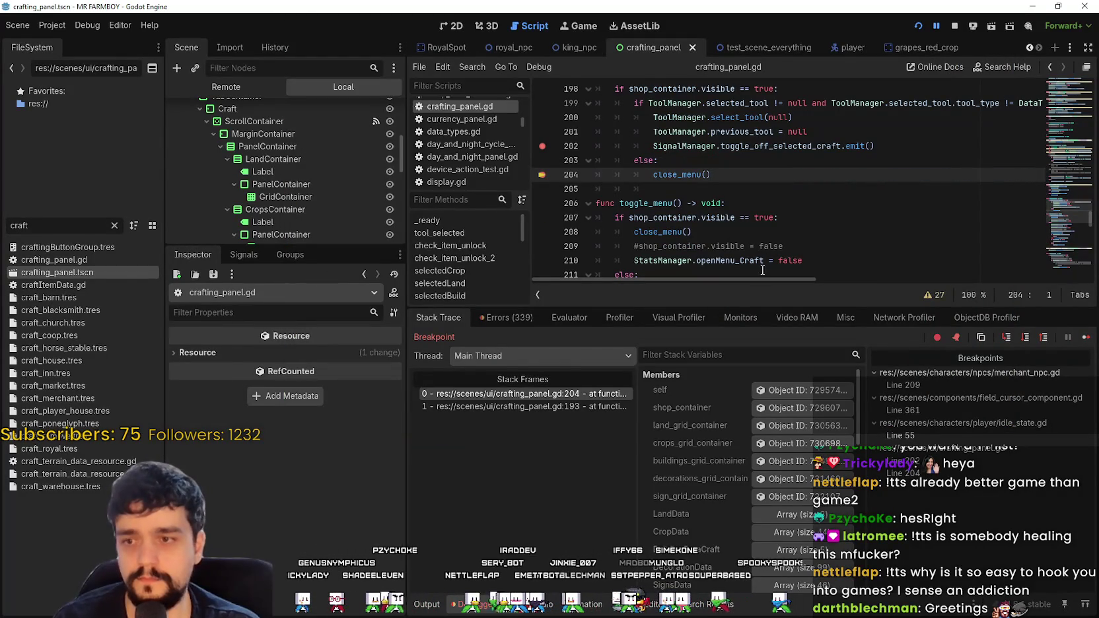
Step: Select ToolManager under Globals and expand selected_tool to confirm it holds harvest.tres
scroll(802, 486, "down", 1)
scroll(802, 486, "down", 4)
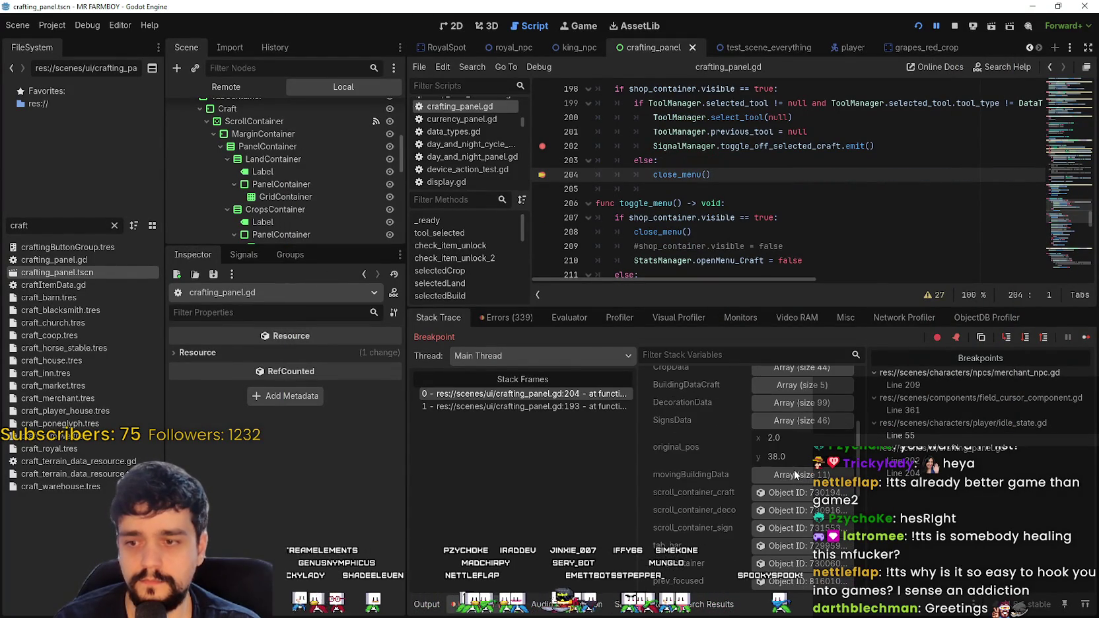
scroll(751, 188, "up", 3)
scroll(750, 188, "down", 3)
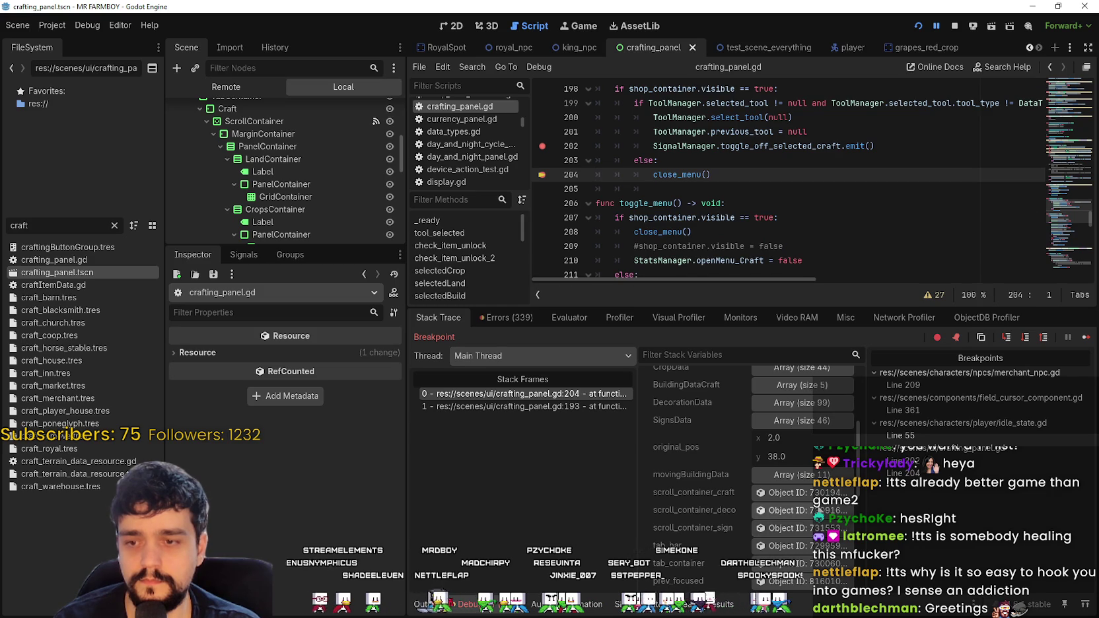
scroll(804, 485, "down", 5)
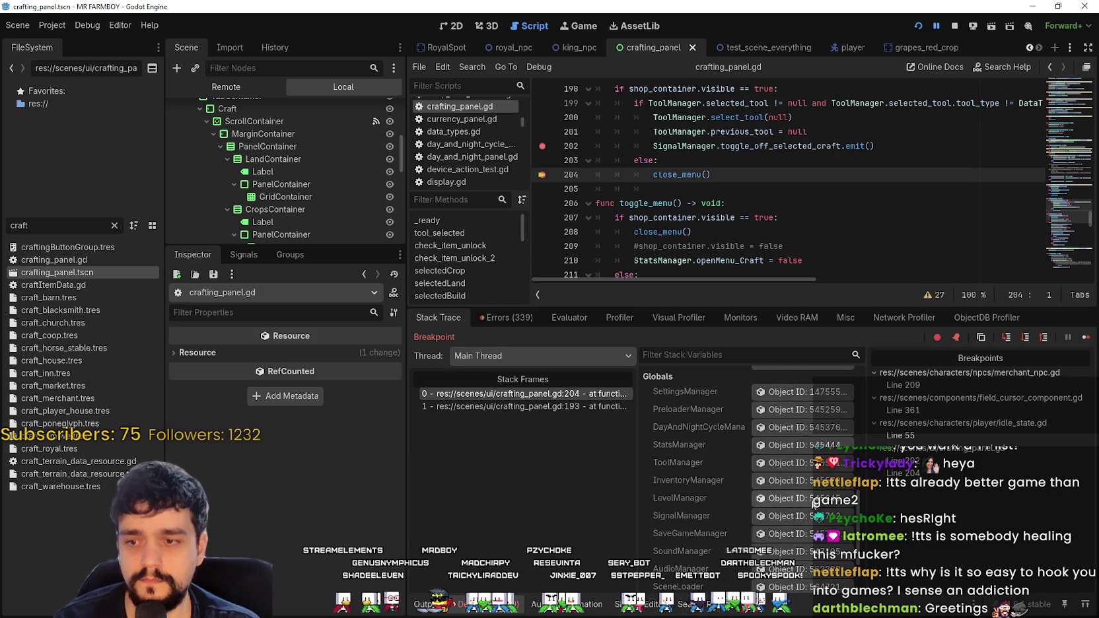
left_click(805, 466)
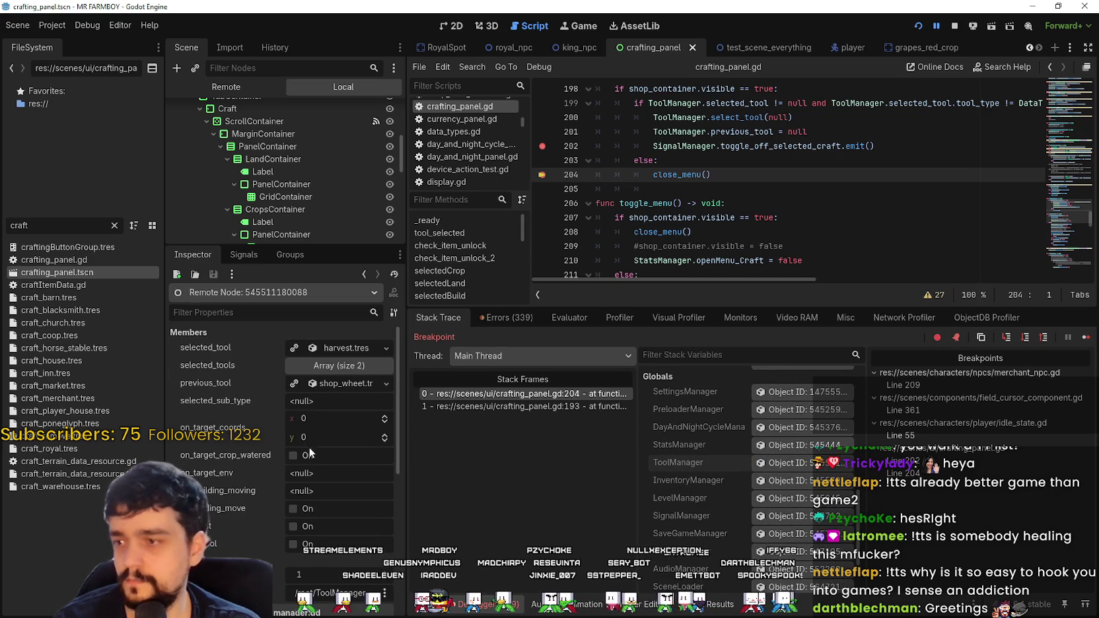
left_click(343, 350)
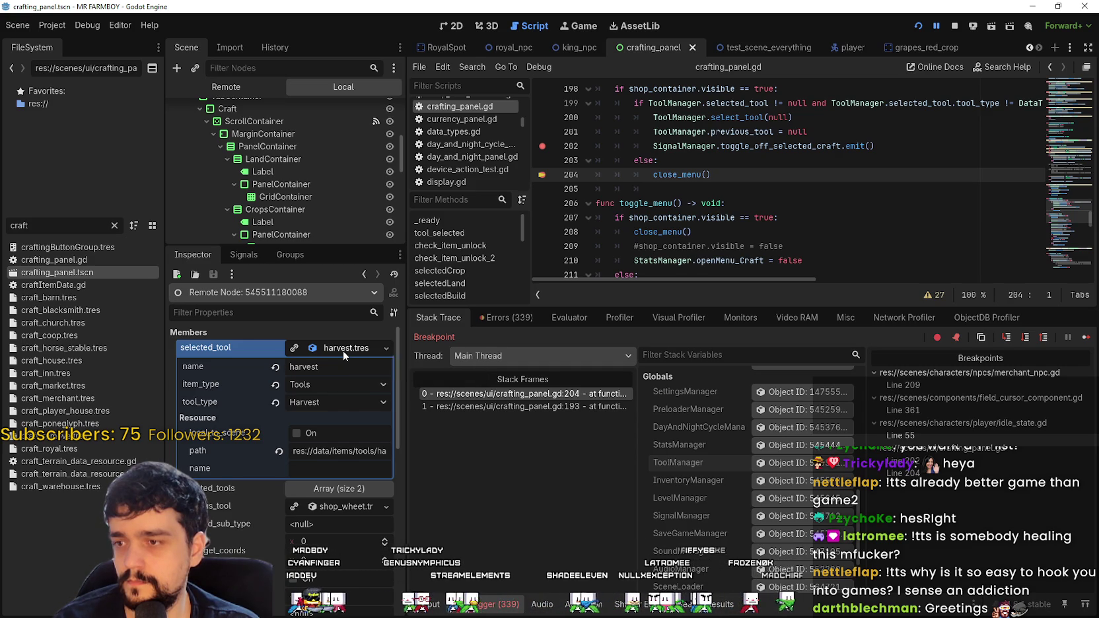
left_click(342, 350)
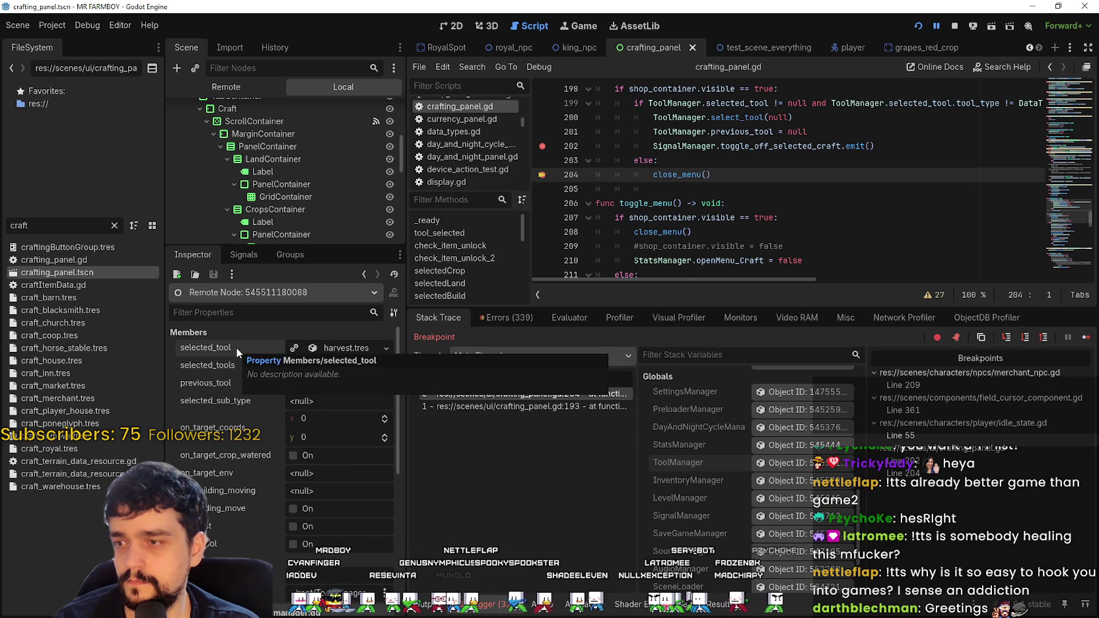
Step: Scroll crafting_panel.gd around the breakpoint at line 204 and start widening the code area
scroll(909, 200, "up", 2)
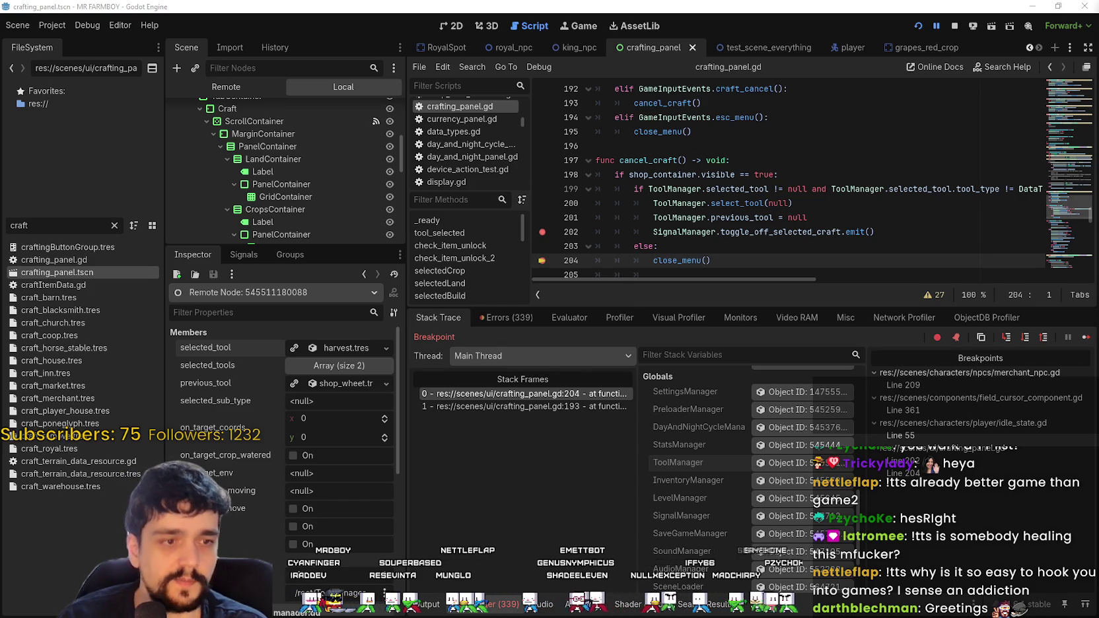
scroll(906, 187, "up", 12)
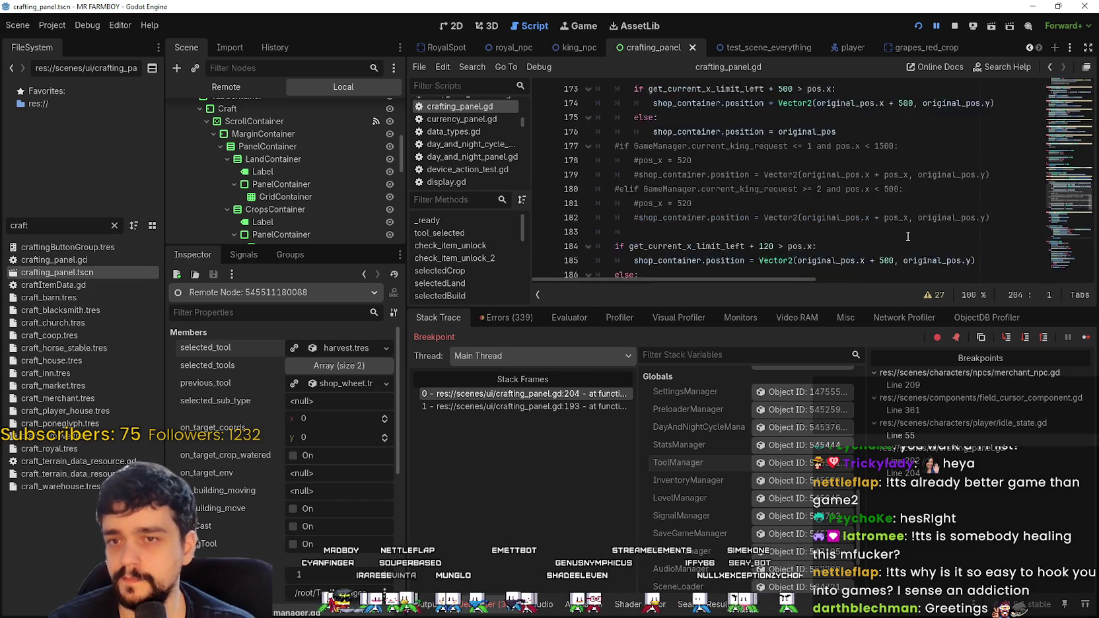
scroll(899, 229, "up", 5)
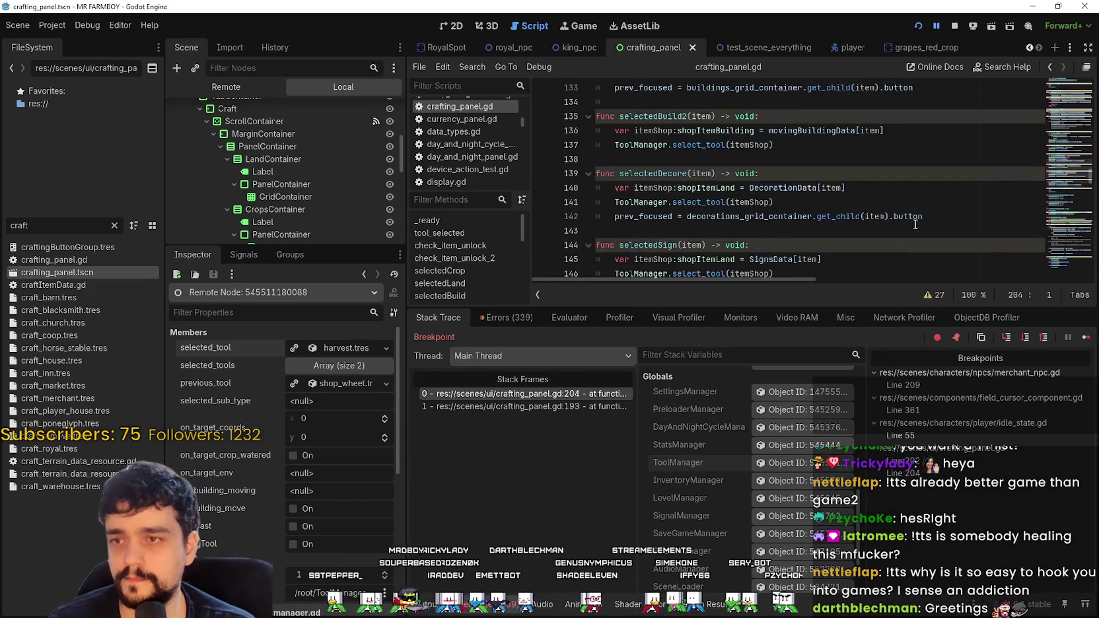
scroll(899, 230, "down", 5)
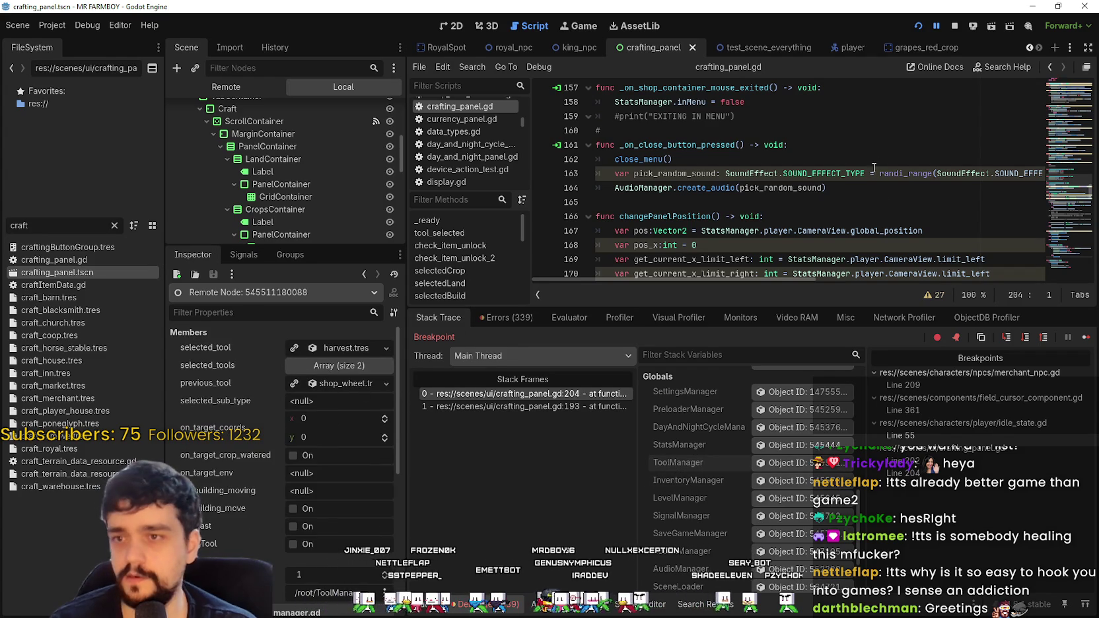
scroll(1064, 187, "down", 3)
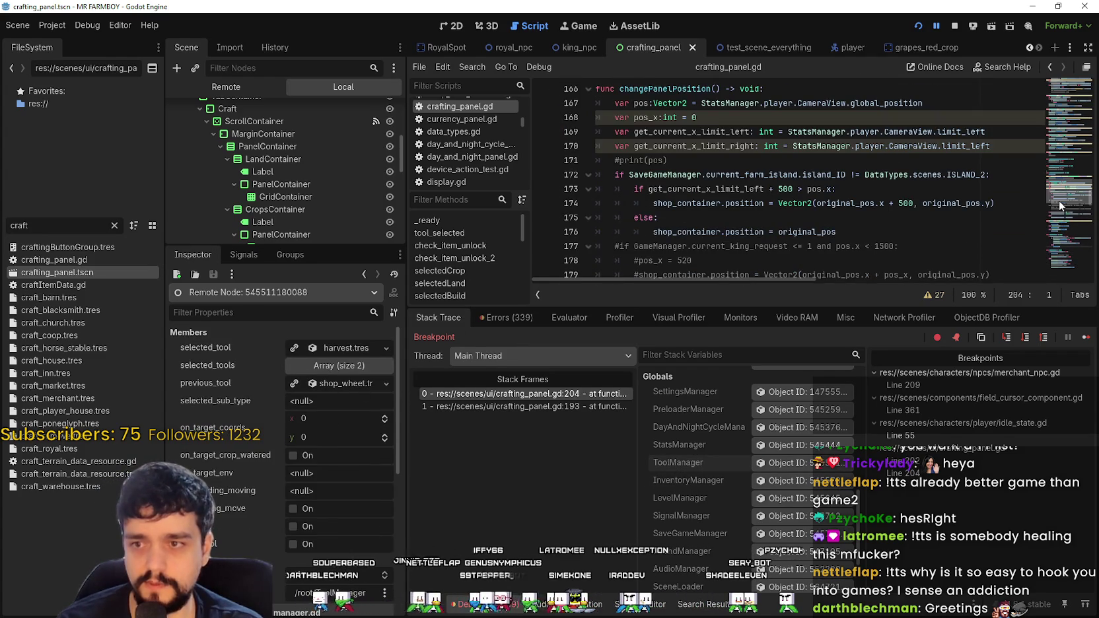
scroll(1061, 206, "down", 10)
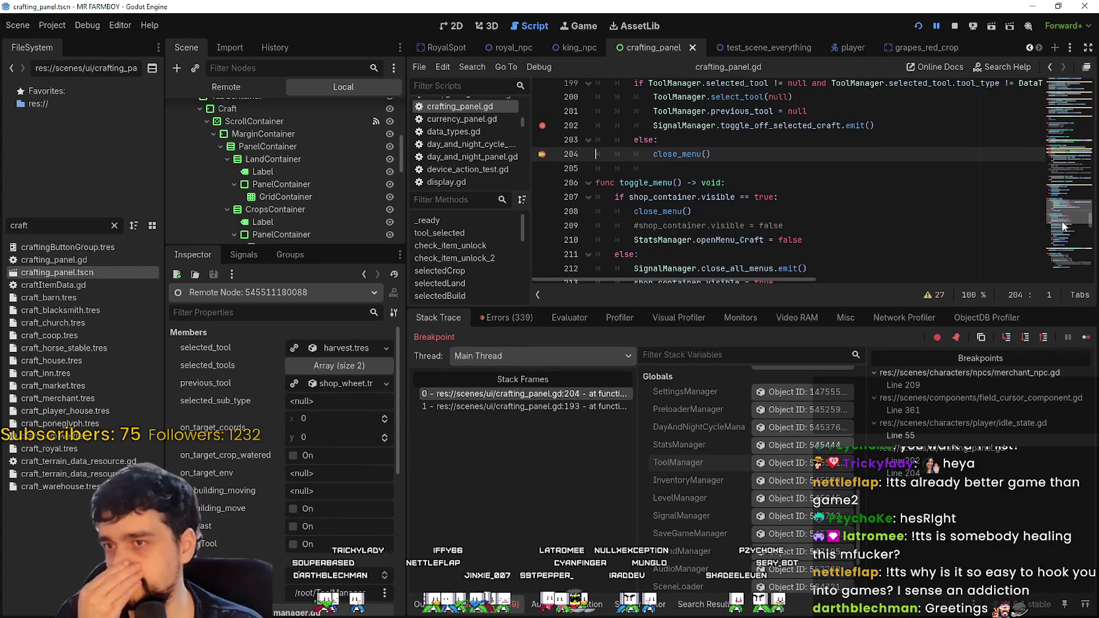
scroll(1063, 226, "up", 1)
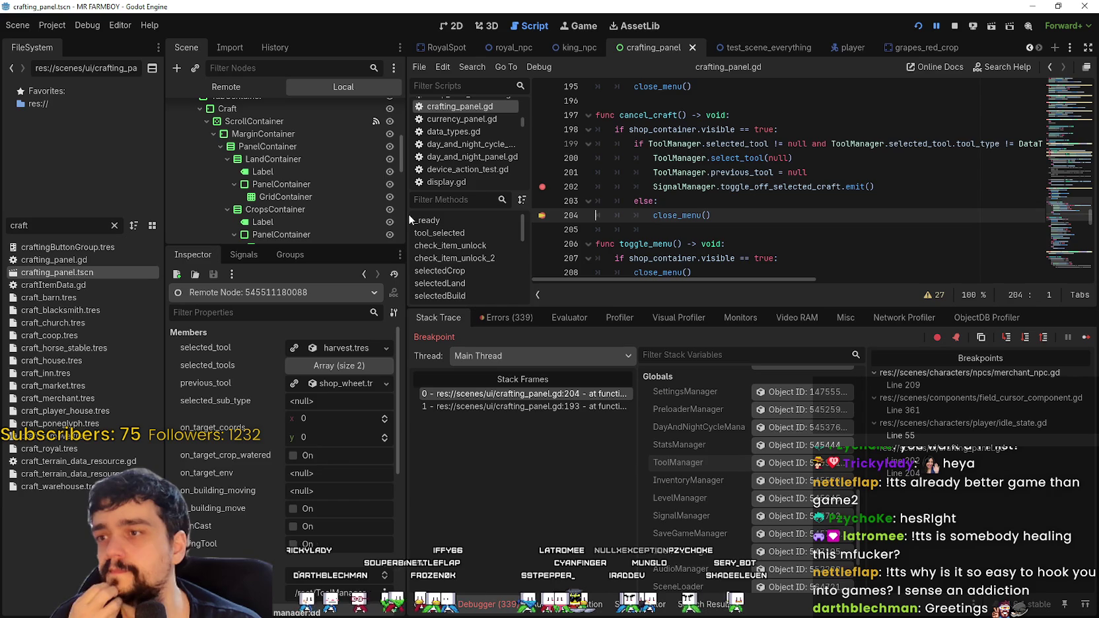
left_click_drag(407, 216, 342, 220)
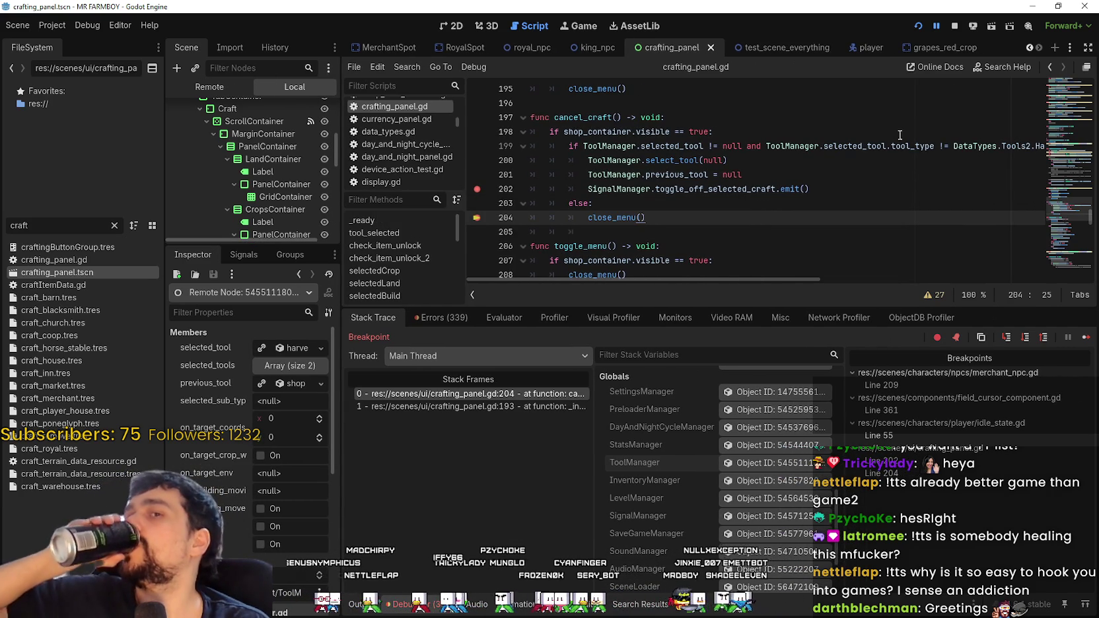
Step: Drag the dock divider so the full cancel_craft condition on line 199 fits
left_click_drag(898, 145, 1038, 146)
left_click(993, 145)
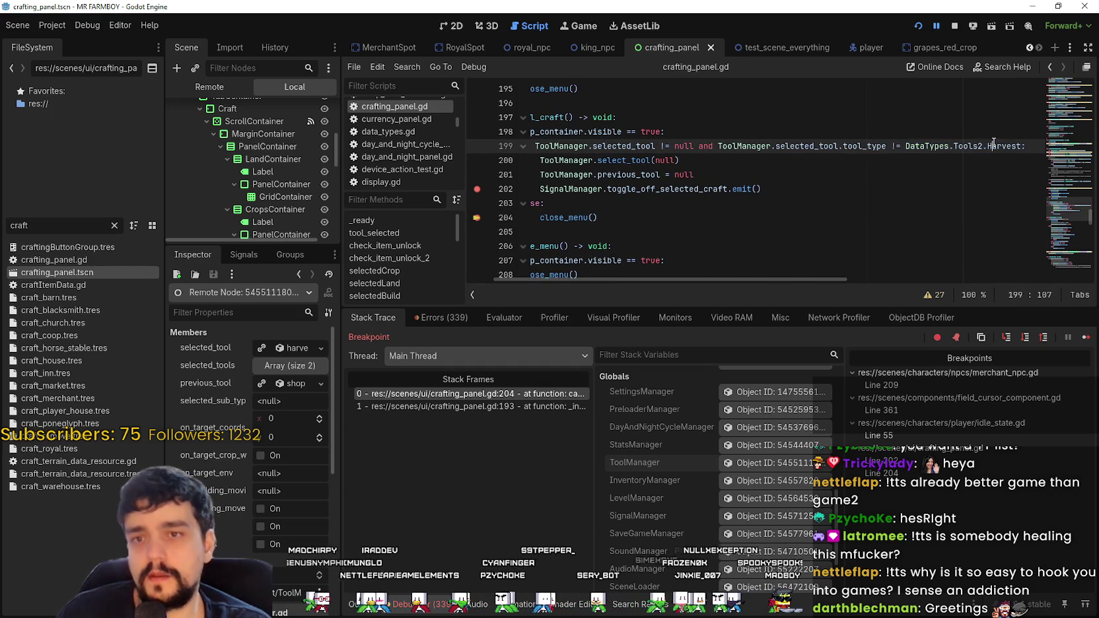
mouse_move(991, 141)
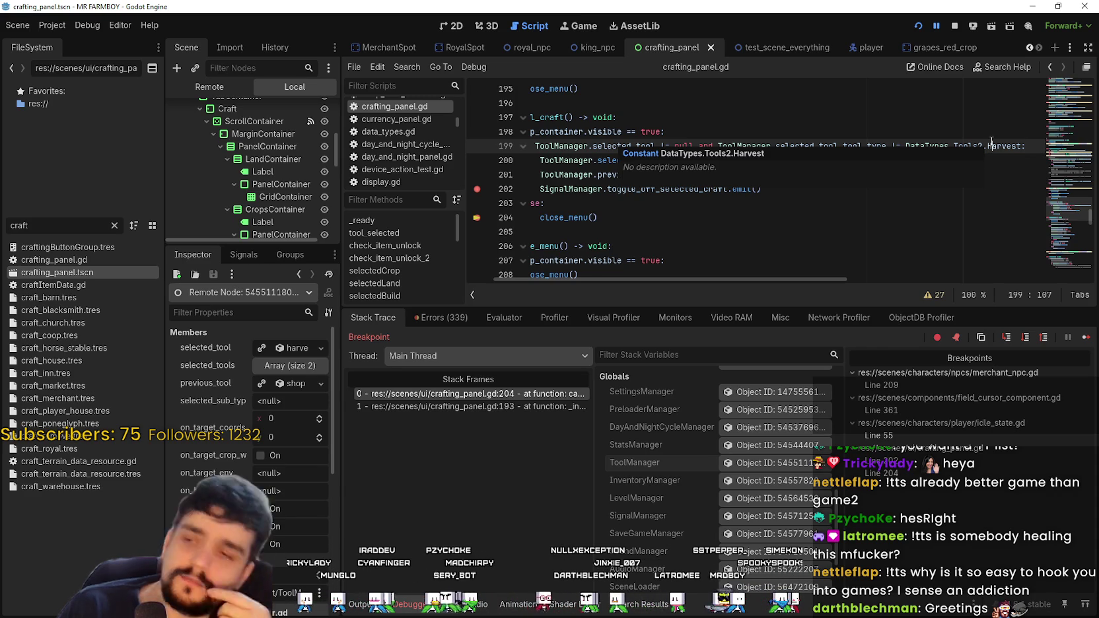
left_click_drag(599, 217, 389, 196)
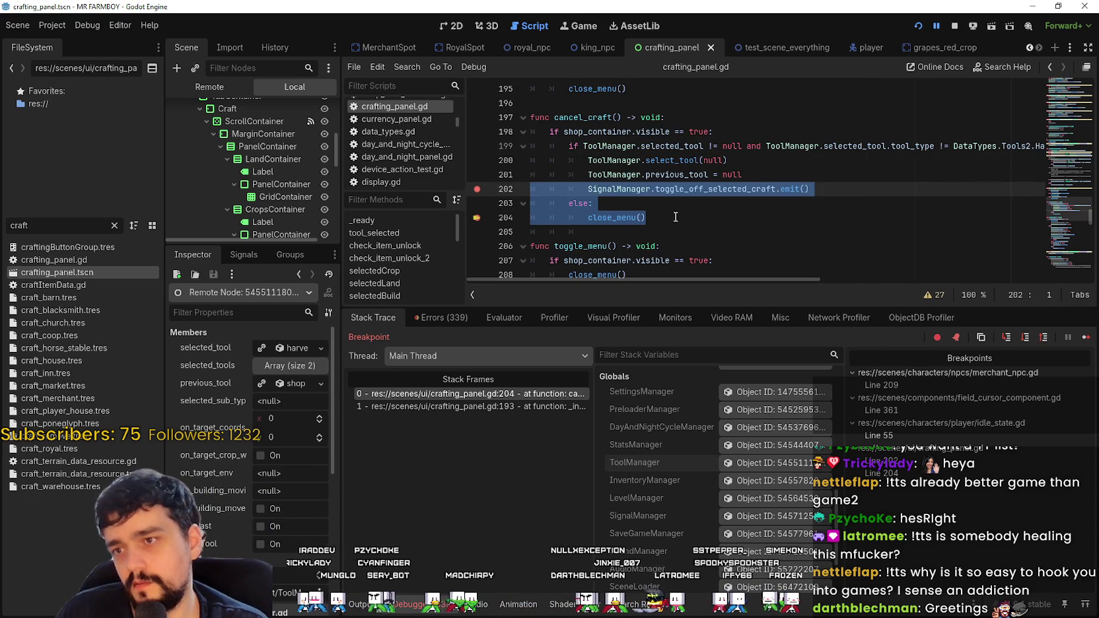
key("Right")
left_click_drag(954, 145, 1040, 149)
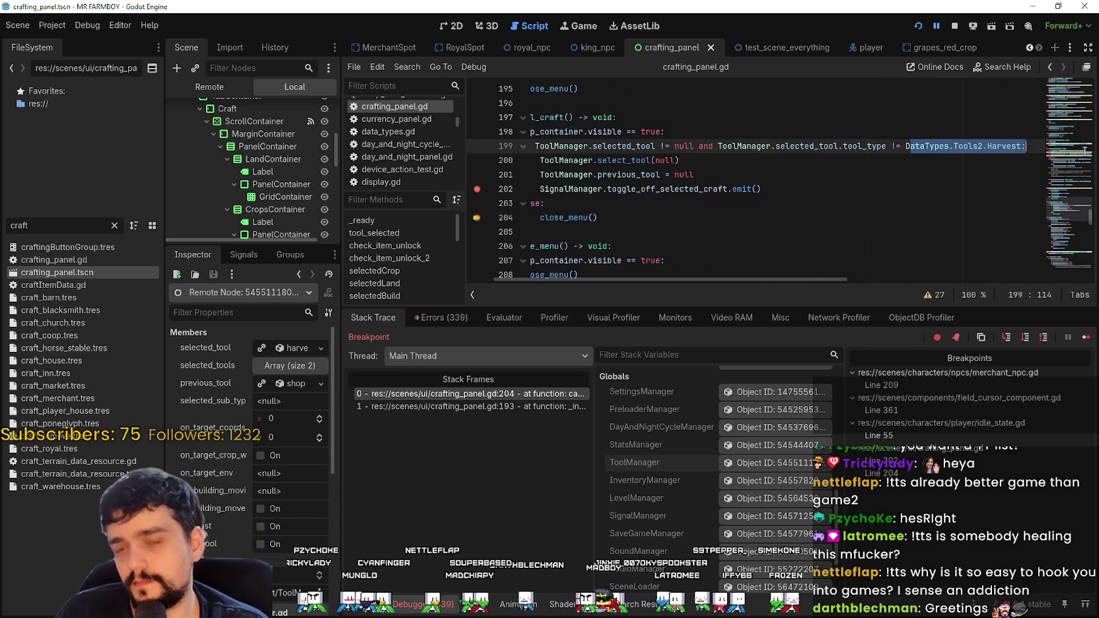
Step: Split line 199's combined Harvest and tool_type condition at 'and' onto two lines
double_click(1013, 145)
key("Right")
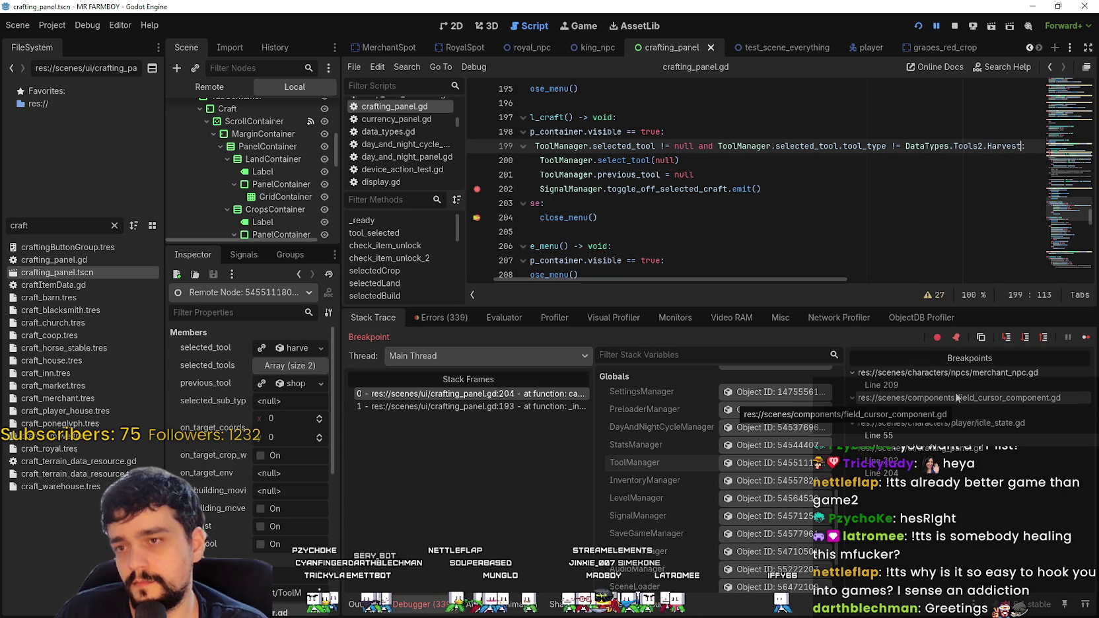
double_click(877, 146)
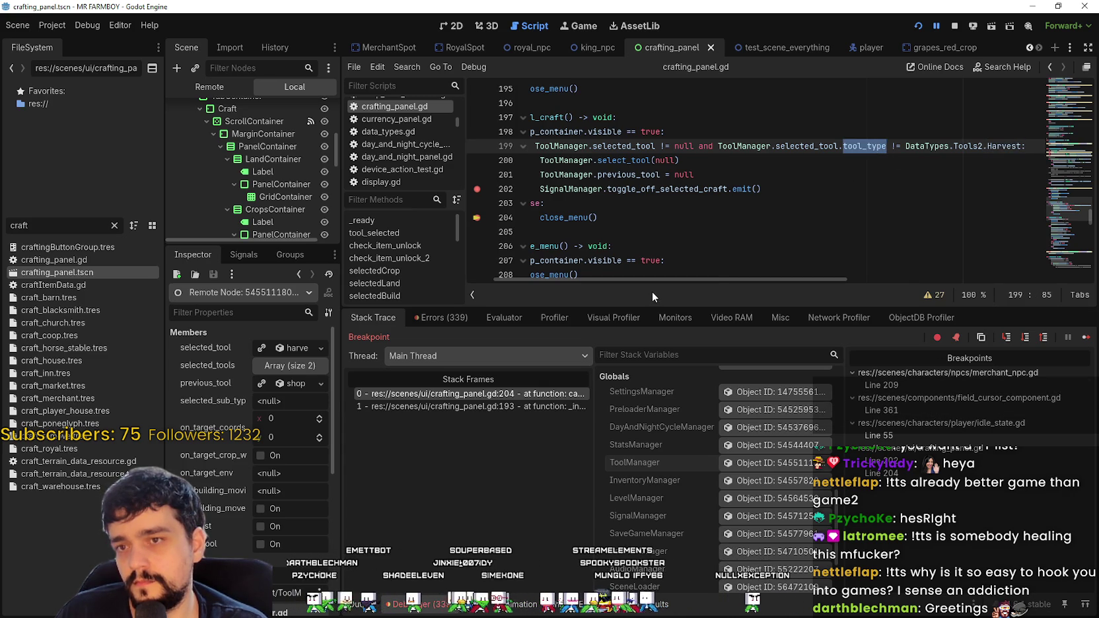
left_click(675, 193)
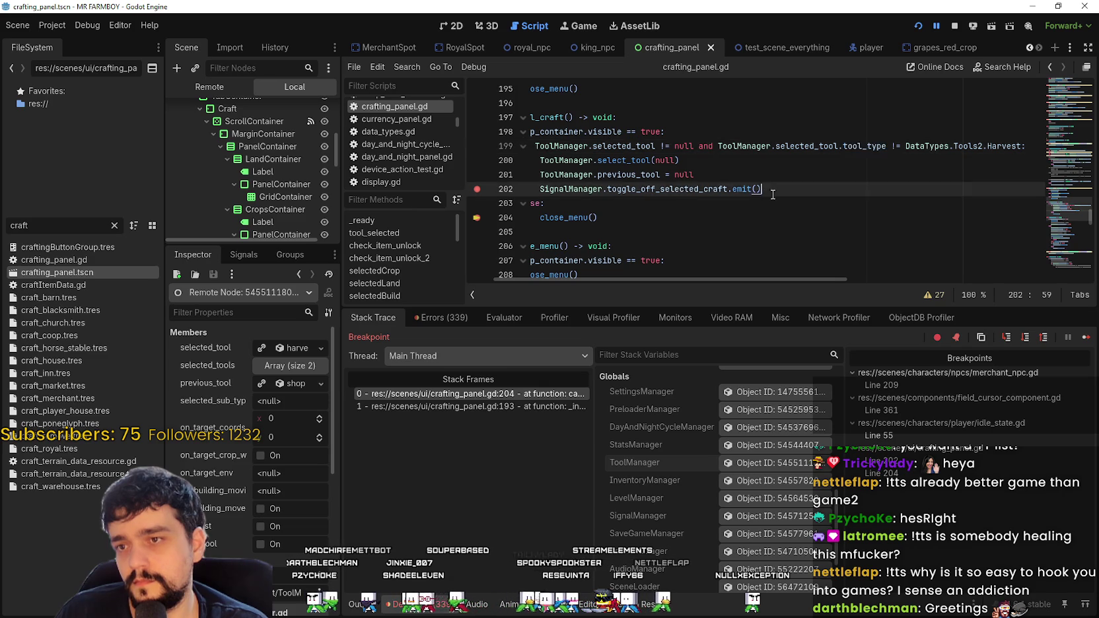
left_click_drag(676, 194, 502, 175)
left_click(774, 190)
left_click(761, 146)
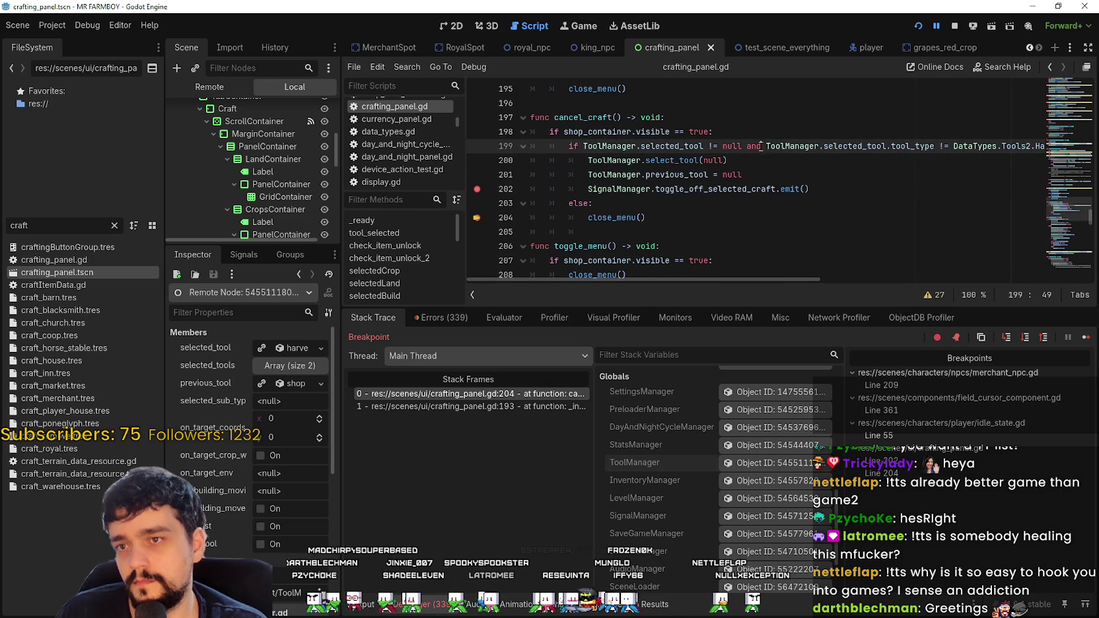
key("Return")
Step: Nest the tool_type check as its own if with a return, and fix line 199's colon
key("Tab")
type("if")
left_click(810, 206)
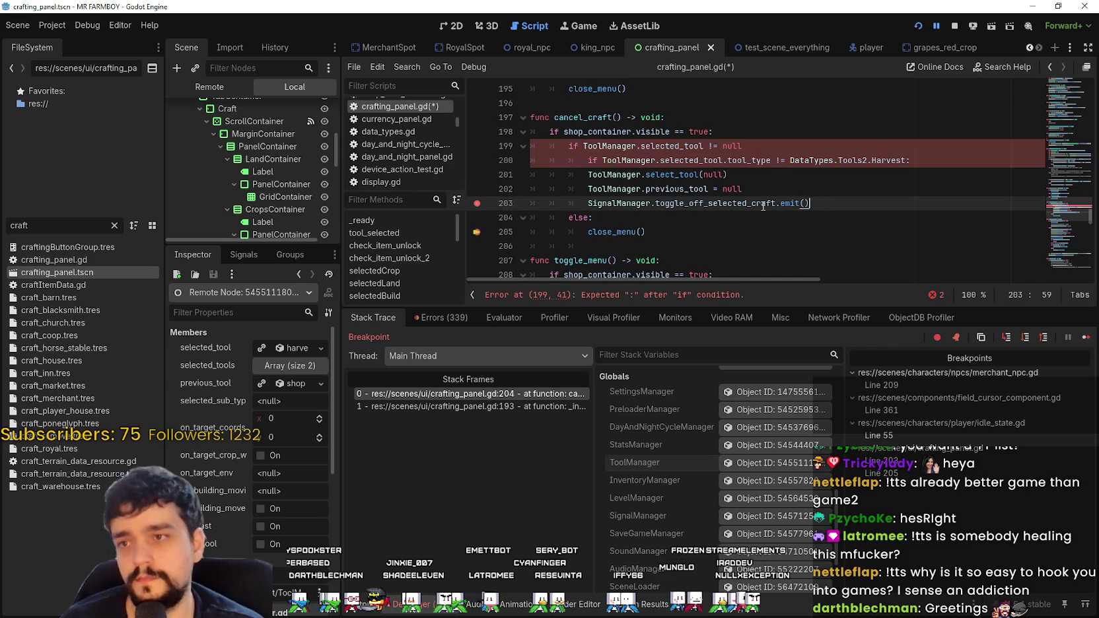
left_click(931, 161)
key("Return")
type("return")
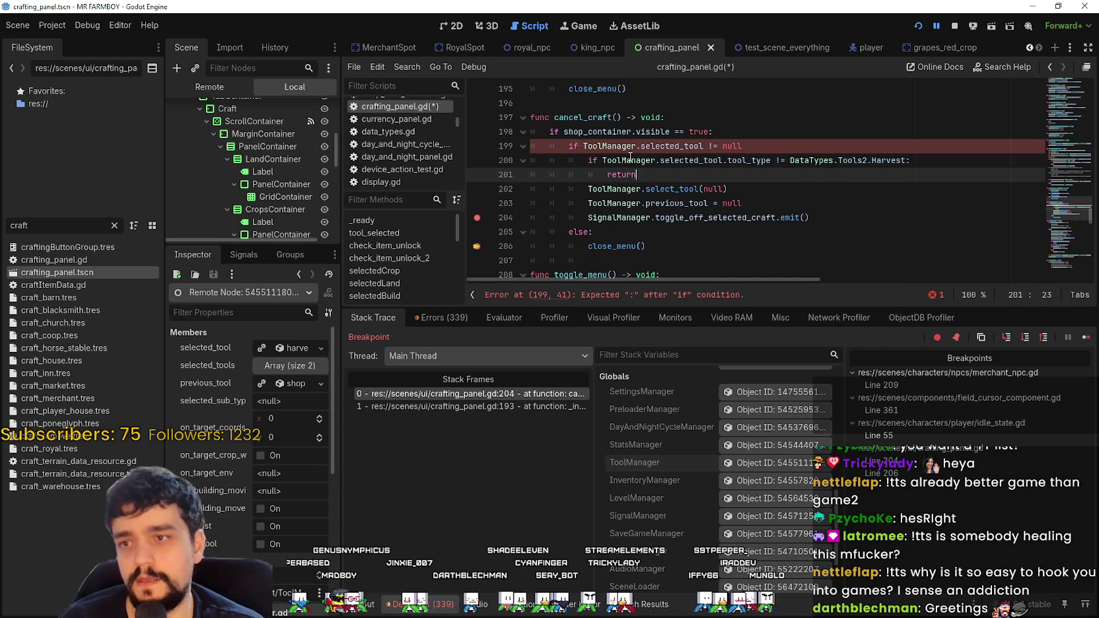
left_click(766, 145)
type(":")
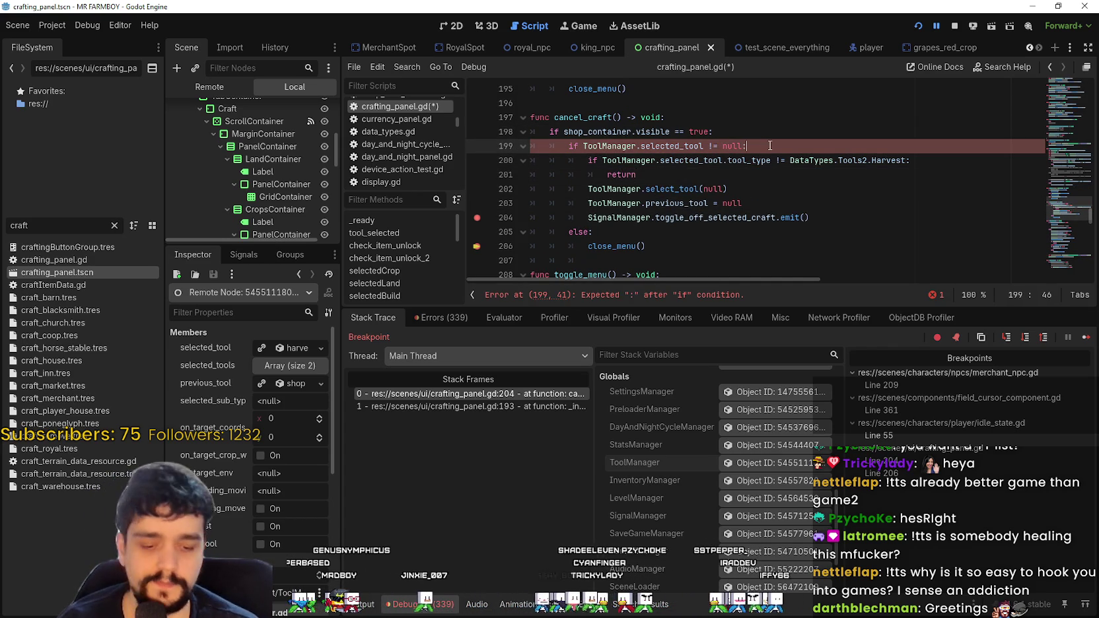
key("BackSpace")
type(":")
left_click(728, 189)
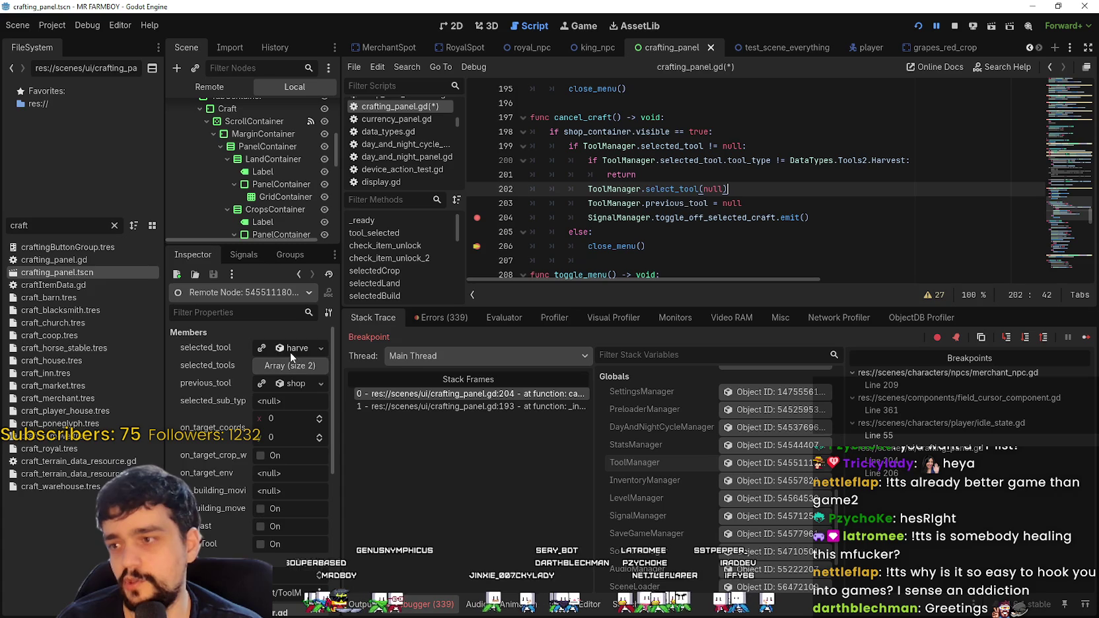
Step: Rewrite line 200's check as 'ToolManager.selected_tool is toolsItem'
left_click(289, 349)
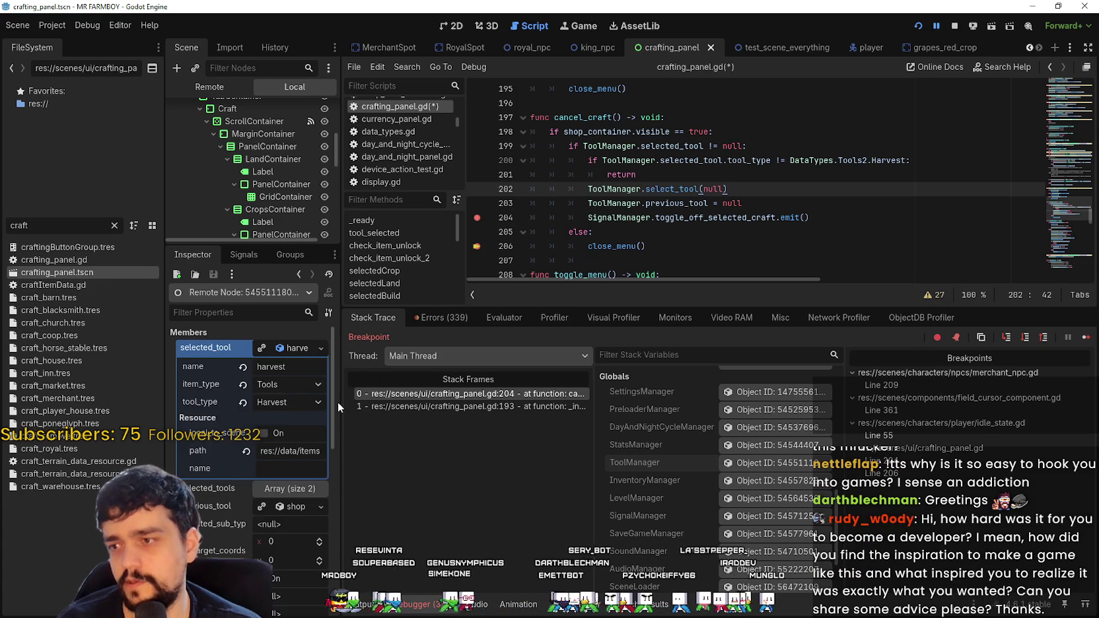
left_click_drag(341, 402, 377, 406)
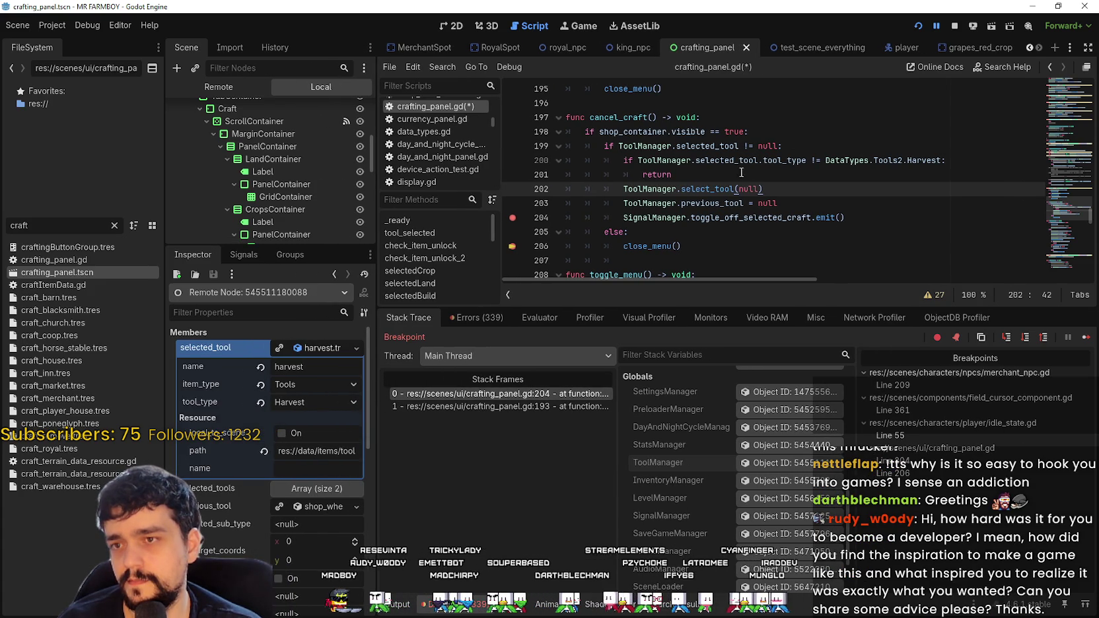
key("Up")
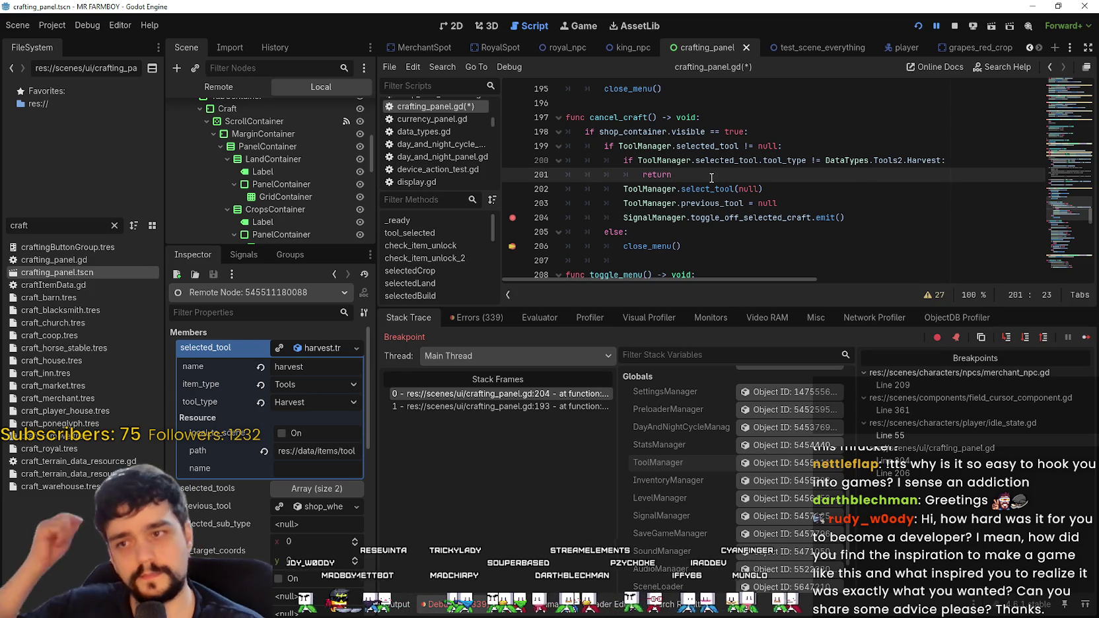
left_click_drag(653, 161, 914, 163)
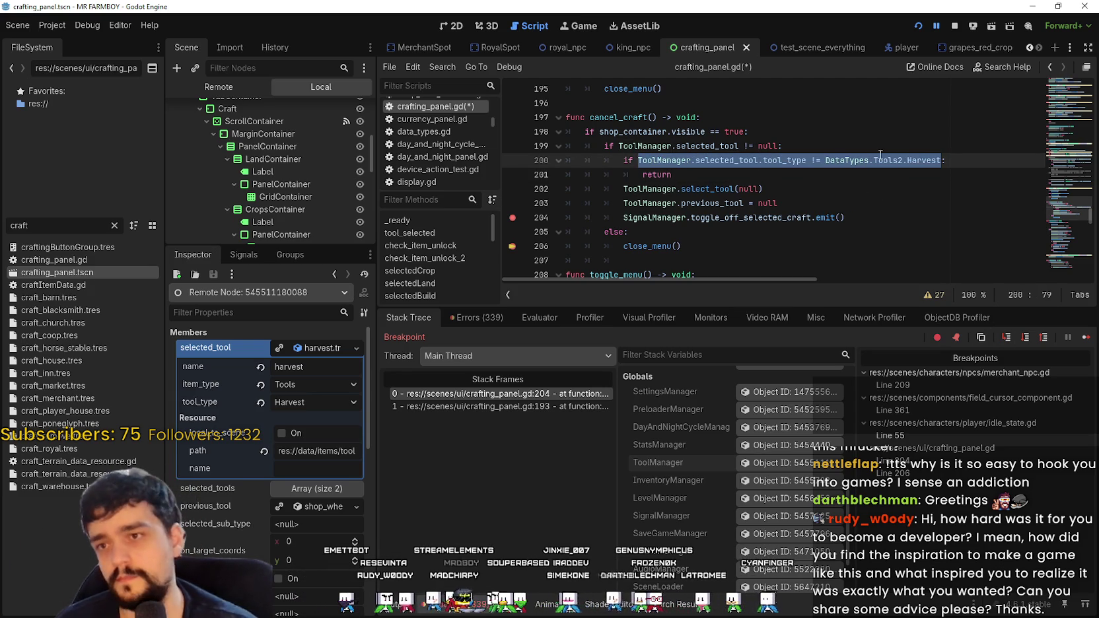
mouse_move(880, 156)
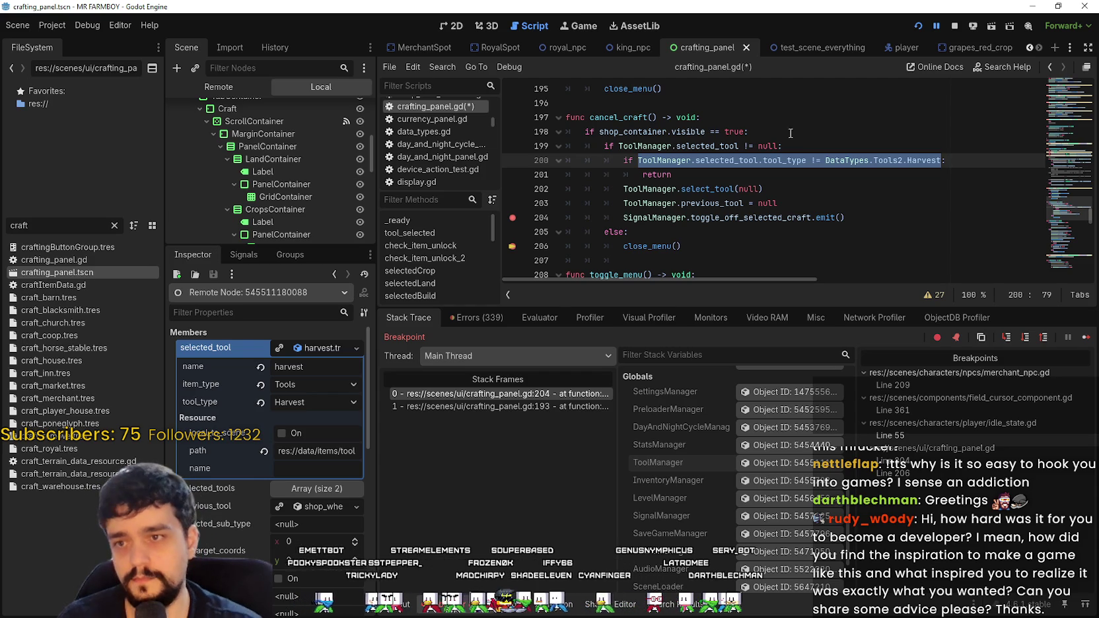
left_click_drag(757, 161, 638, 160)
left_click_drag(940, 160, 765, 165)
type("too")
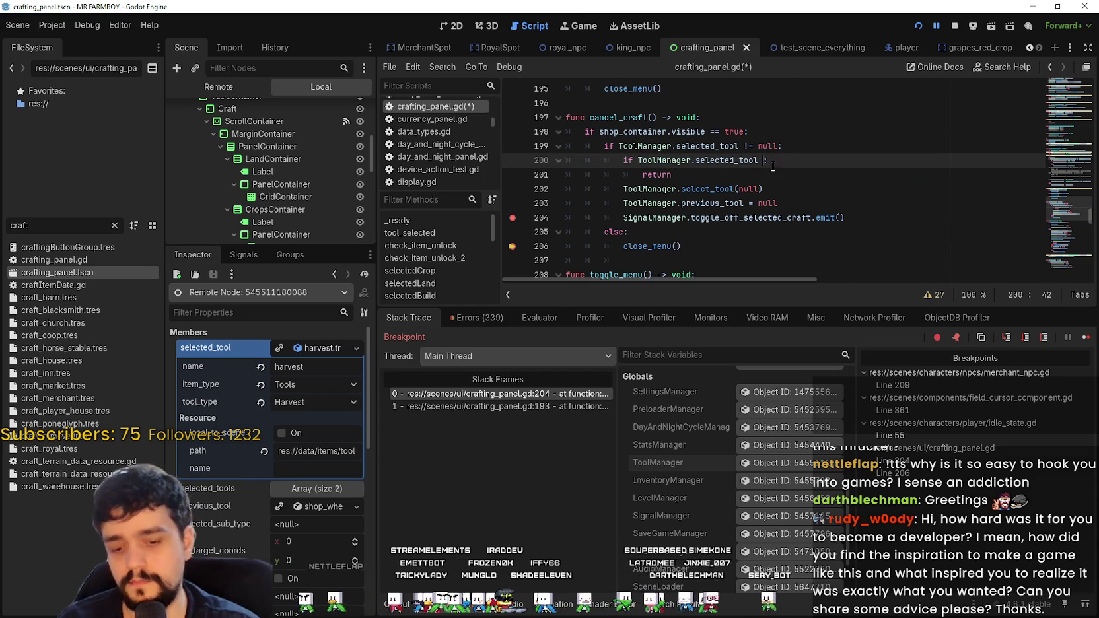
type("lsItem")
Step: Save crafting_panel.gd and resume the paused MR FARMBOY debug game
key("ctrl+s")
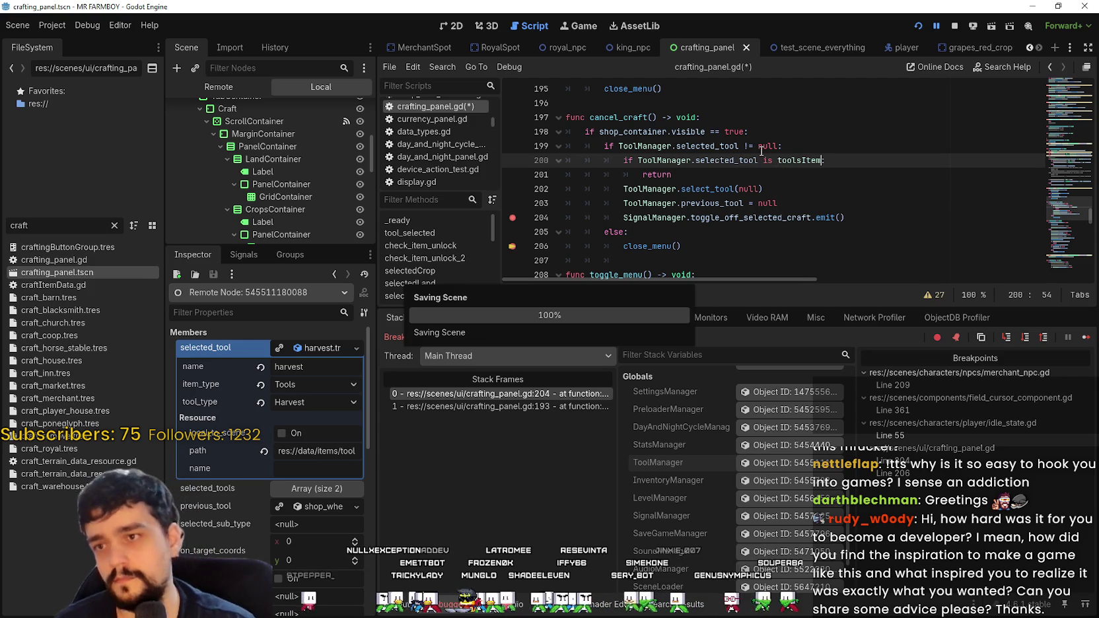
left_click(783, 217)
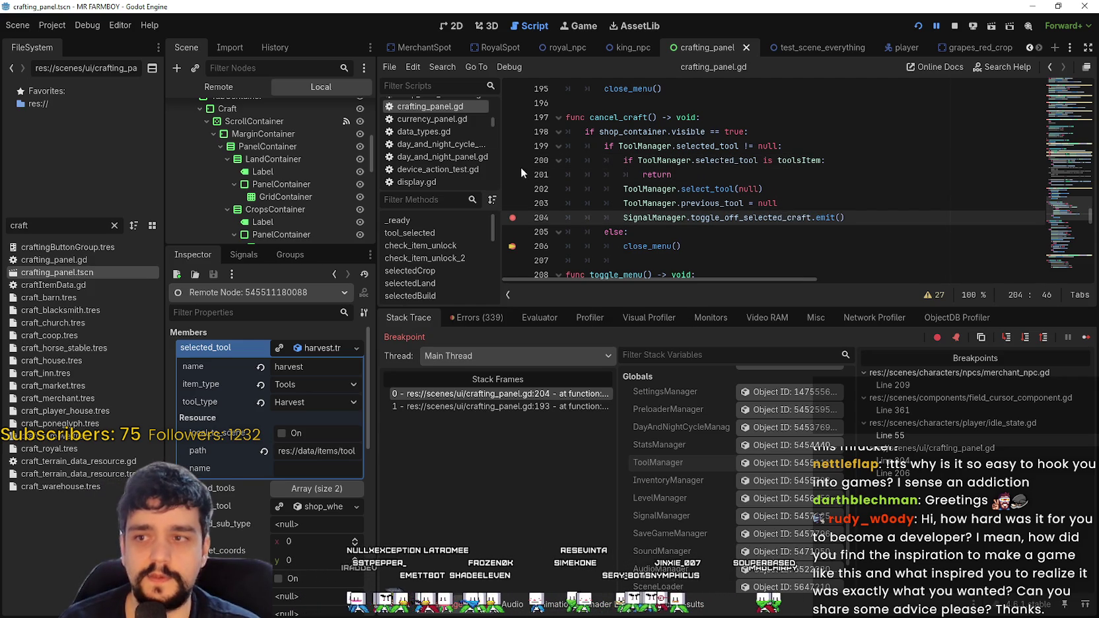
left_click(686, 179)
left_click(1085, 337)
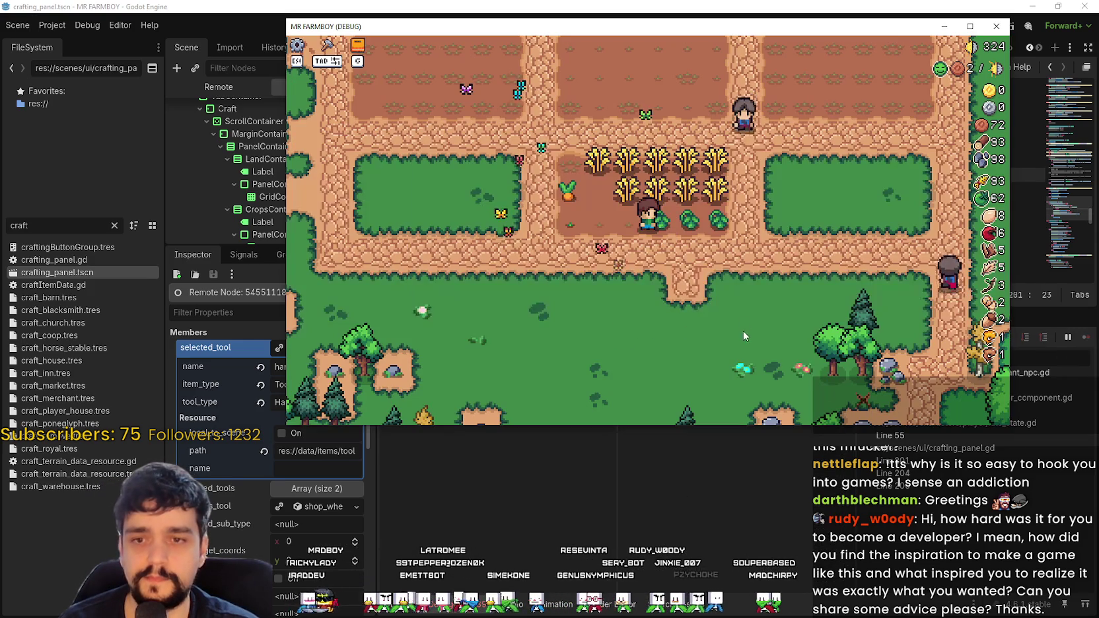
Step: Open the crafting panel, pick Land, and cancel the placement with a right-click
key("s")
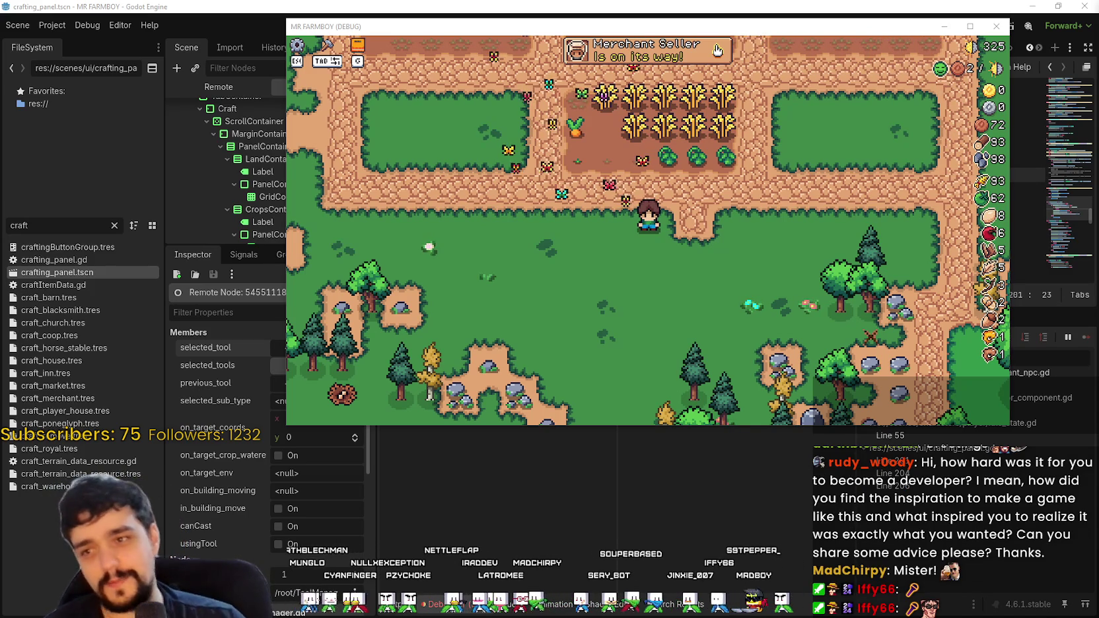
key("d")
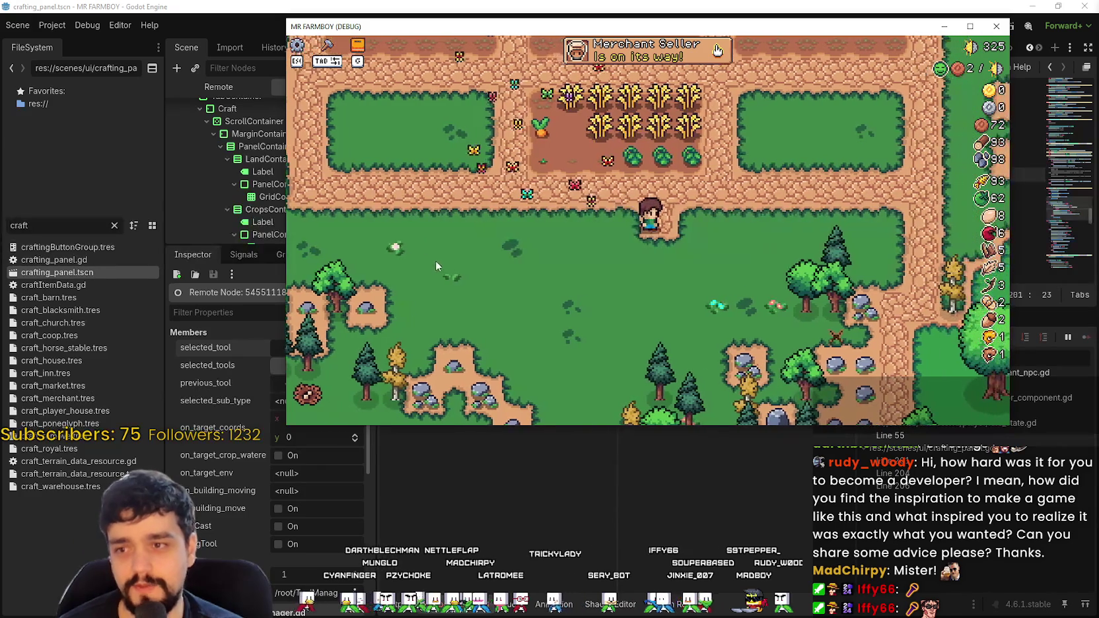
key("Tab")
left_click(374, 166)
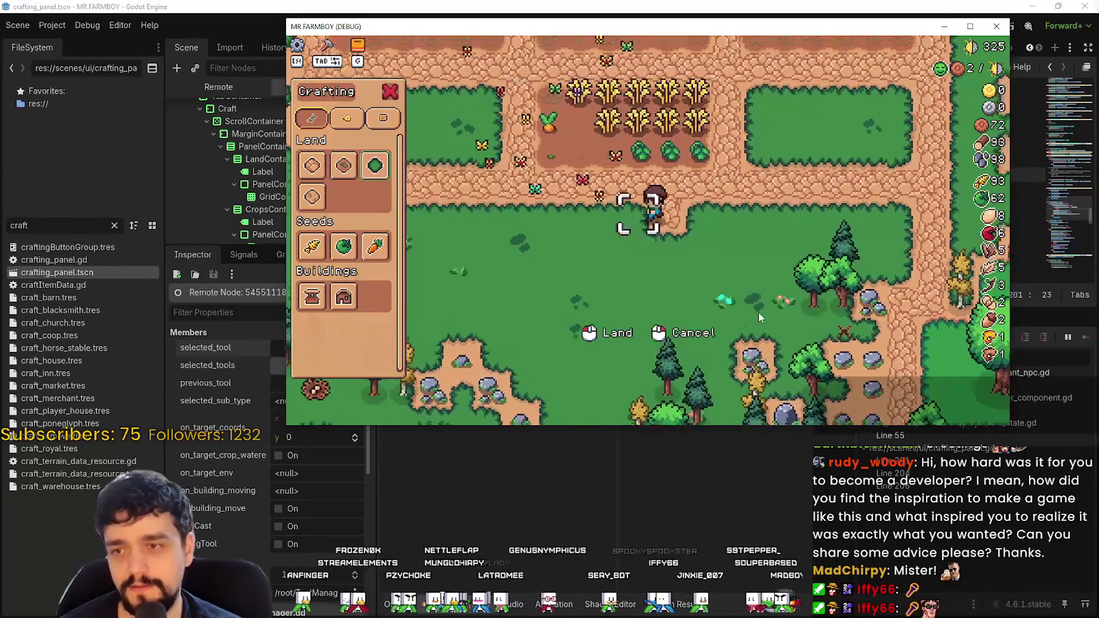
right_click(745, 275)
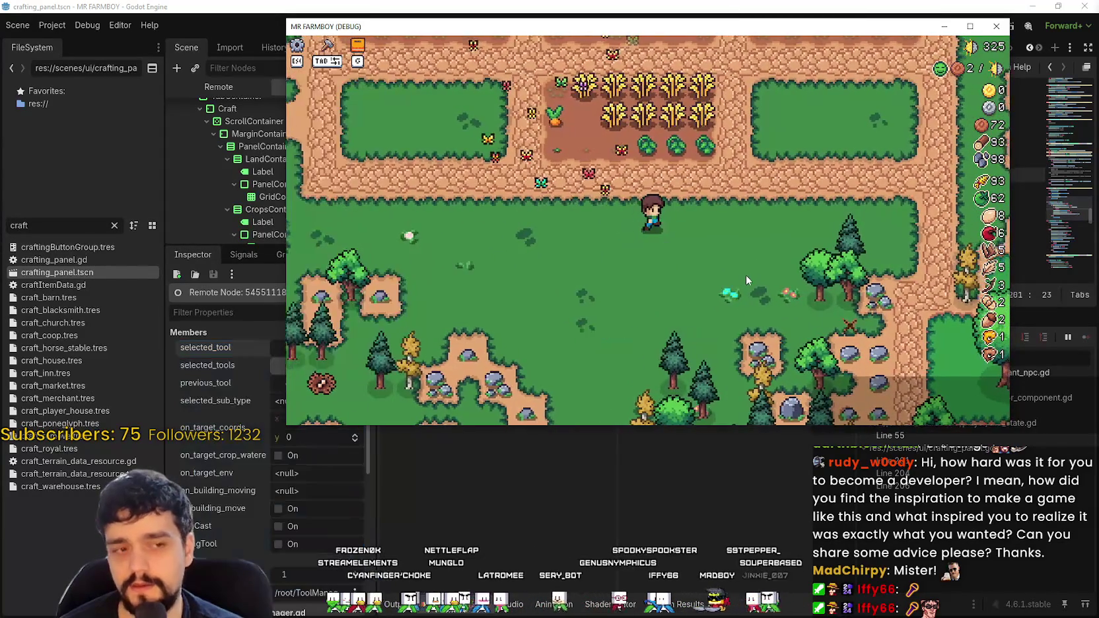
Step: Chop a tree for a log and mine two rocks for stone, collecting the drops
key("w")
key("d")
key("s")
key("d")
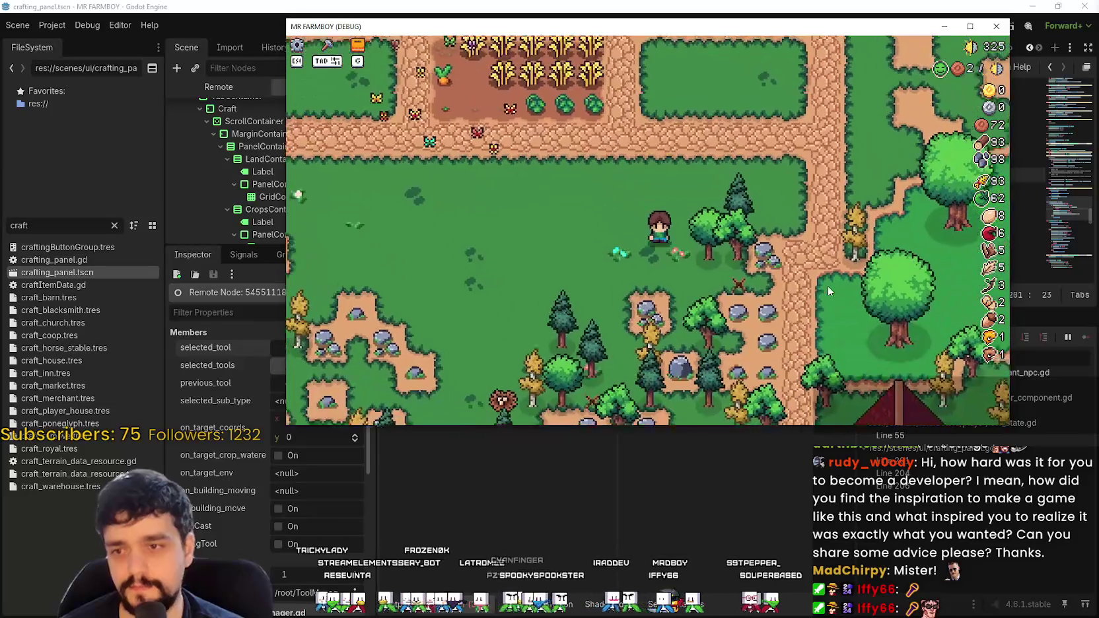
left_click(756, 278)
key("d")
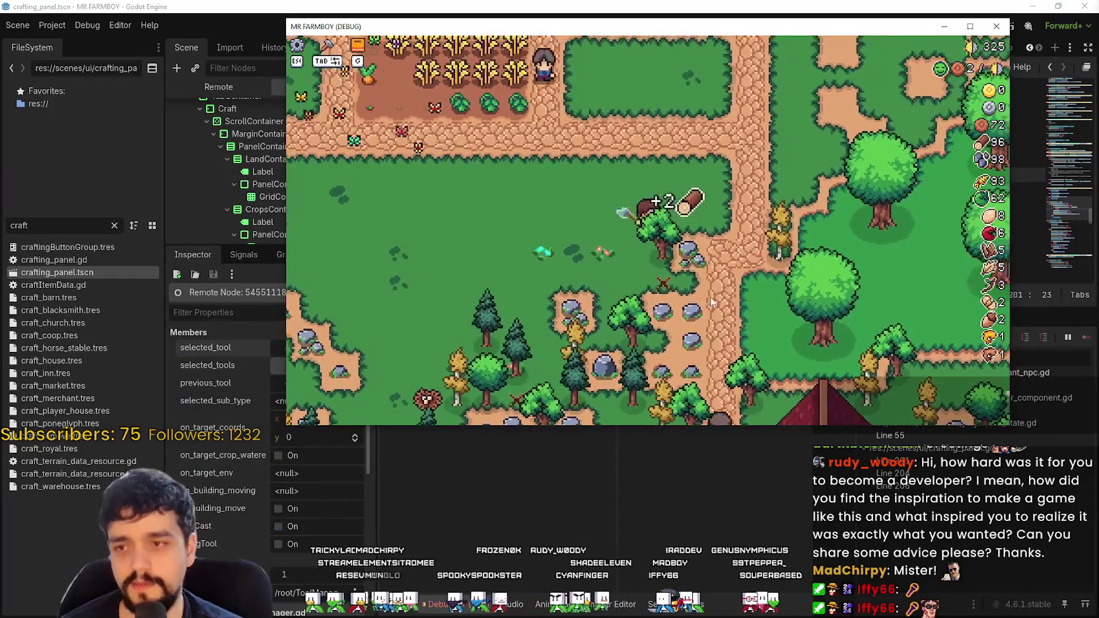
left_click(763, 276)
key("s")
key("a")
key("s")
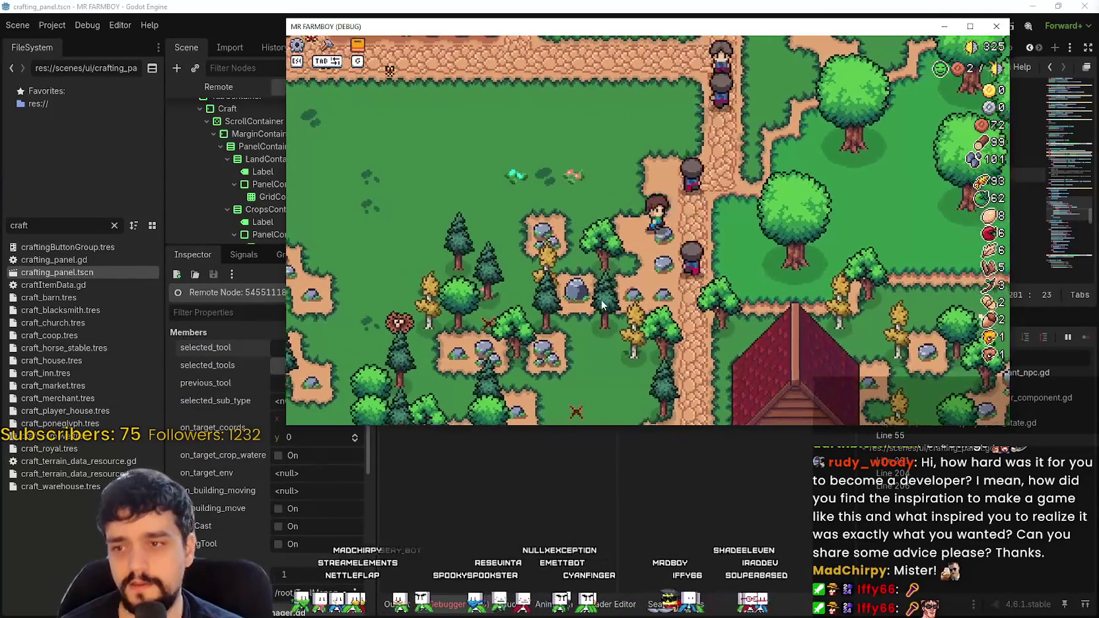
left_click(716, 236)
key("s")
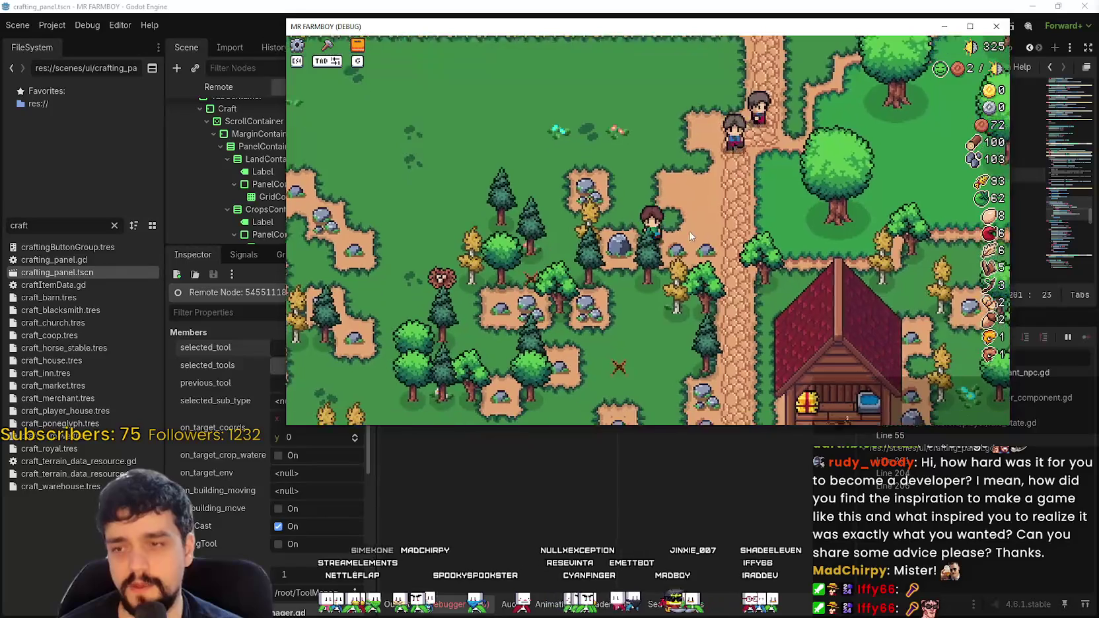
Step: Walk the farmer back to the crop field and along the path beside it
key("w")
key("a")
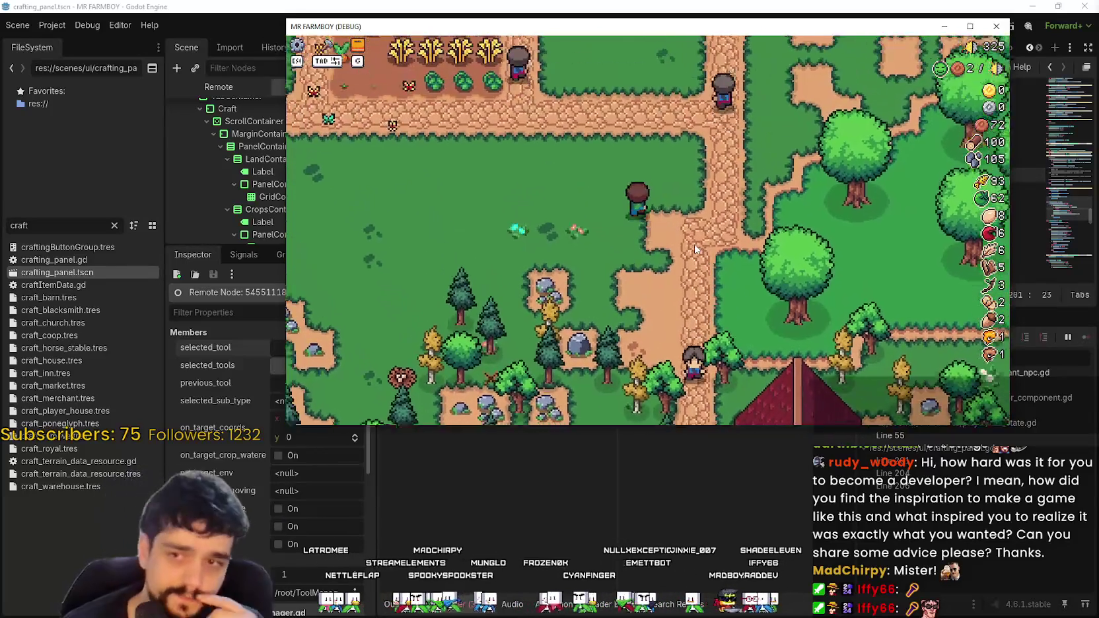
key("a")
key("w")
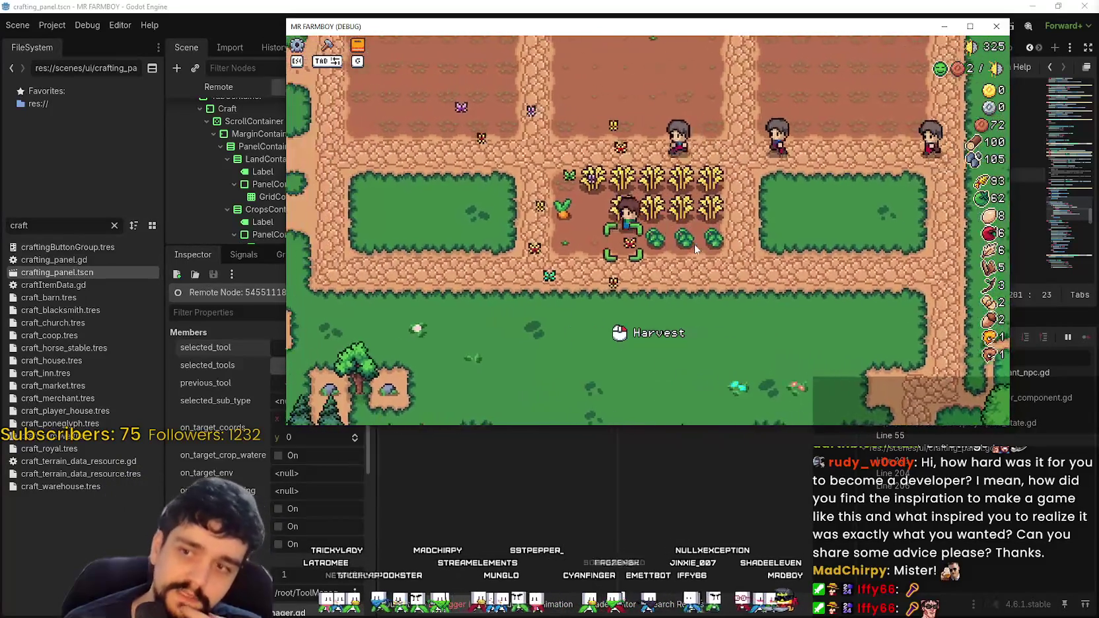
key("s")
key("d")
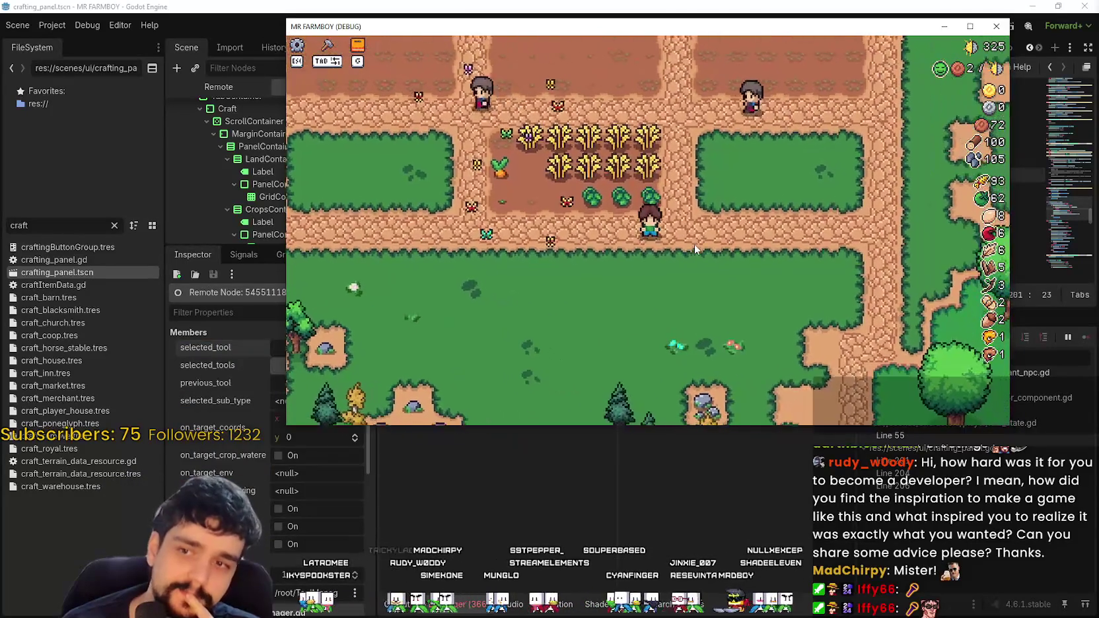
key("w")
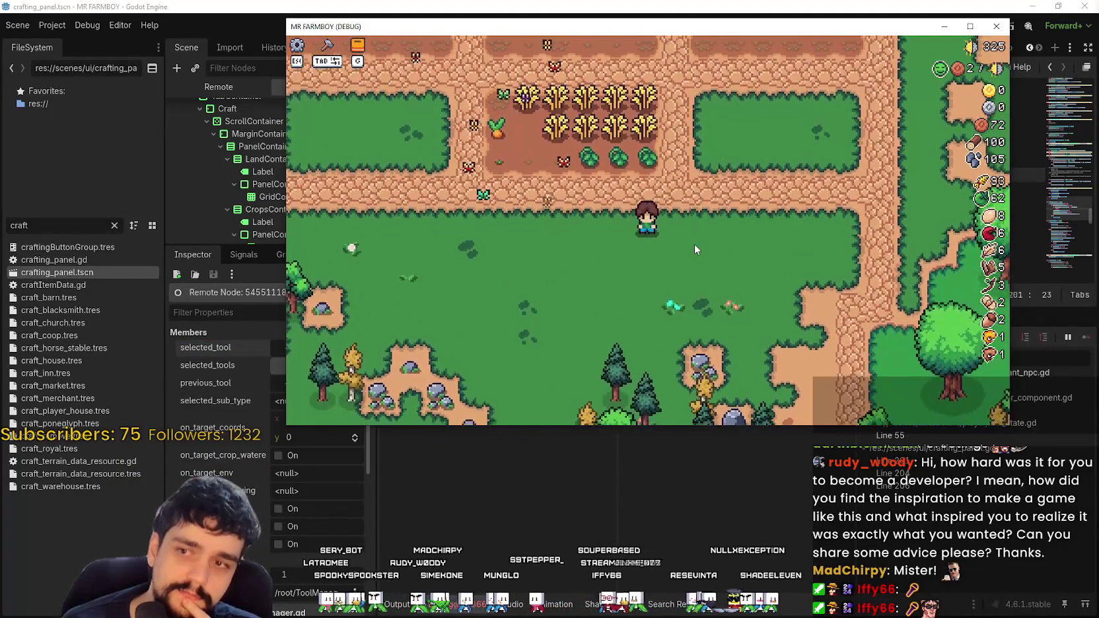
key("w")
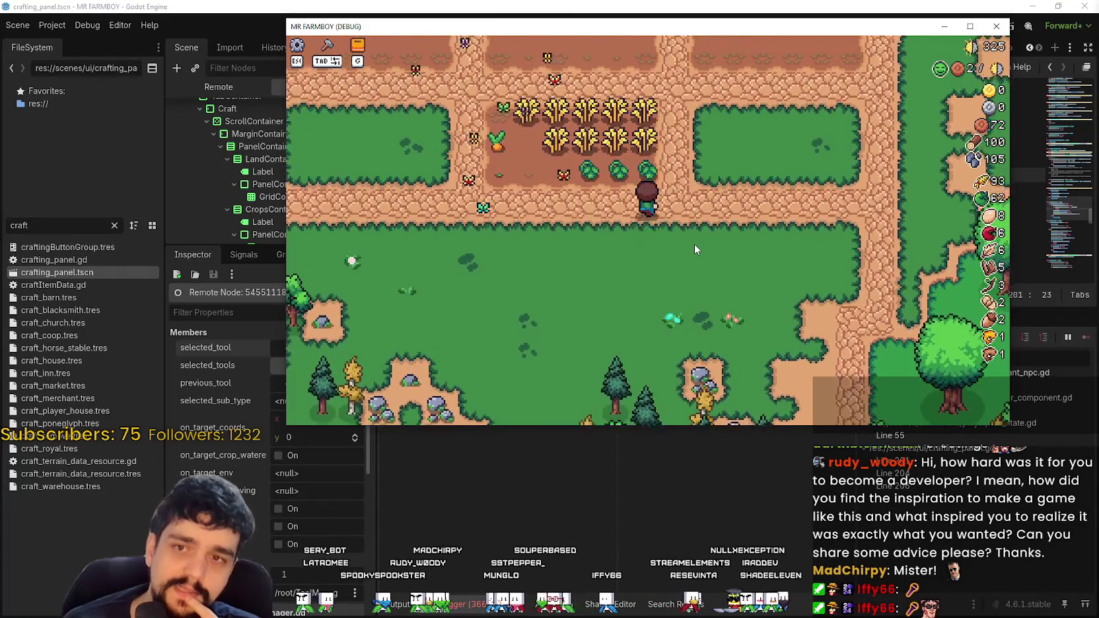
key("d")
key("a")
key("s")
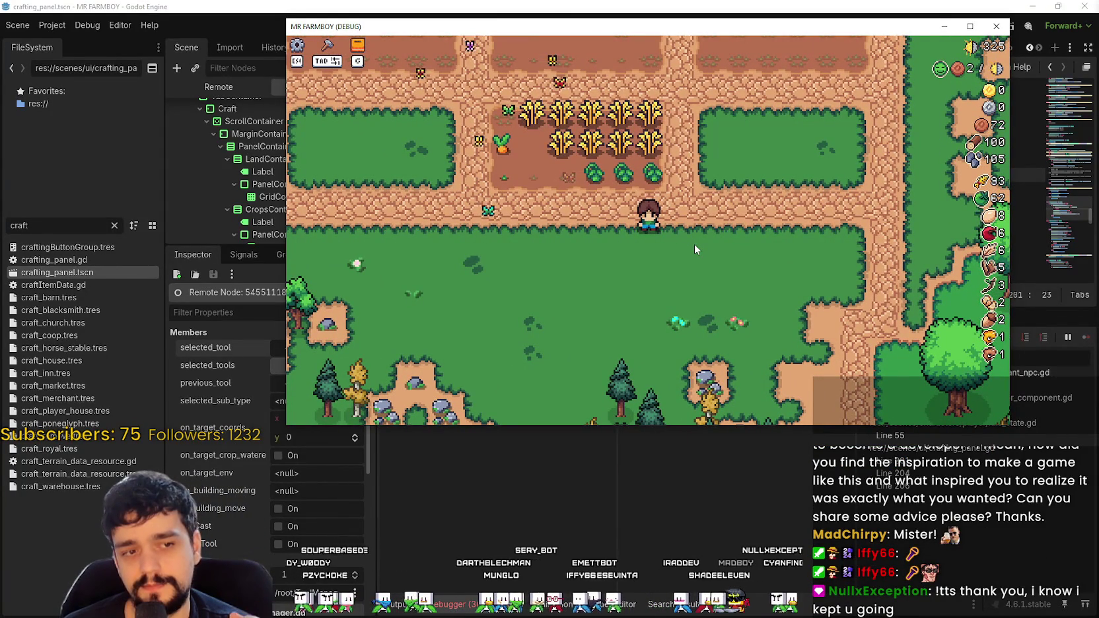
key("a")
key("d")
key("s")
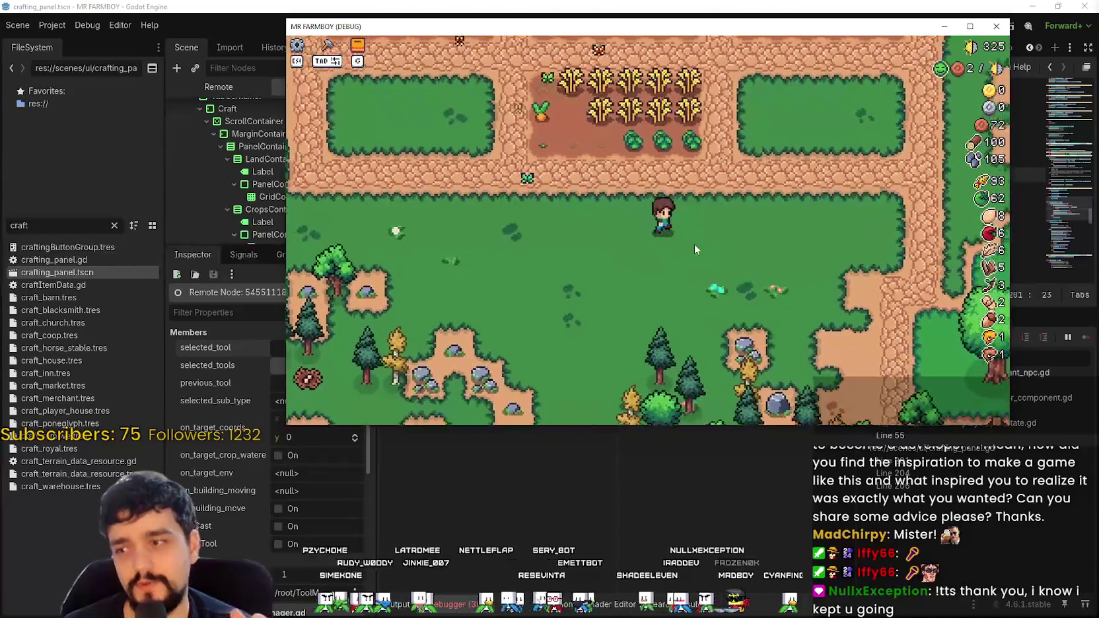
key("d")
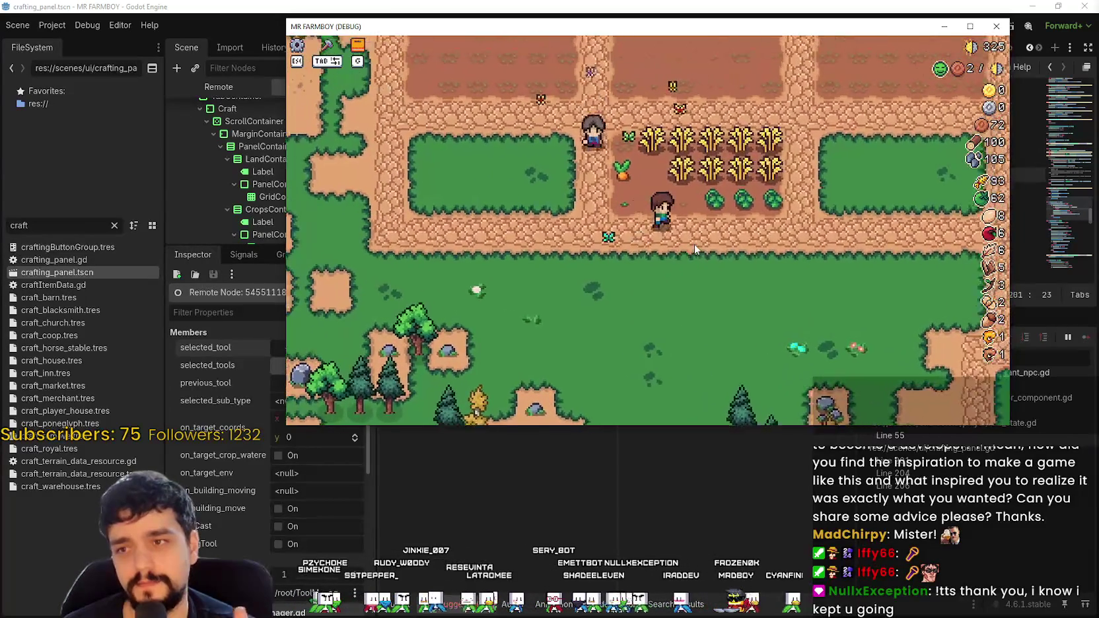
key("a")
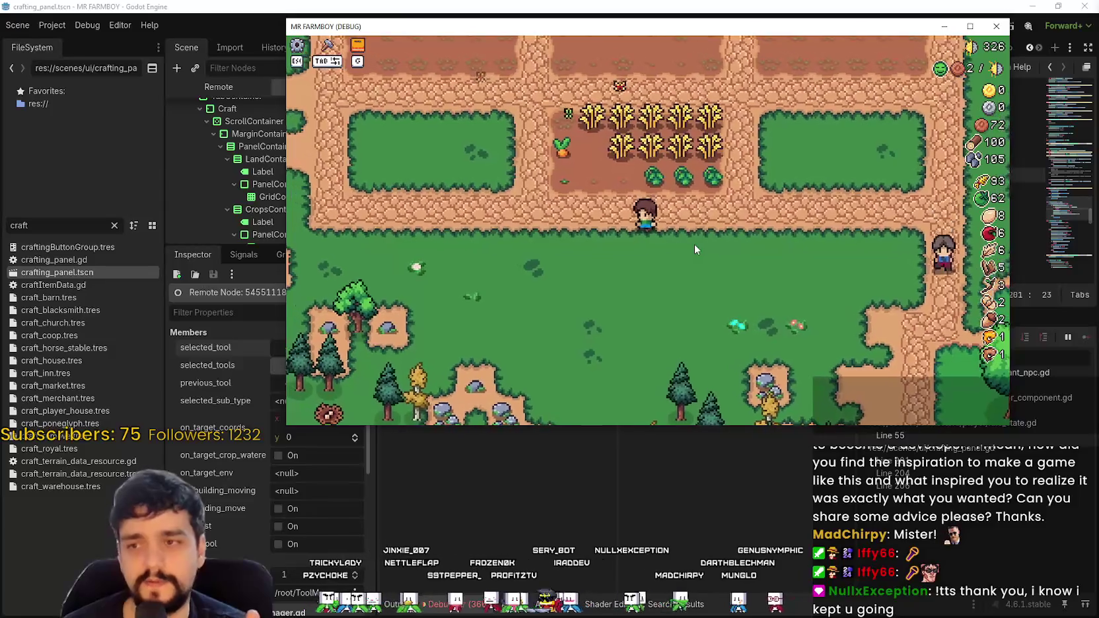
key("d")
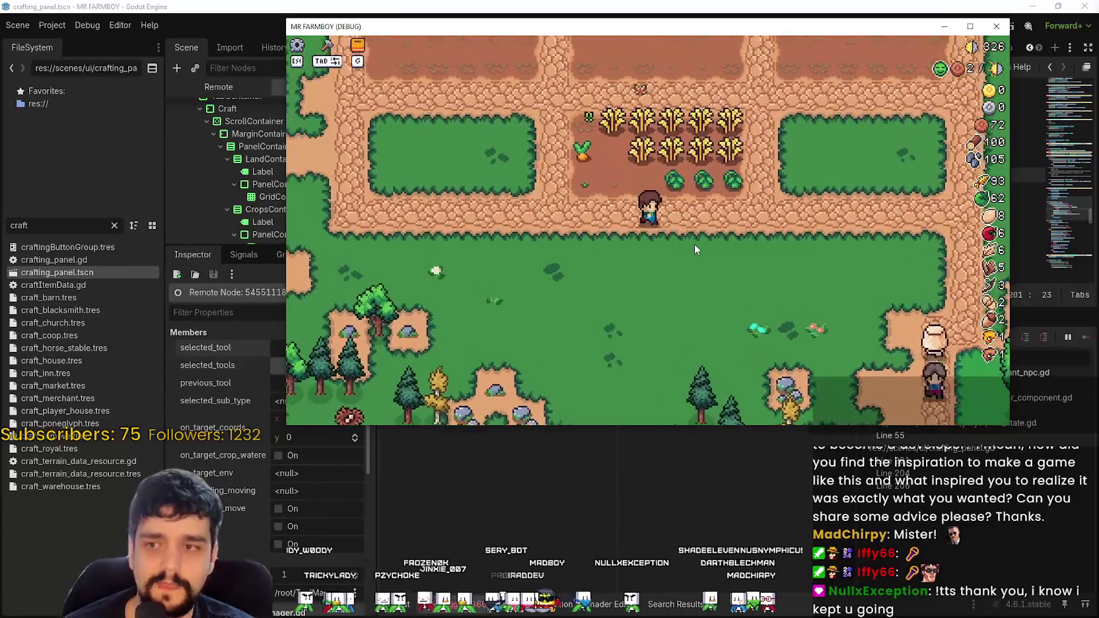
key("s")
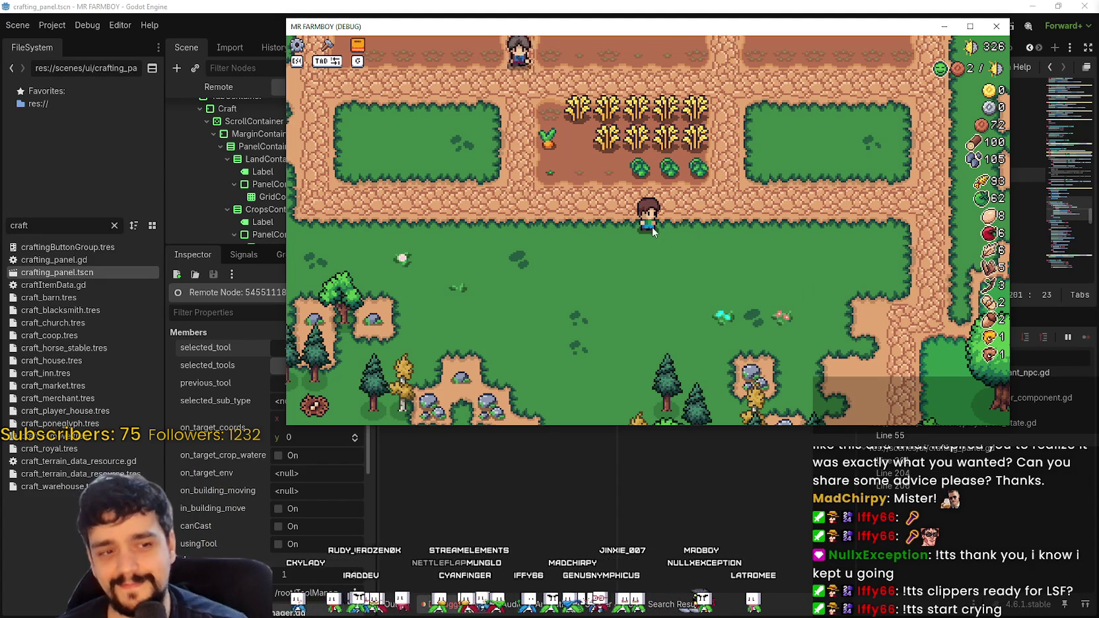
Step: Harvest cabbages, wheat and a carrot in the field, then switch to the Steam window
key("w")
key("d")
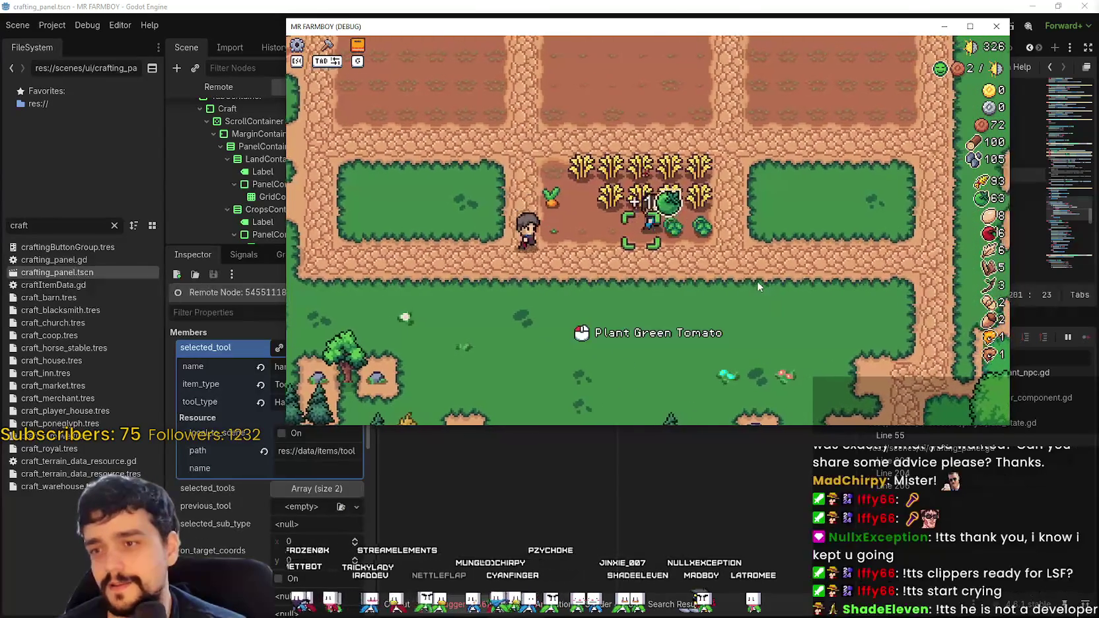
key("a")
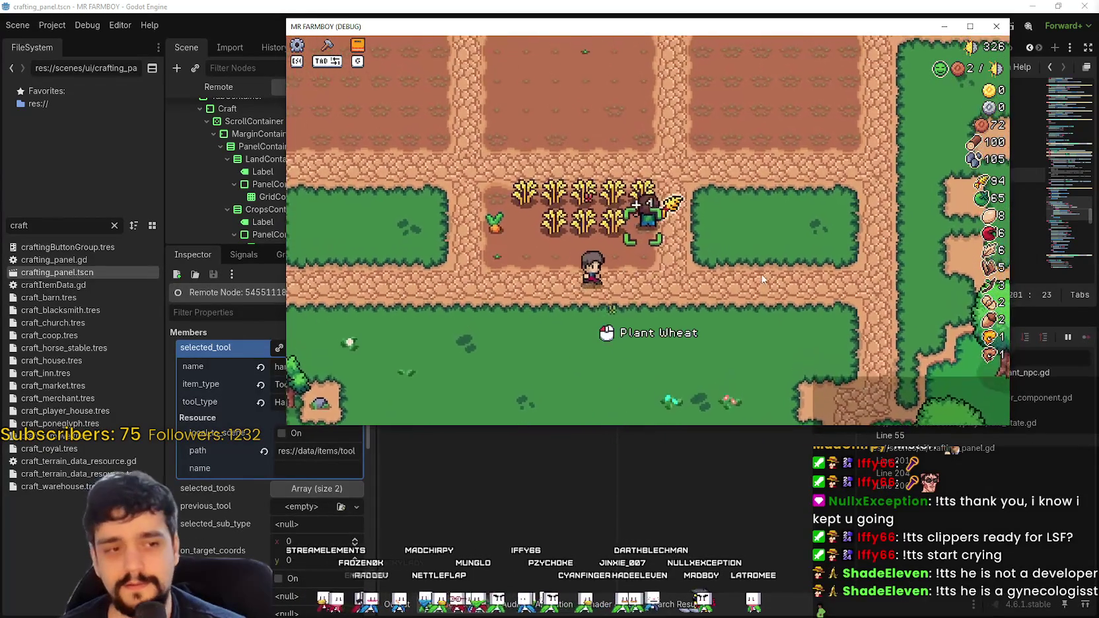
key("s")
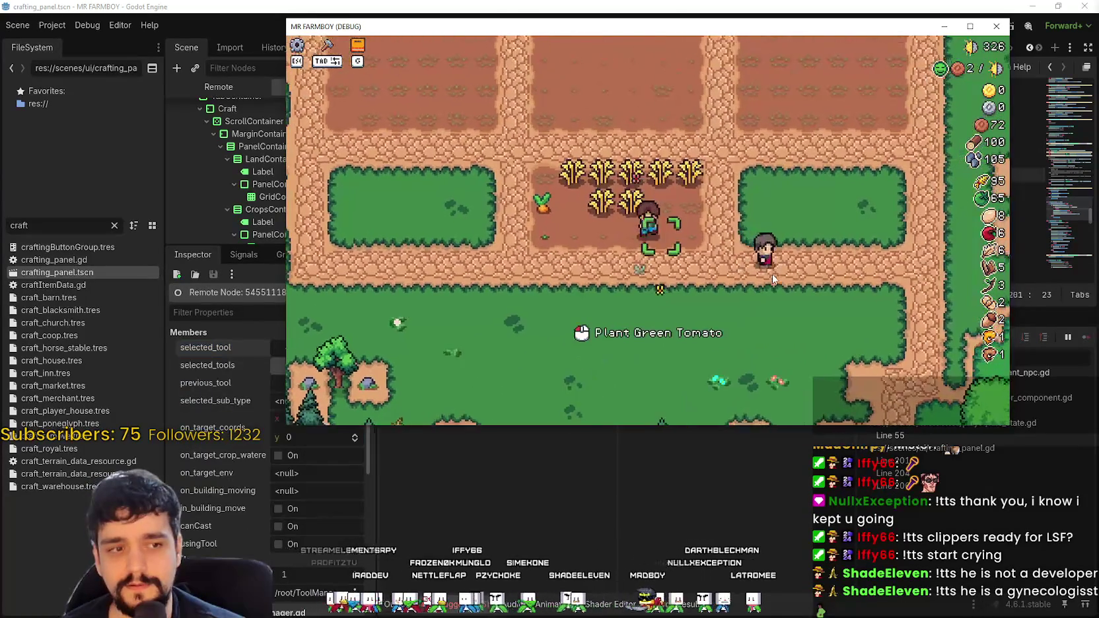
key("w")
key("a")
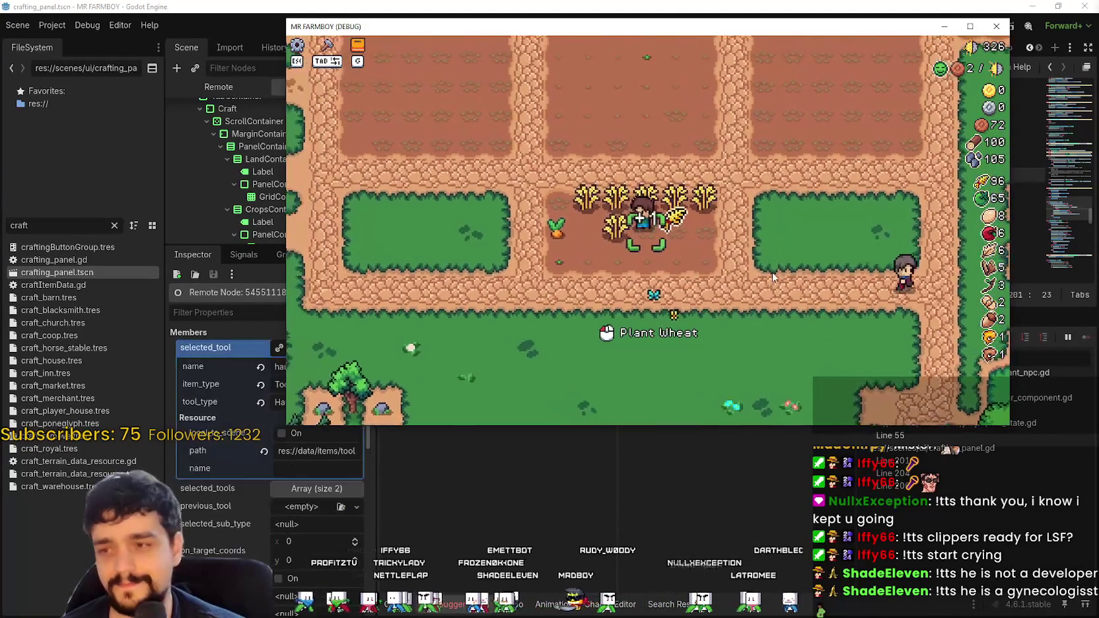
key("s")
key("w")
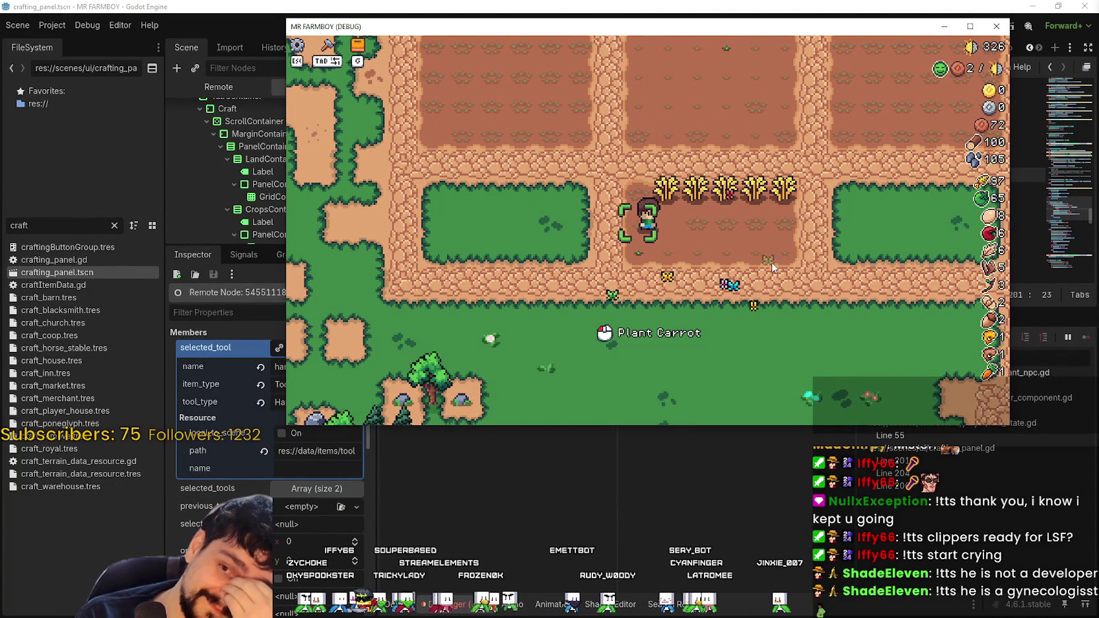
key("w")
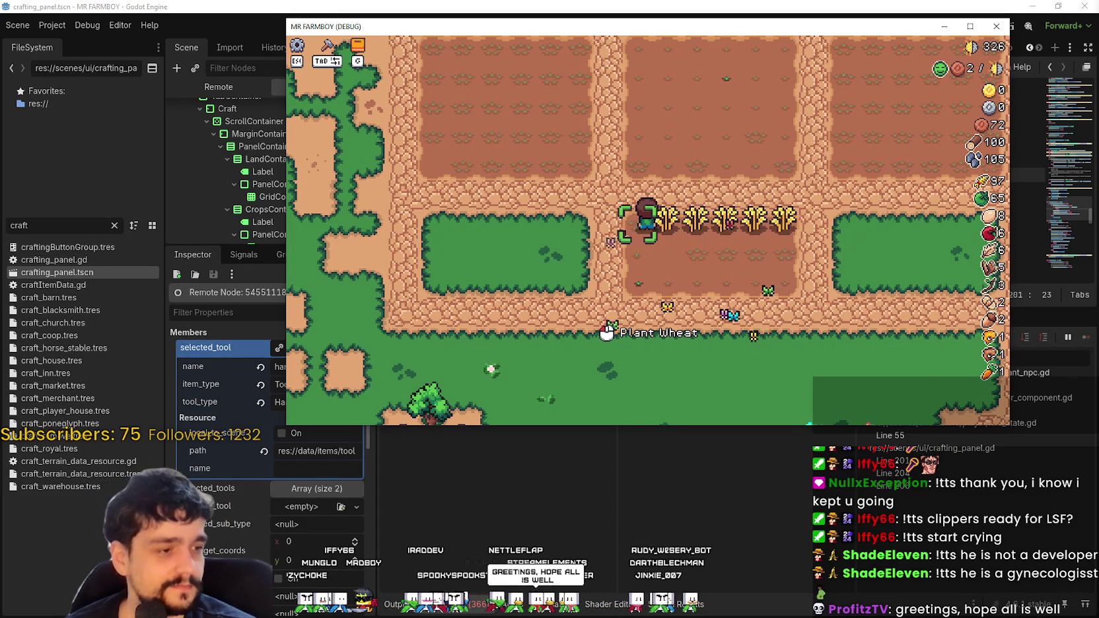
key("alt+Tab")
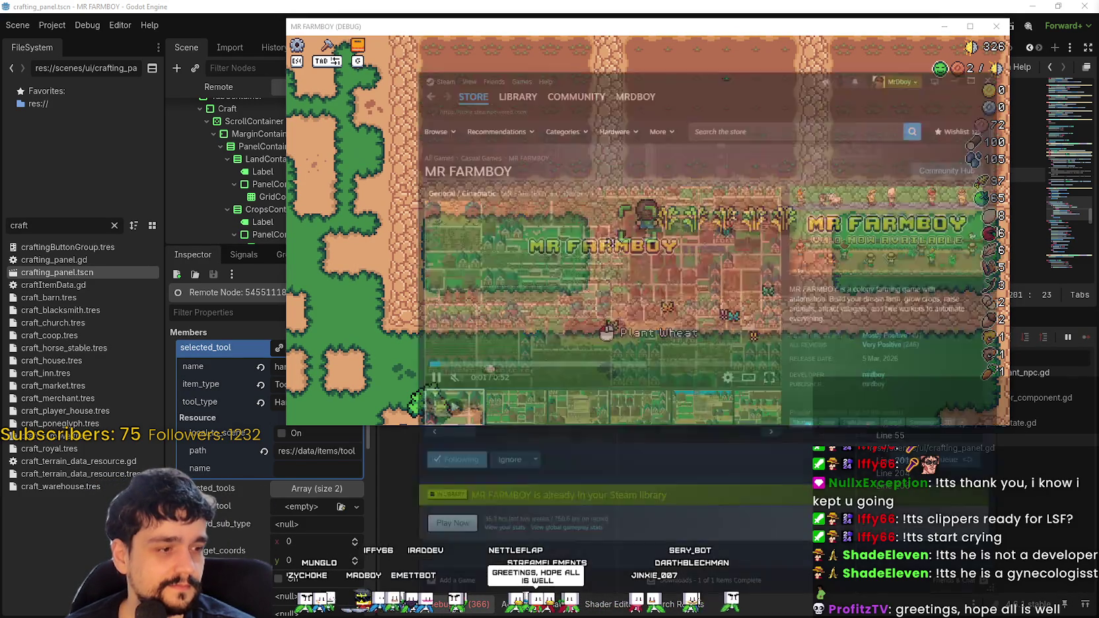
Step: View MR FARMBOY's library and store pages and make the debug game full screen
left_click(278, 31)
left_click(278, 31)
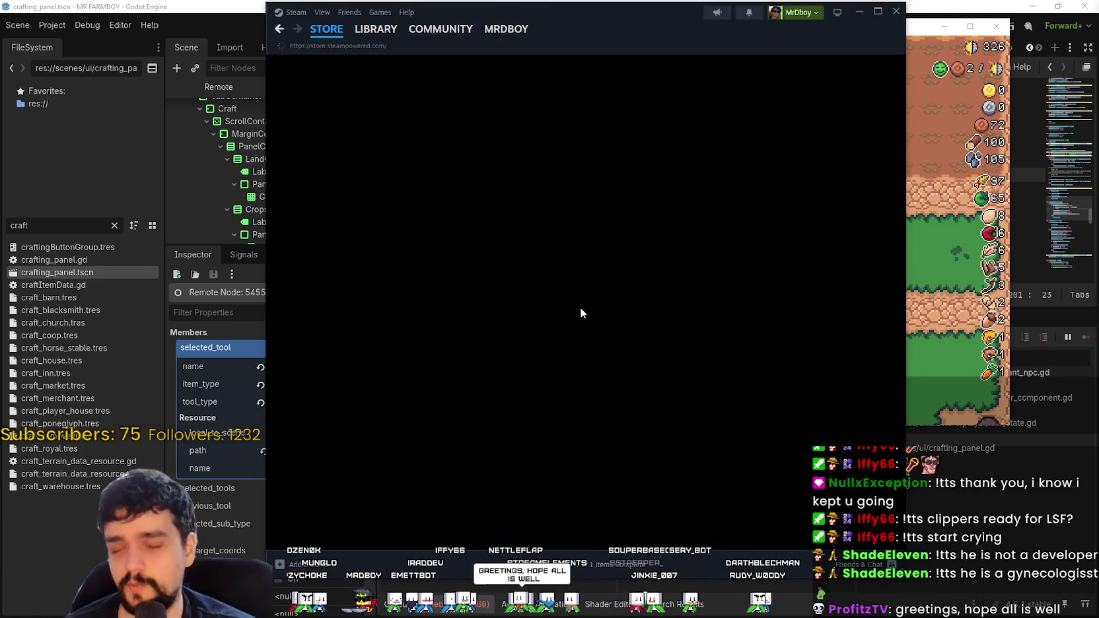
left_click(474, 249)
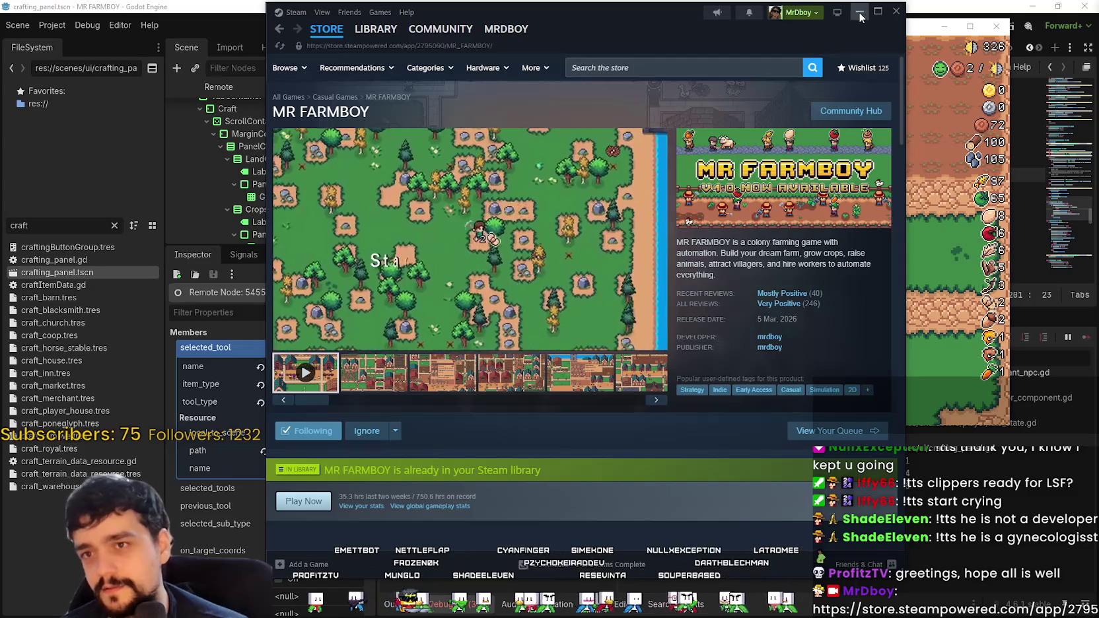
left_click(858, 12)
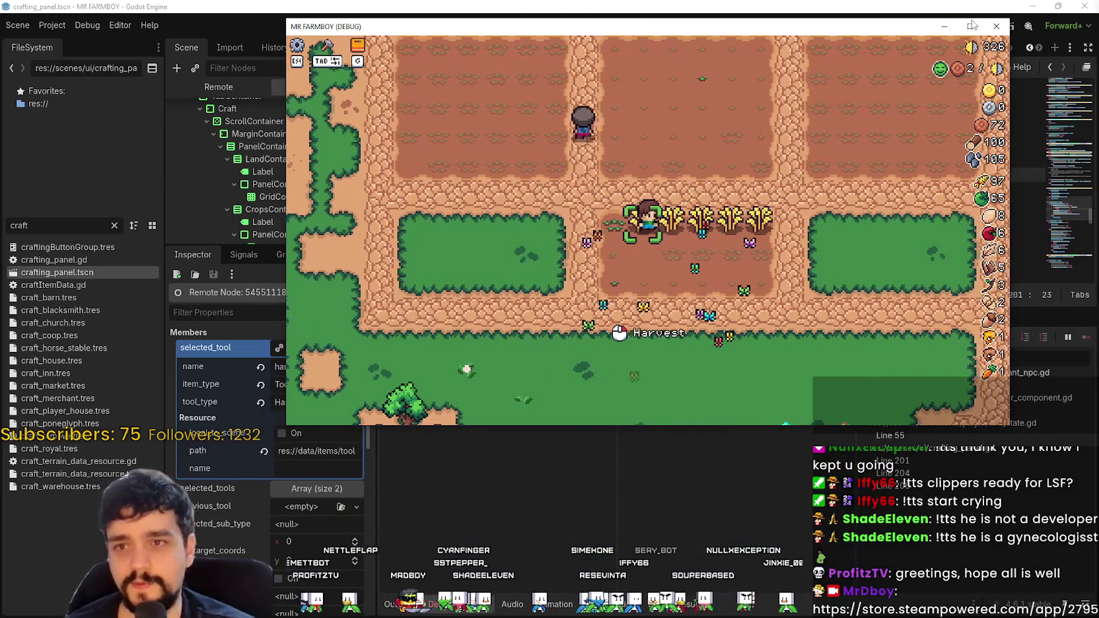
key("super+Up")
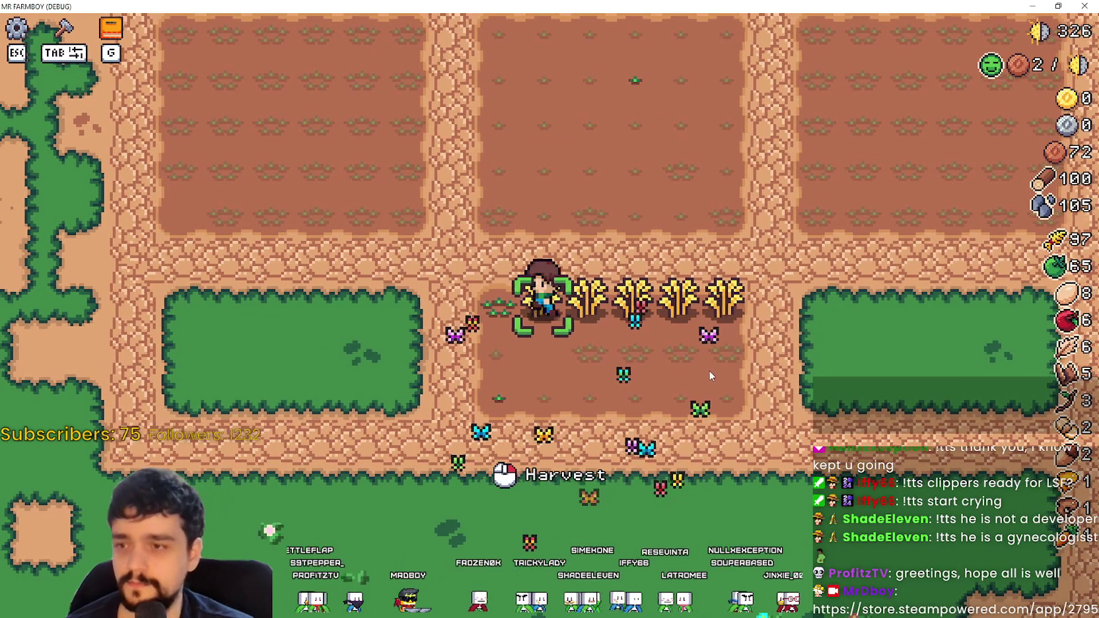
scroll(708, 371, "down", 3)
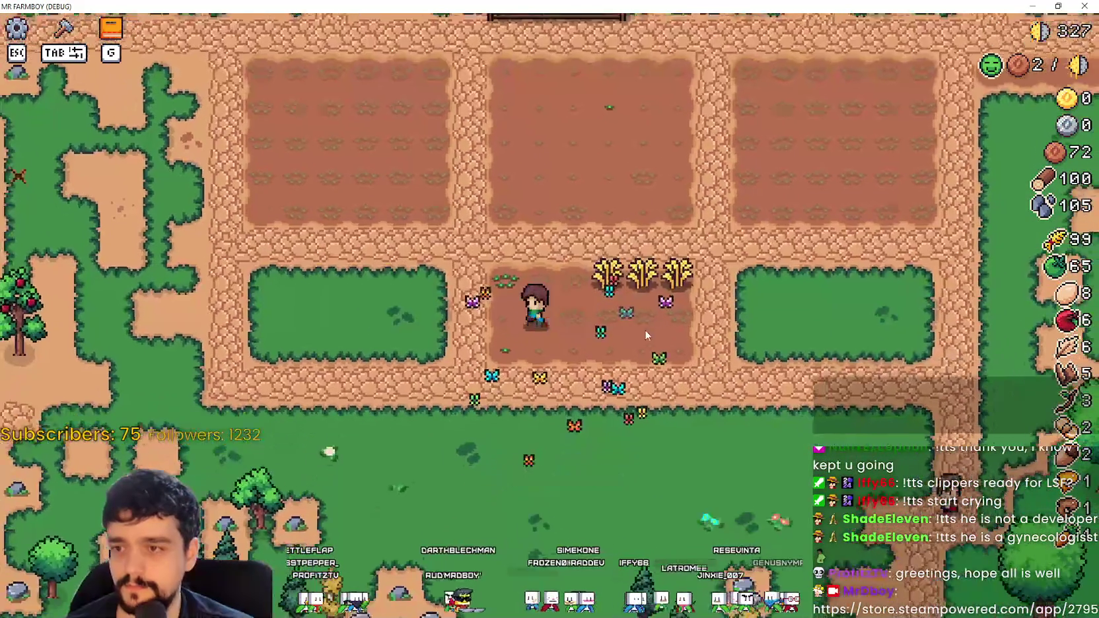
key("alt+Tab")
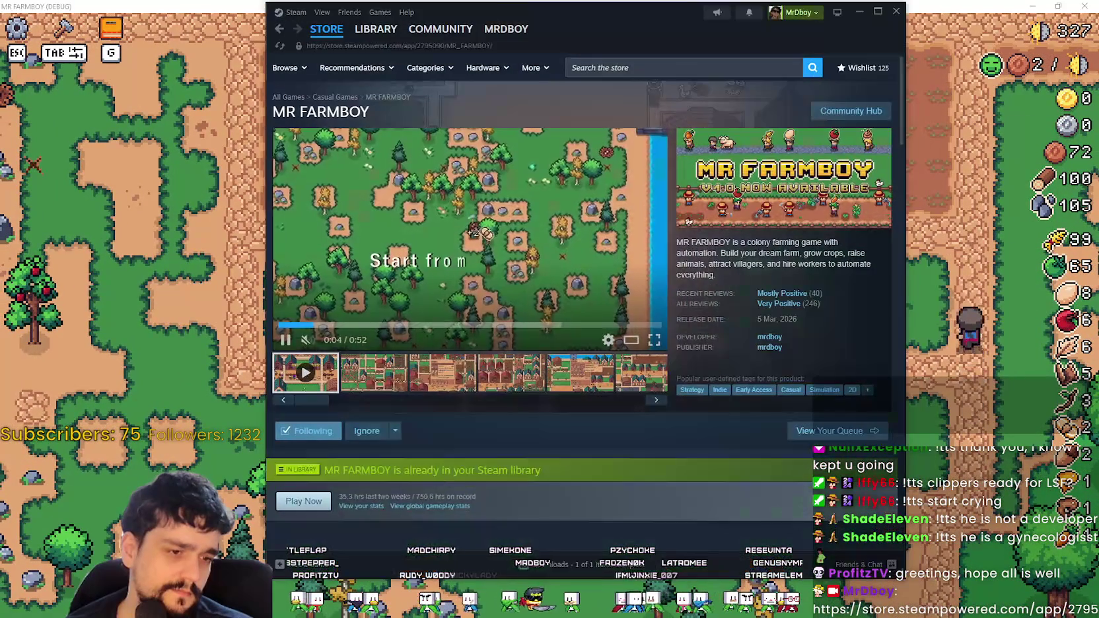
Step: Scroll down the Steam wishlist and open the Shroud of Gloom store page
left_click(858, 67)
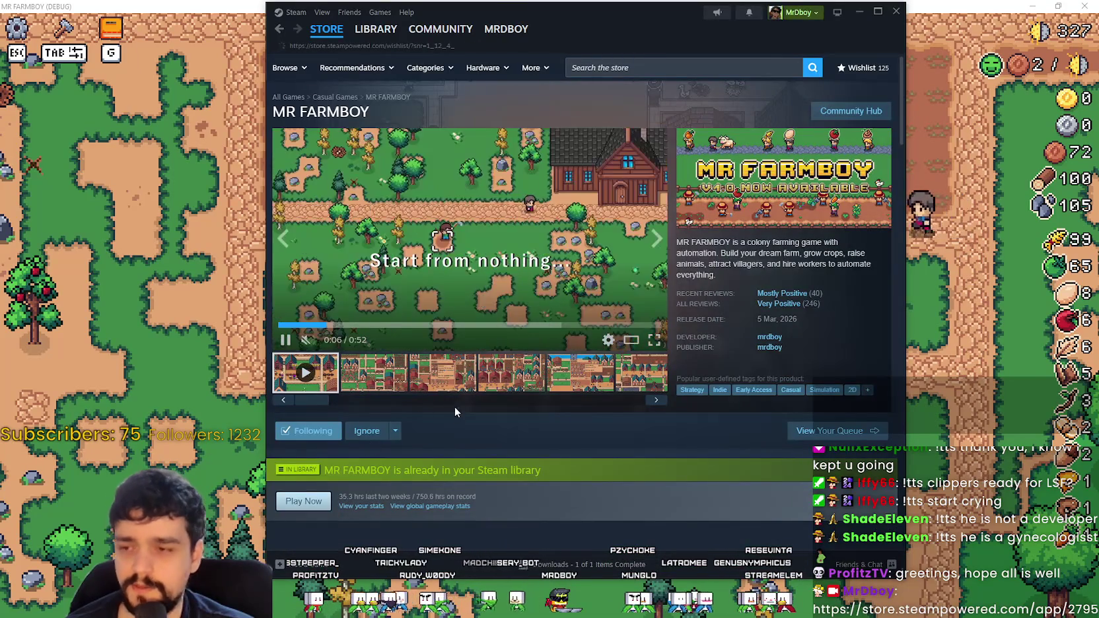
scroll(336, 354, "down", 4)
scroll(336, 355, "down", 20)
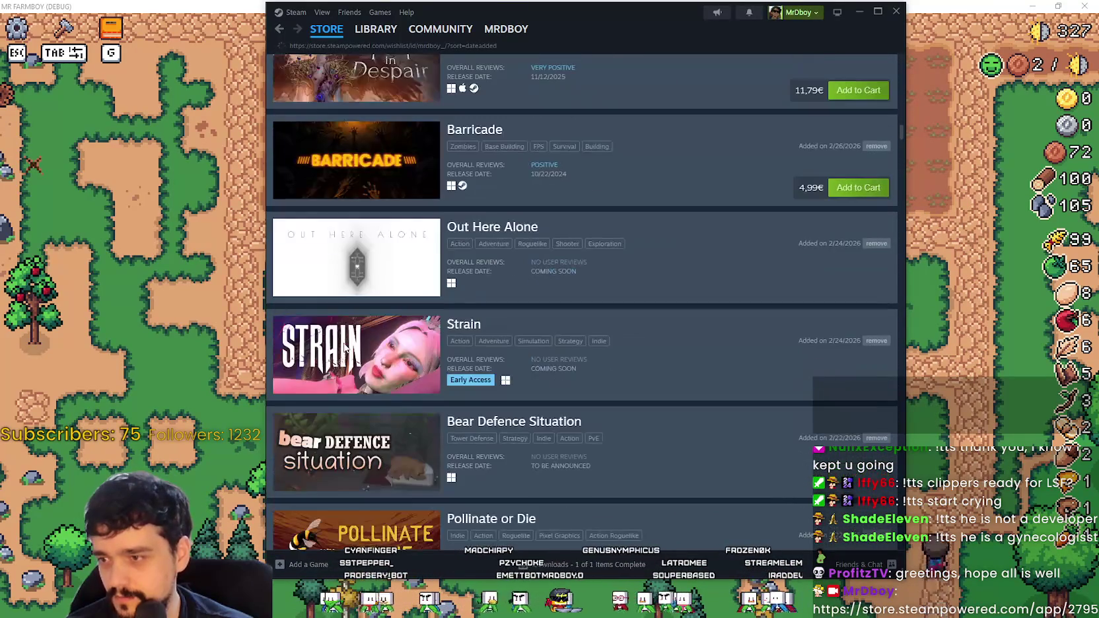
scroll(353, 343, "down", 9)
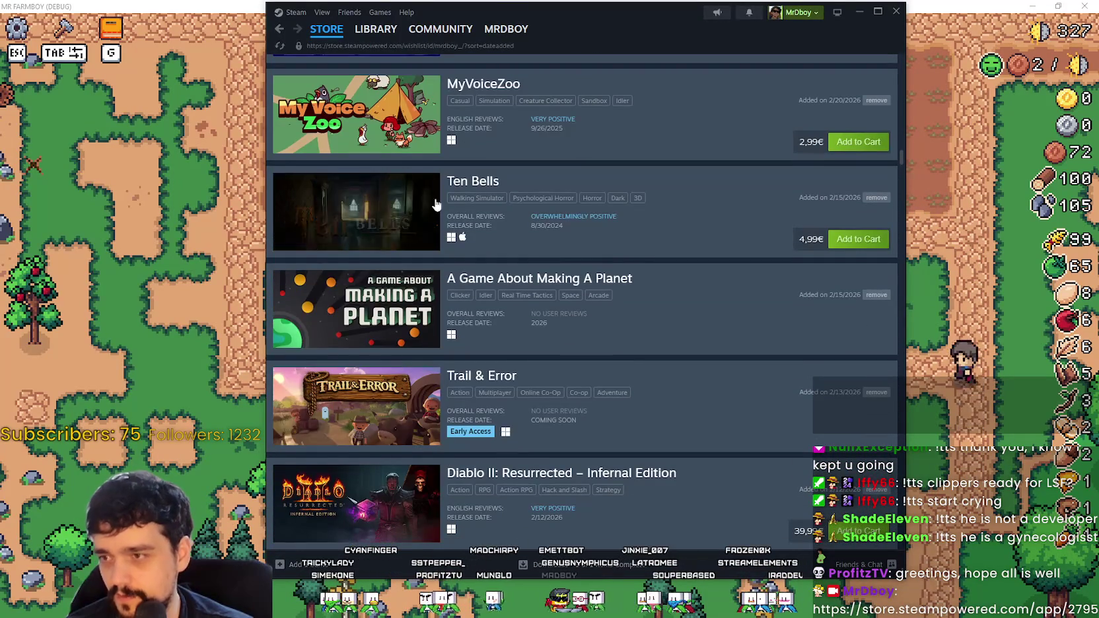
scroll(338, 331, "down", 2)
scroll(338, 331, "down", 15)
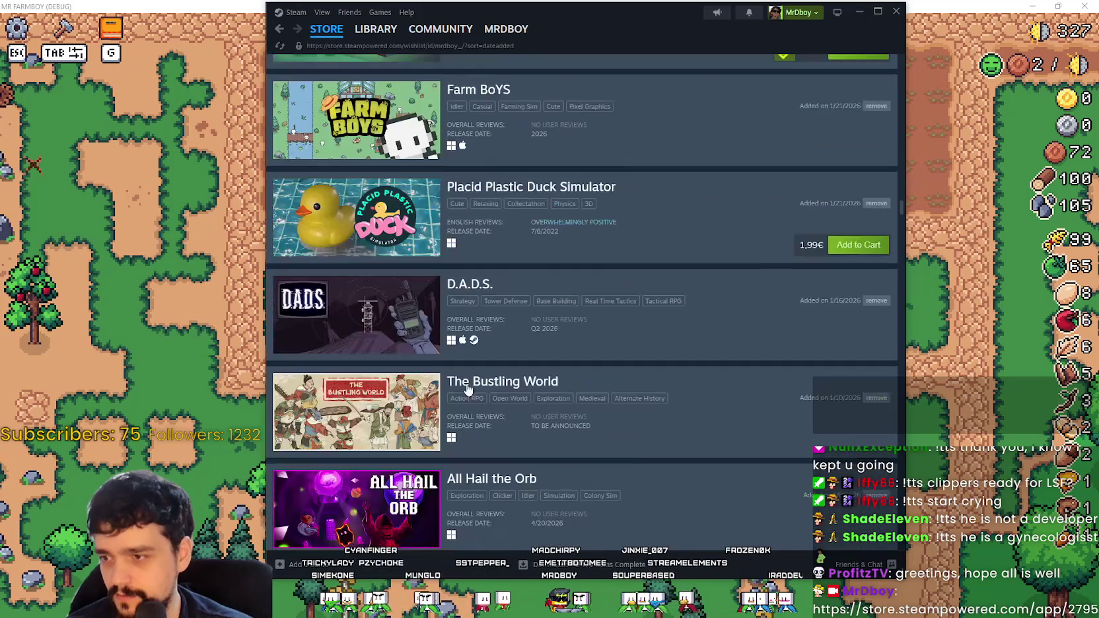
scroll(640, 461, "down", 5)
scroll(636, 435, "up", 9)
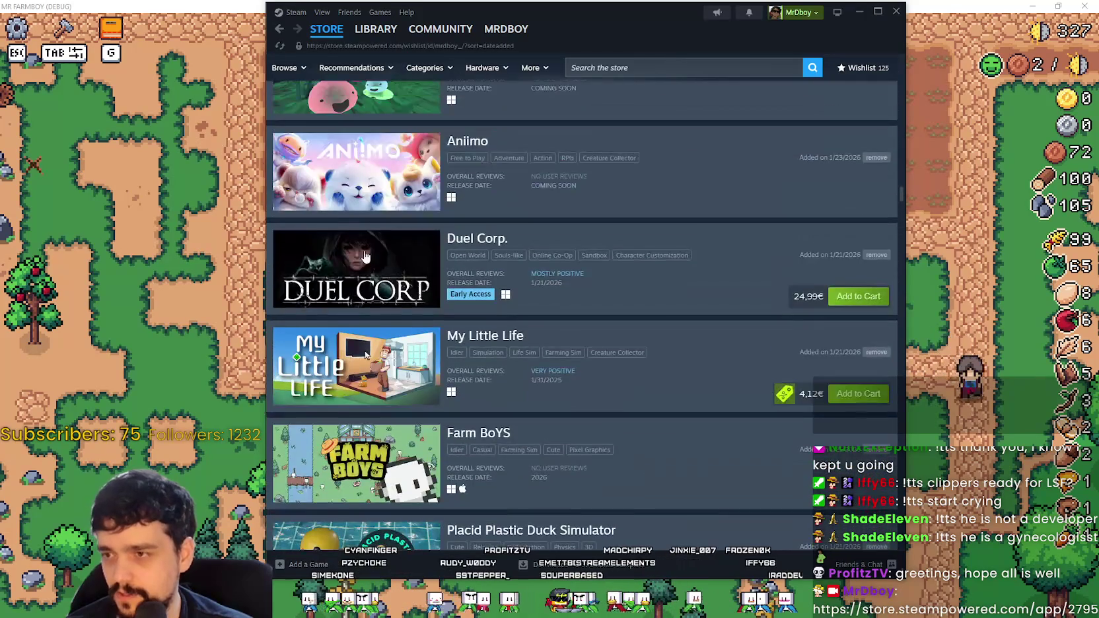
scroll(369, 262, "down", 15)
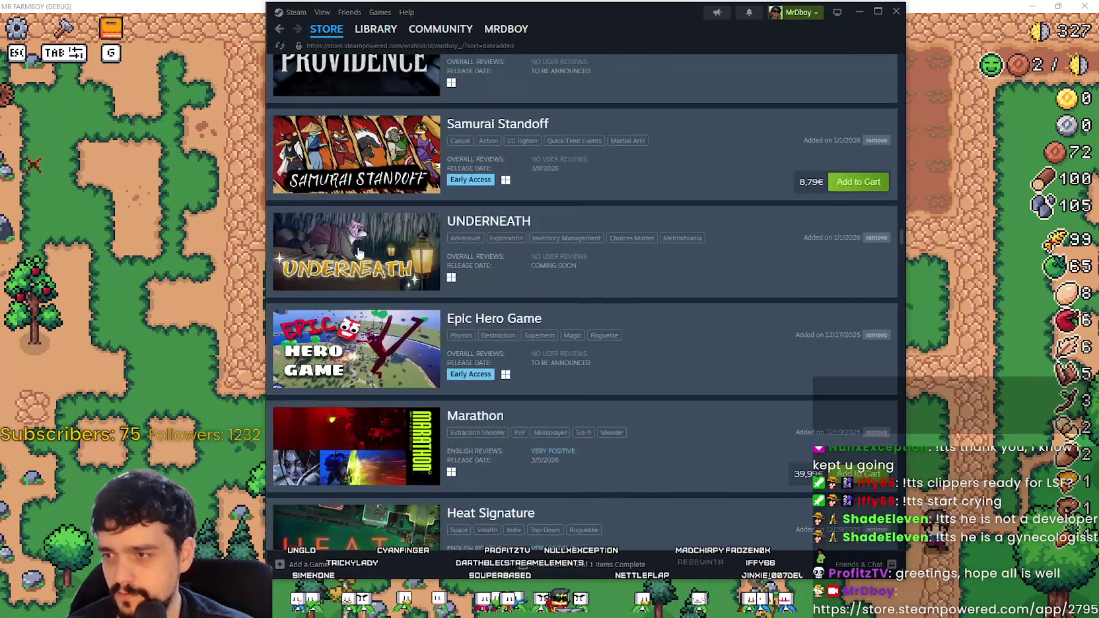
scroll(371, 316, "down", 20)
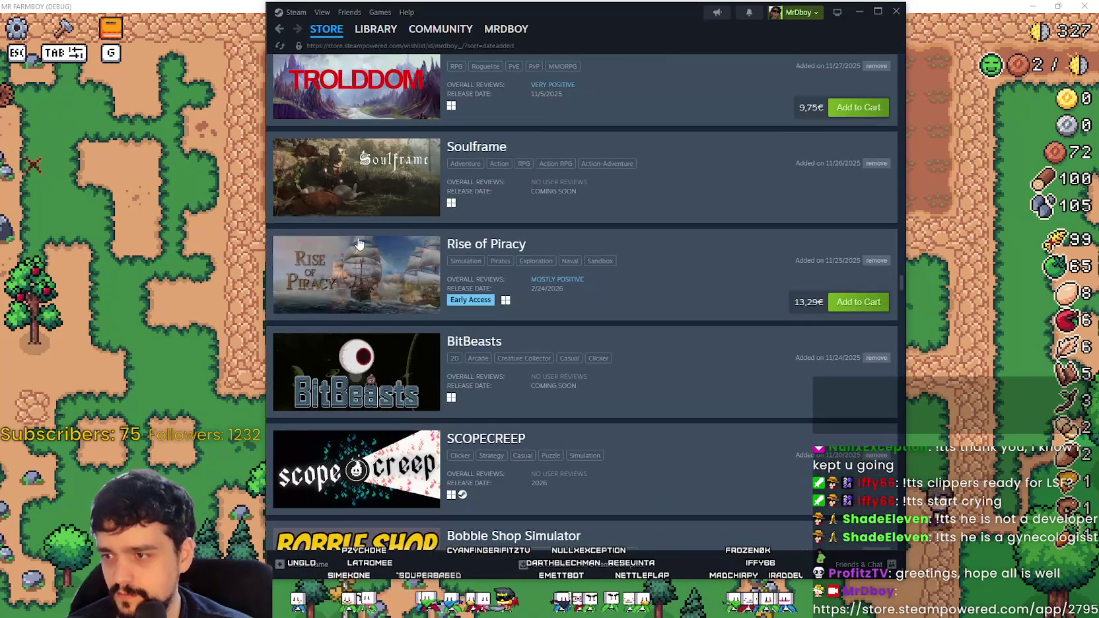
scroll(361, 285, "down", 8)
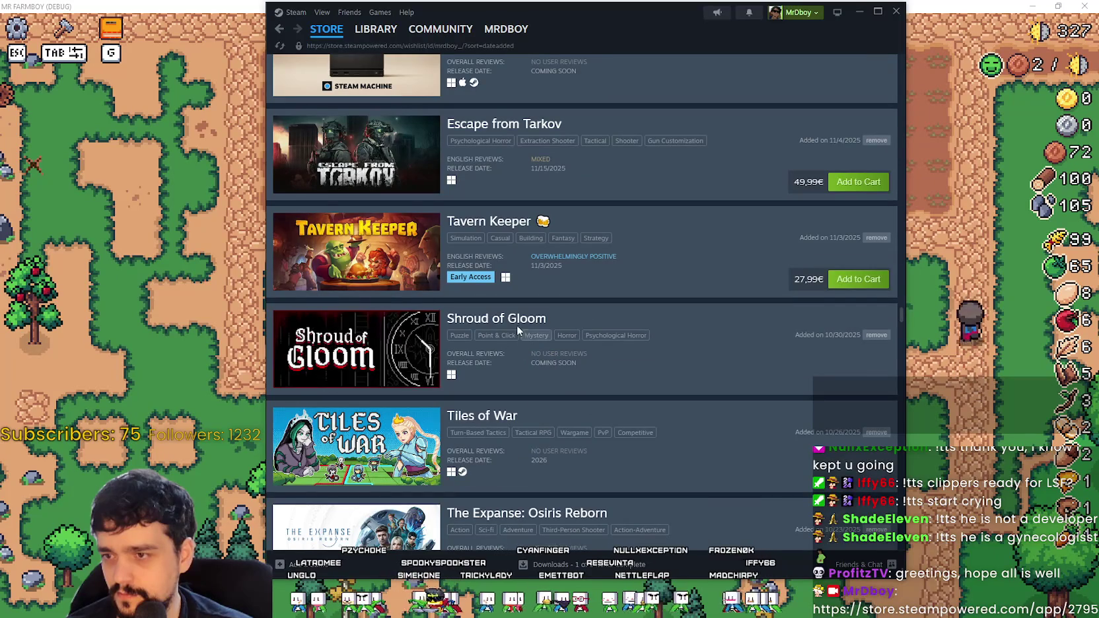
left_click(558, 399)
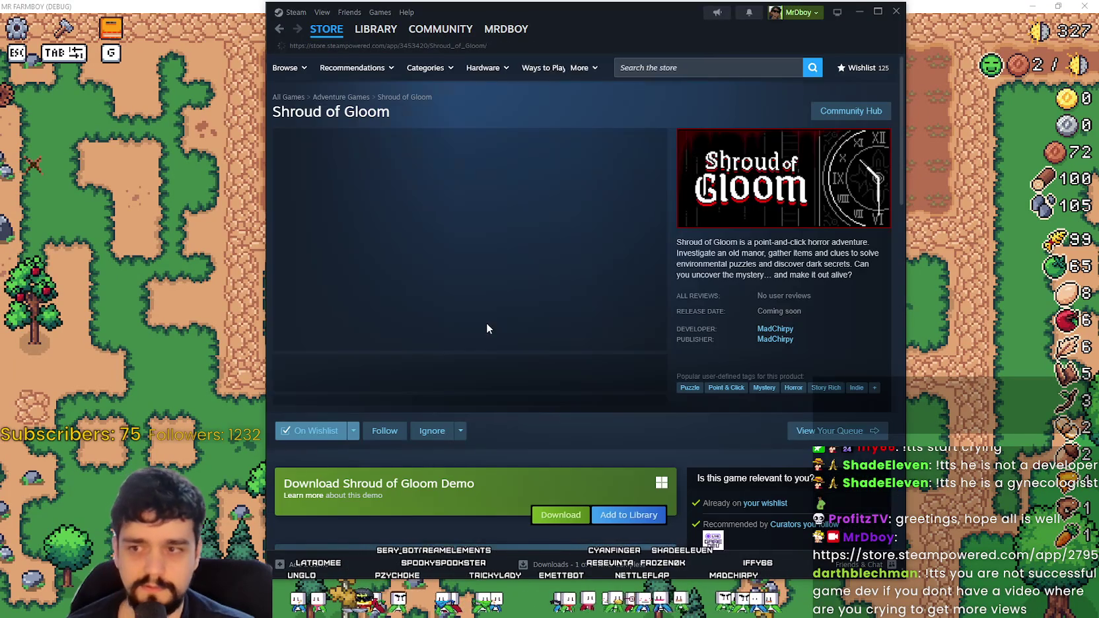
Step: Read the DEMO OUT NOW! announcement on the Shroud of Gloom page, then close it
scroll(482, 329, "down", 5)
scroll(577, 438, "down", 10)
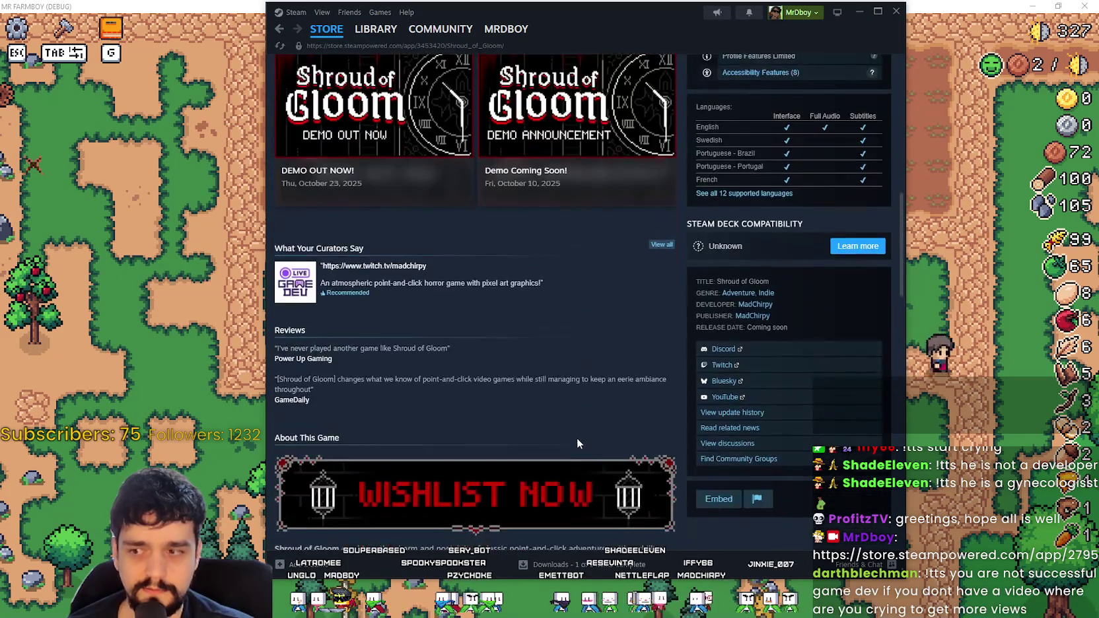
scroll(572, 434, "up", 7)
scroll(572, 432, "up", 6)
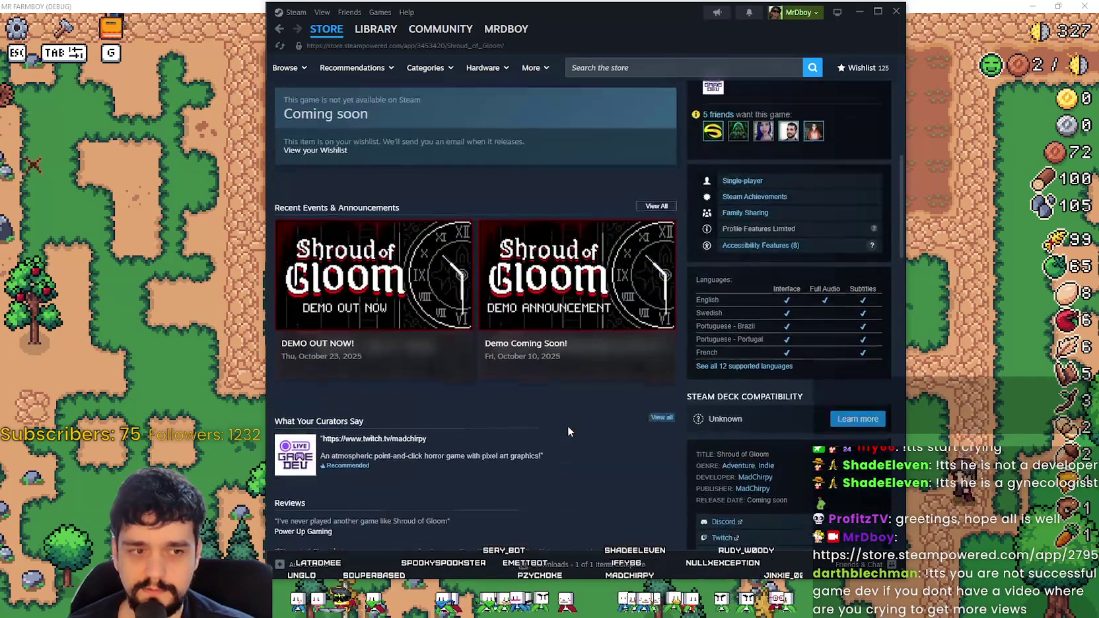
left_click(575, 490)
mouse_move(492, 272)
left_mouse_down()
mouse_move(556, 334)
mouse_move(714, 436)
left_mouse_up()
left_click(818, 346)
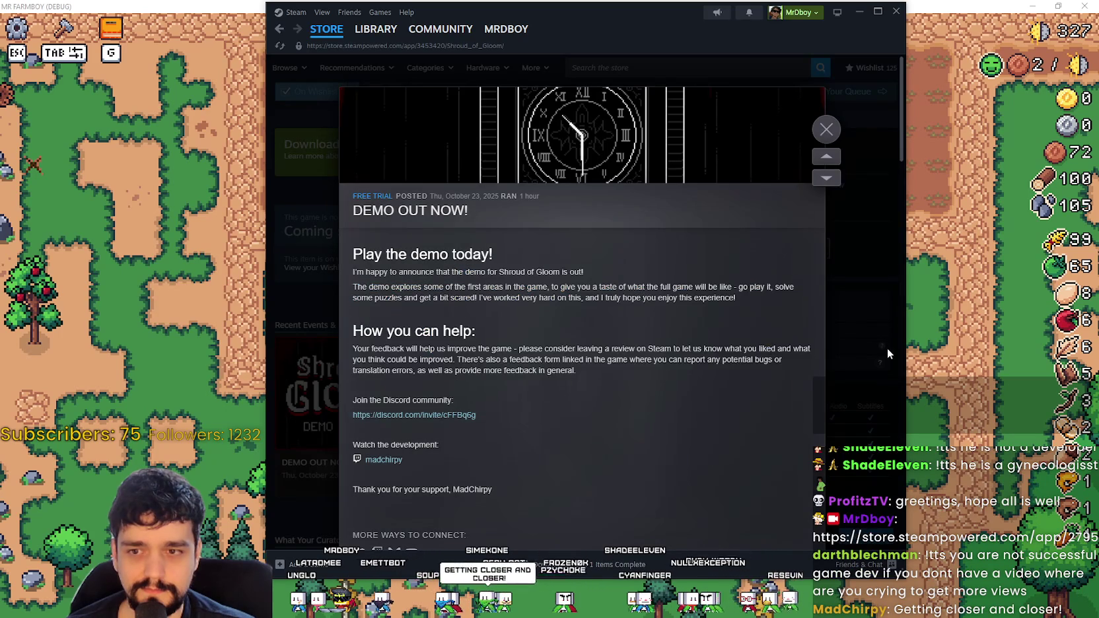
left_click(888, 353)
Step: Browse the third, fourth, fifth and second screenshots, then return to the running game
scroll(556, 334, "up", 5)
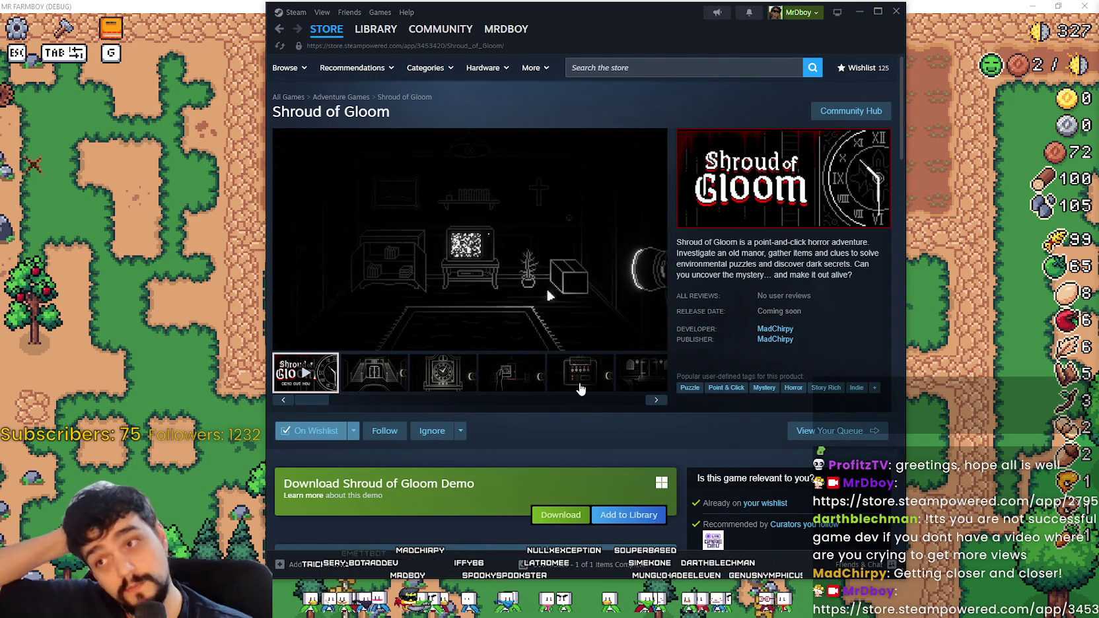
scroll(522, 409, "down", 2)
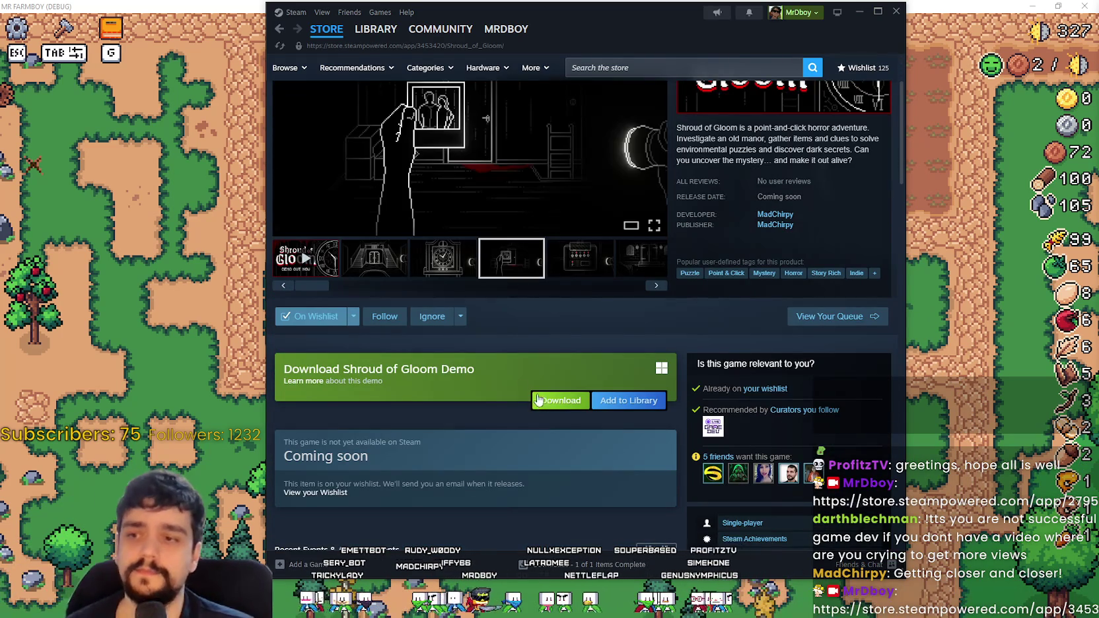
scroll(493, 362, "up", 2)
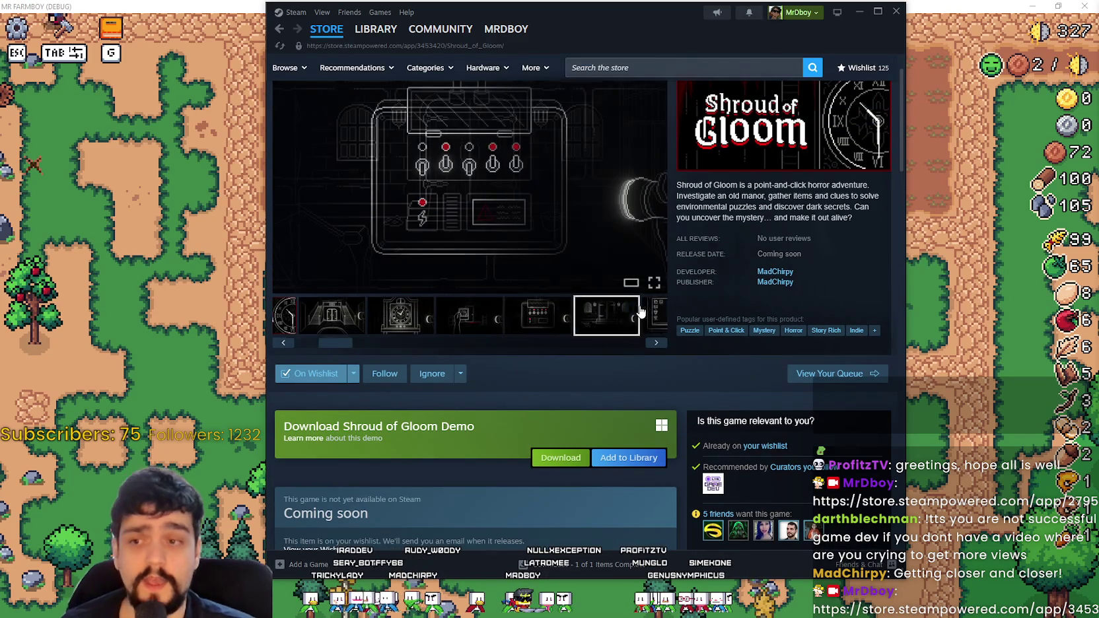
left_click(443, 383)
left_click(530, 376)
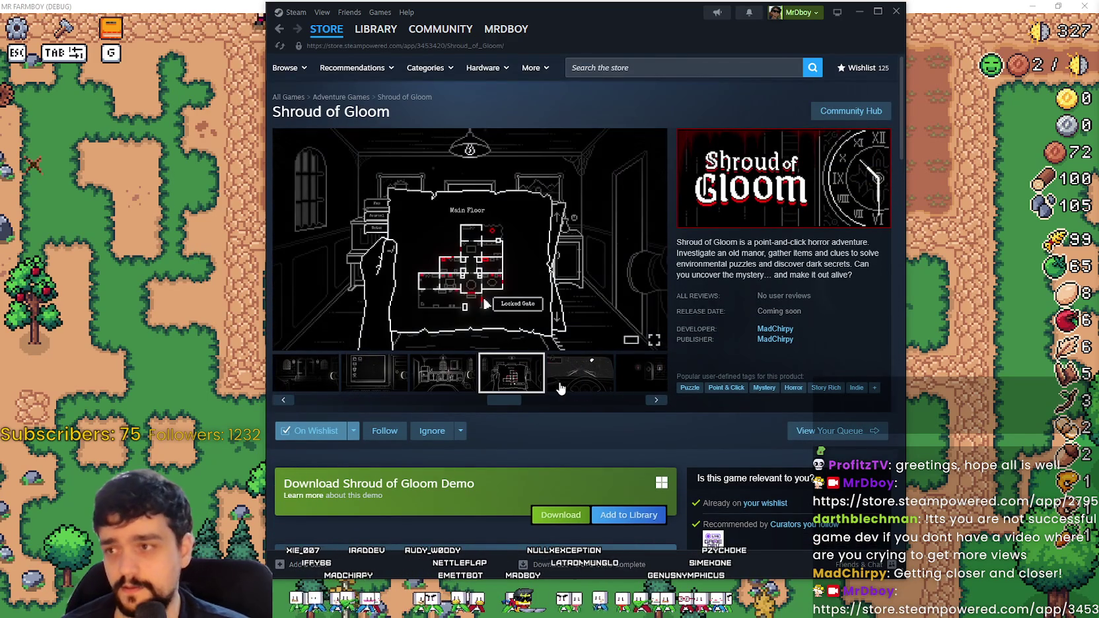
left_click(564, 383)
left_click(374, 373)
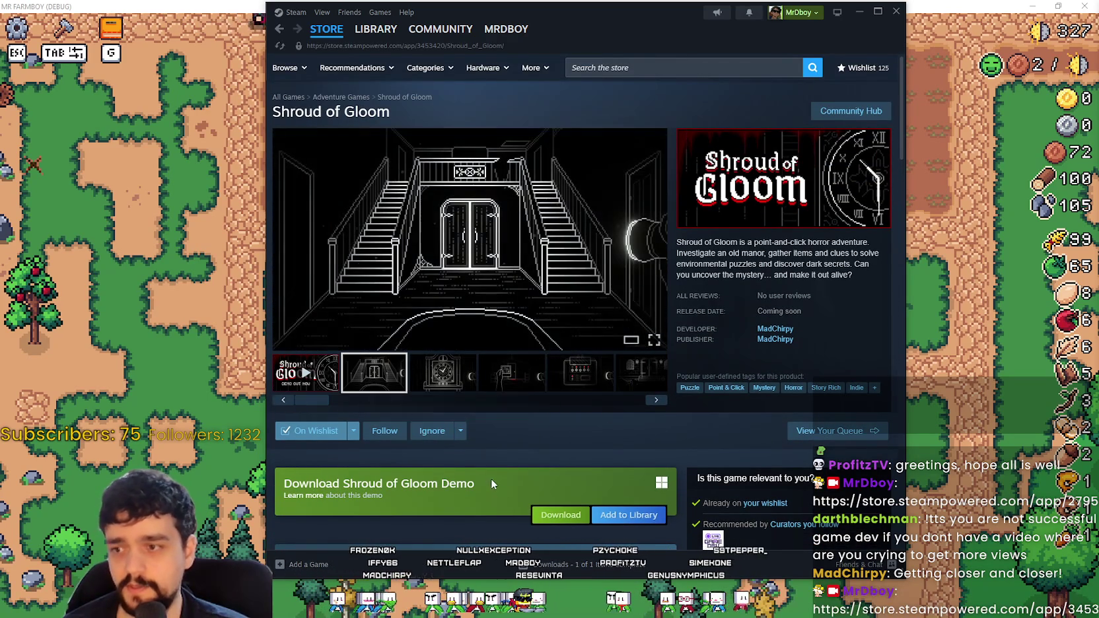
scroll(492, 481, "down", 4)
scroll(356, 401, "up", 3)
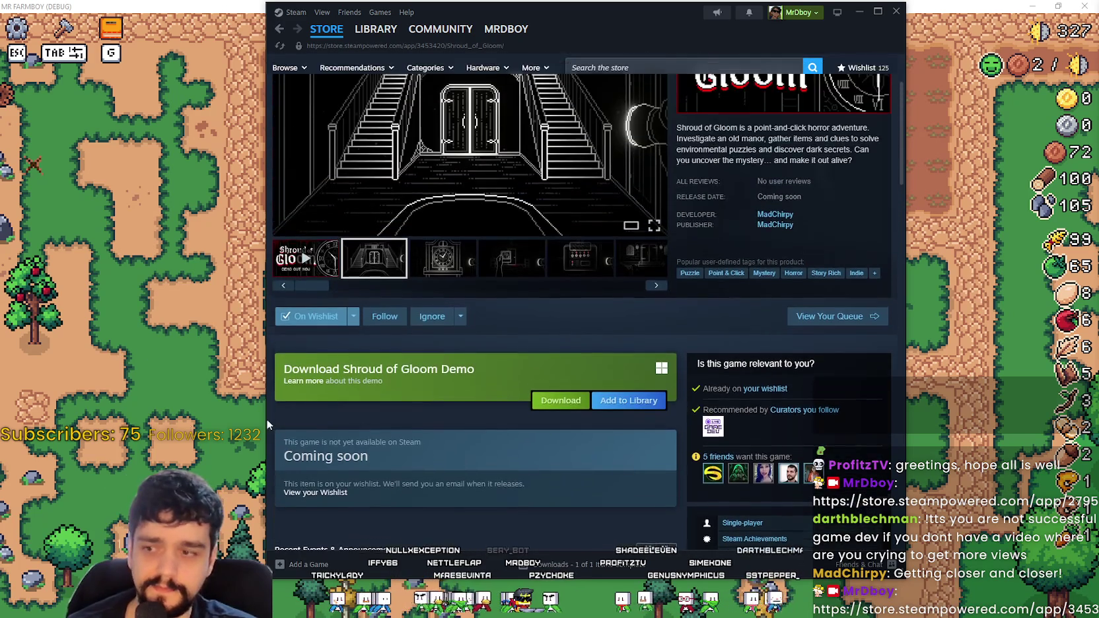
left_click(127, 406)
Step: Walk the farmer to the middle plot and water the newly planted green tomato tile
key("w")
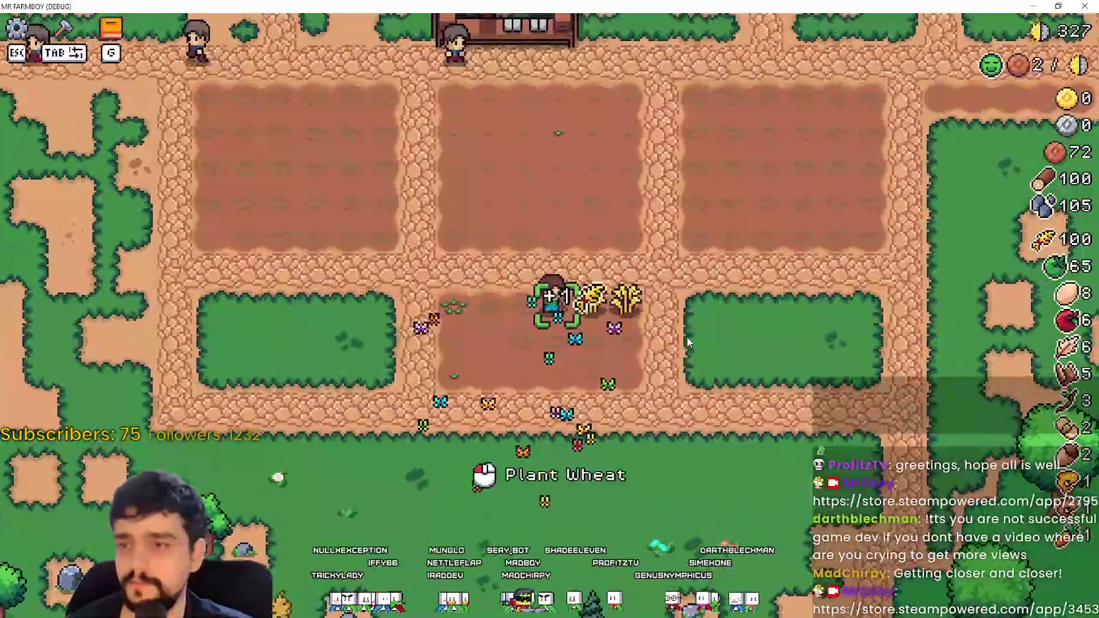
key("d")
key("d")
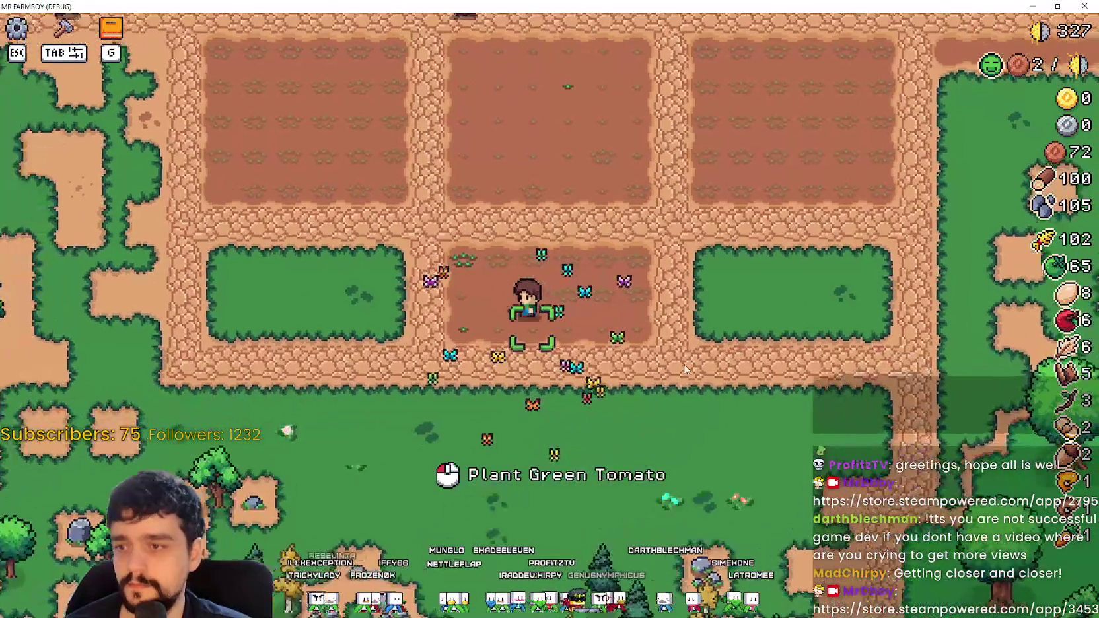
key("w")
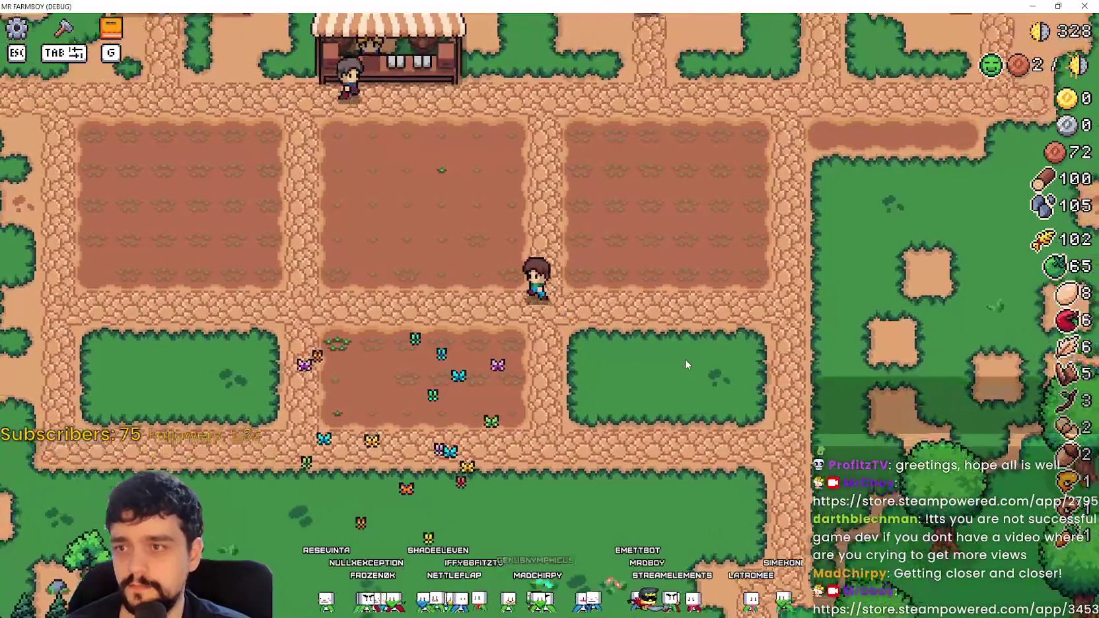
key("a")
key("a")
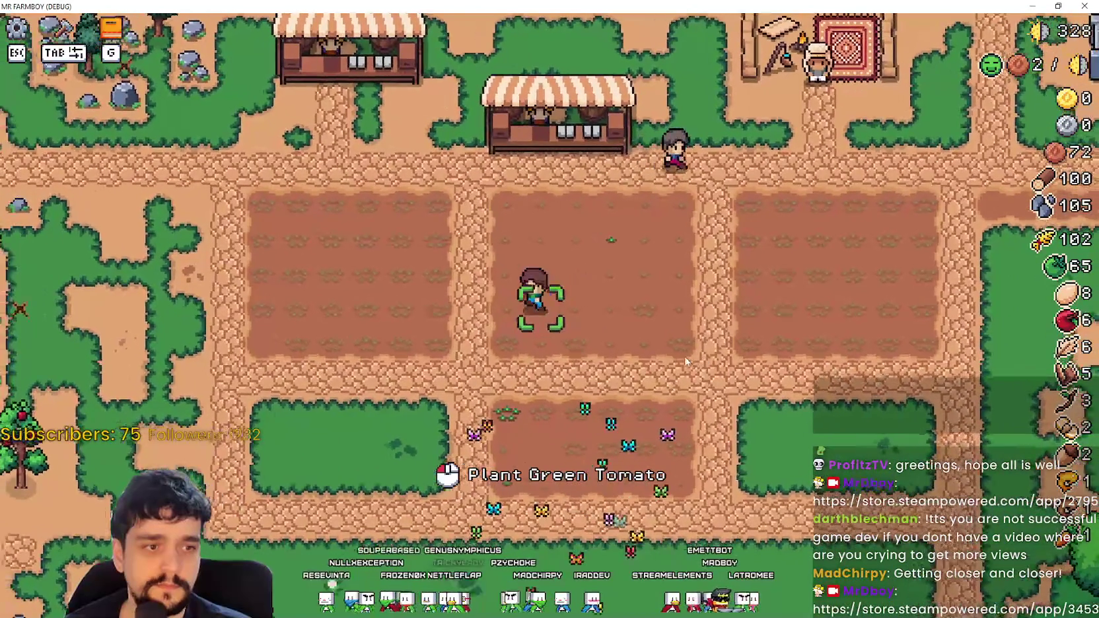
key("s")
key("d")
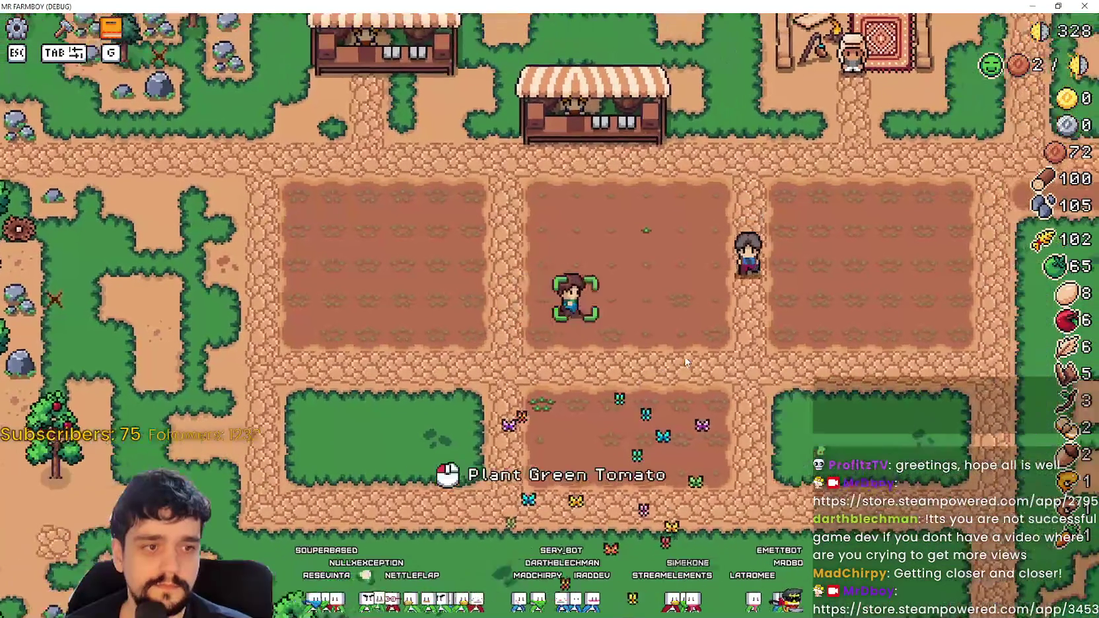
key("w")
key("a")
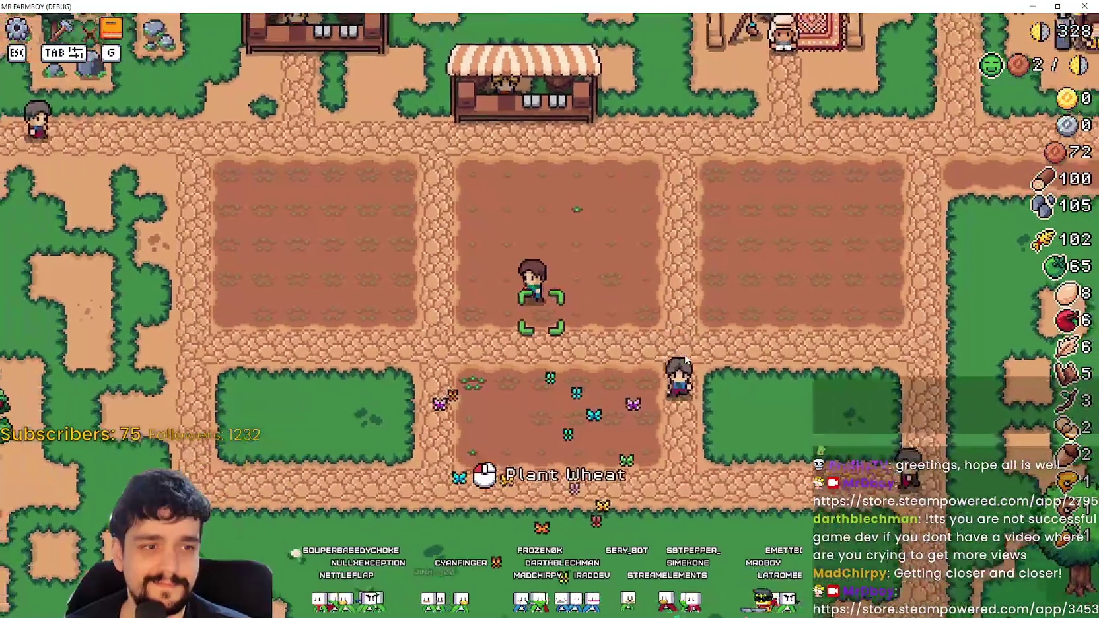
key("a")
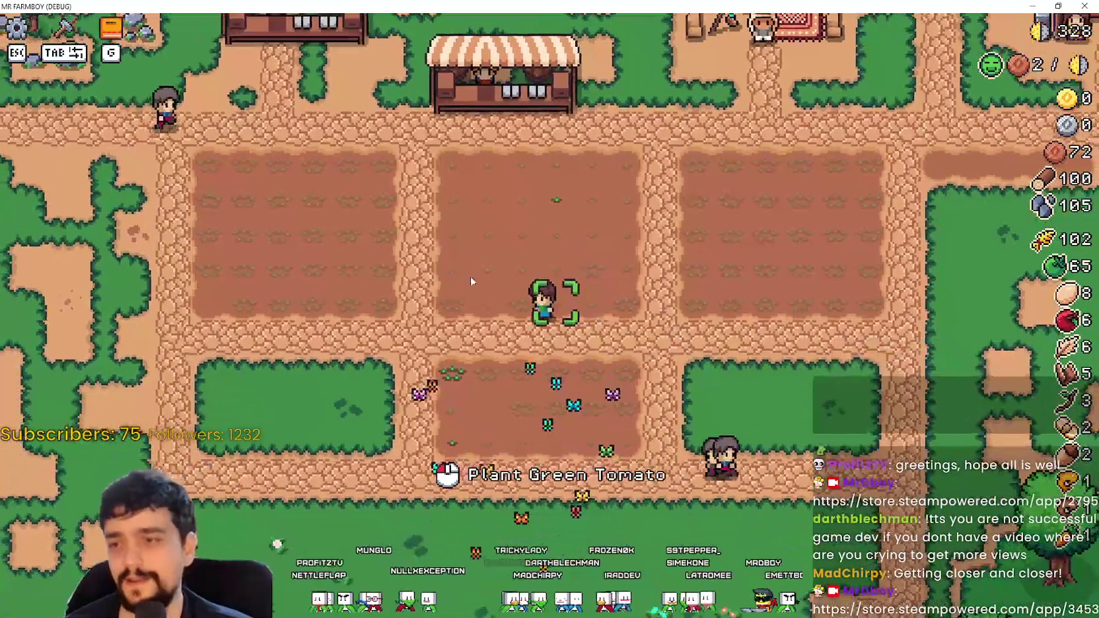
key("w")
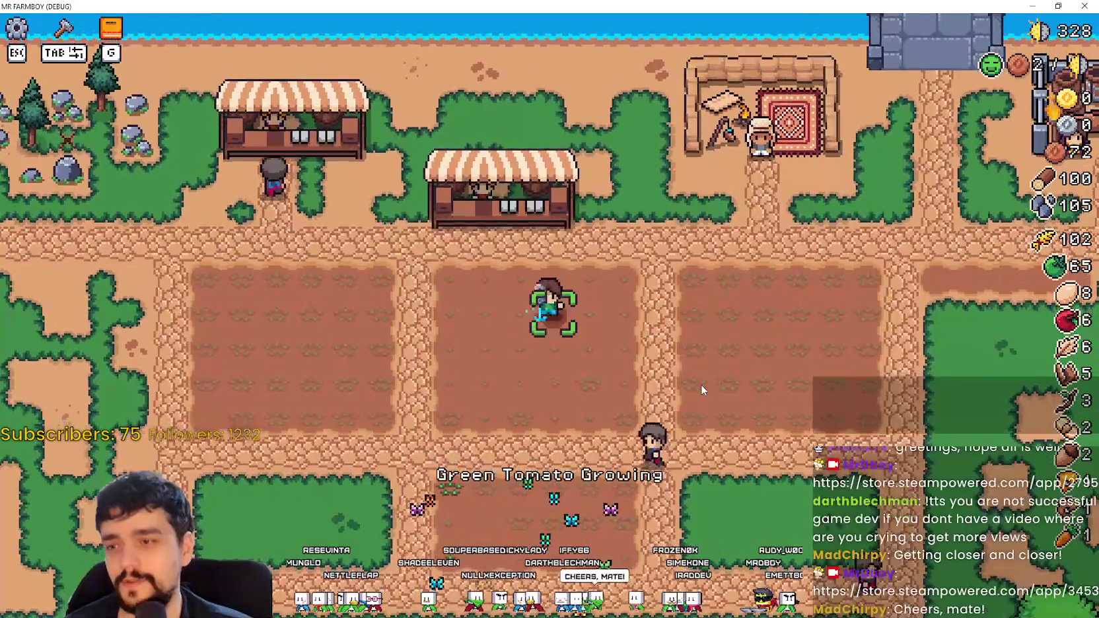
left_click(693, 364)
Step: Walk back to the path and plant wheat on an empty tile
key("d")
key("s")
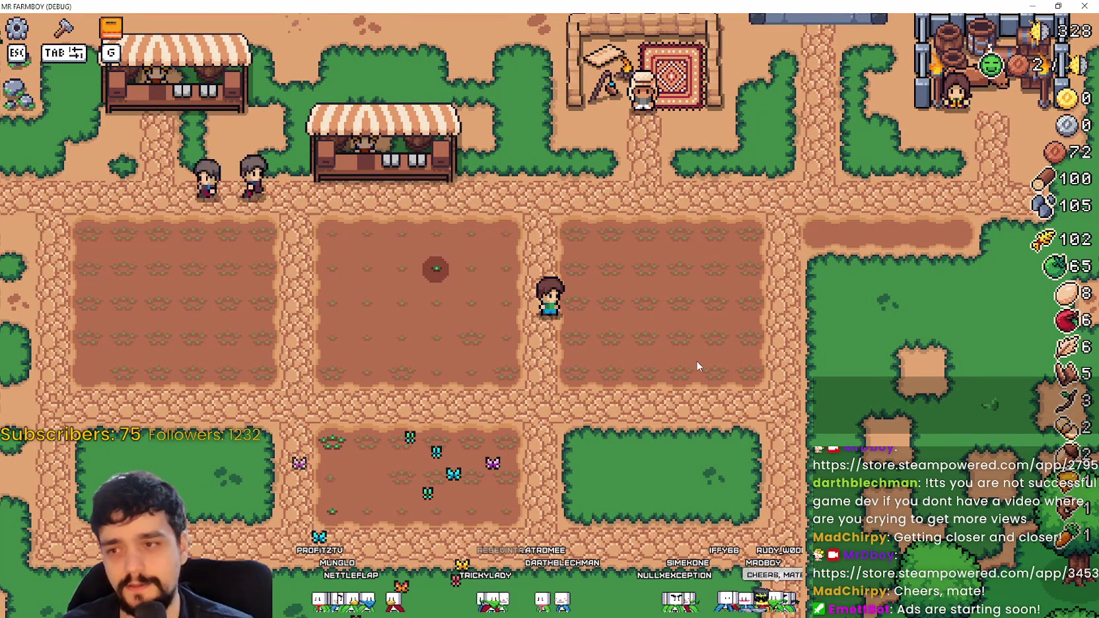
key("s")
key("a")
left_click(706, 290)
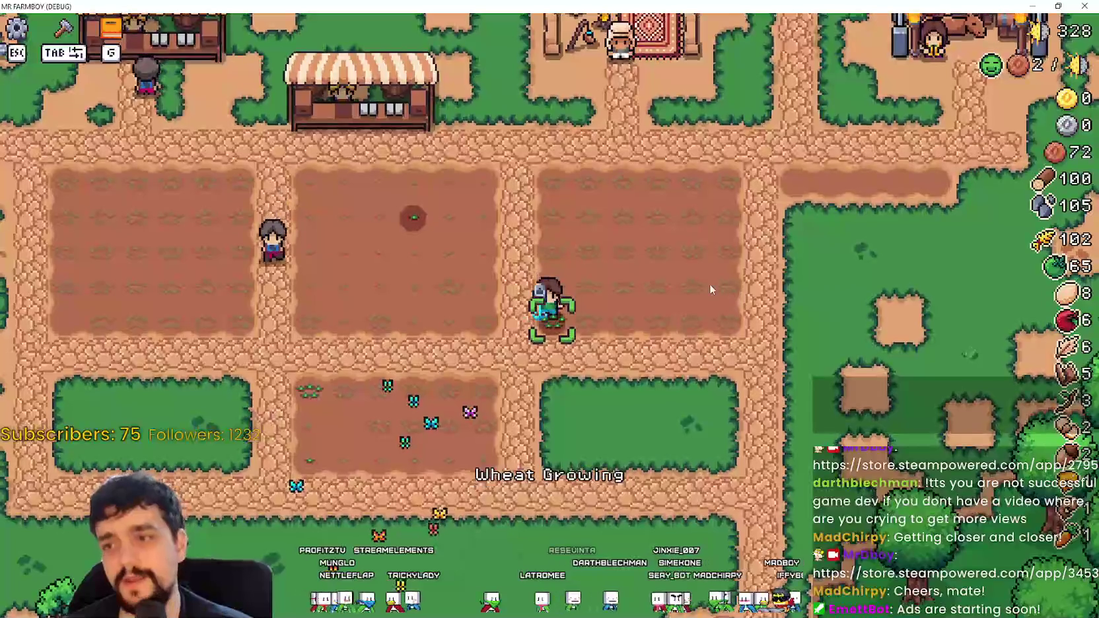
Step: Walk left into the woods and harvest apples from the apple tree
key("a")
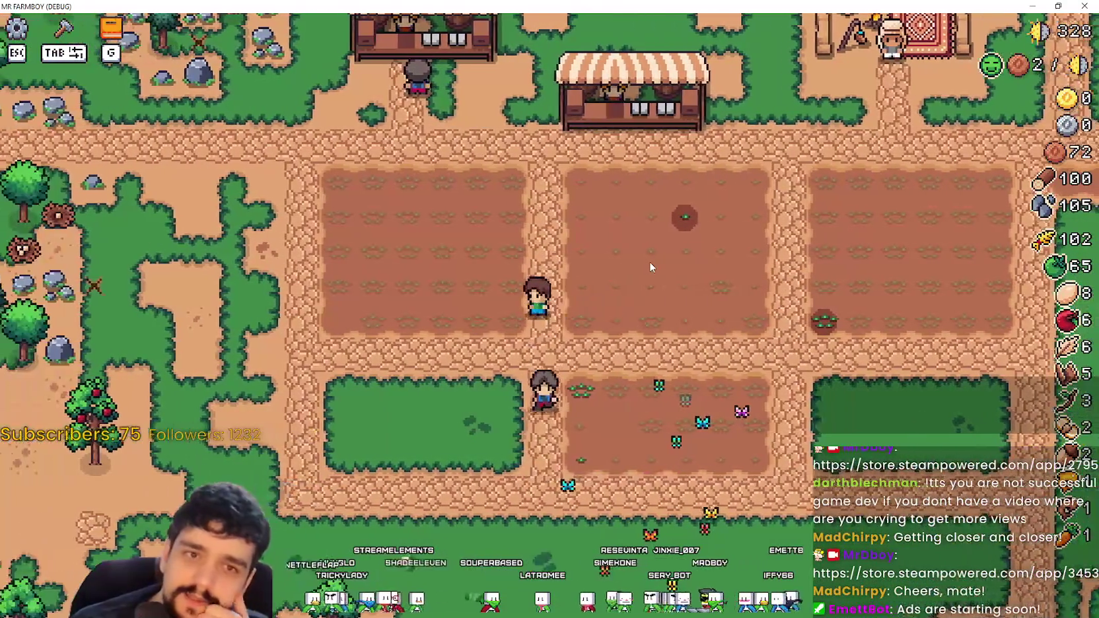
key("a")
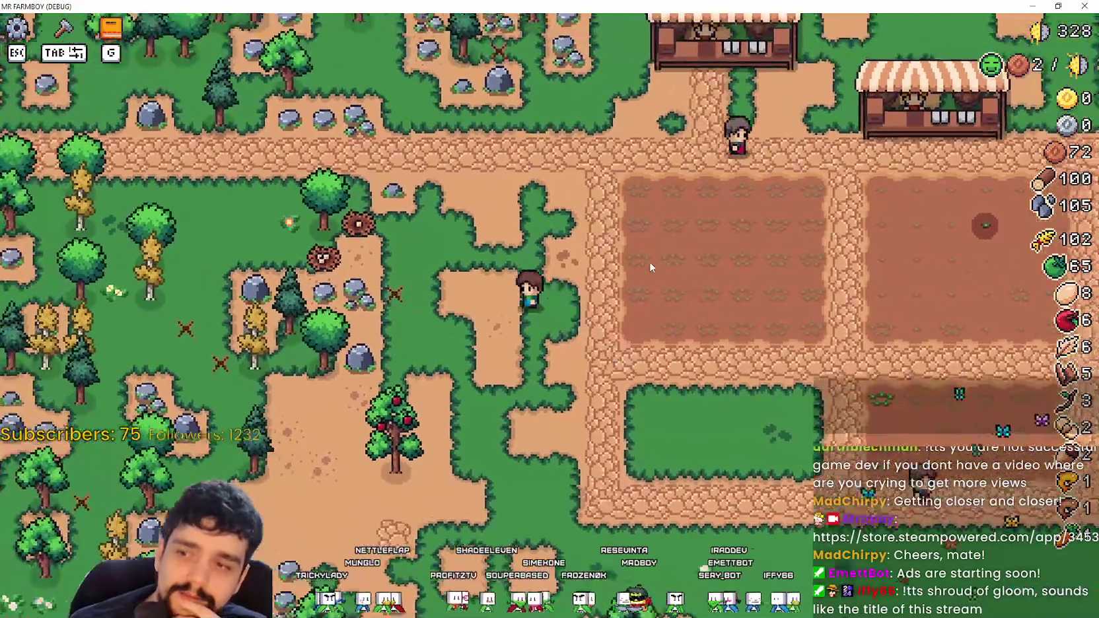
key("s")
key("a")
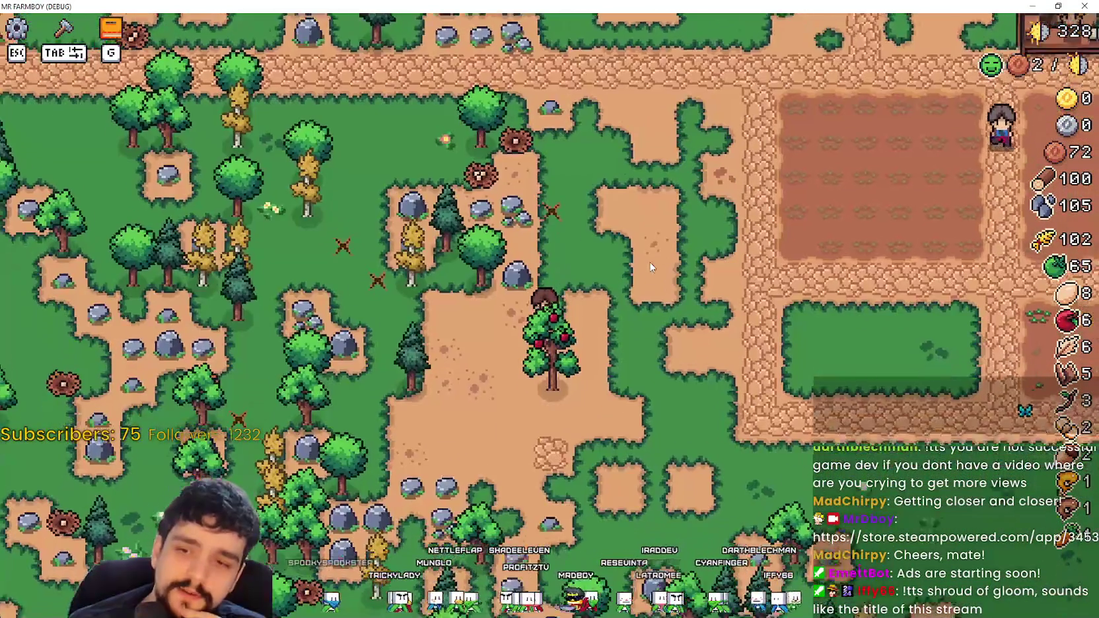
key("s")
key("a")
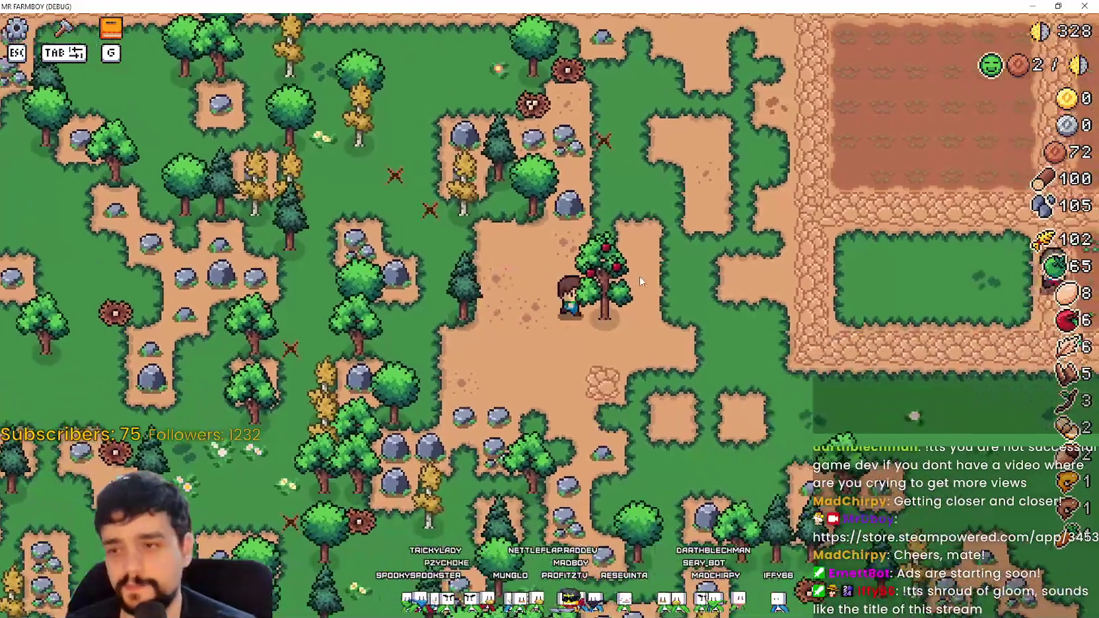
left_click(639, 277)
Step: Return to the fields, then plant and water carrots on the lower plot
key("d")
key("w")
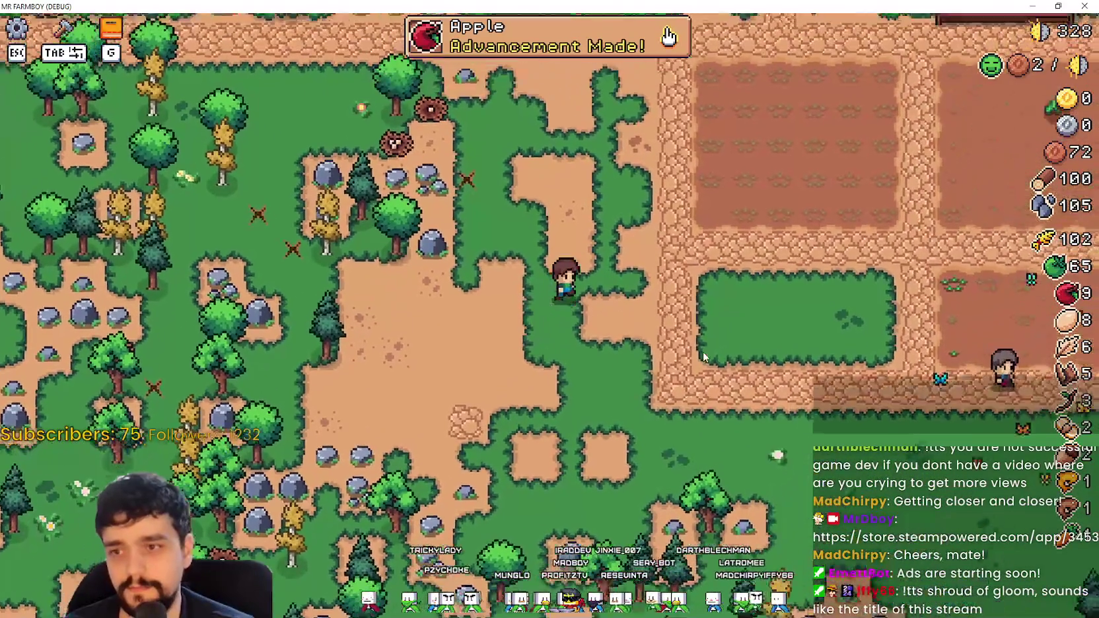
key("d")
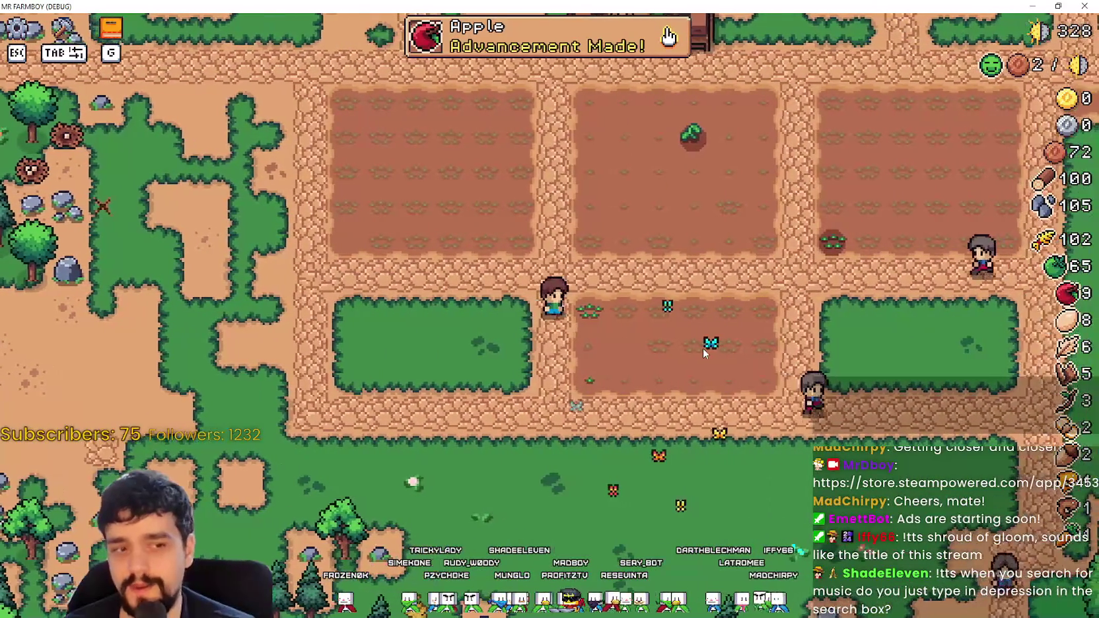
key("d")
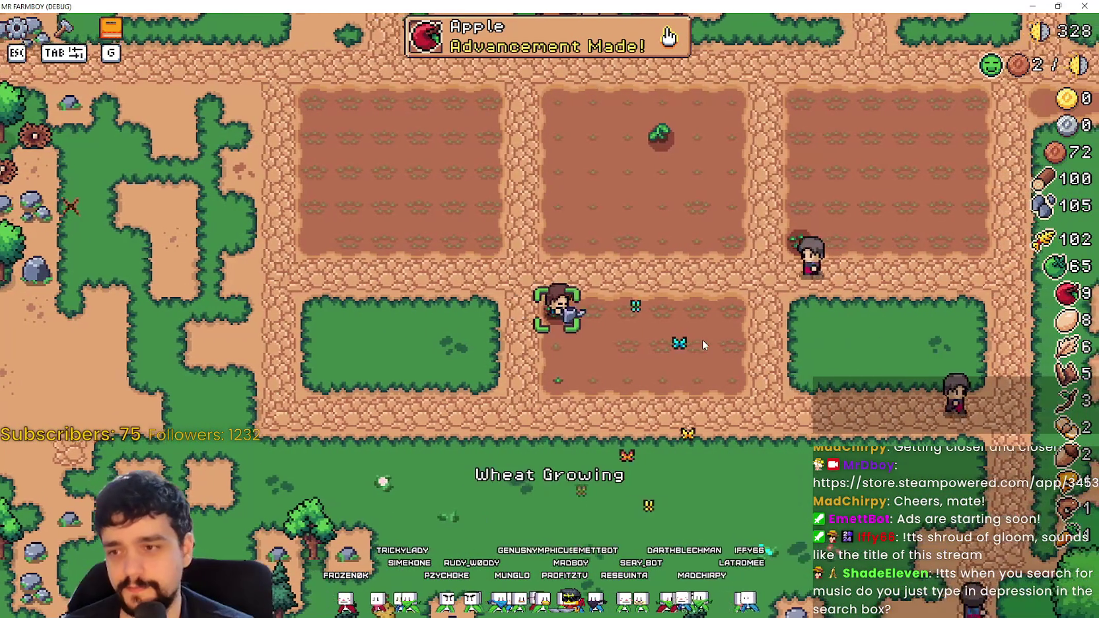
key("s")
left_click(702, 340)
left_click(702, 335)
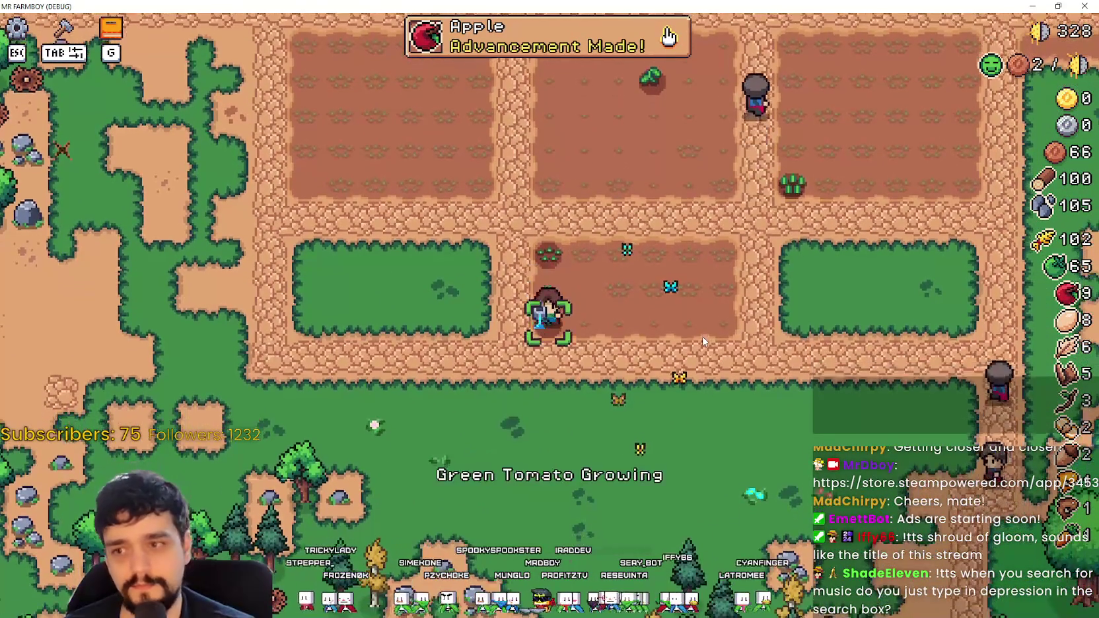
Step: Move onto the middle plot and collect the rock lying on the field
key("a")
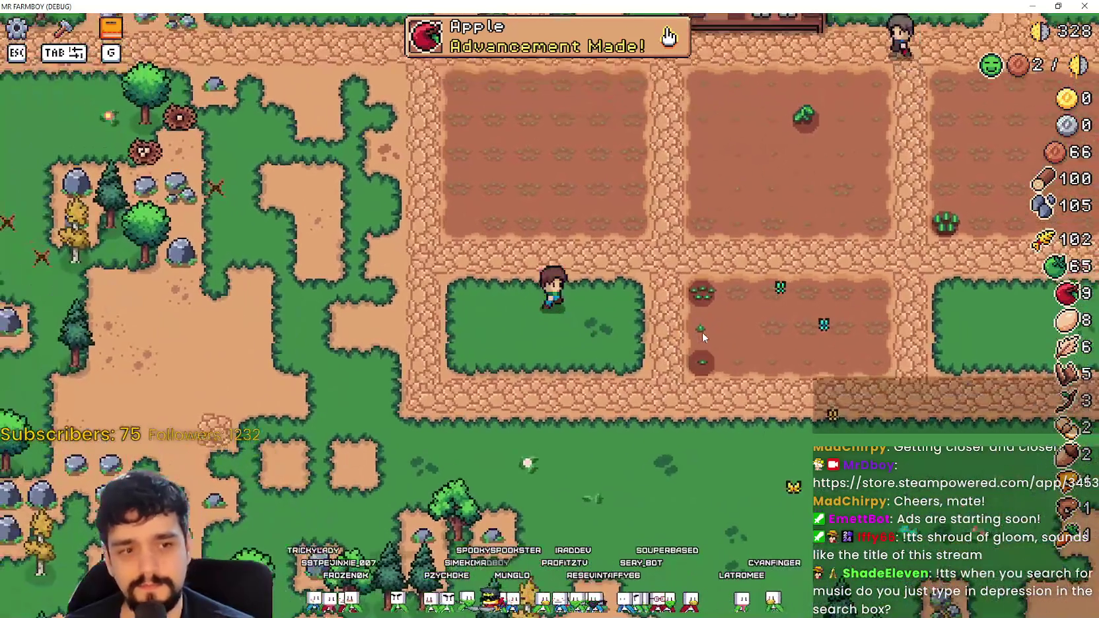
key("d")
key("w")
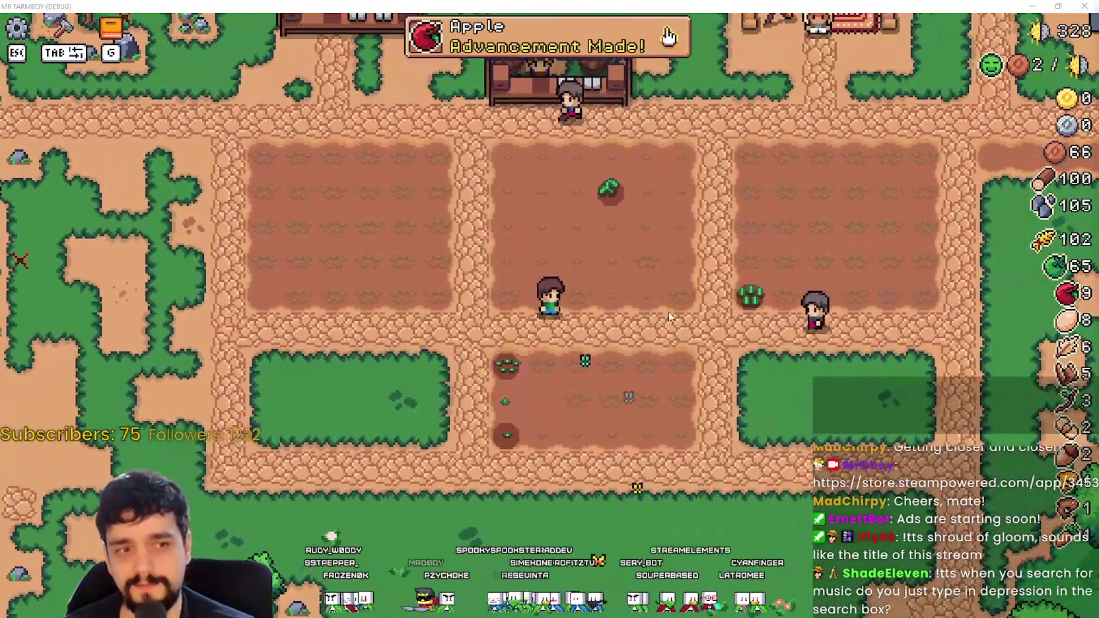
key("w")
key("a")
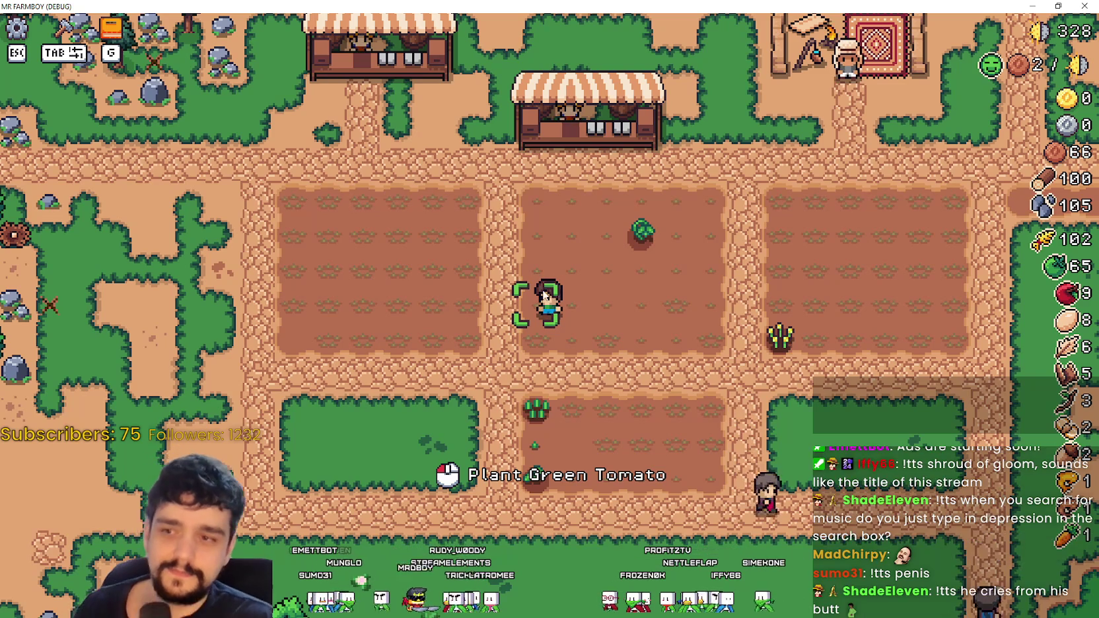
key("s")
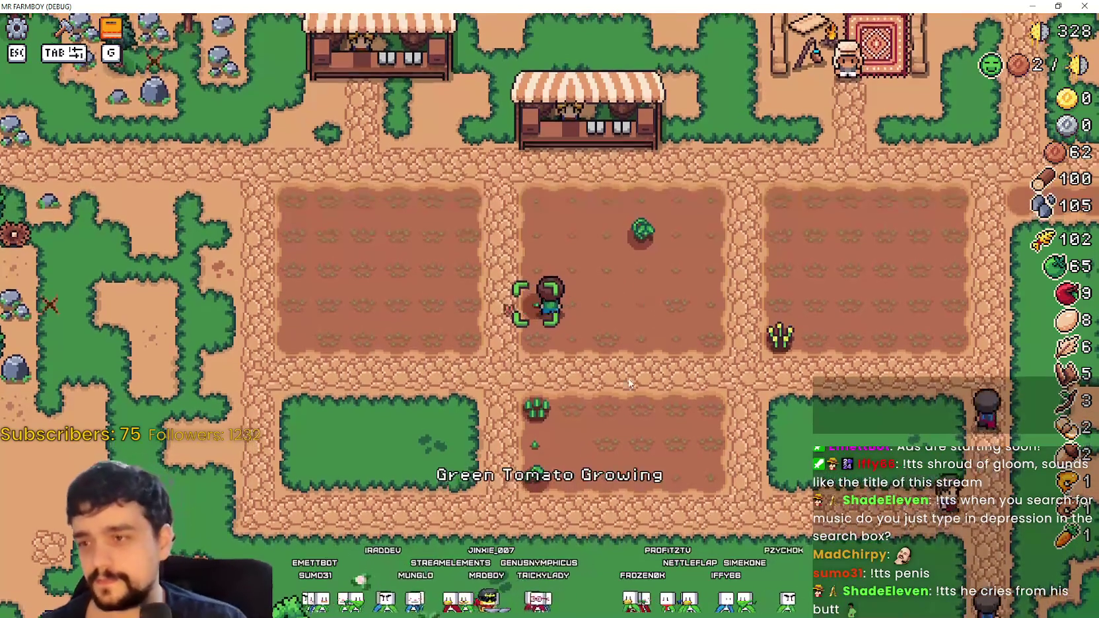
left_click(659, 353)
Step: Cross the middle field, pick up a tomato and water the planted wheat tile
key("w")
key("d")
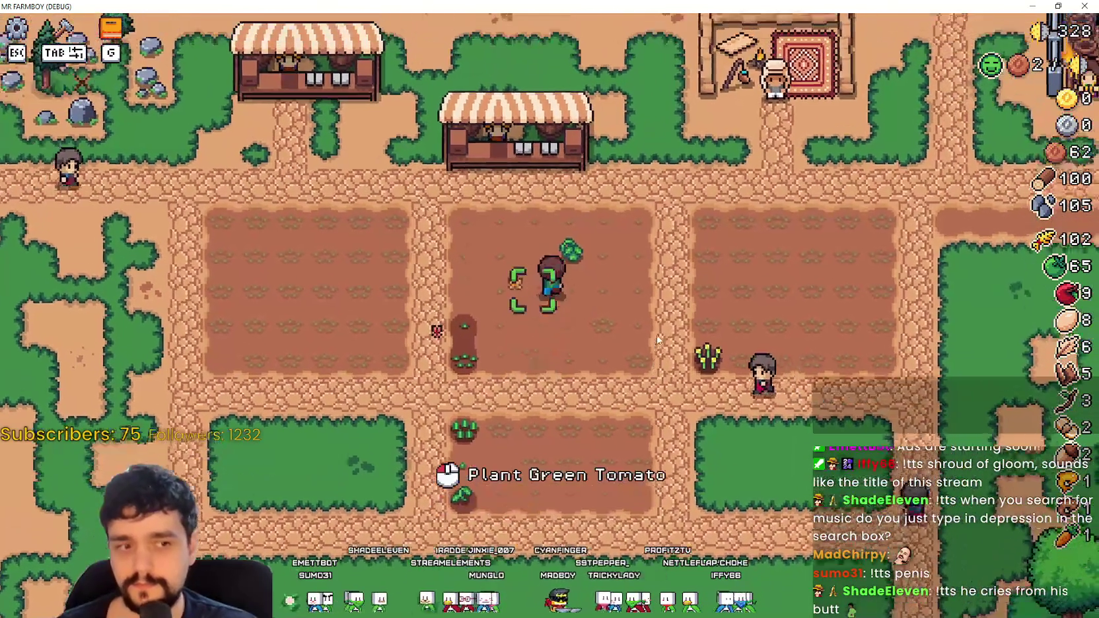
key("s")
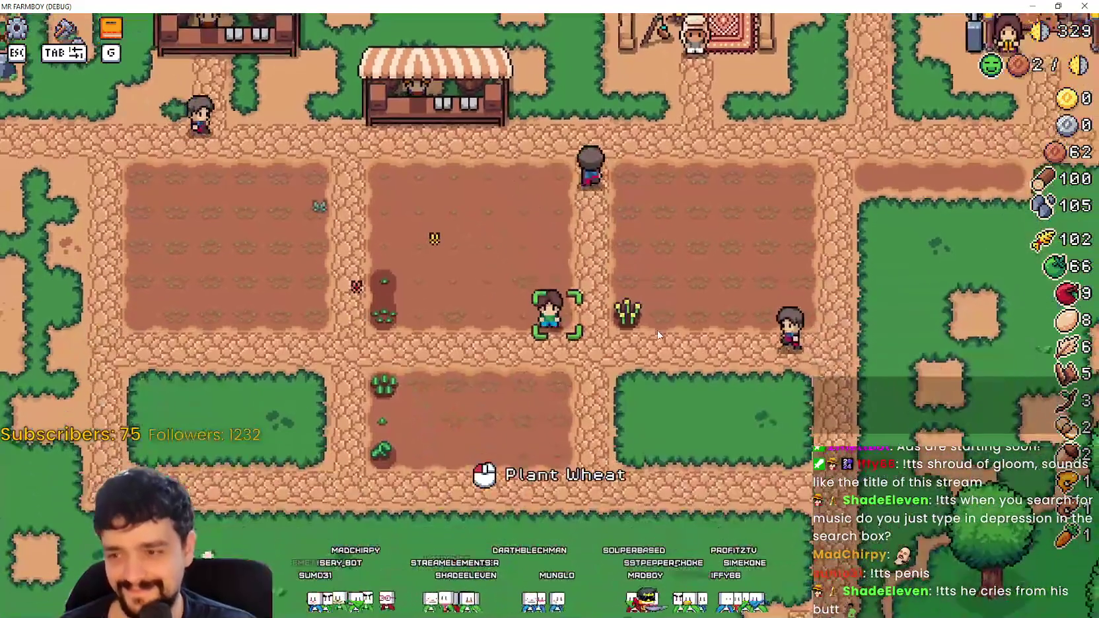
key("a")
key("s")
left_click(688, 350)
Step: Walk the farmer past the shops to the riverbank path
key("a")
key("w")
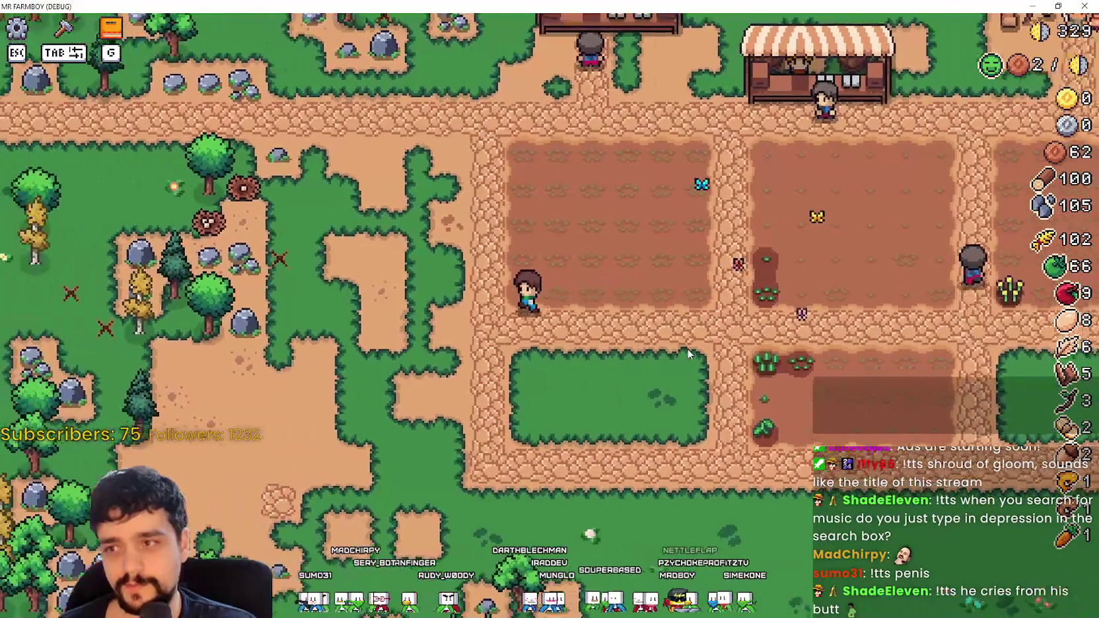
key("w")
key("d")
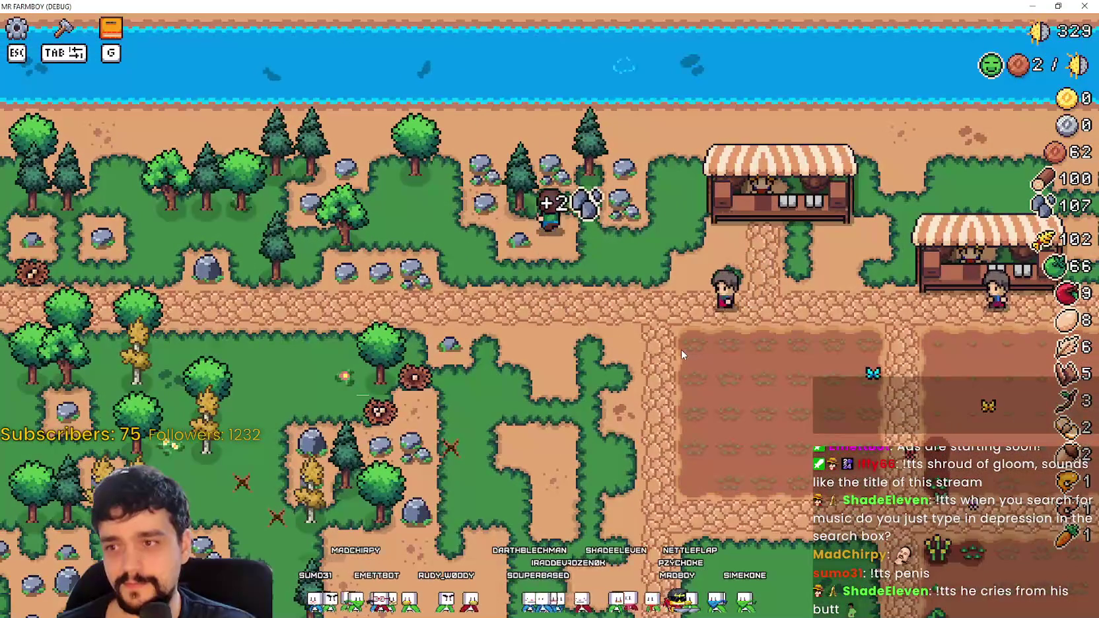
key("a")
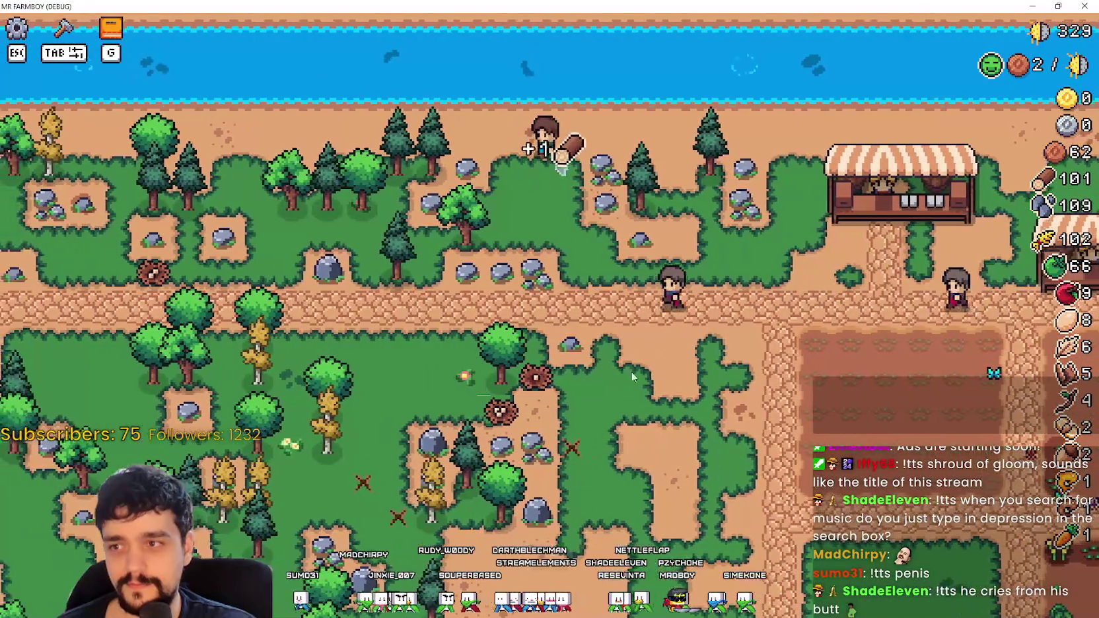
key("d")
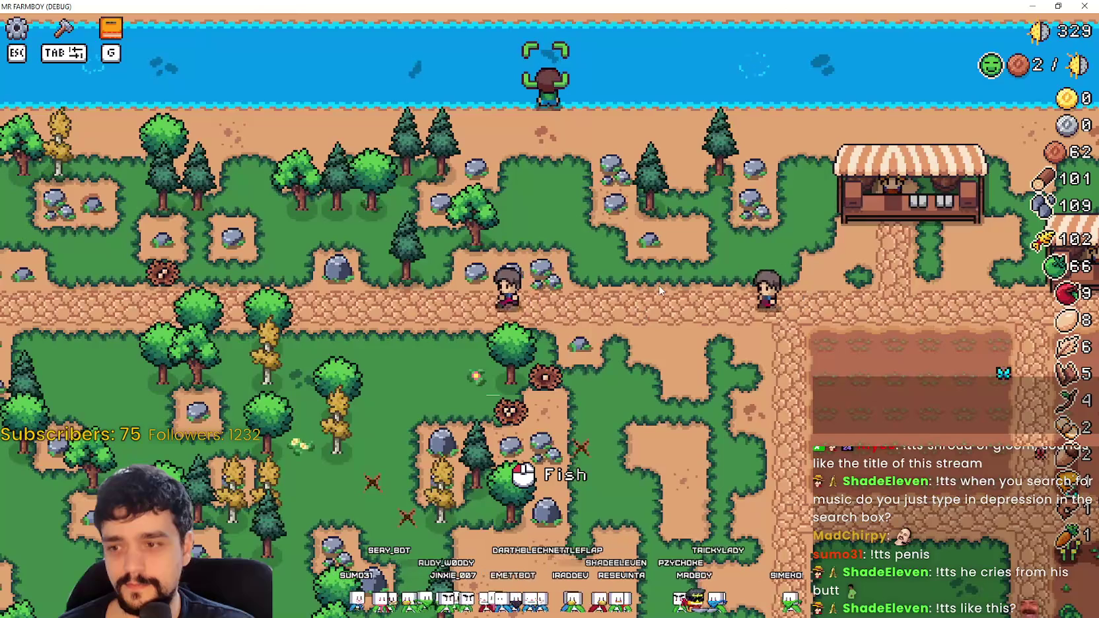
Step: Mine stone, chop a tree for wood, and pick up dropped wheat in the fields
key("s")
key("d")
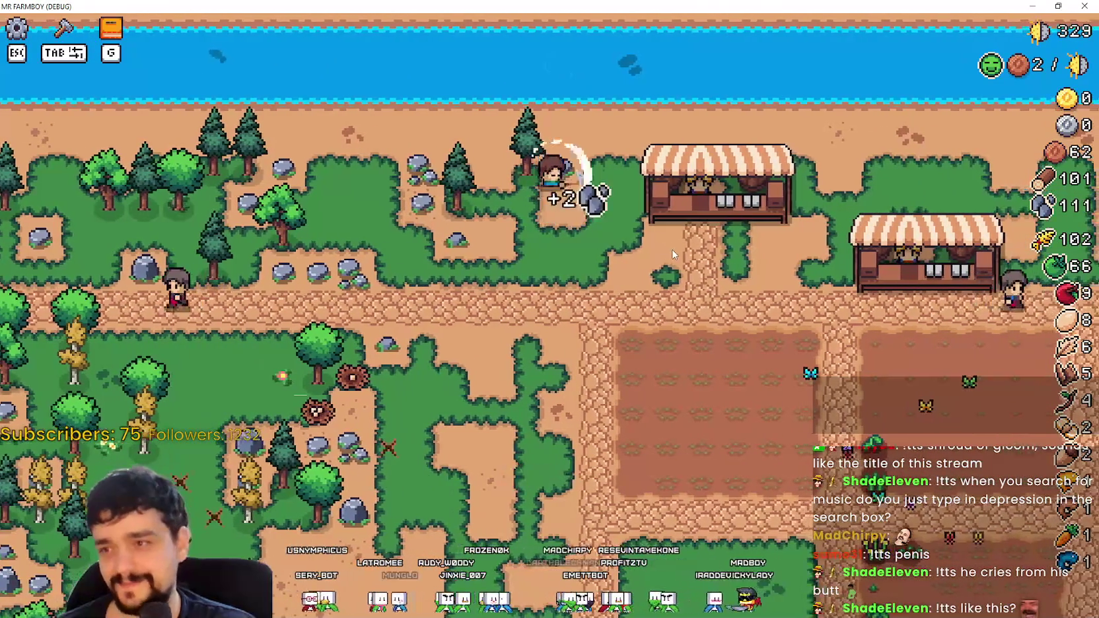
key("a")
key("d")
key("s")
key("d")
key("s")
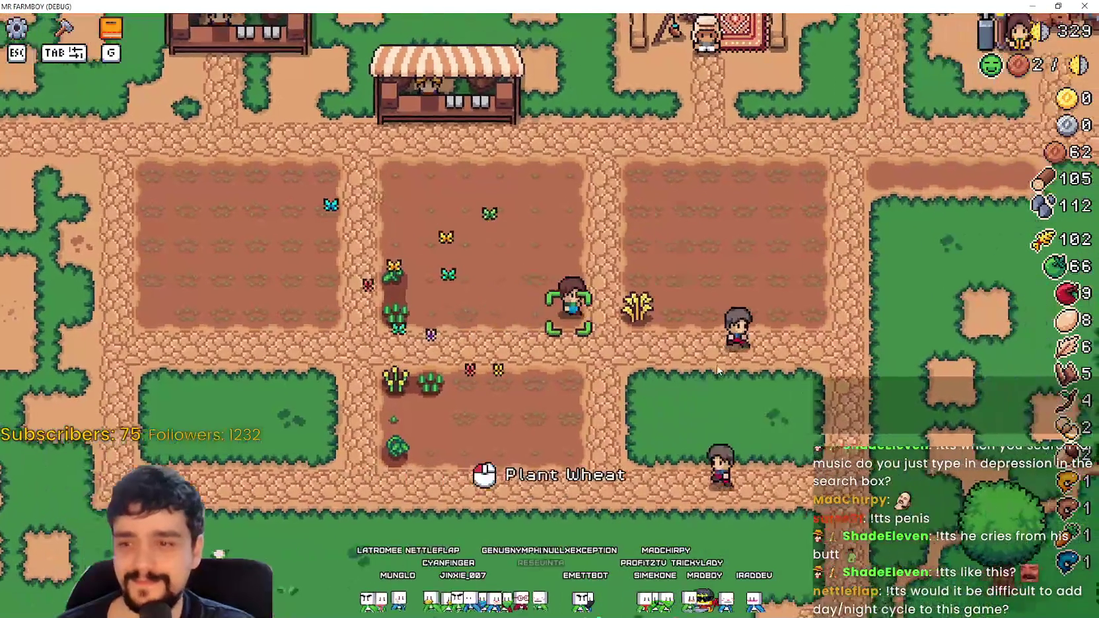
key("d")
key("a")
key("w")
Step: Leave the fields and mine a rock for stone
key("a")
key("w")
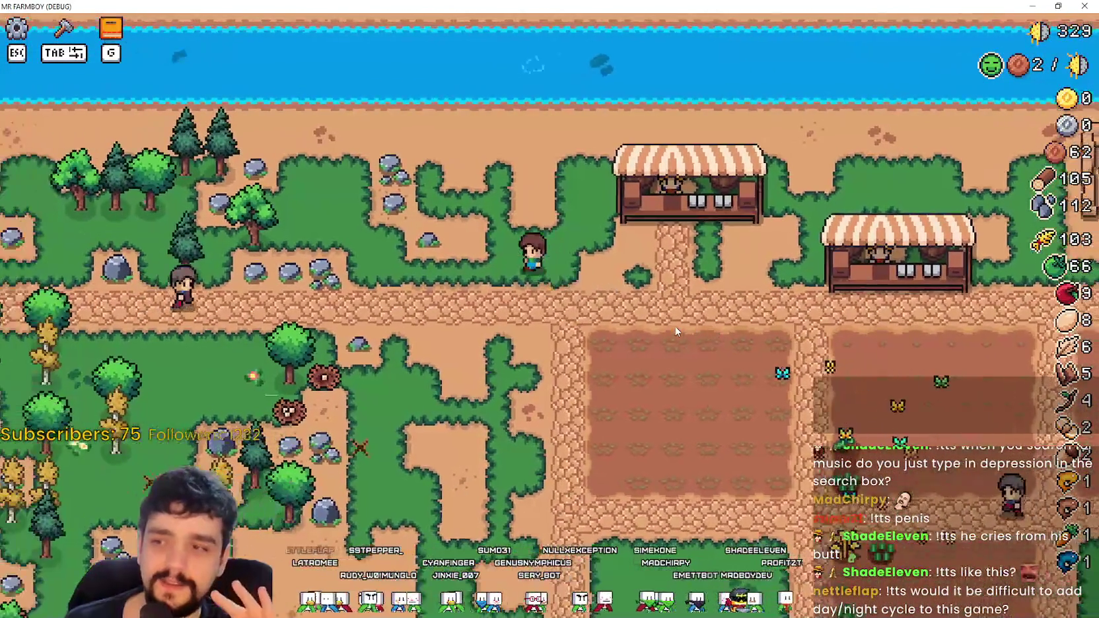
key("a")
key("w")
key("space")
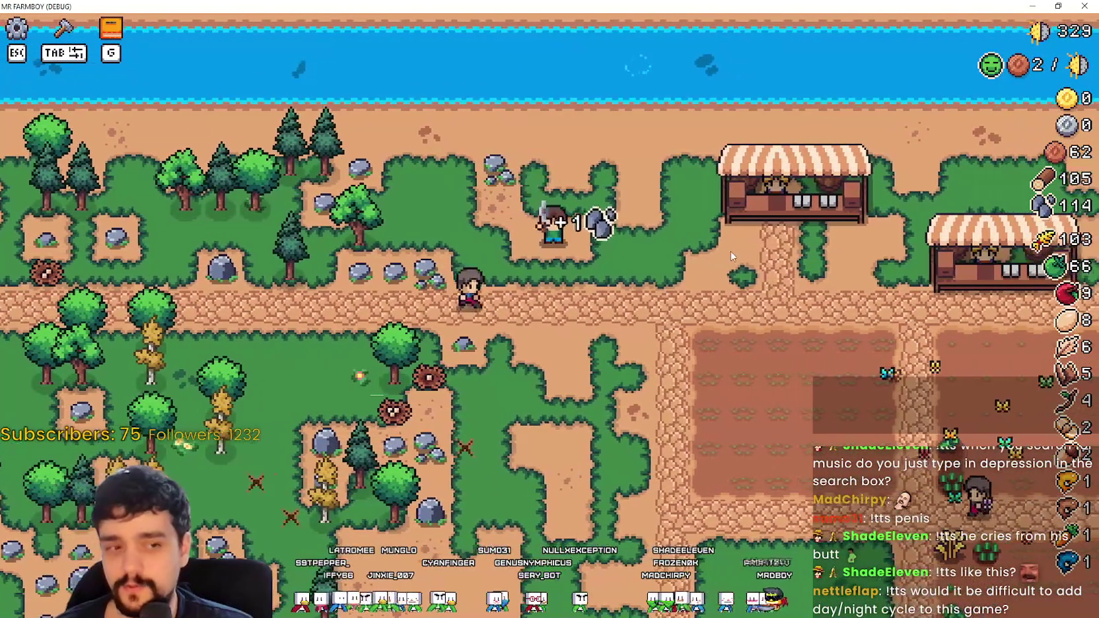
Step: Walk right toward the stalls and back left past them
key("s")
key("d")
key("d")
key("w")
key("d")
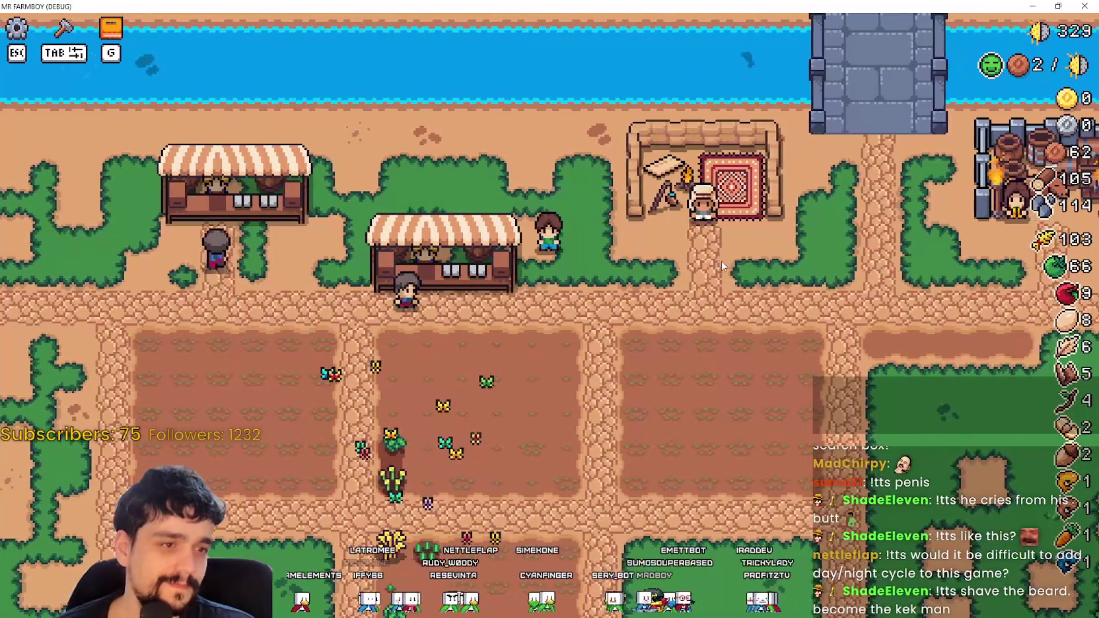
key("s")
key("d")
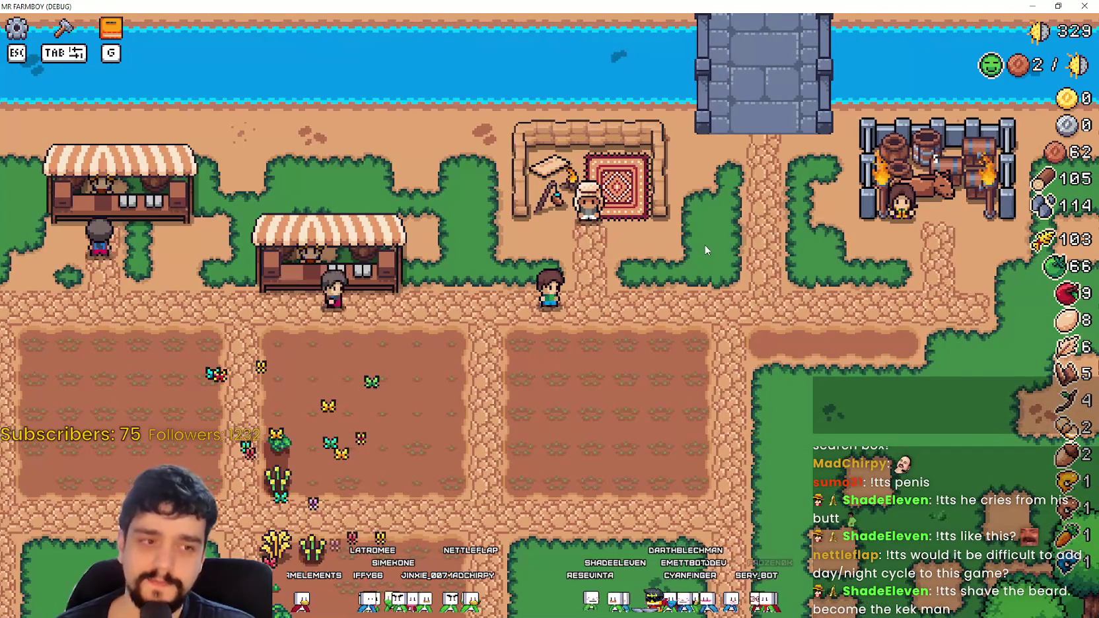
key("a")
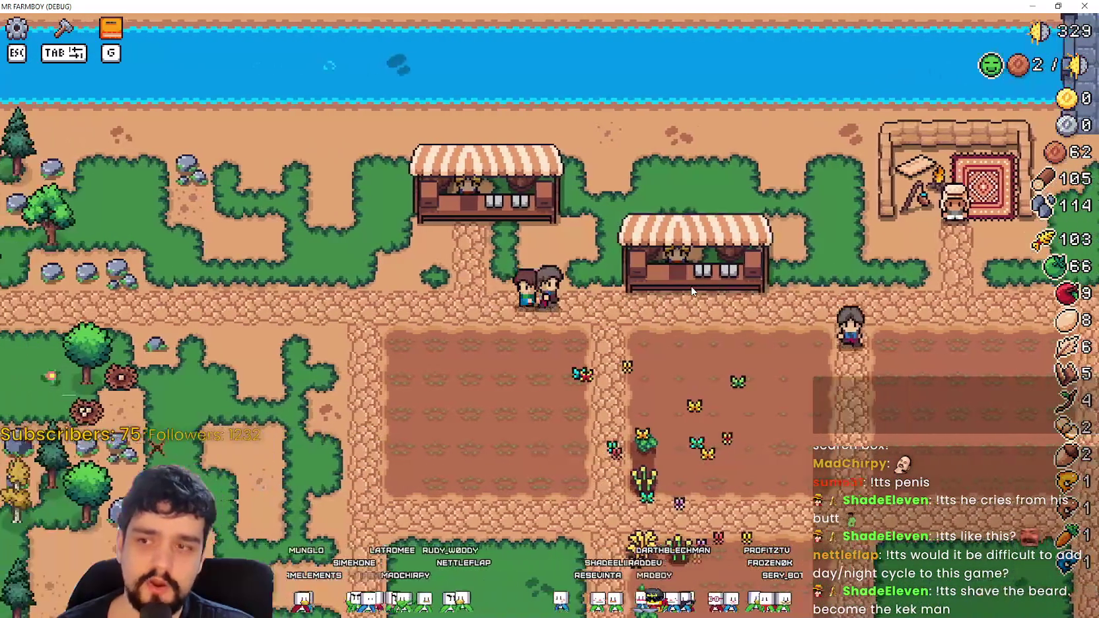
Step: Zoom the camera out and back in, then un-maximize the game window
scroll(692, 290, "down", 5)
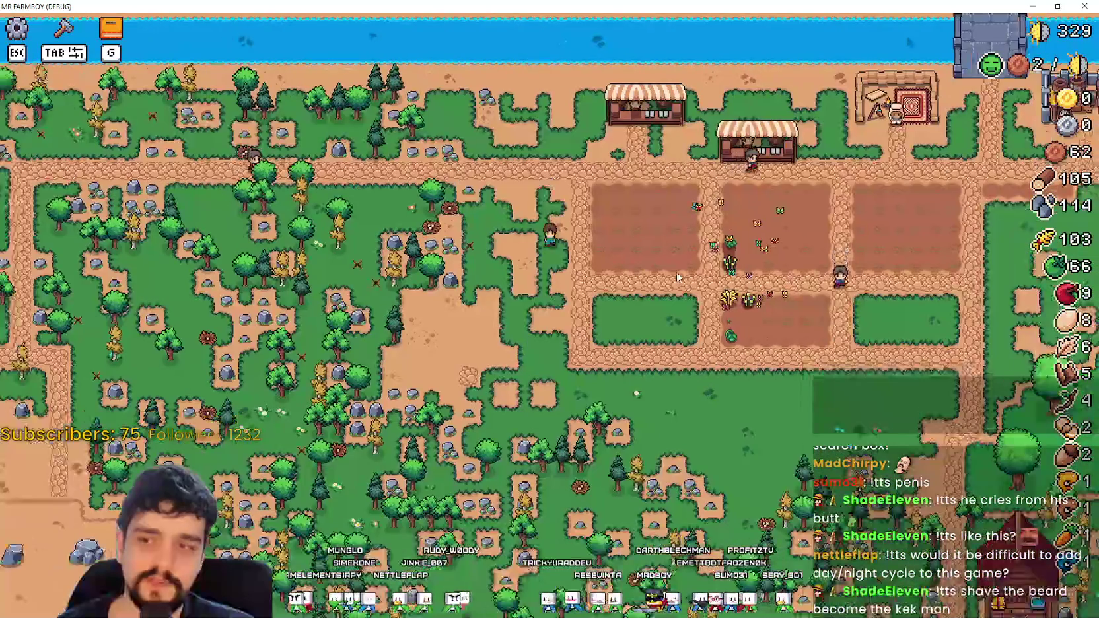
scroll(676, 277, "up", 5)
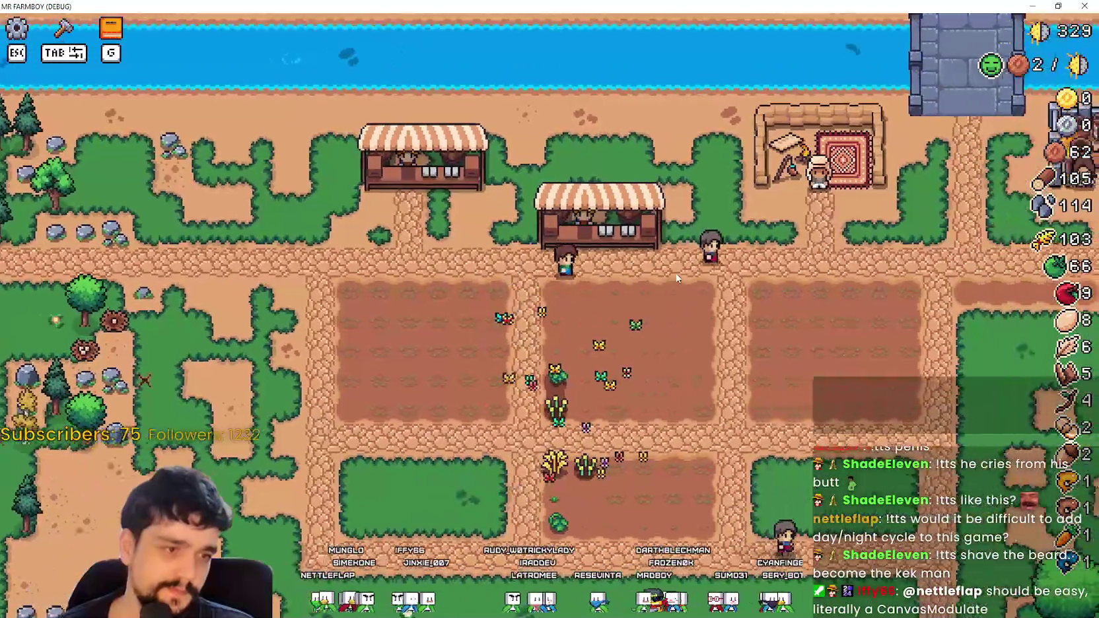
key("d")
key("super+Down")
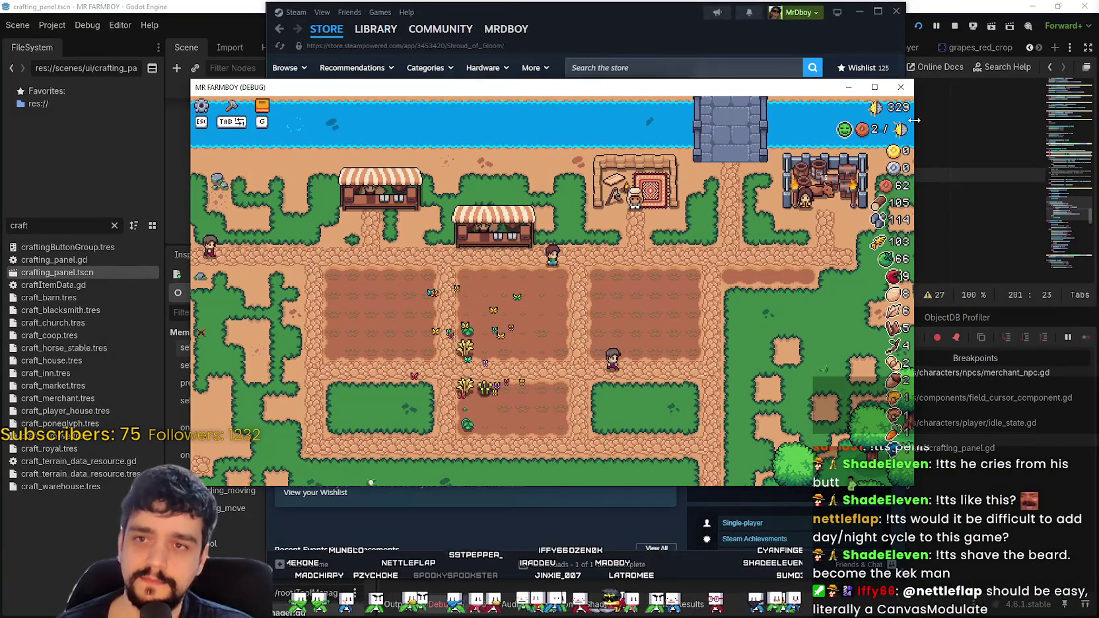
Step: Toggle the game window size and leave it maximized to fill the screen
left_click(874, 88)
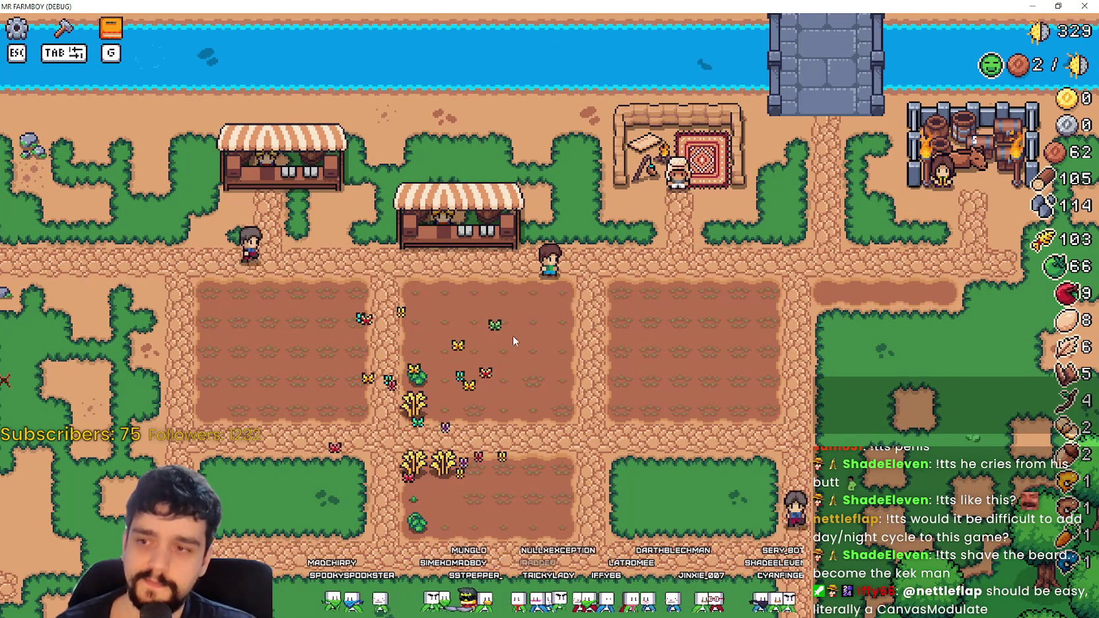
key("d")
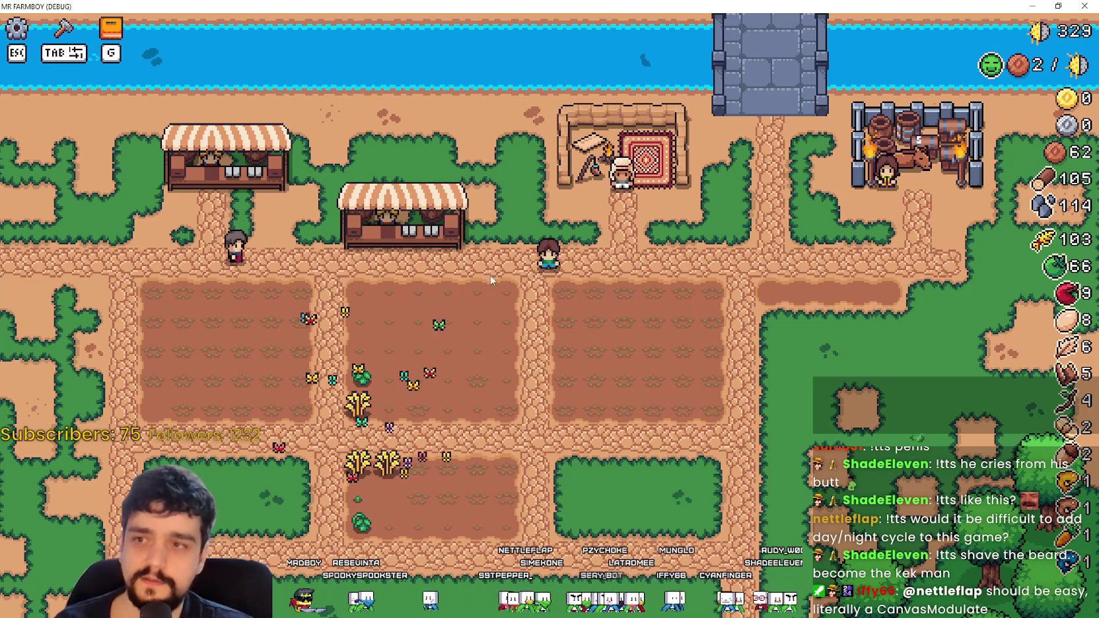
double_click(583, 5)
left_click(917, 38)
Step: Walk into the woods, collecting eggs, wood and stone and mining nearby rocks
key("a")
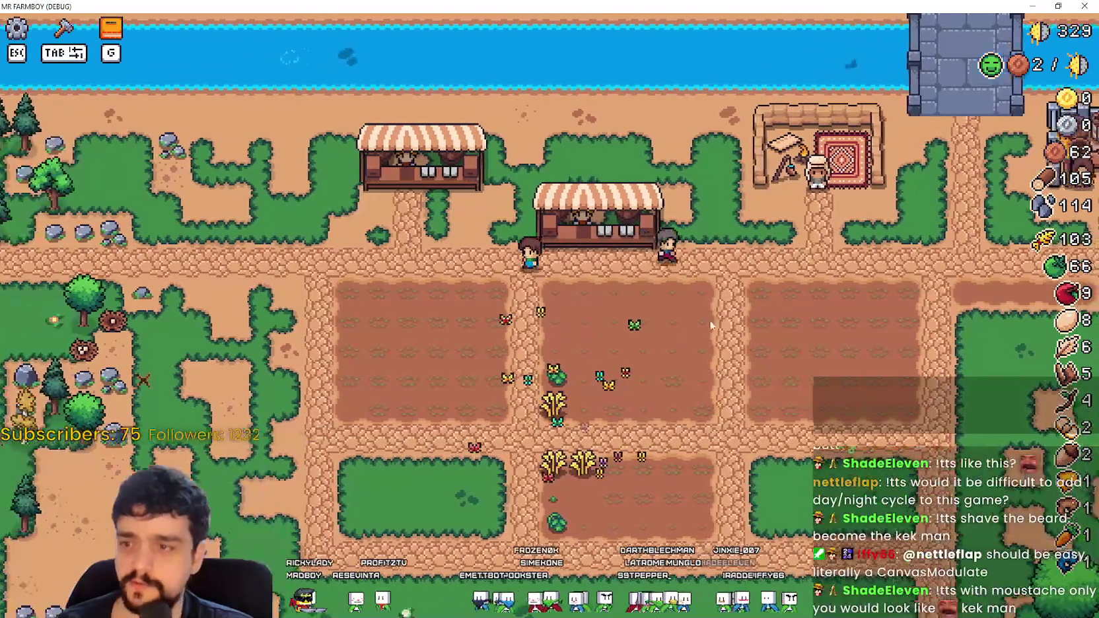
key("s")
key("a")
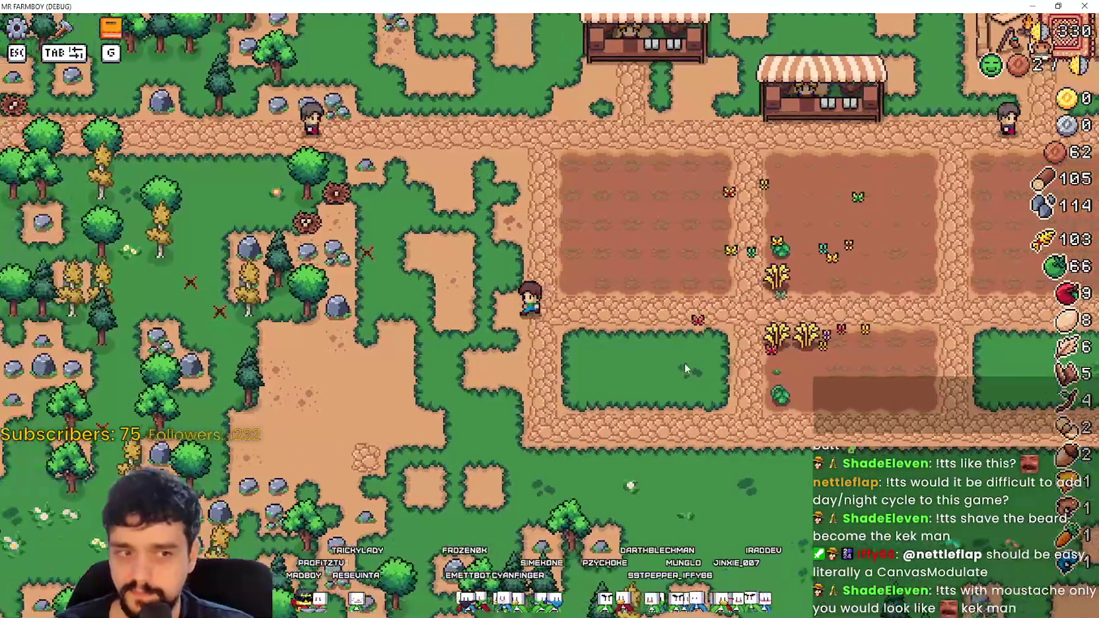
key("a")
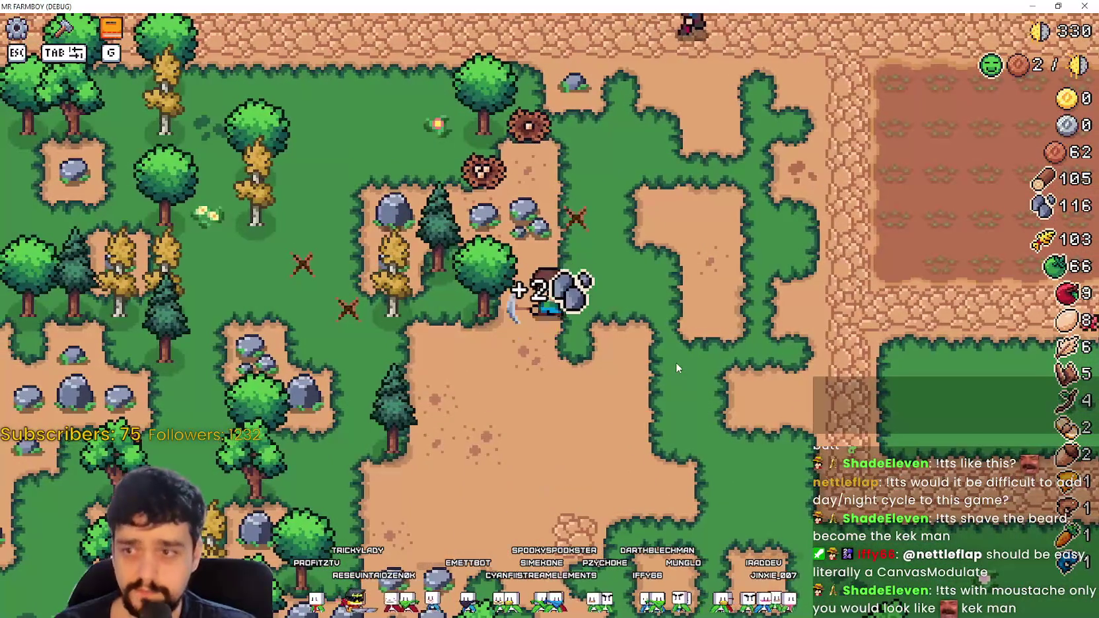
key("w")
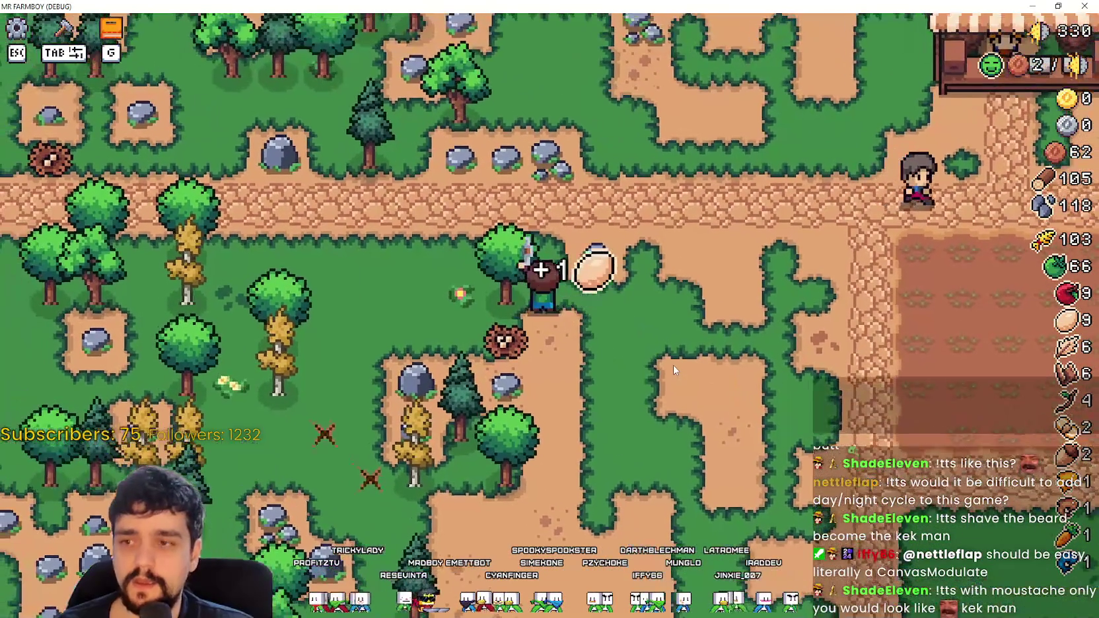
key("a")
key("s")
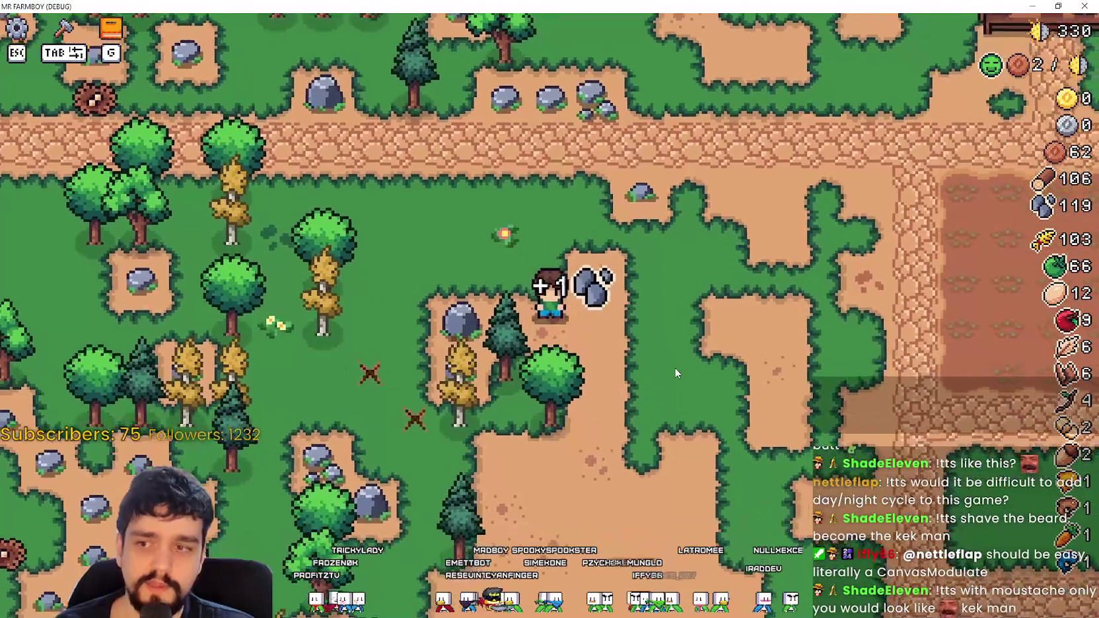
key("s")
key("a")
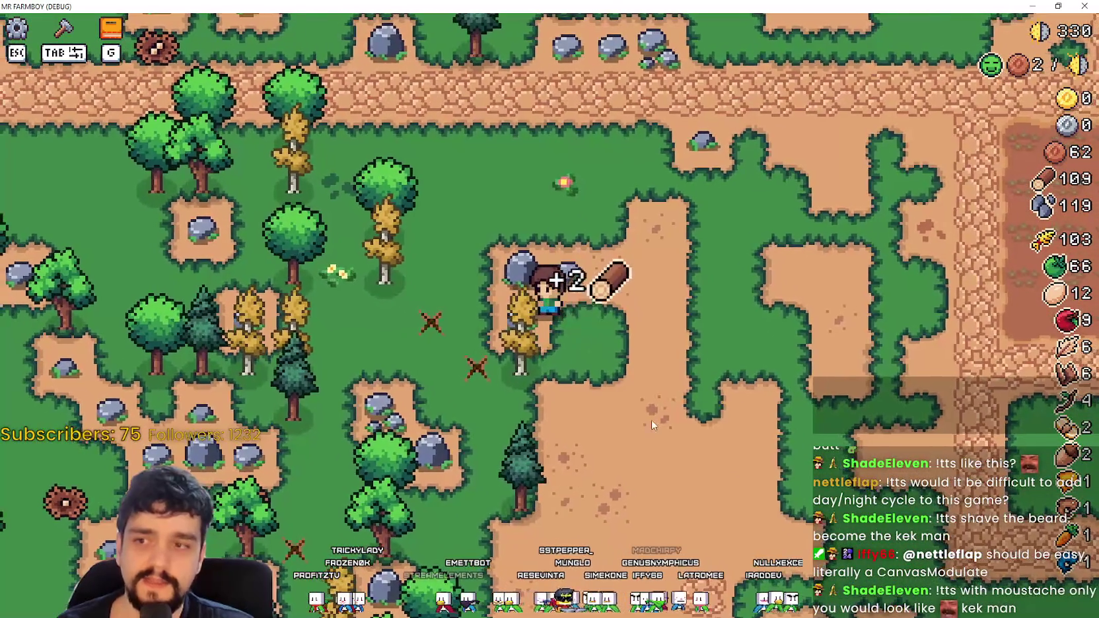
key("s")
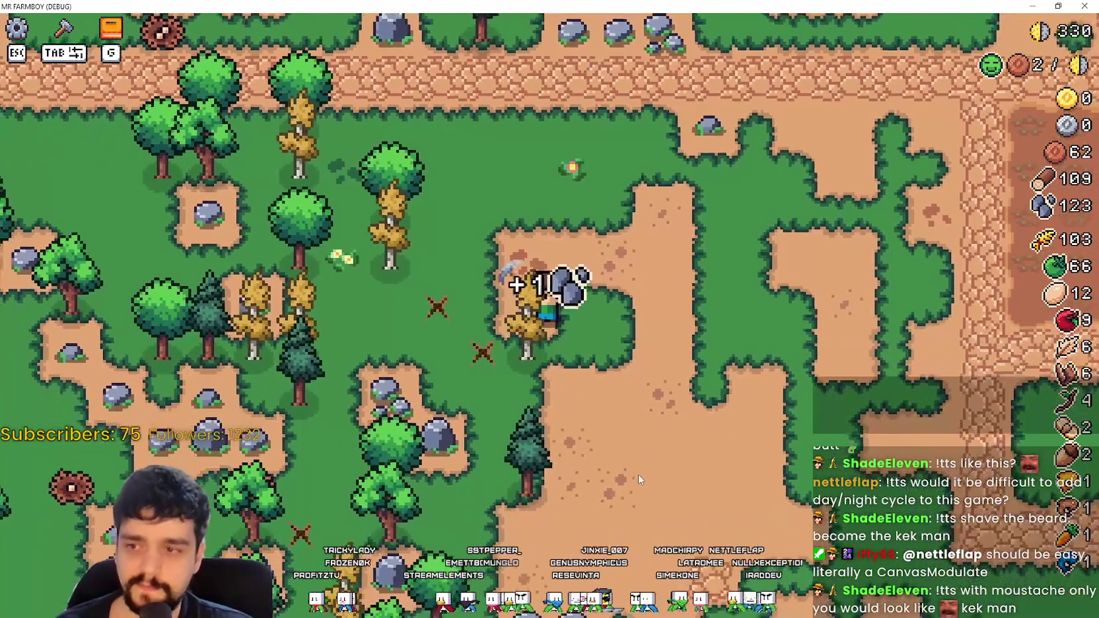
Step: Cross the top path mining rocks, then harvest wheat and tomatoes in the farm plots
key("w")
key("d")
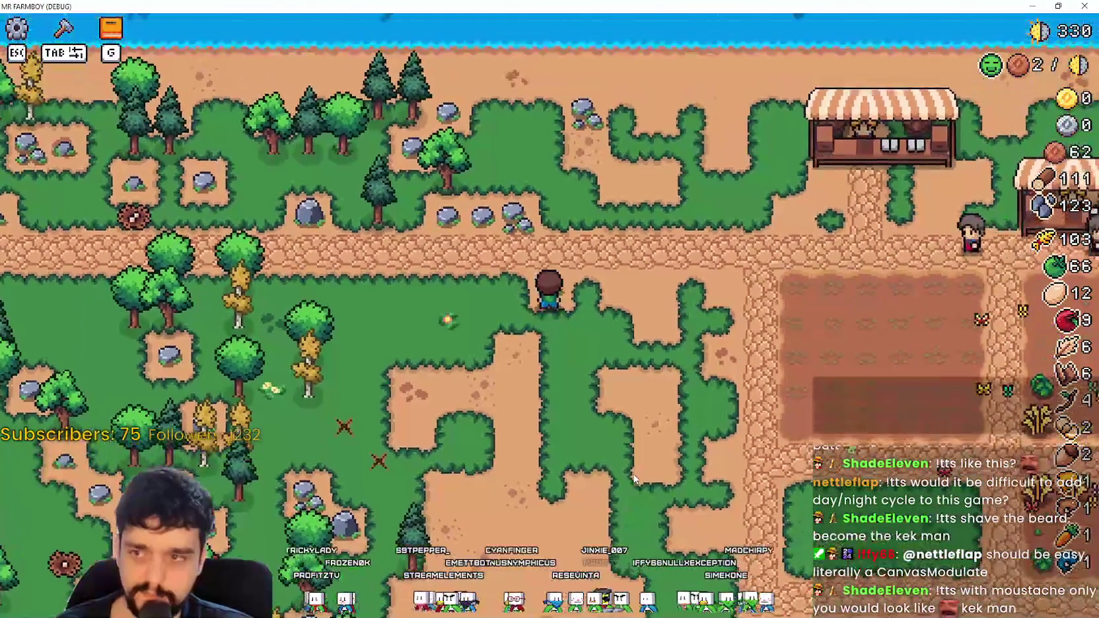
key("w")
key("d")
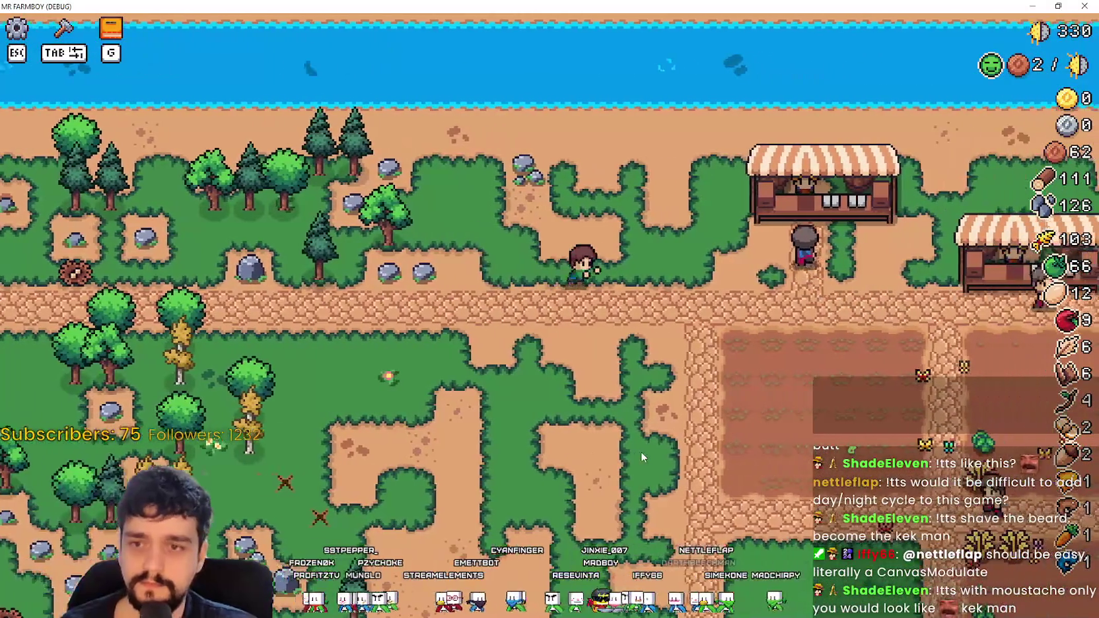
key("d")
key("s")
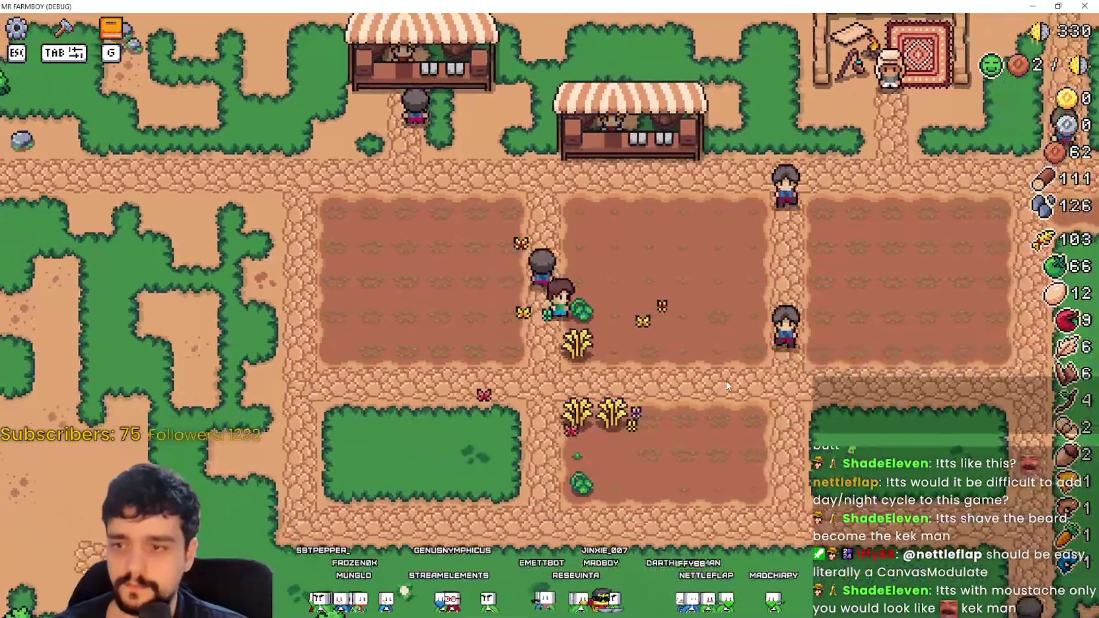
key("s")
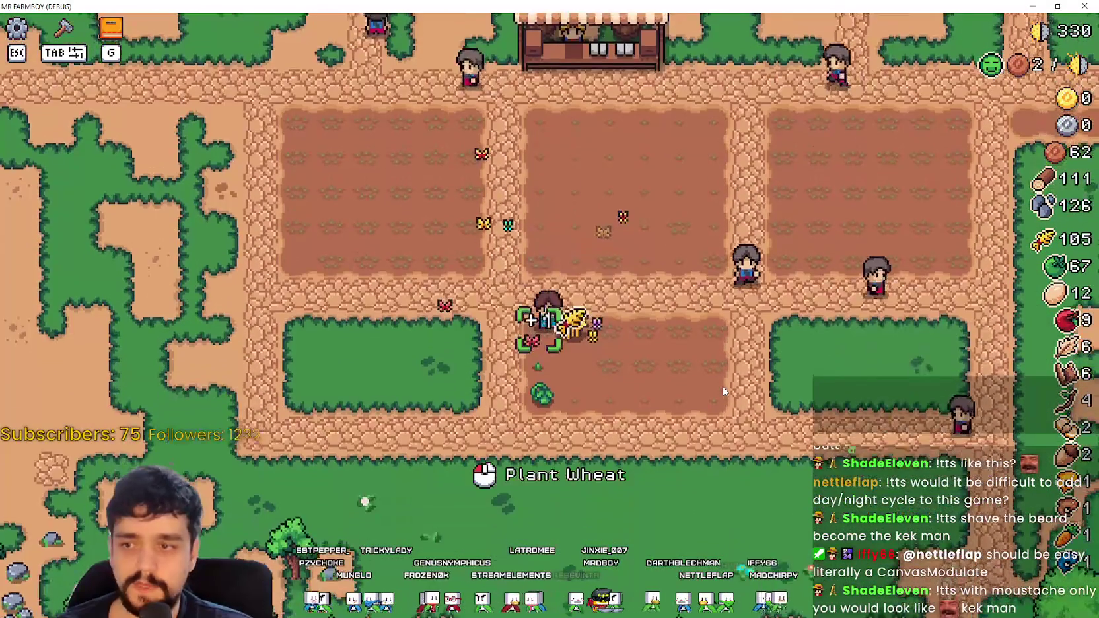
key("a")
Step: Walk toward the shops and open then close the Advancements panel with G
key("w")
key("g")
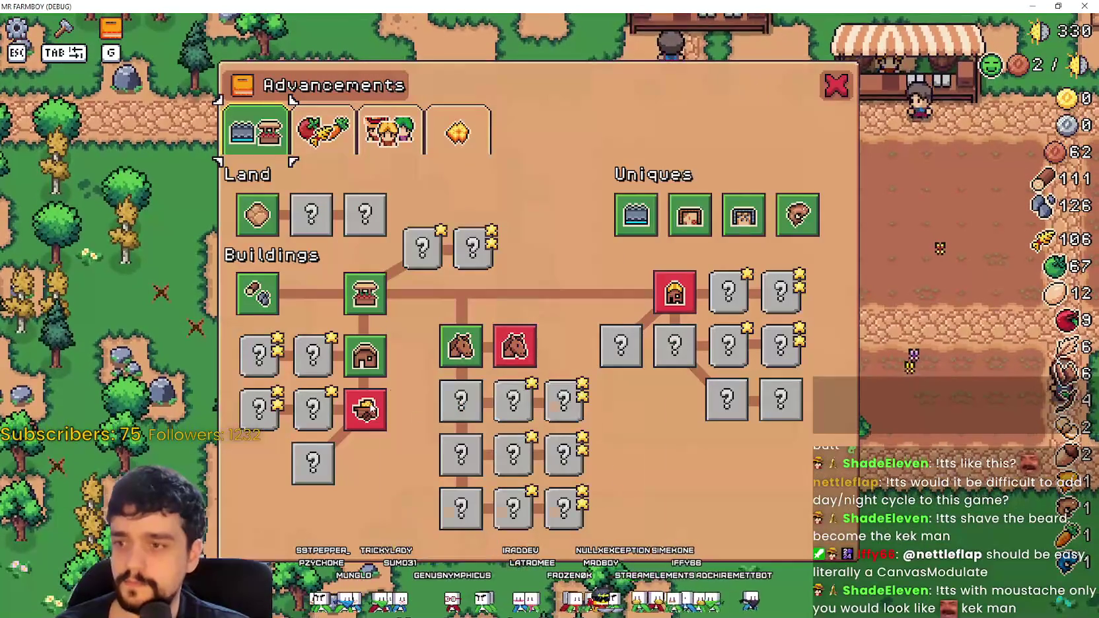
key("g")
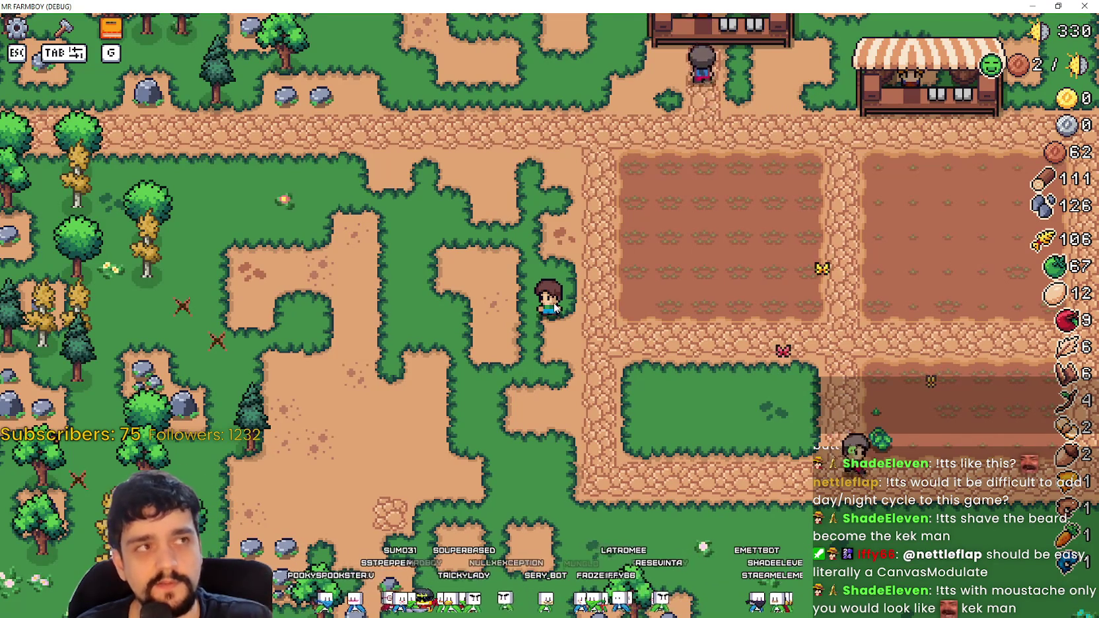
Step: Wander between the riverside path and the farm plots
key("w")
key("s")
key("d")
key("w")
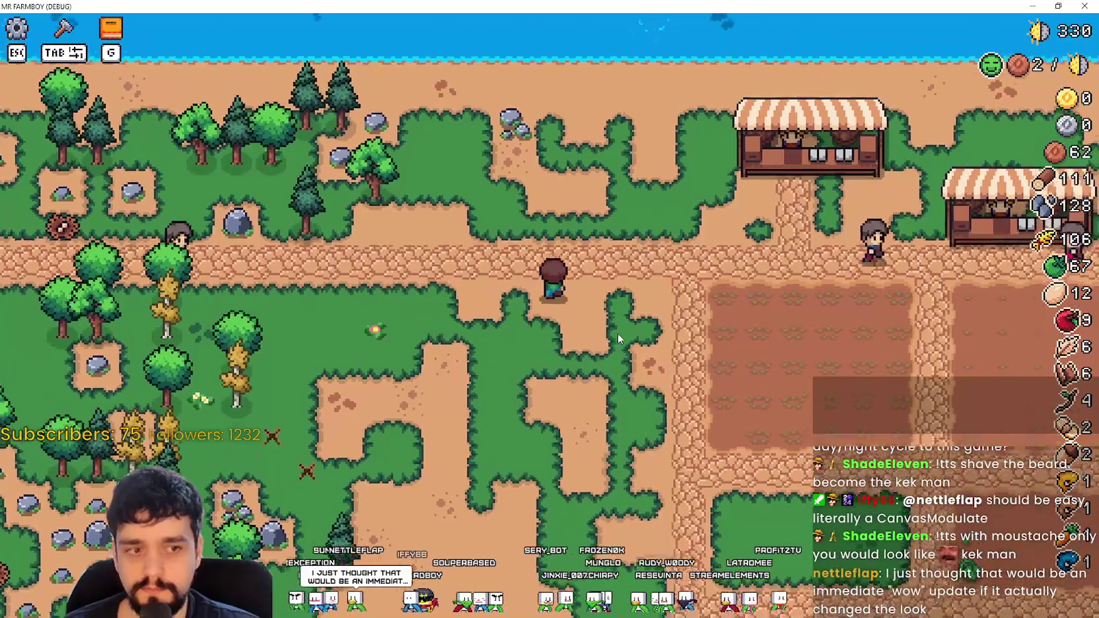
key("s")
key("d")
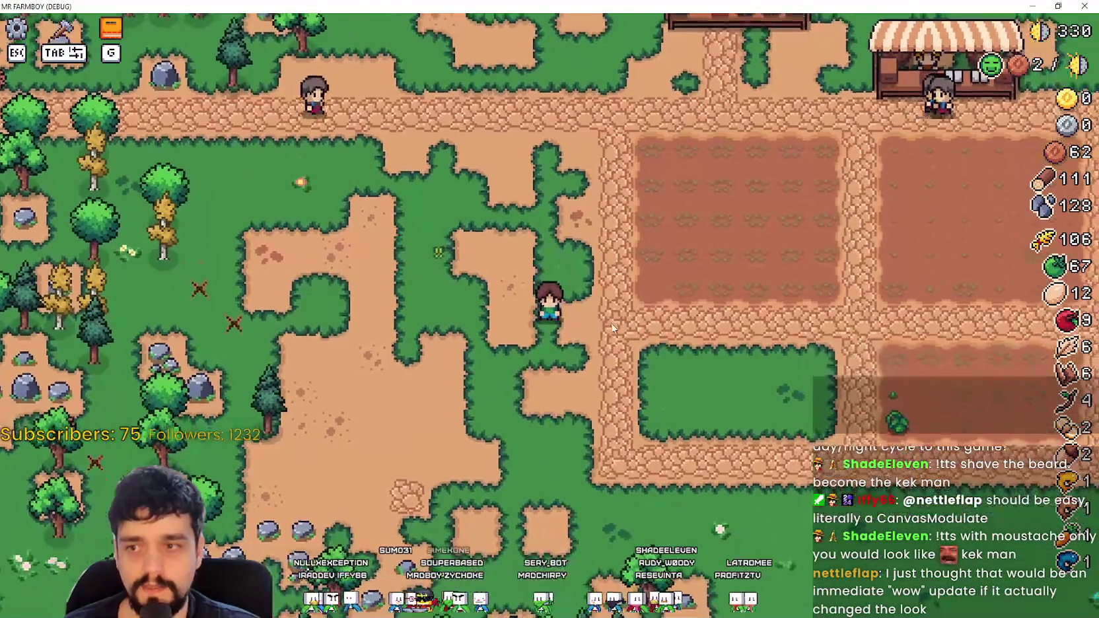
key("w")
key("a")
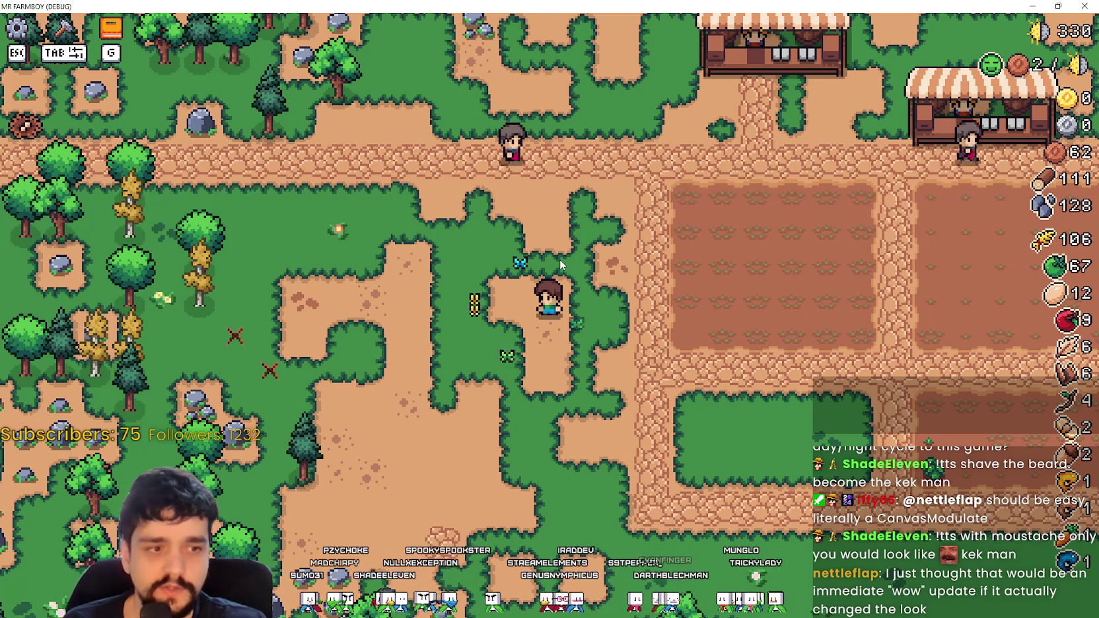
Step: Walk up toward the river and mine a rock for stone
key("w")
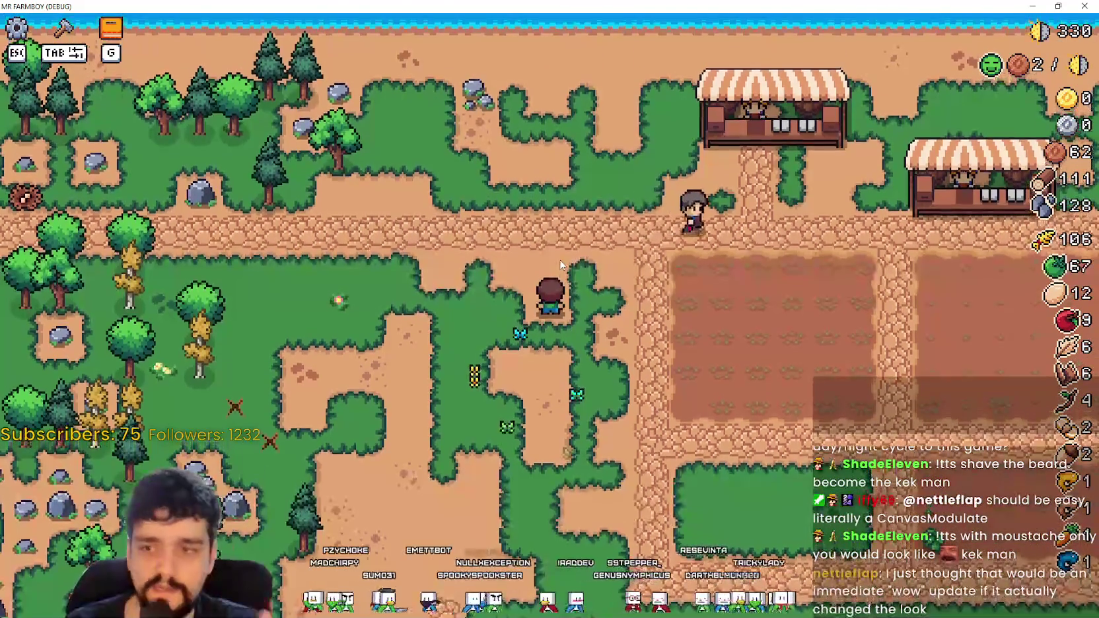
key("w")
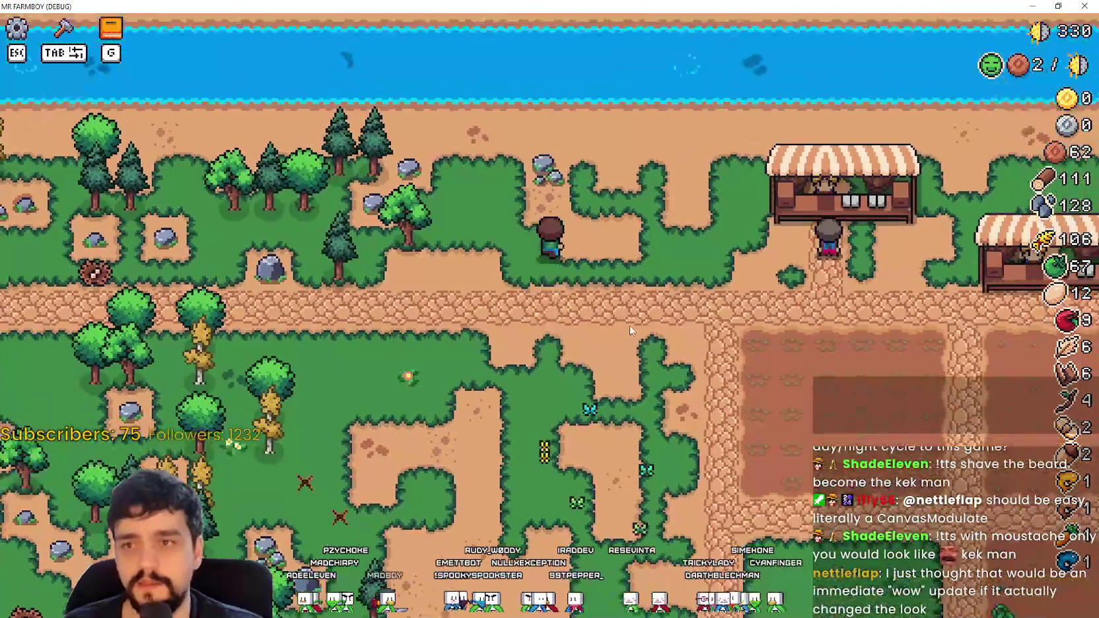
key("s")
key("d")
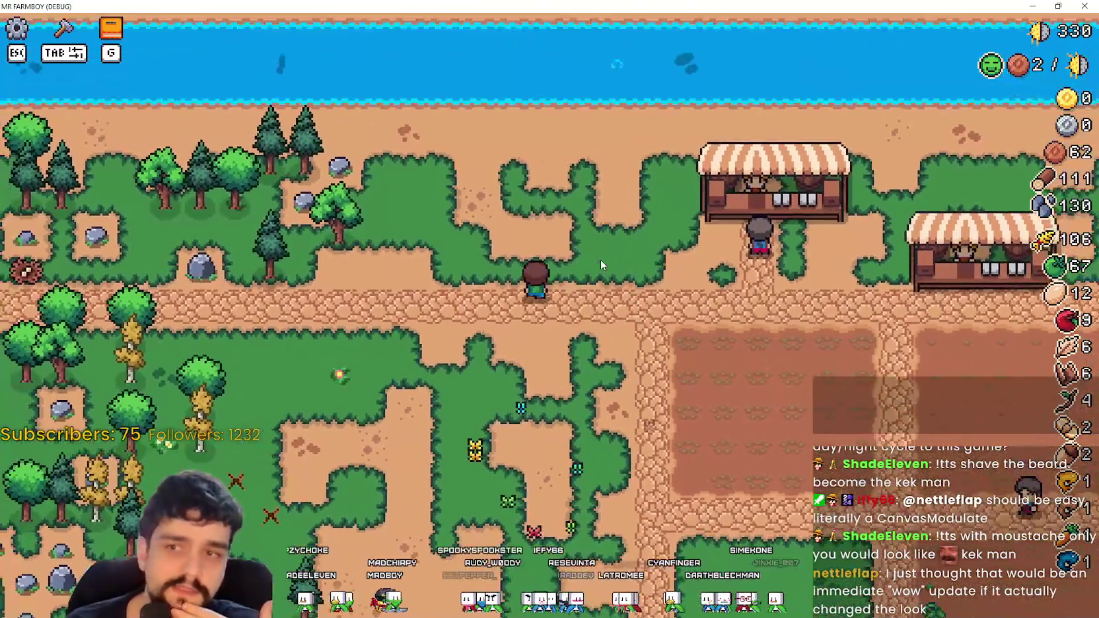
key("a")
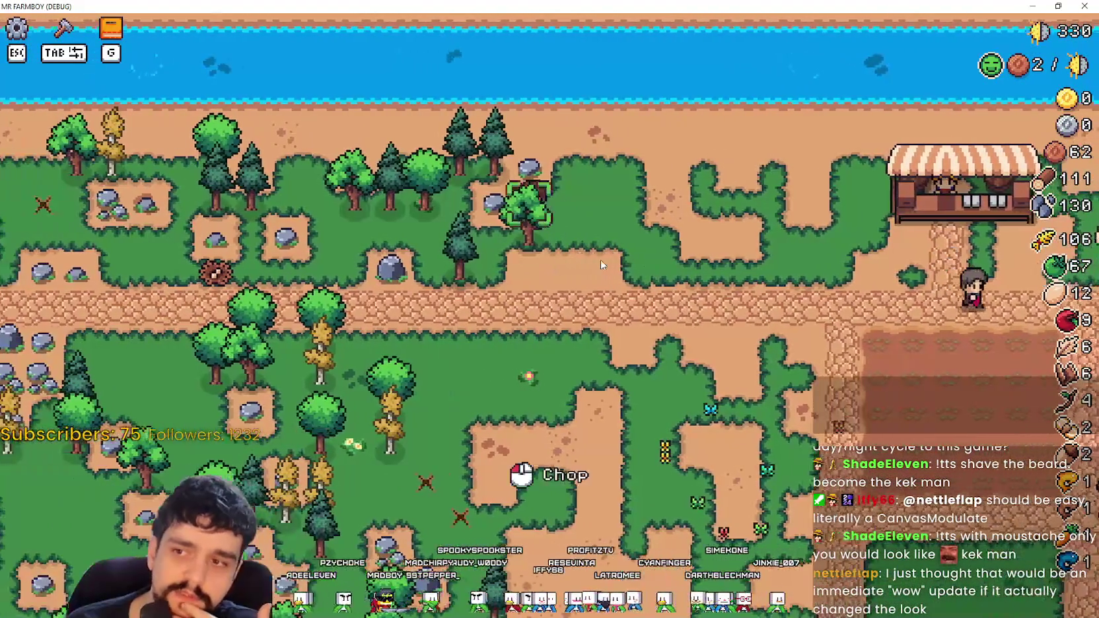
key("w")
left_click(600, 264)
Step: Follow the cobbled path along the farm plot, picking up an item and a feather
key("s")
key("d")
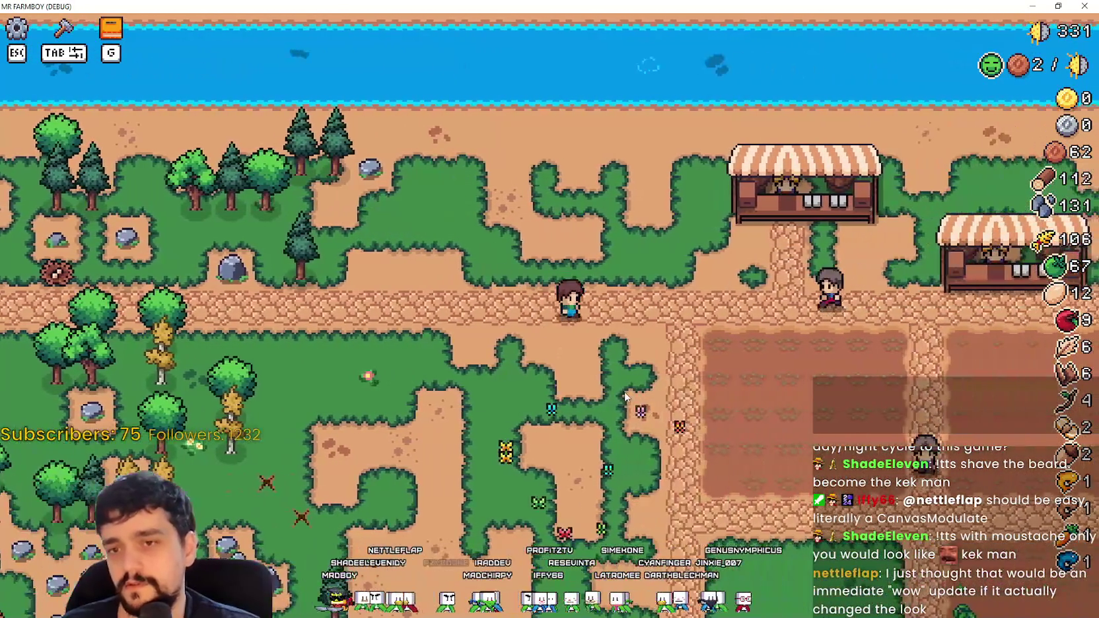
key("d")
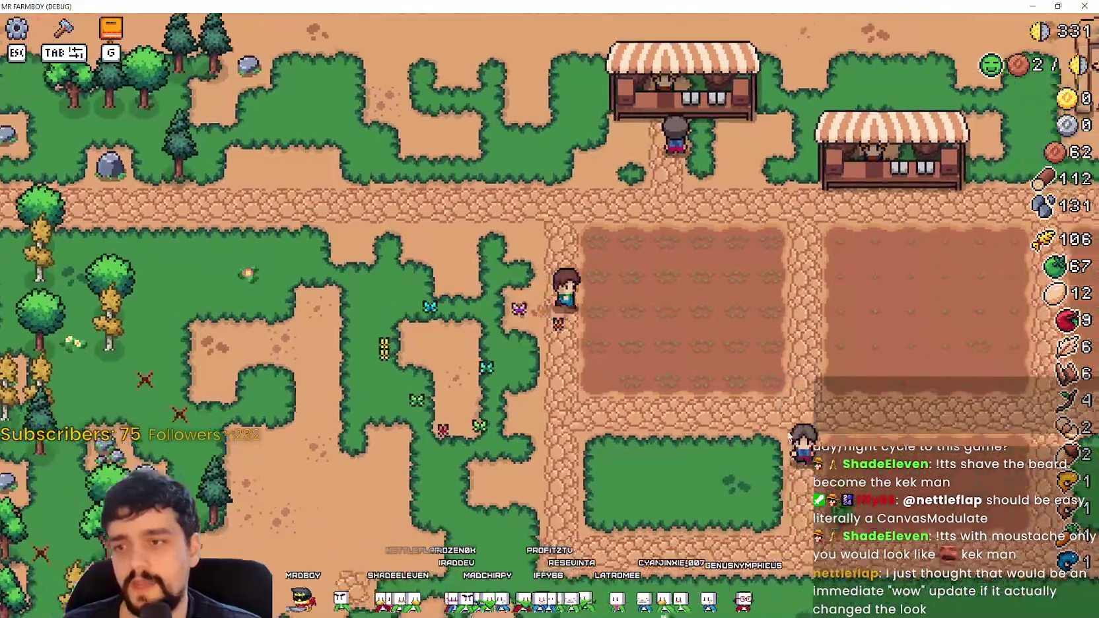
key("s")
key("d")
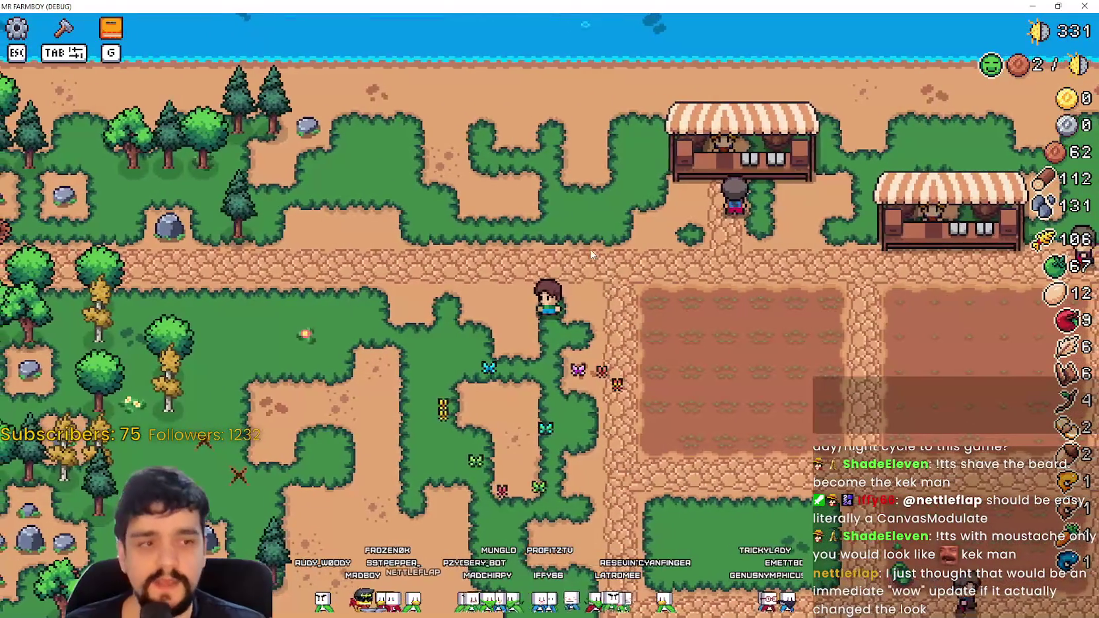
key("s")
key("a")
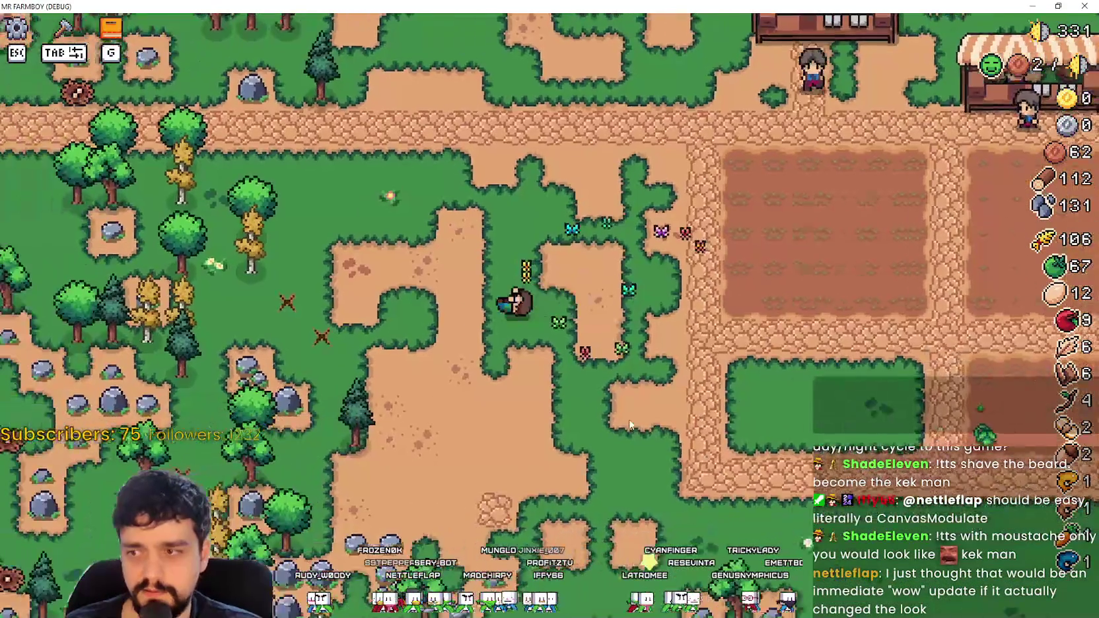
key("w")
key("a")
key("s")
Step: Gather logs and stone at the rock cluster in the dirt clearing
key("d")
key("s")
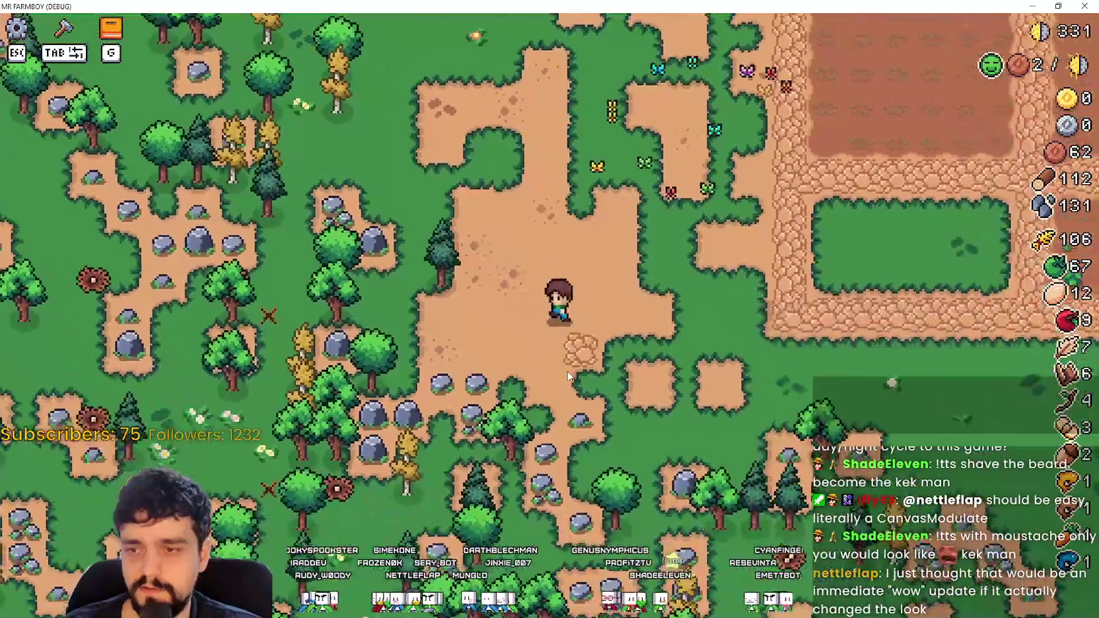
key("a")
key("w")
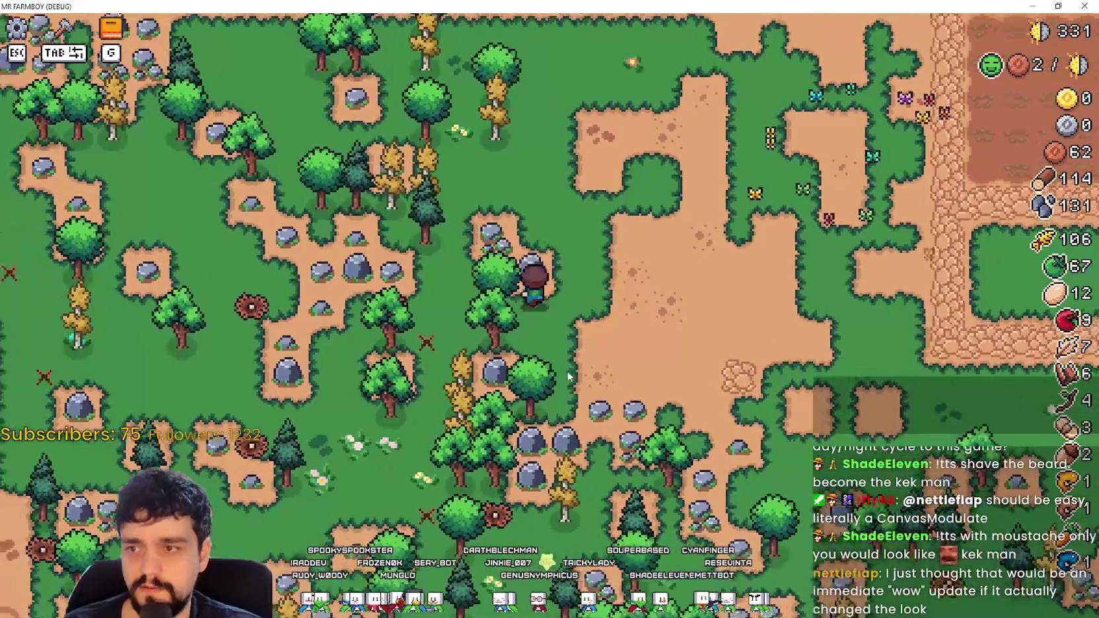
key("w")
key("a")
key("s")
Step: Walk right past the fields and stalls toward the bridge
key("d")
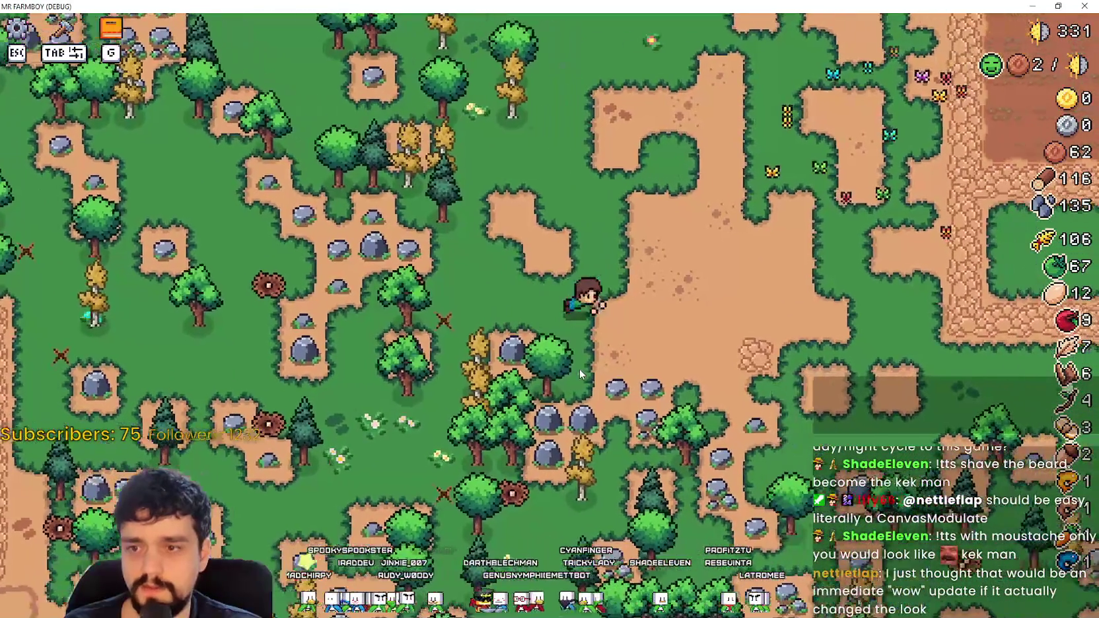
key("d")
key("w")
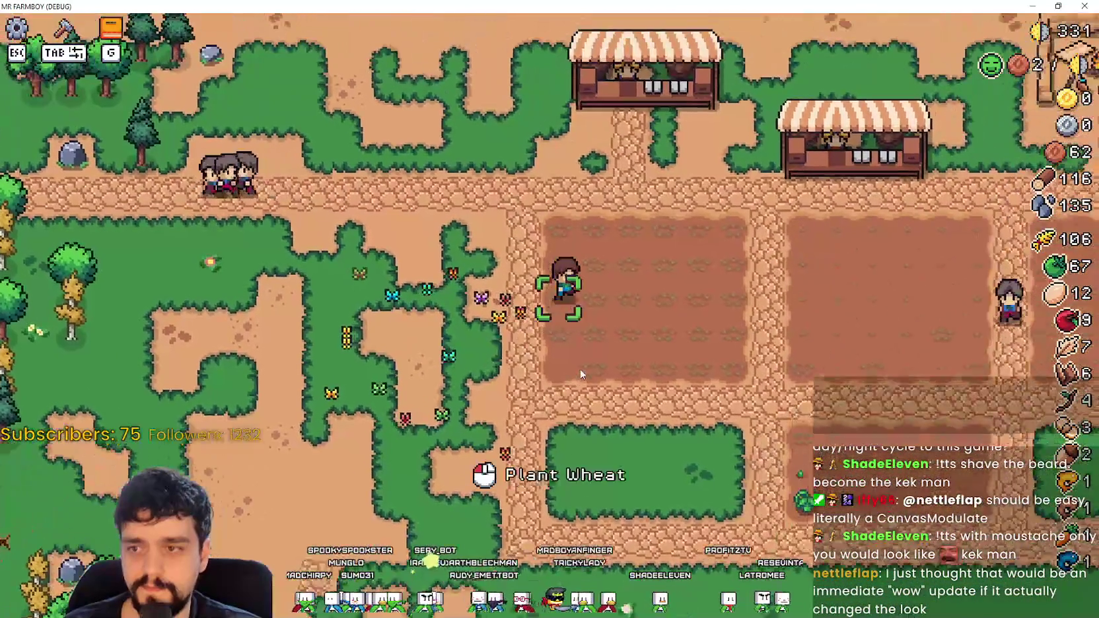
key("d")
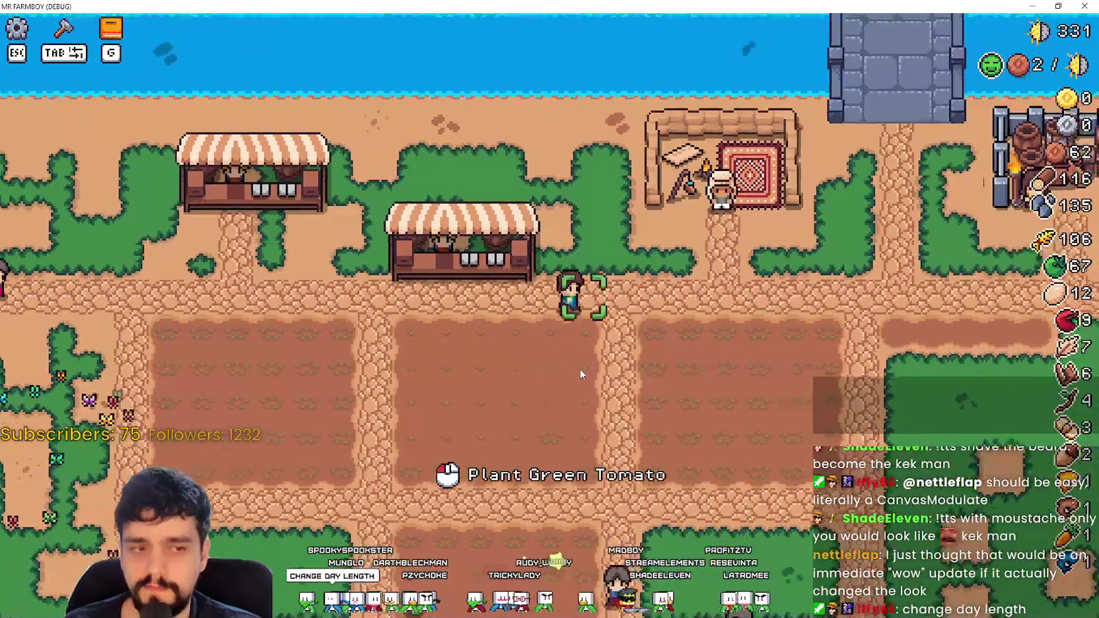
key("w")
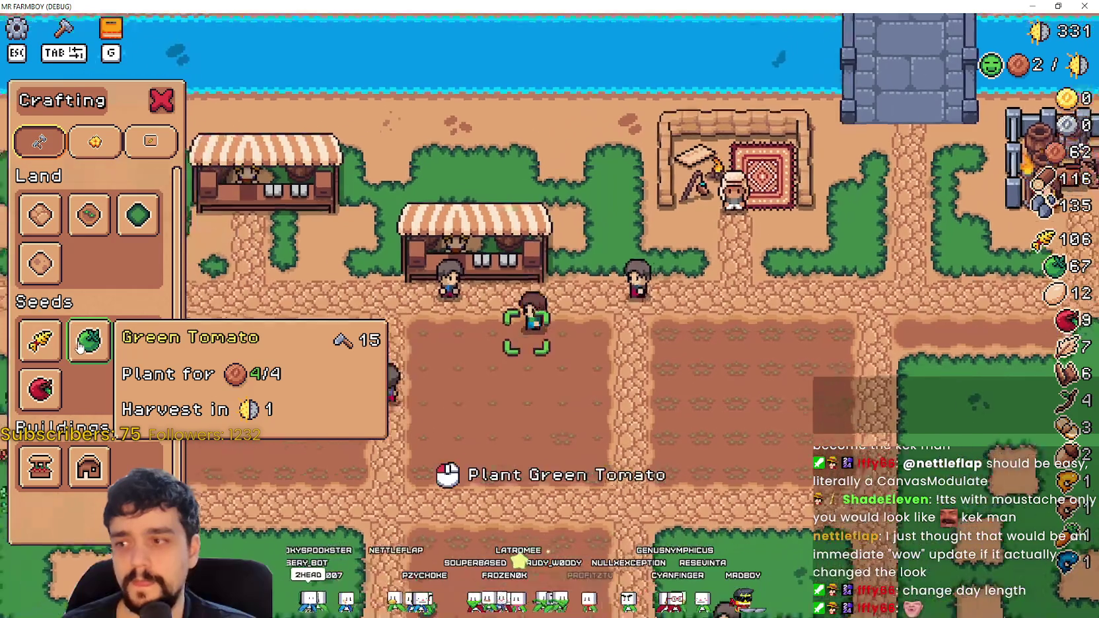
Step: Walk the character south across the farm to the lower fields, then launch Windows Calculator
key("s")
key("a")
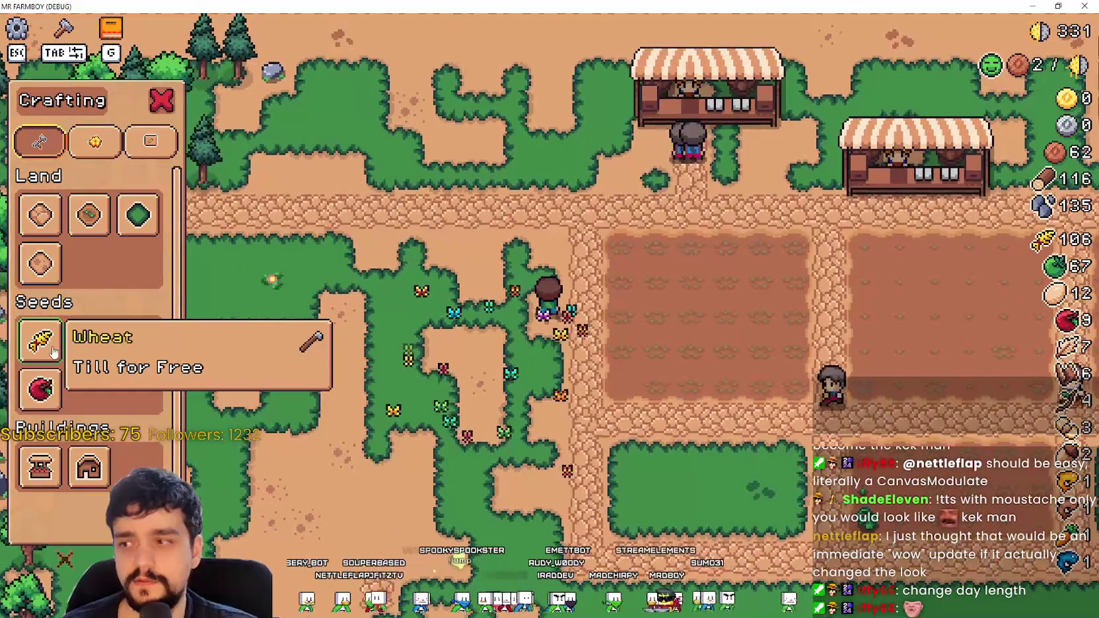
key("s")
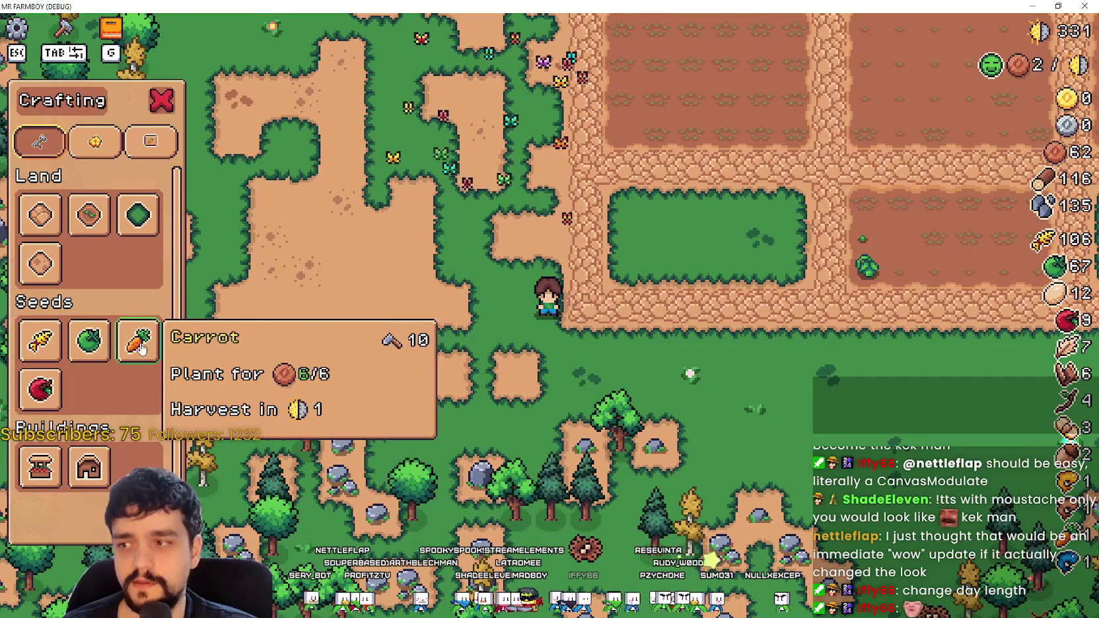
key("s")
key("d")
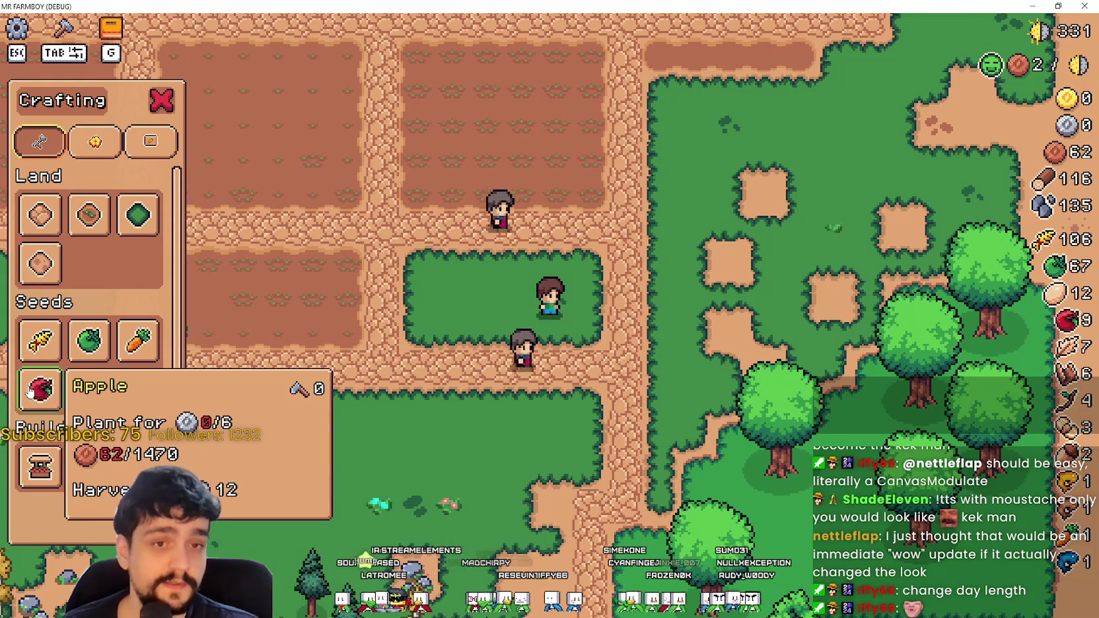
key("a")
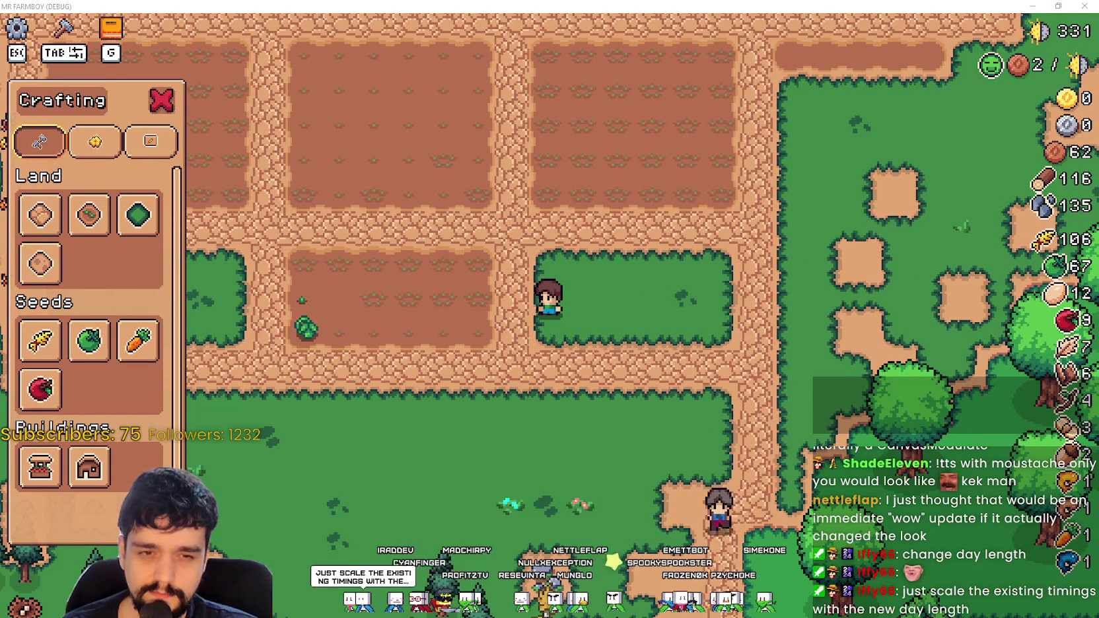
key("XF86Calculator")
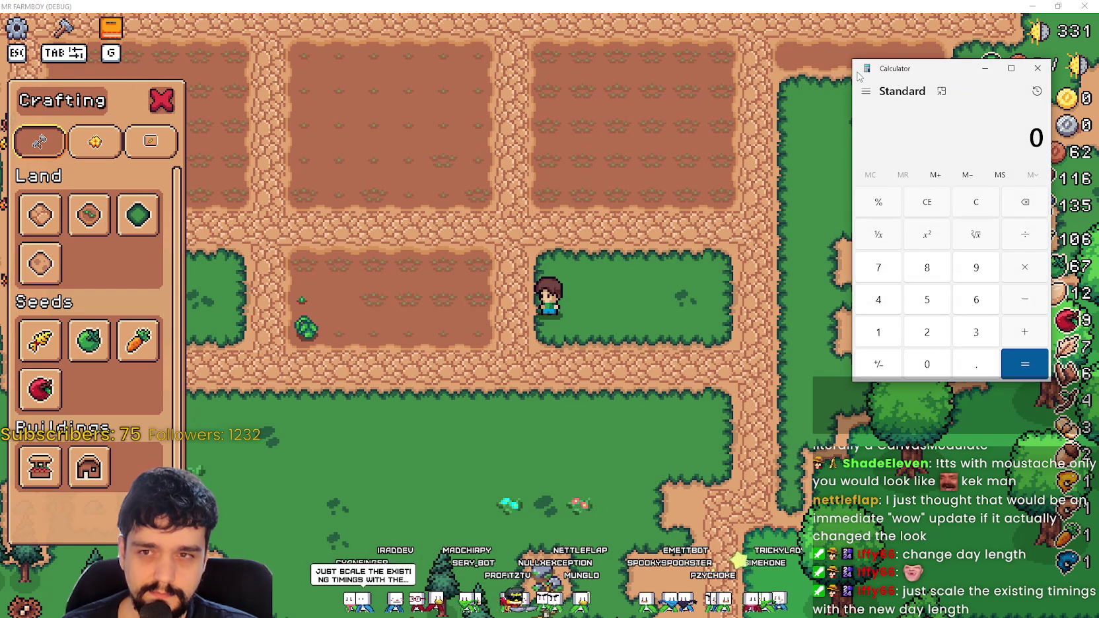
Step: Move the Calculator window to the left, then close it to reveal the game
left_click_drag(881, 69, 761, 83)
mouse_move(90, 473)
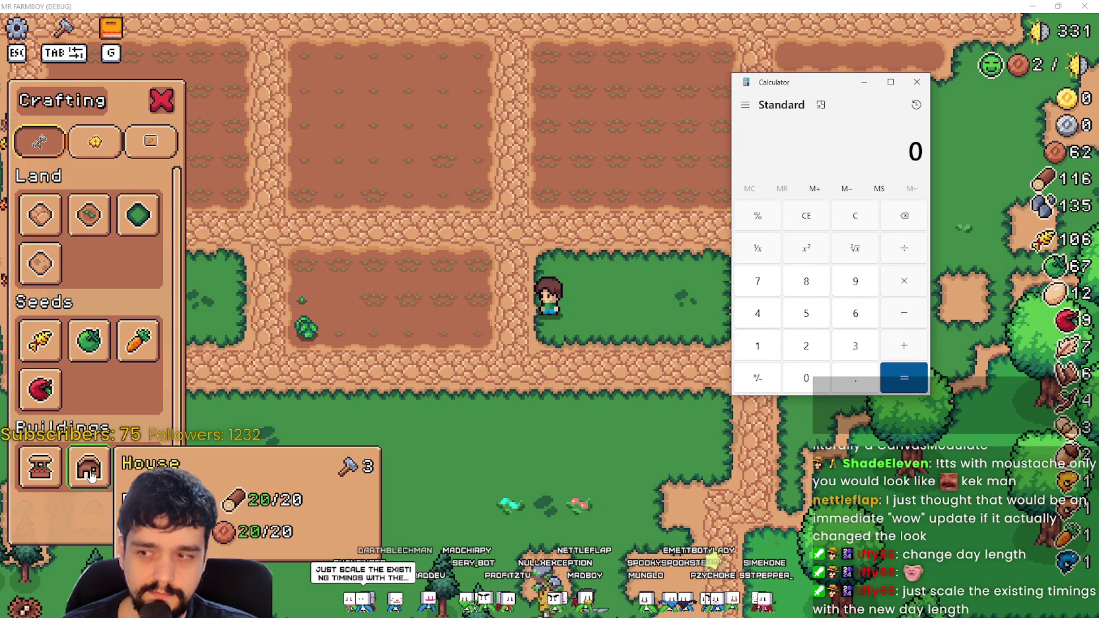
left_click_drag(852, 90, 838, 90)
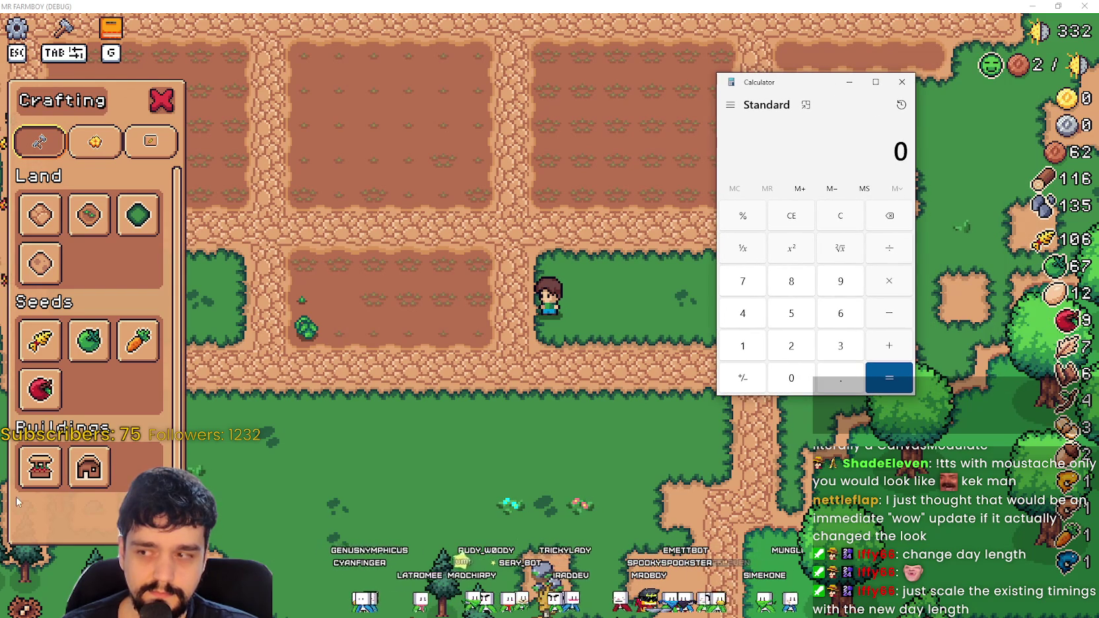
mouse_move(110, 481)
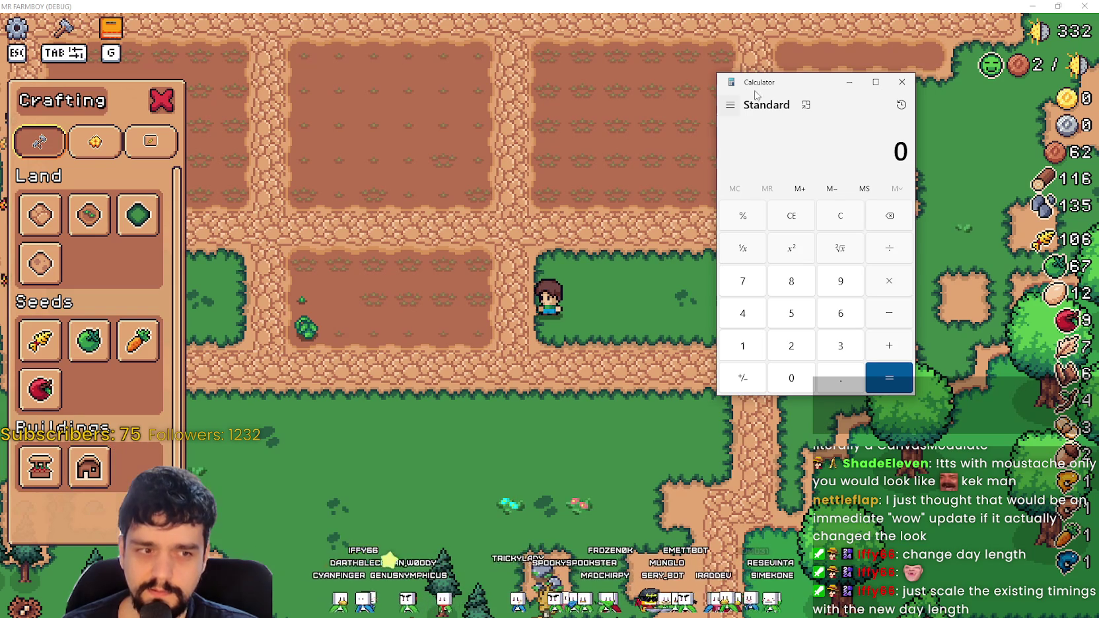
mouse_move(26, 405)
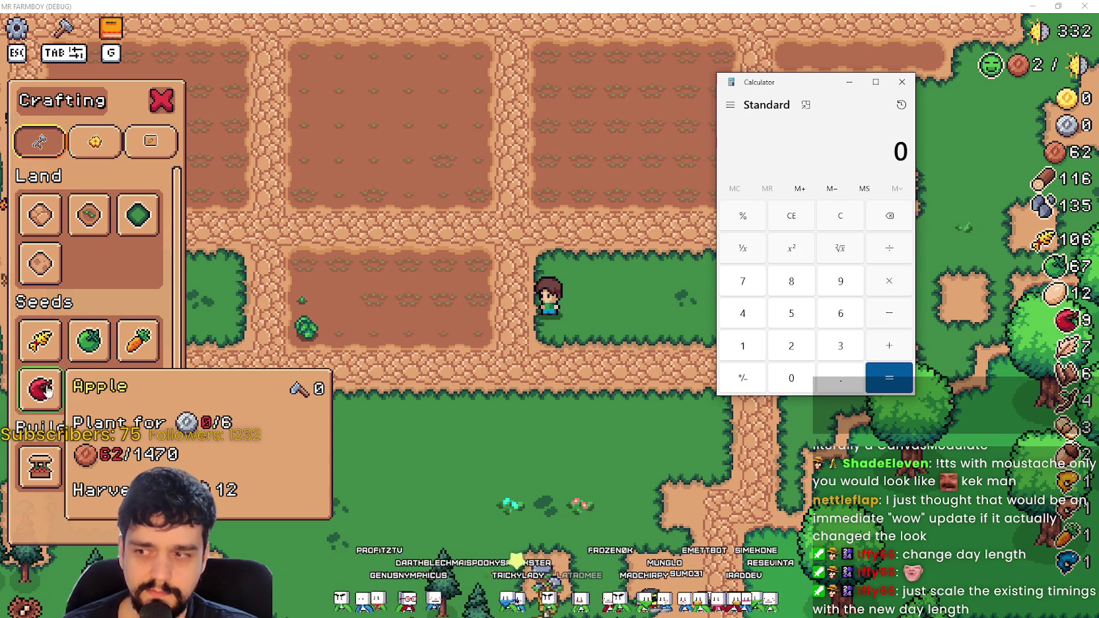
left_click(892, 86)
Step: Close the crafting panel, walk down into the field and harvest the grown crop
key("a")
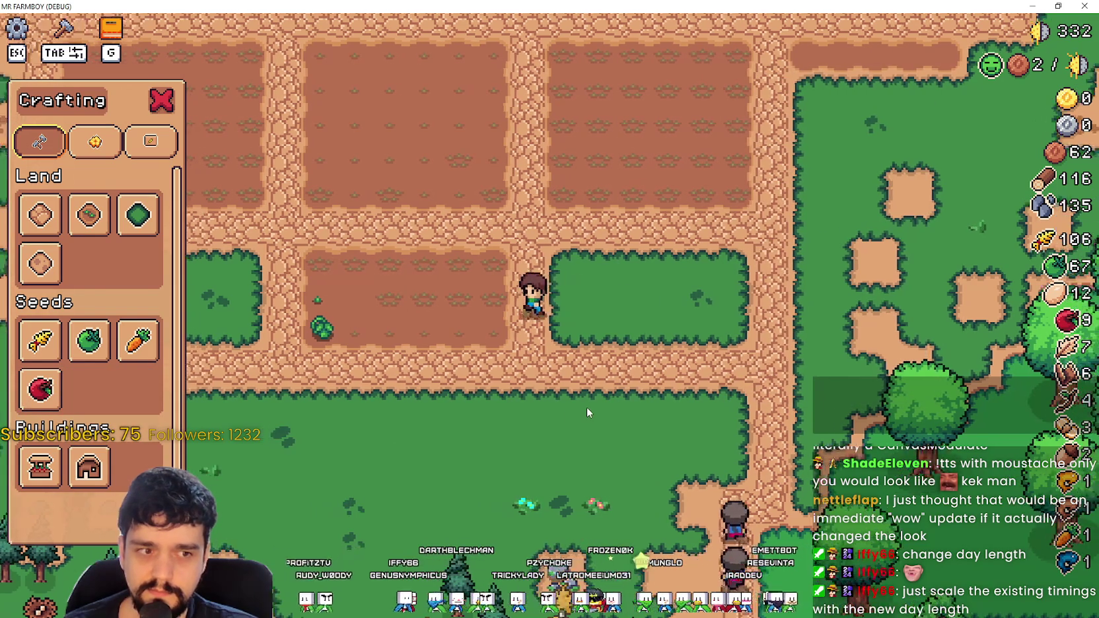
key("w")
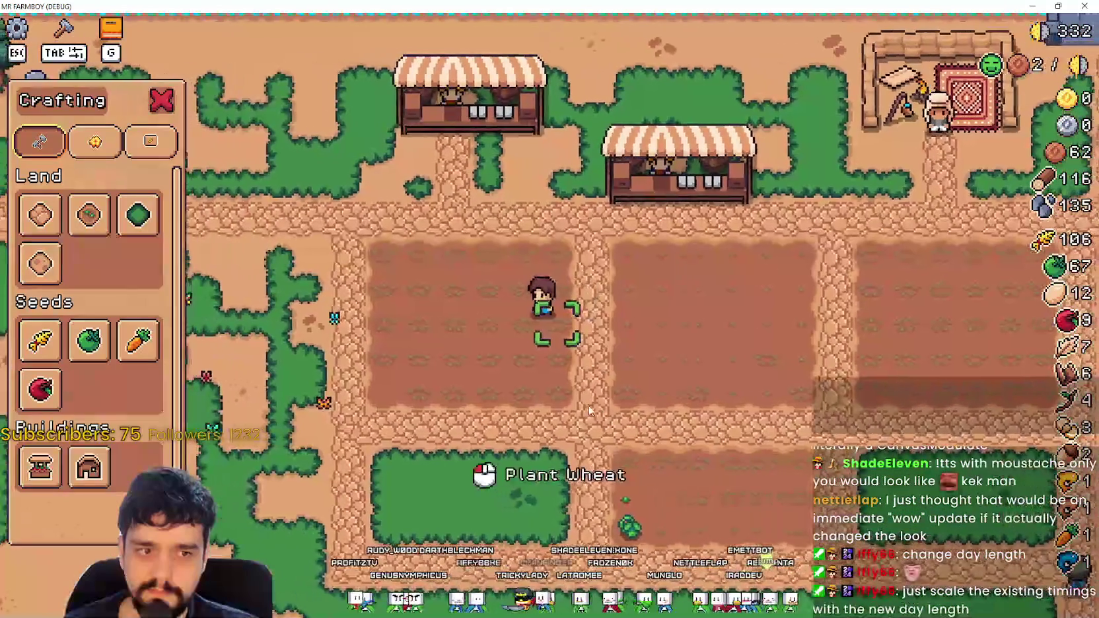
key("Tab")
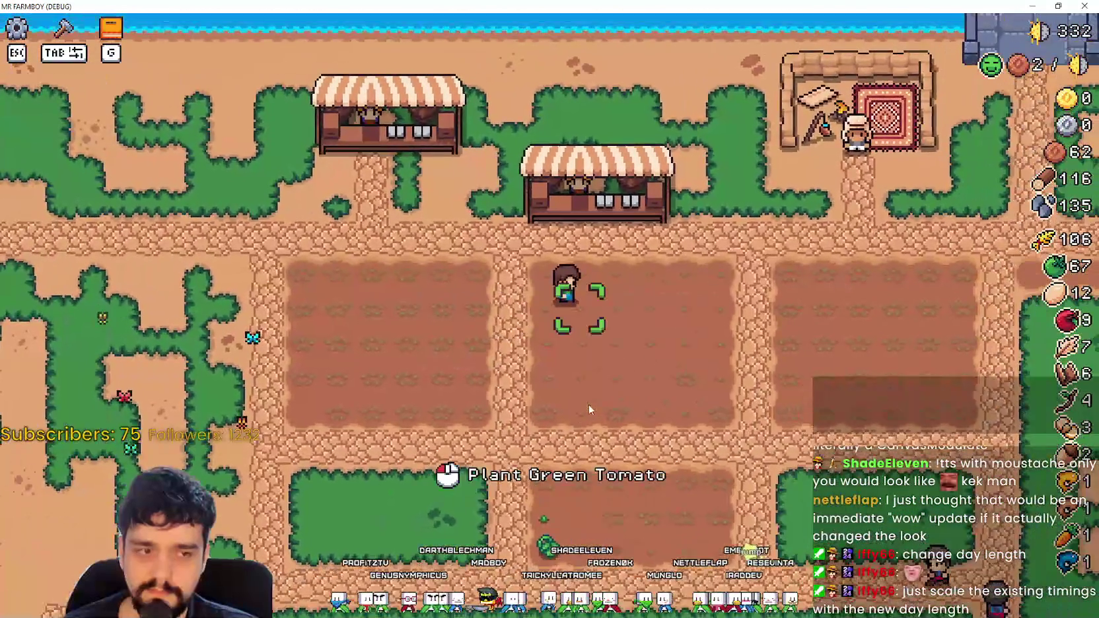
key("d")
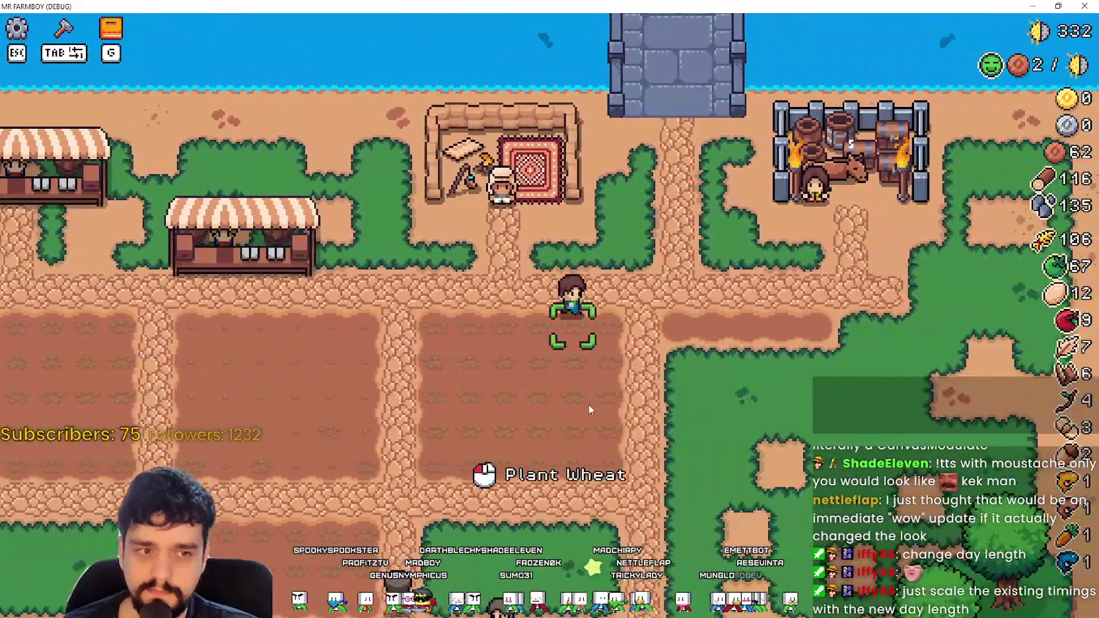
key("a")
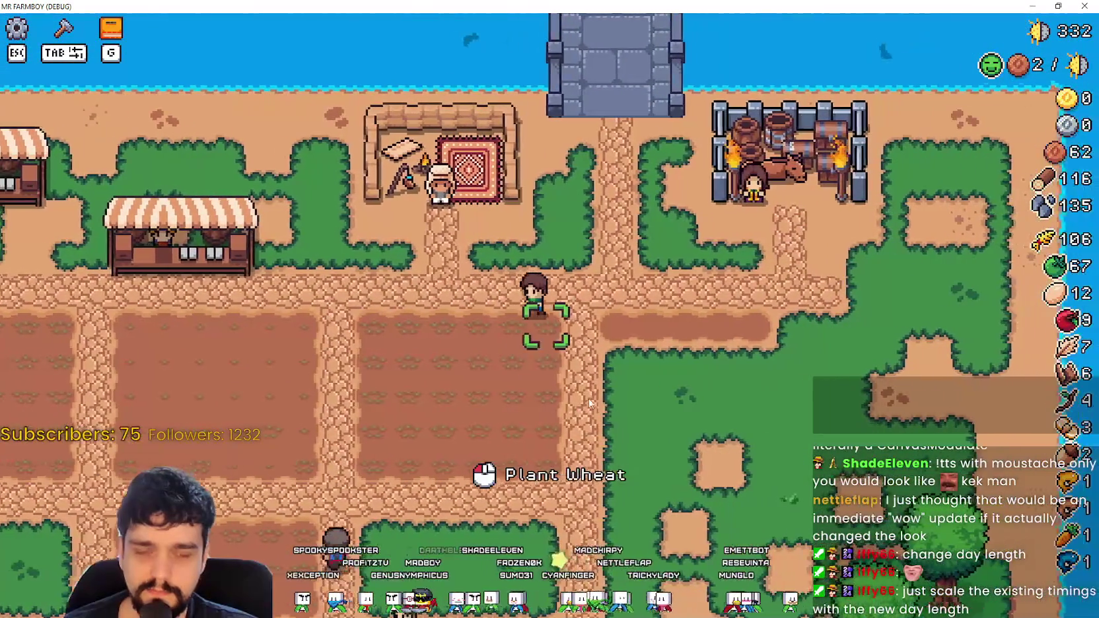
scroll(588, 398, "down", 3)
scroll(594, 338, "up", 4)
key("s")
scroll(725, 399, "down", 3)
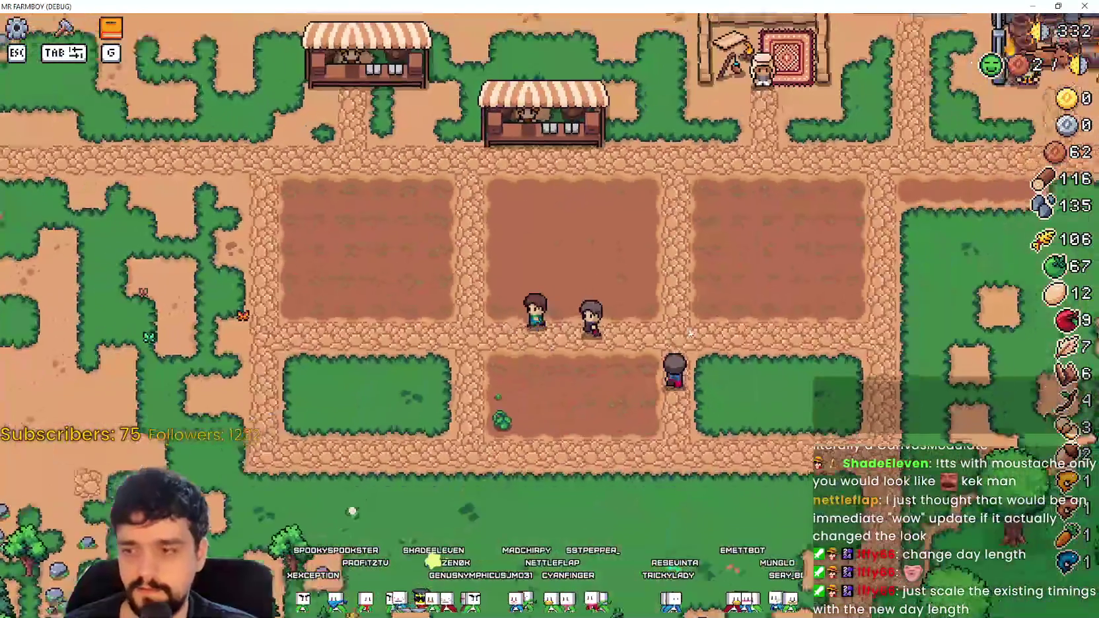
scroll(721, 399, "up", 3)
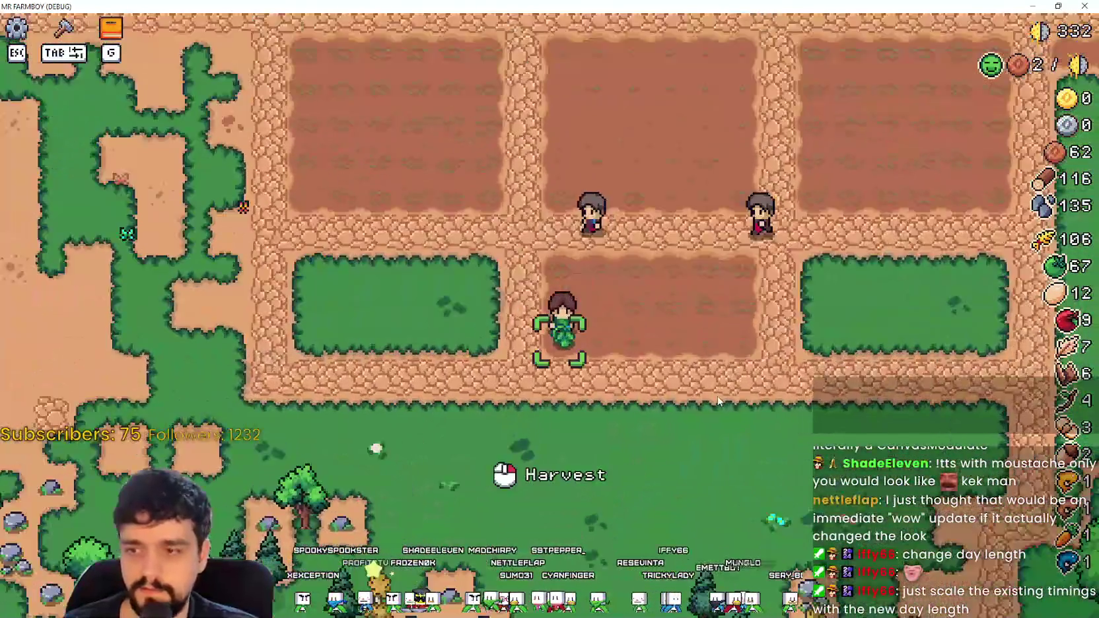
left_click(718, 400)
Step: Walk the character back up to the top path by the market stall
scroll(718, 400, "up", 2)
key("a")
scroll(627, 389, "down", 2)
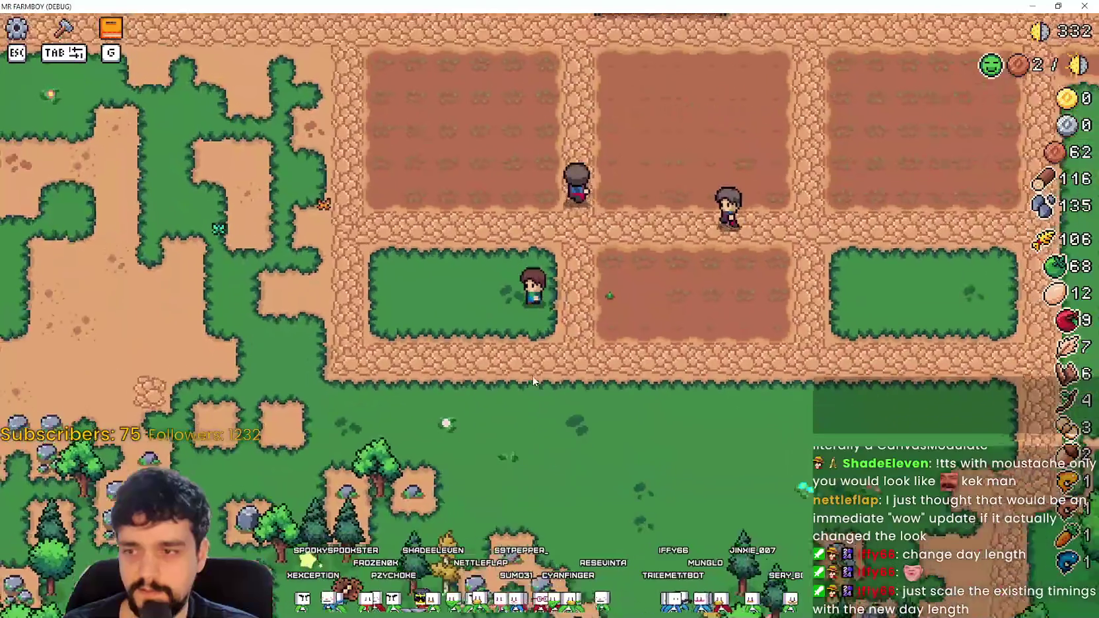
key("w")
scroll(534, 376, "up", 1)
scroll(654, 314, "down", 2)
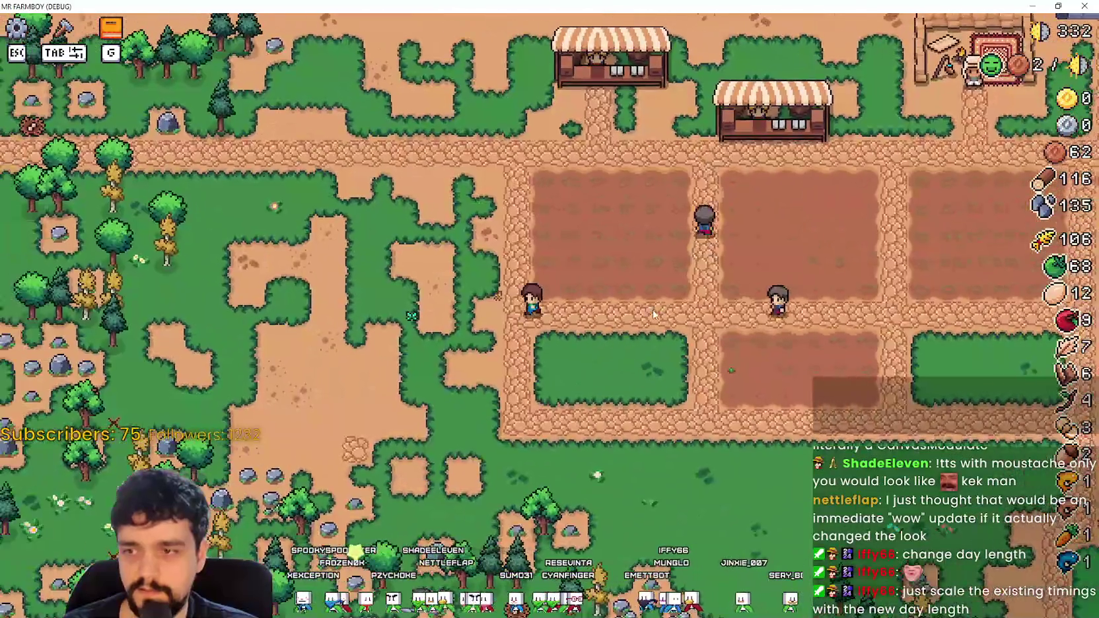
key("w")
scroll(652, 310, "up", 2)
scroll(650, 307, "down", 3)
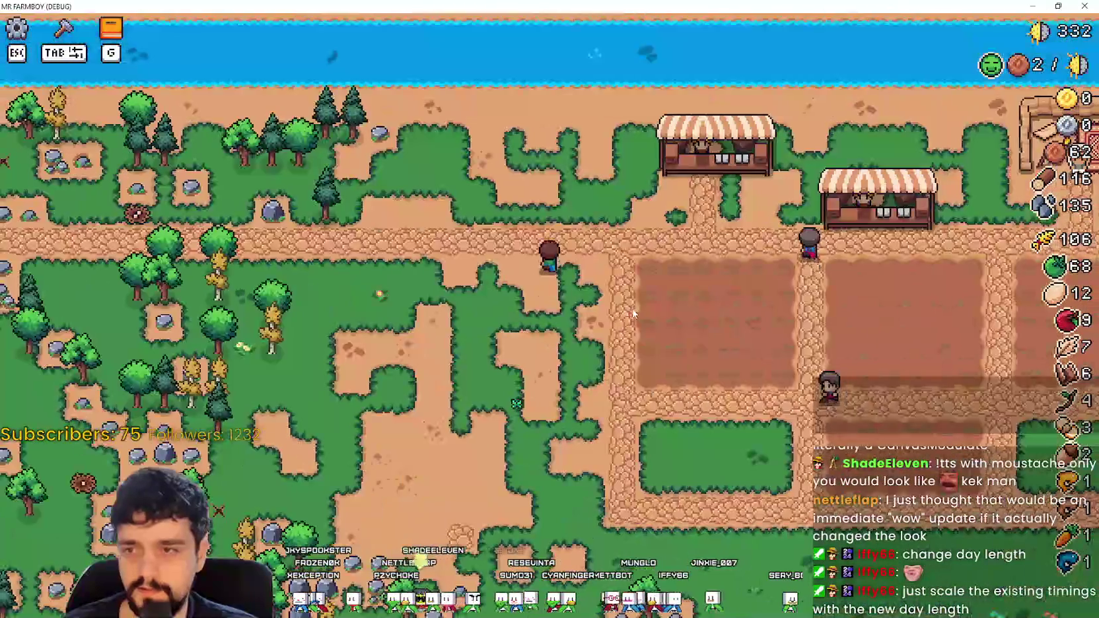
scroll(629, 307, "up", 2)
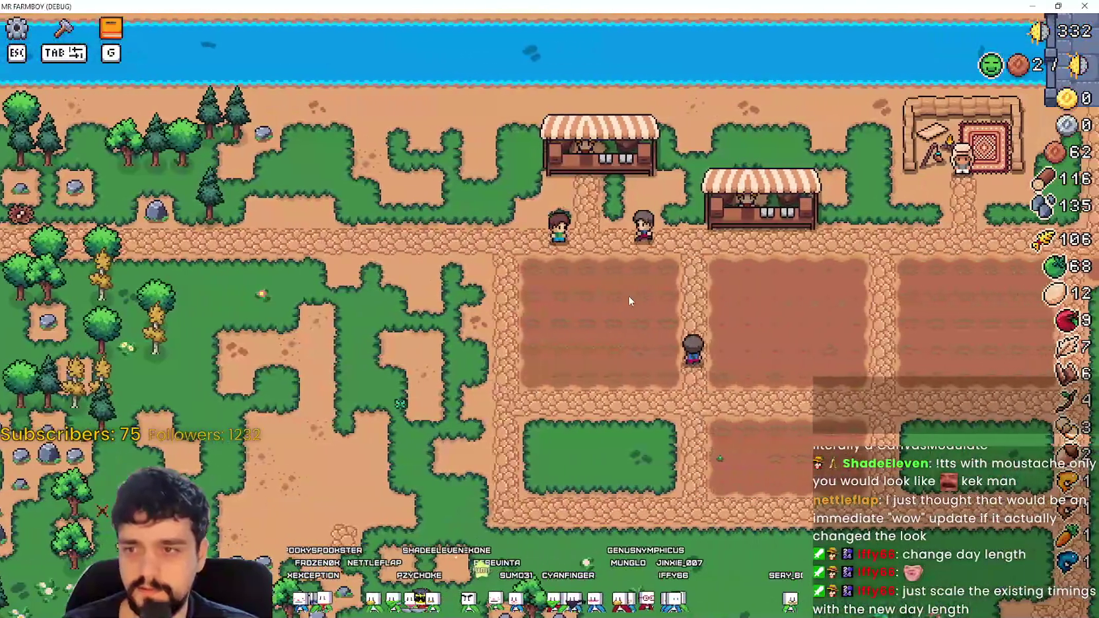
key("w")
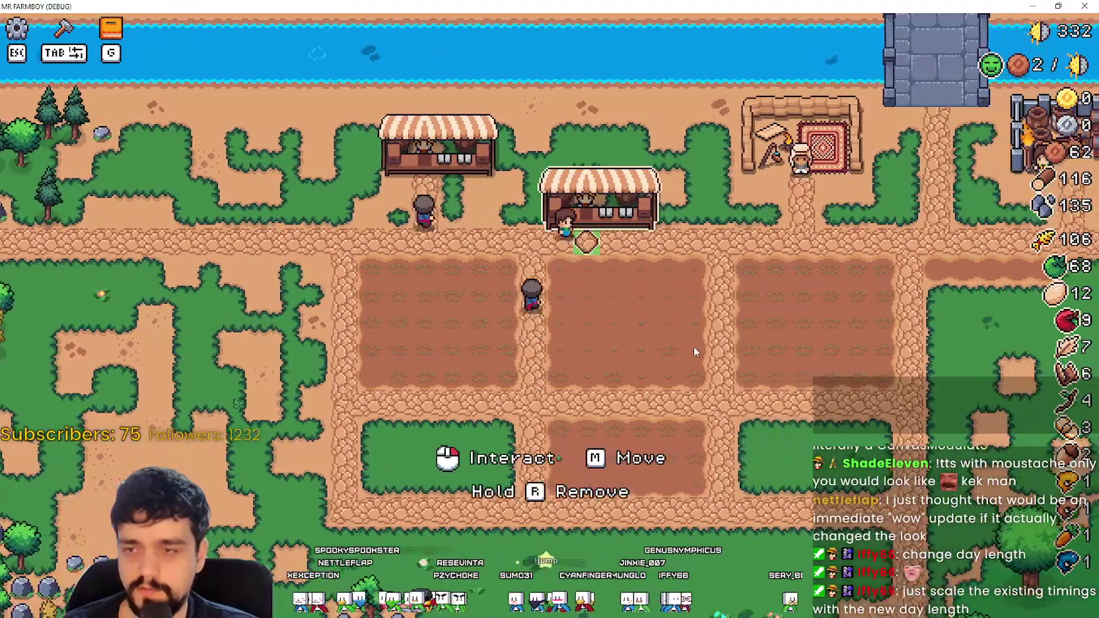
Step: Pick up the market stall to move it, then cancel the move to hit the breakpoint
scroll(725, 354, "up", 3)
key("a")
scroll(702, 341, "down", 1)
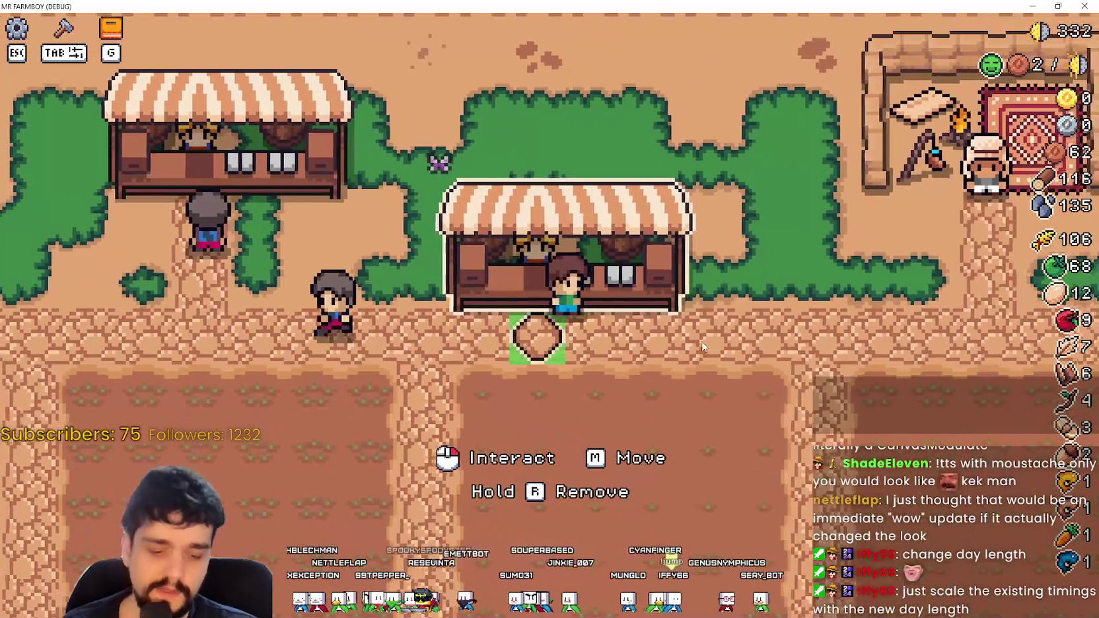
key("m")
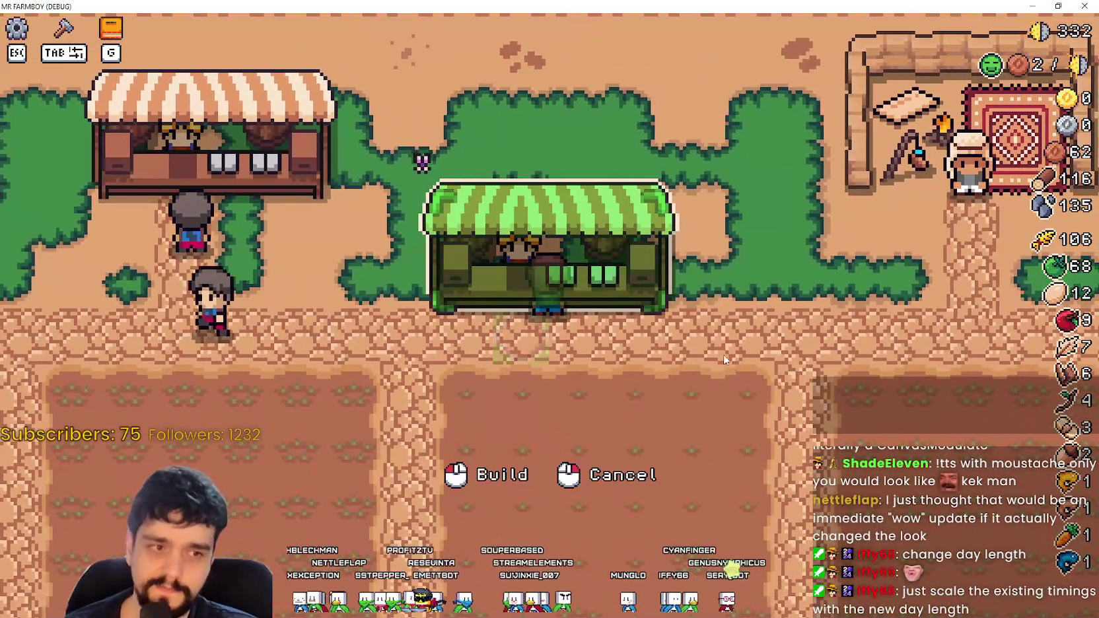
scroll(726, 357, "down", 3)
right_click(742, 351)
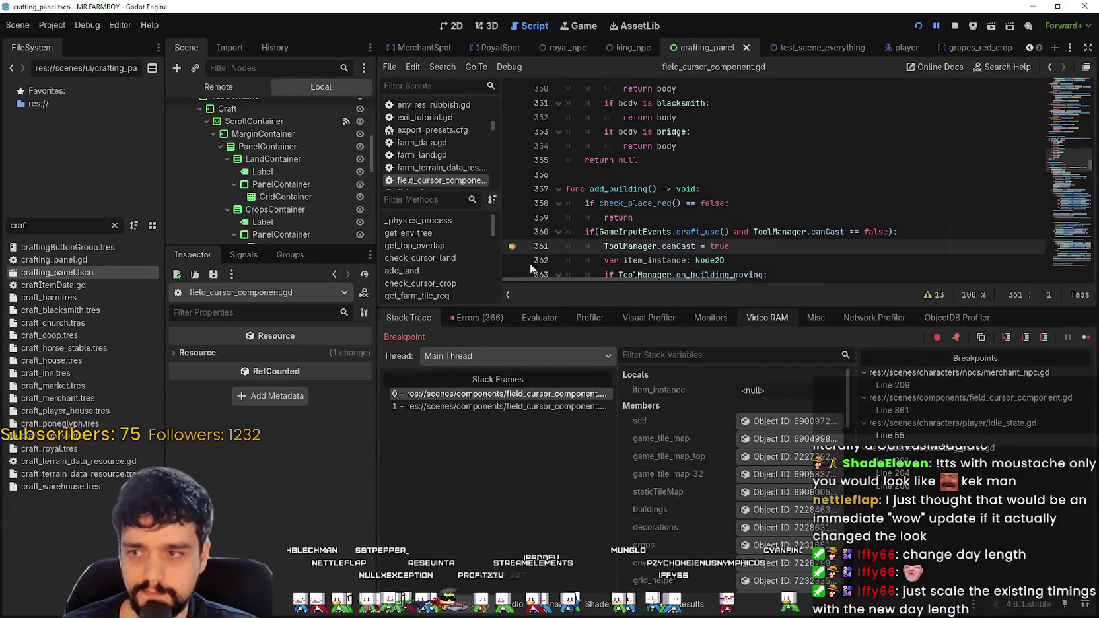
Step: Resume from the breakpoint and plant green tomato seeds on two field plots
left_click(1083, 339)
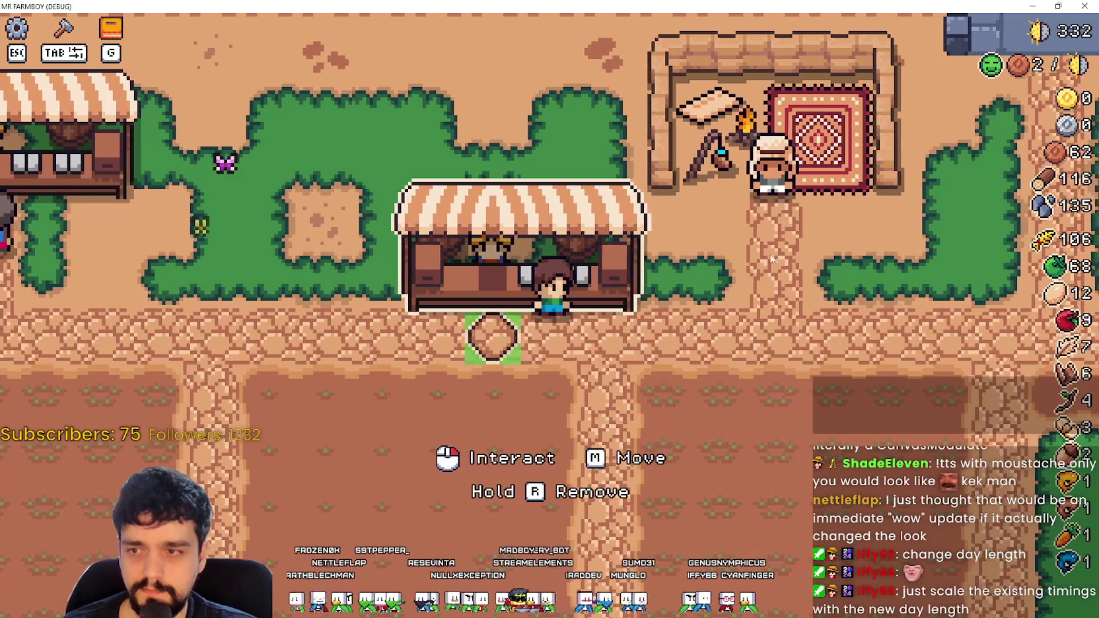
key("a")
left_click(693, 395)
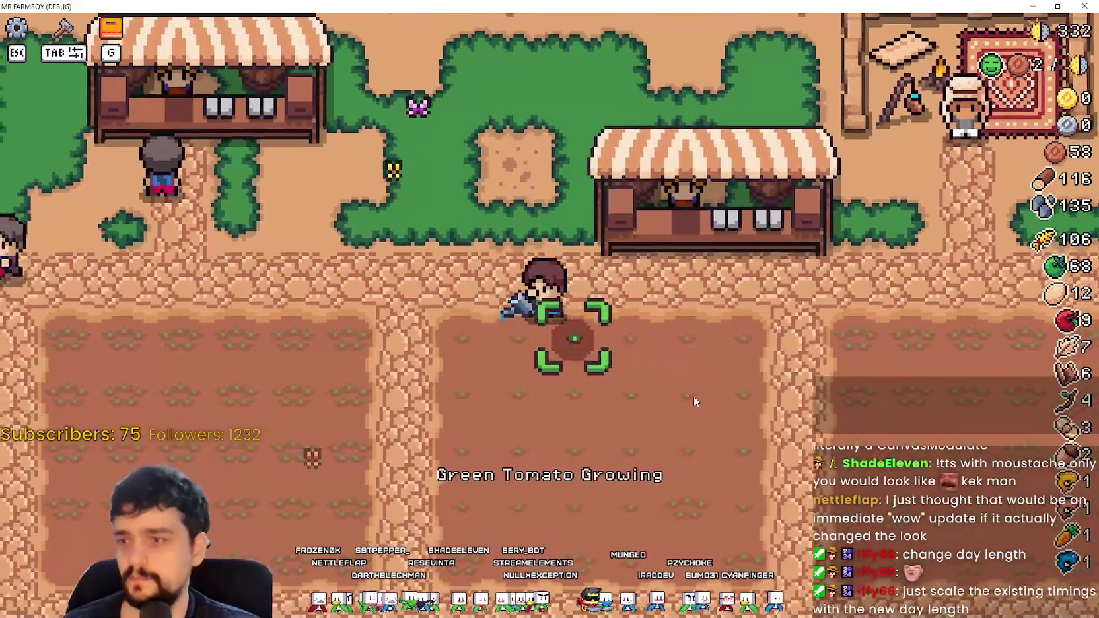
key("s")
left_click(687, 409)
Step: Walk across the plots to the market area, then close the game to return to the editor
key("a")
key("s")
key("d")
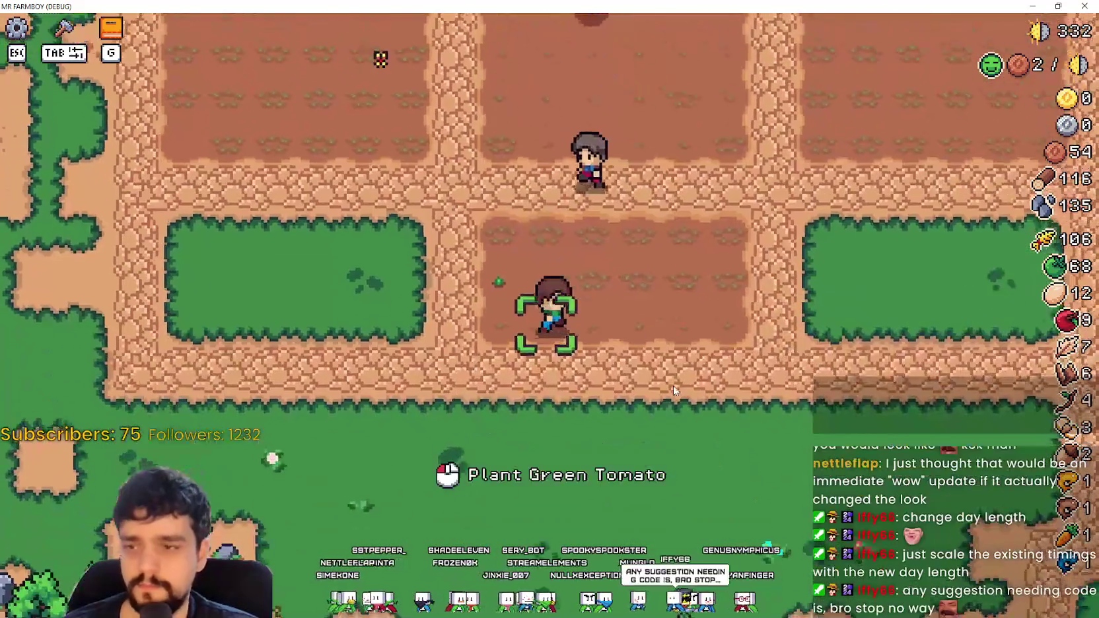
key("d")
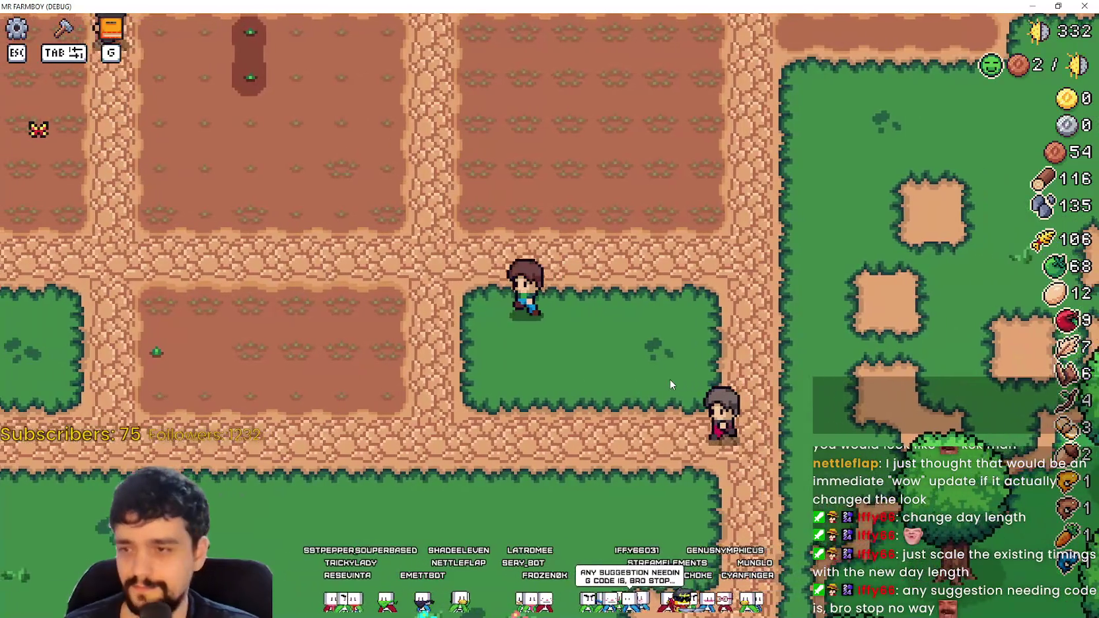
key("w")
key("a")
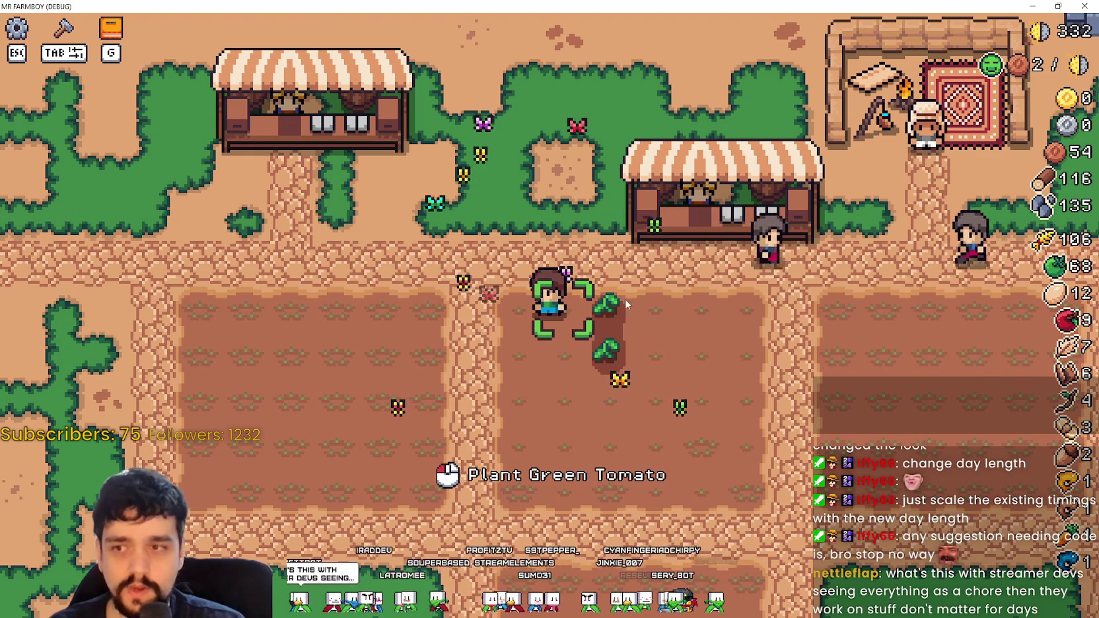
key("alt+F4")
left_click(236, 84)
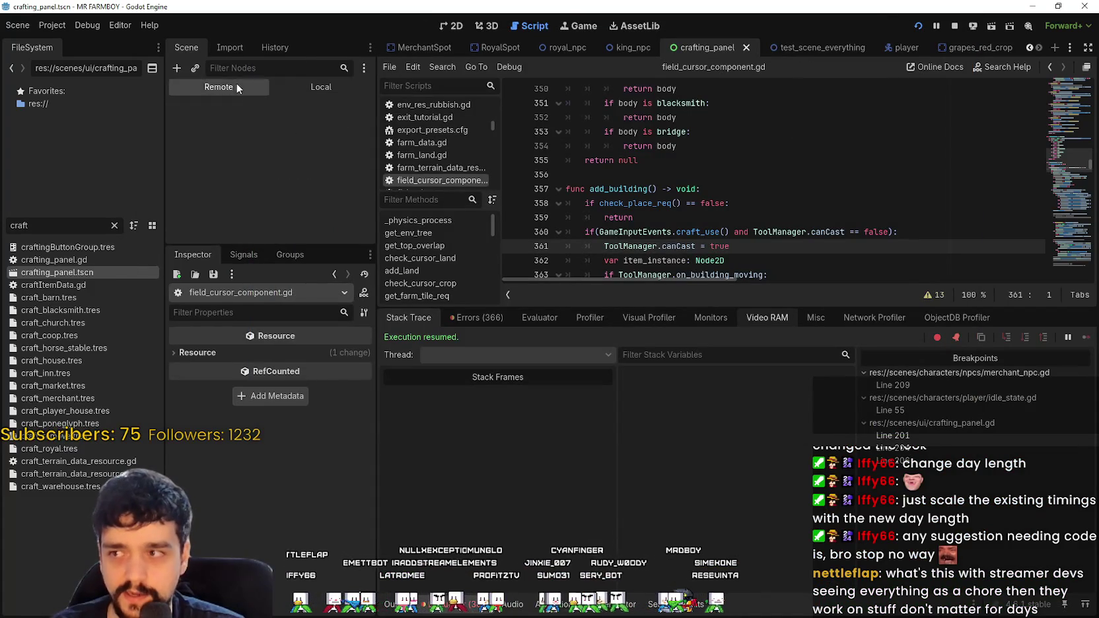
Step: Select DayAndNightCycleManager in the remote tree and enlarge the Inspector to show its members
left_click(259, 146)
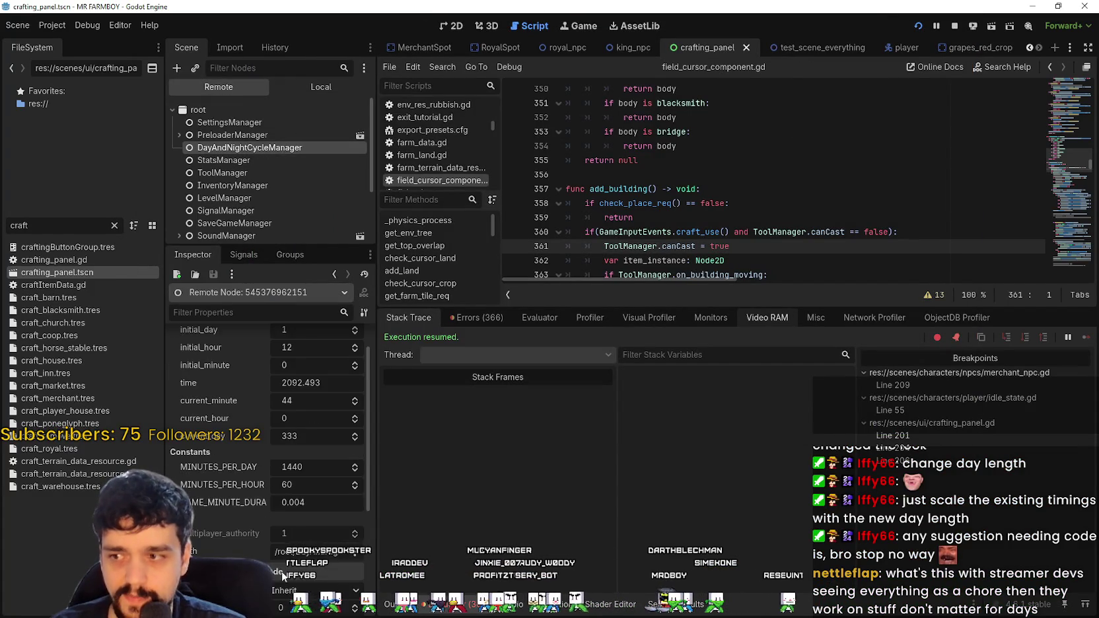
left_click_drag(292, 242, 293, 189)
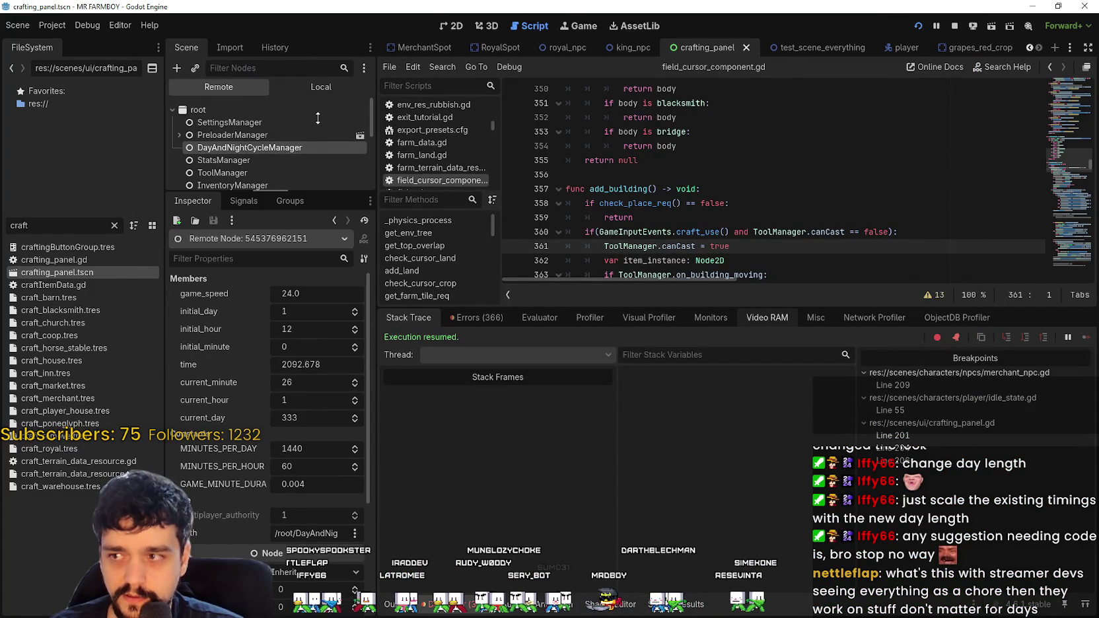
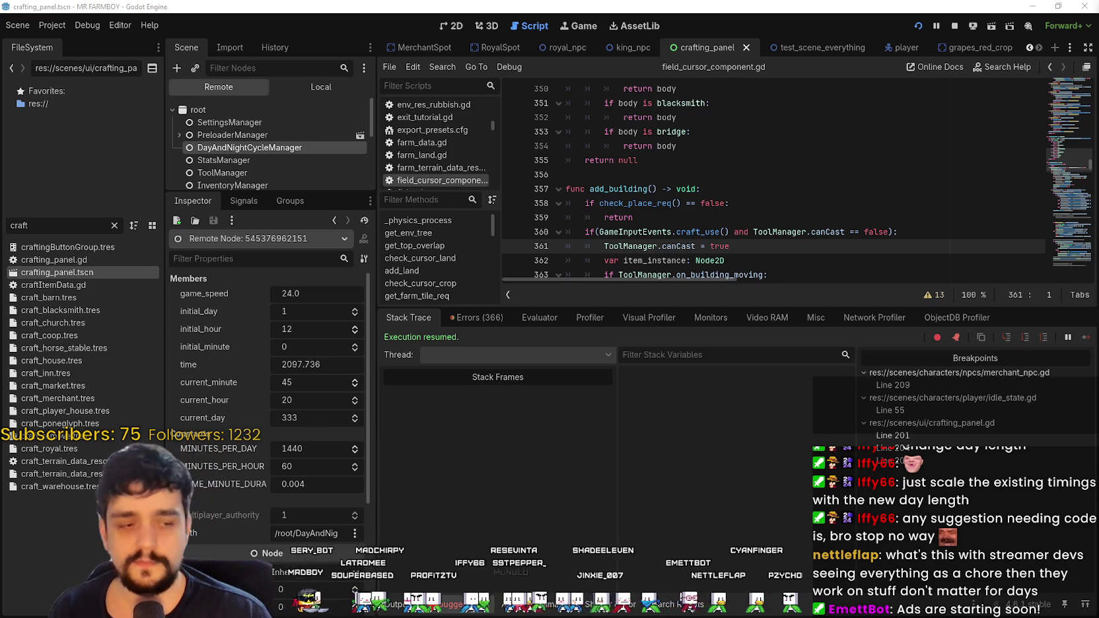
Step: Show the Local scene tree, select PanelContainer, and bring the running Mr Farmboy debug game forward
left_click(317, 86)
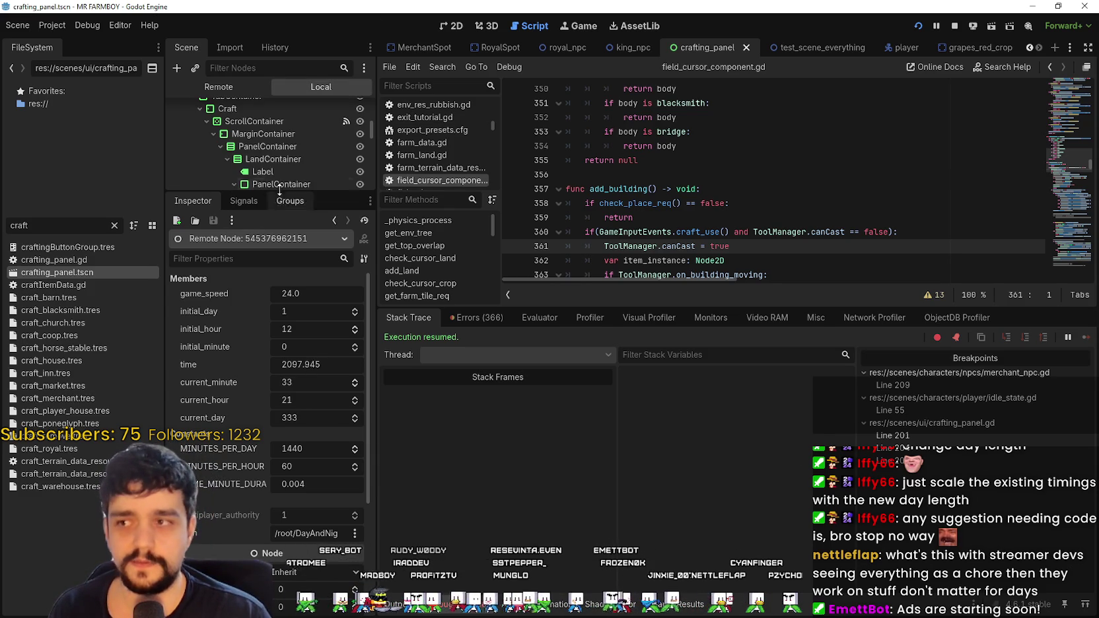
left_click(285, 151)
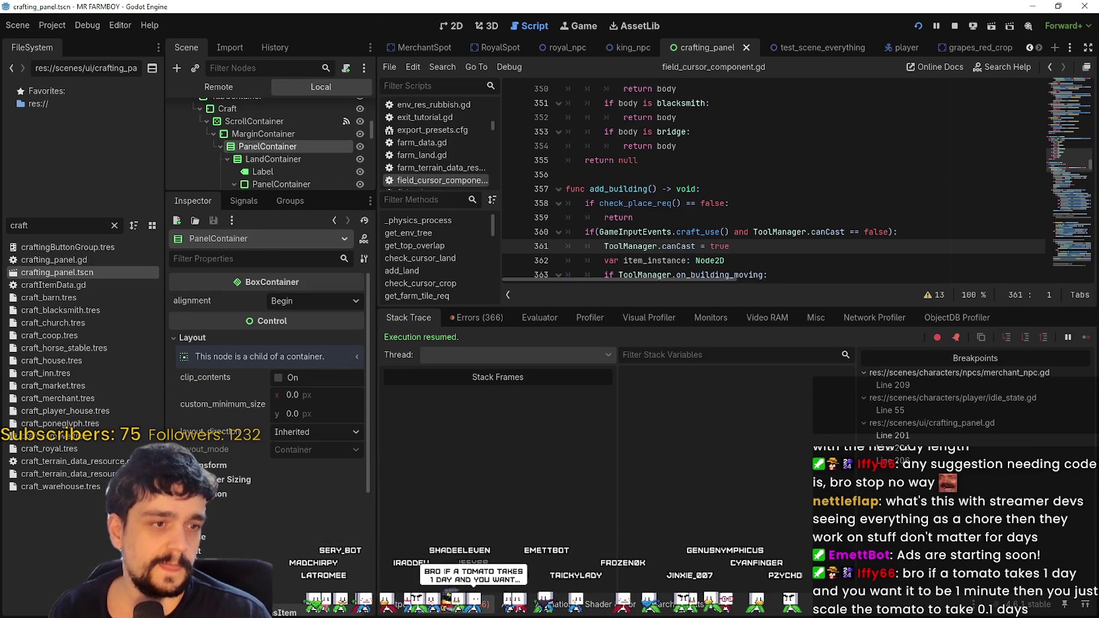
key("alt+Tab")
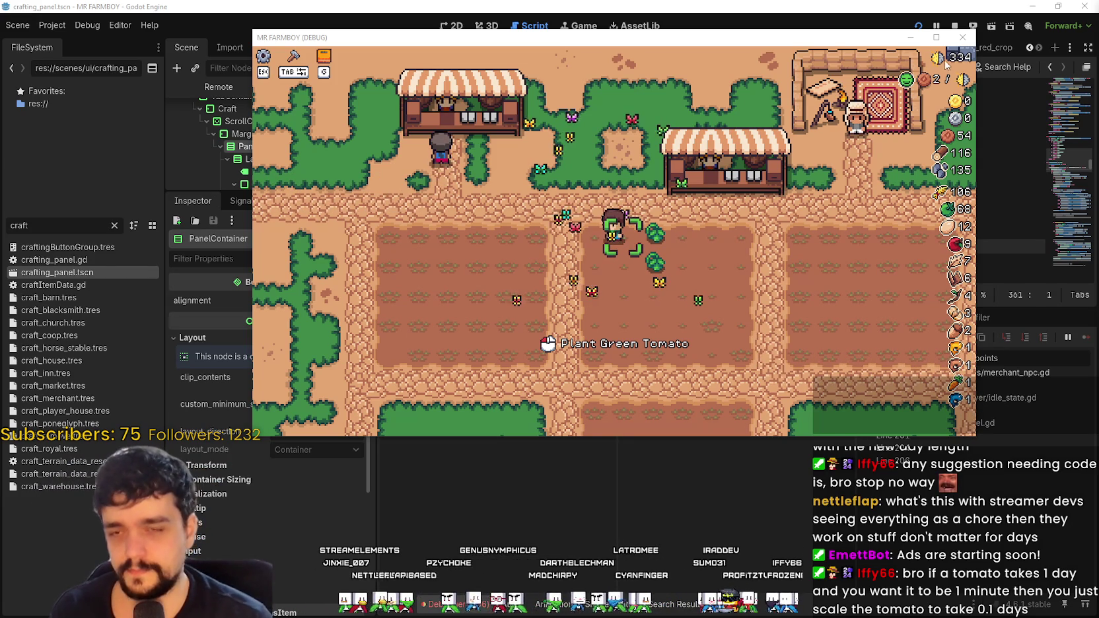
Step: Maximize the game window, plant and water a green tomato, and harvest the ripe tomato bush
left_click(936, 38)
left_click(461, 429)
left_click(587, 418)
key("d")
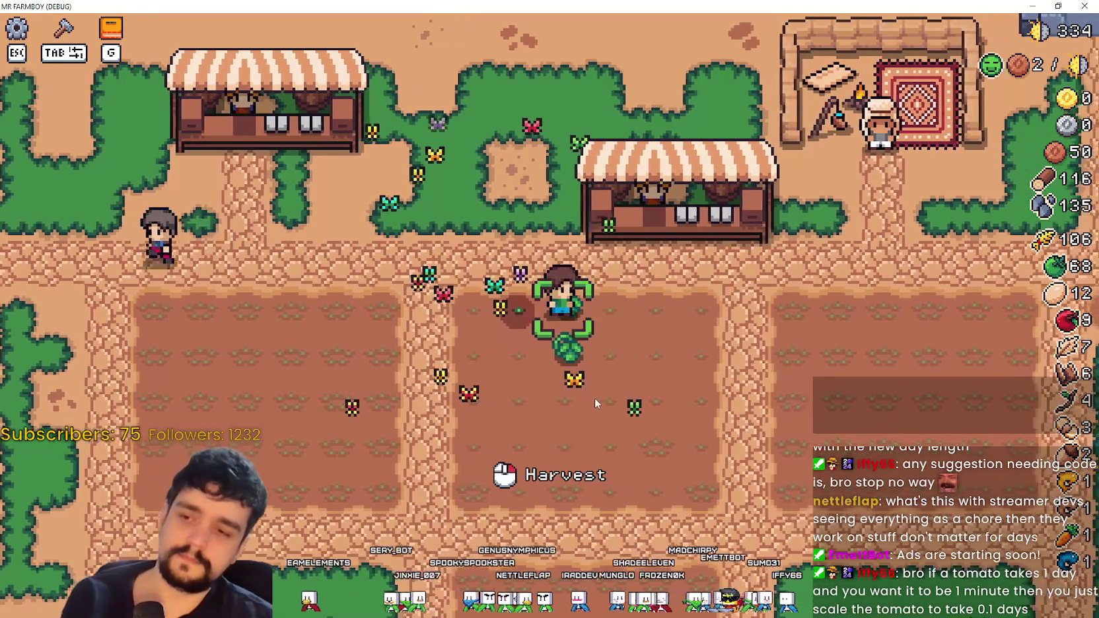
left_click(597, 398)
left_click(601, 397)
key("s")
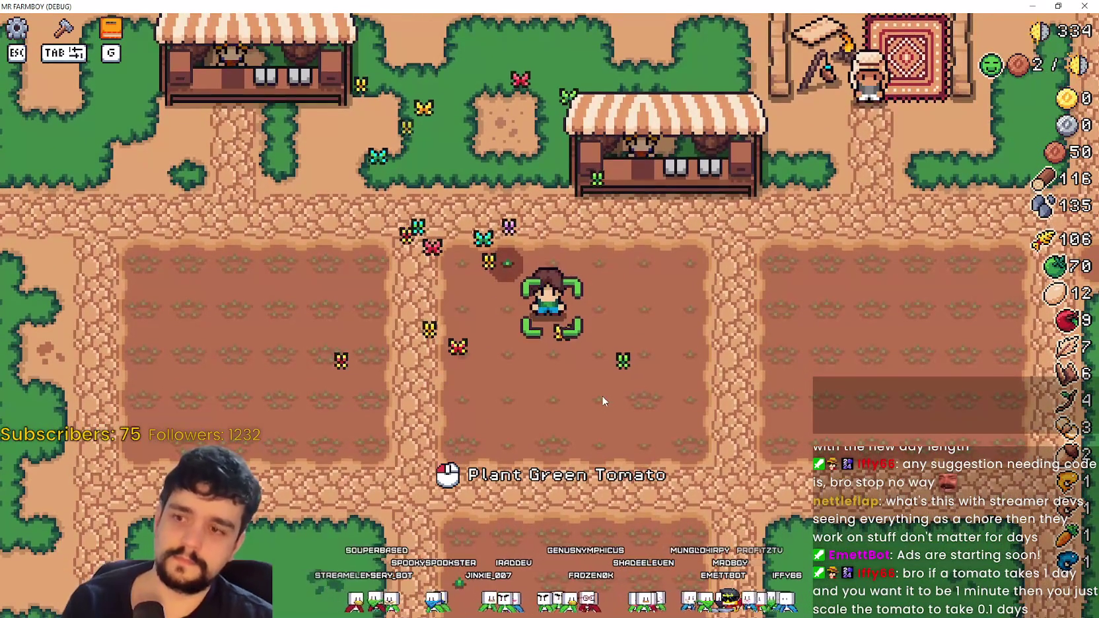
Step: Plant three more green tomatoes on nearby tiles
left_click(691, 389)
key("a")
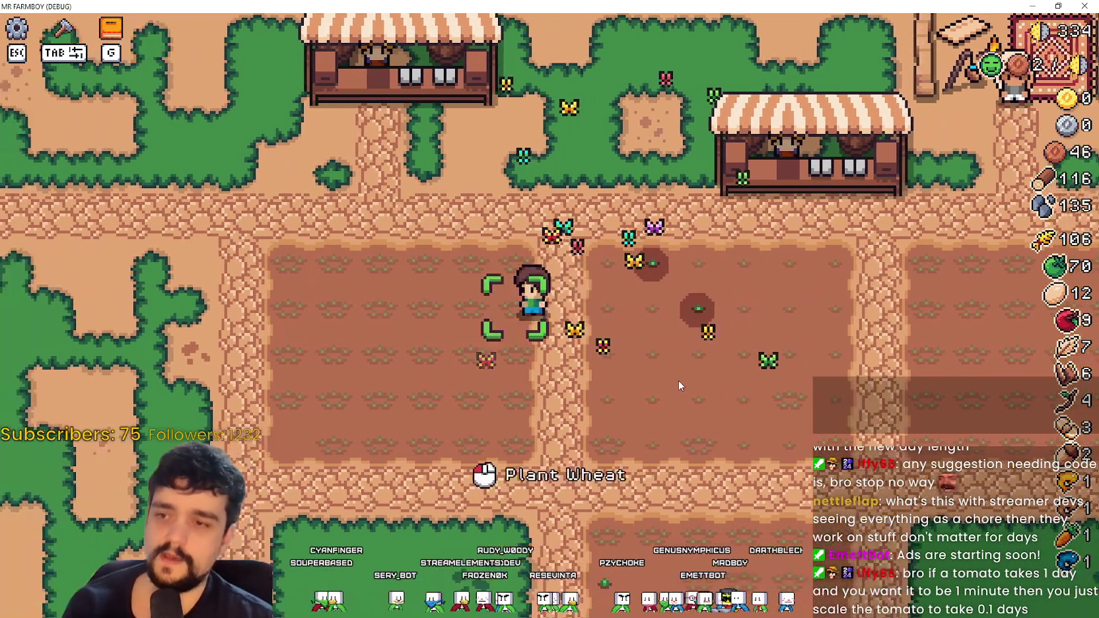
key("s")
left_click(687, 377)
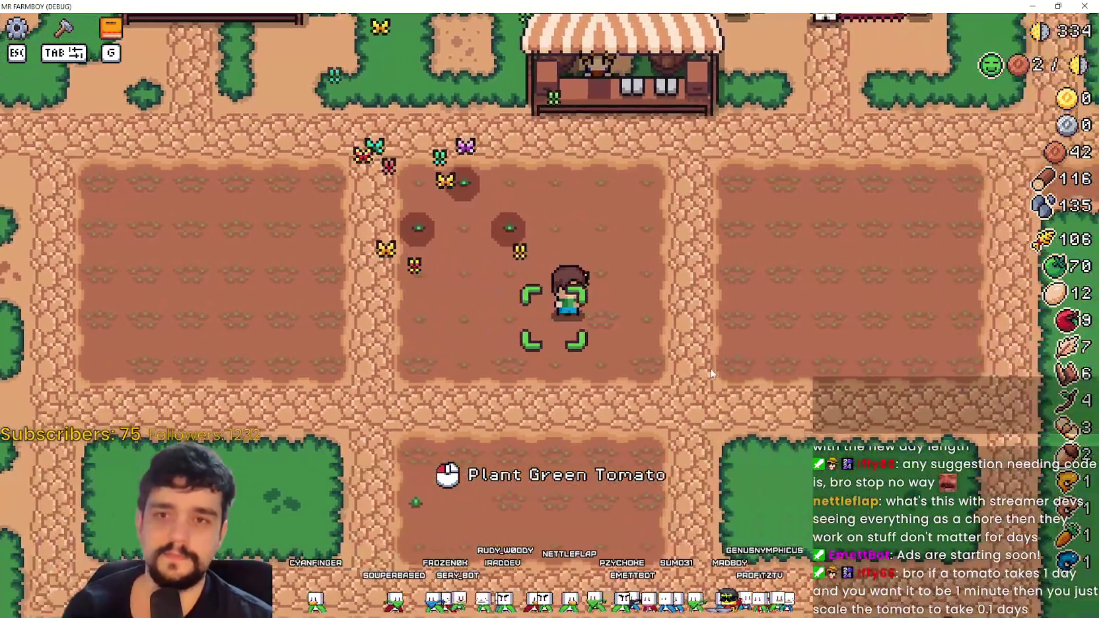
key("a")
key("s")
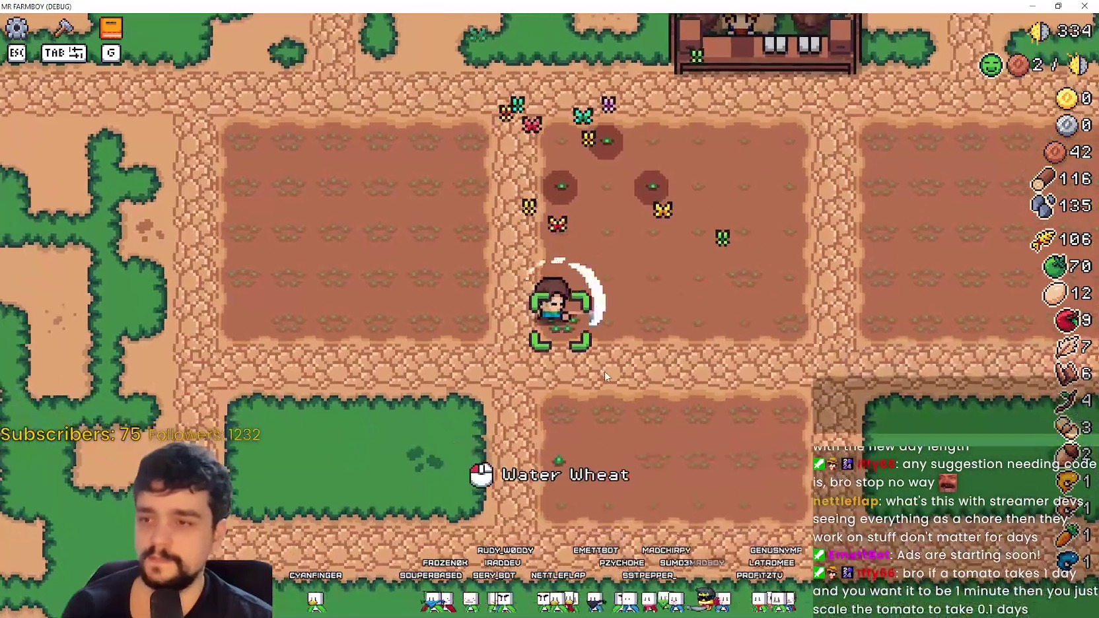
key("d")
left_click(712, 388)
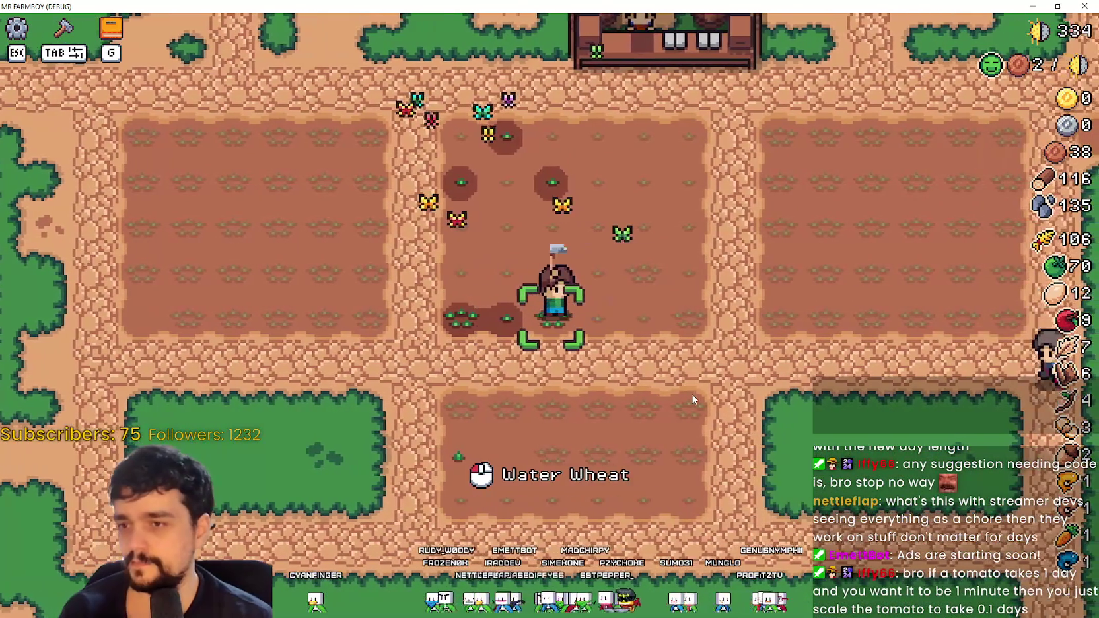
Step: Walk back to the wheat tile and water it
key("d")
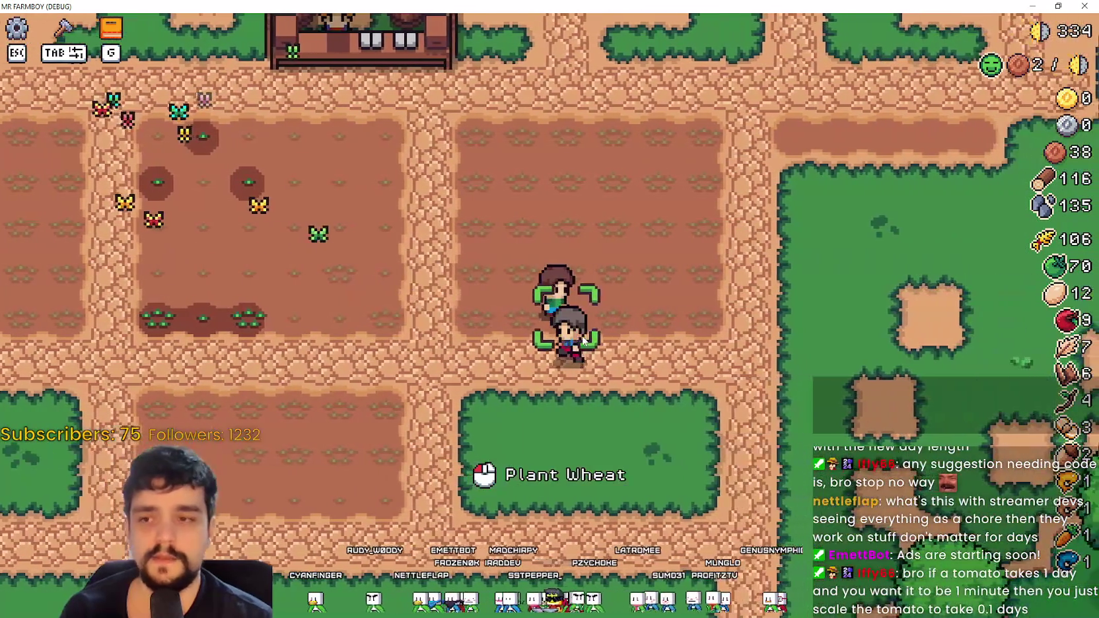
key("a")
key("w")
left_click(639, 350)
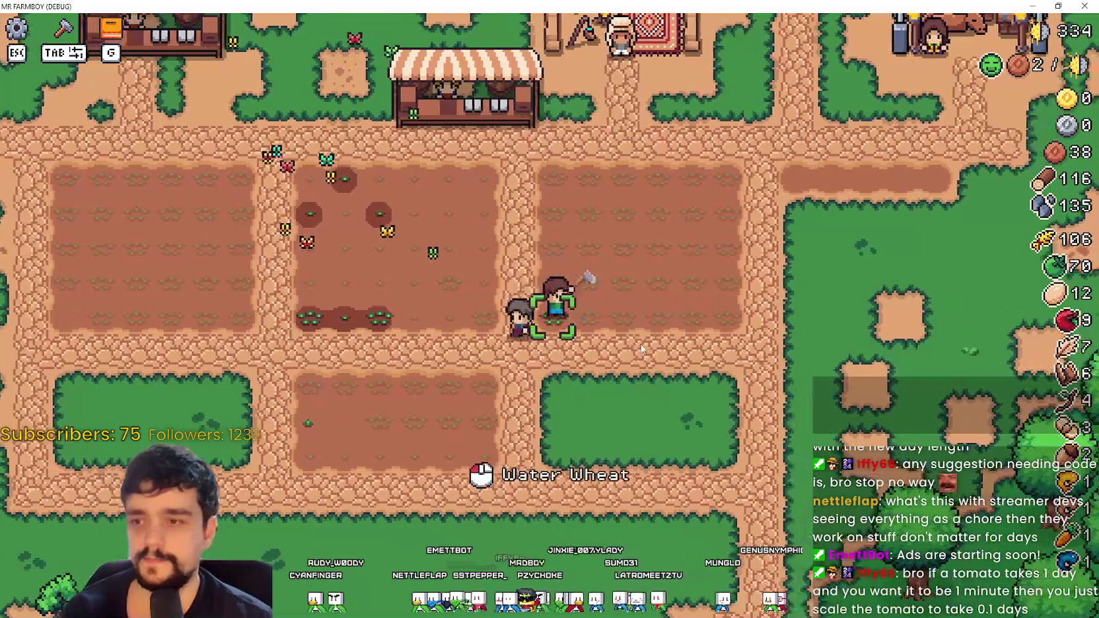
Step: Walk up to the riverbank and back down past the market stalls
key("w")
key("a")
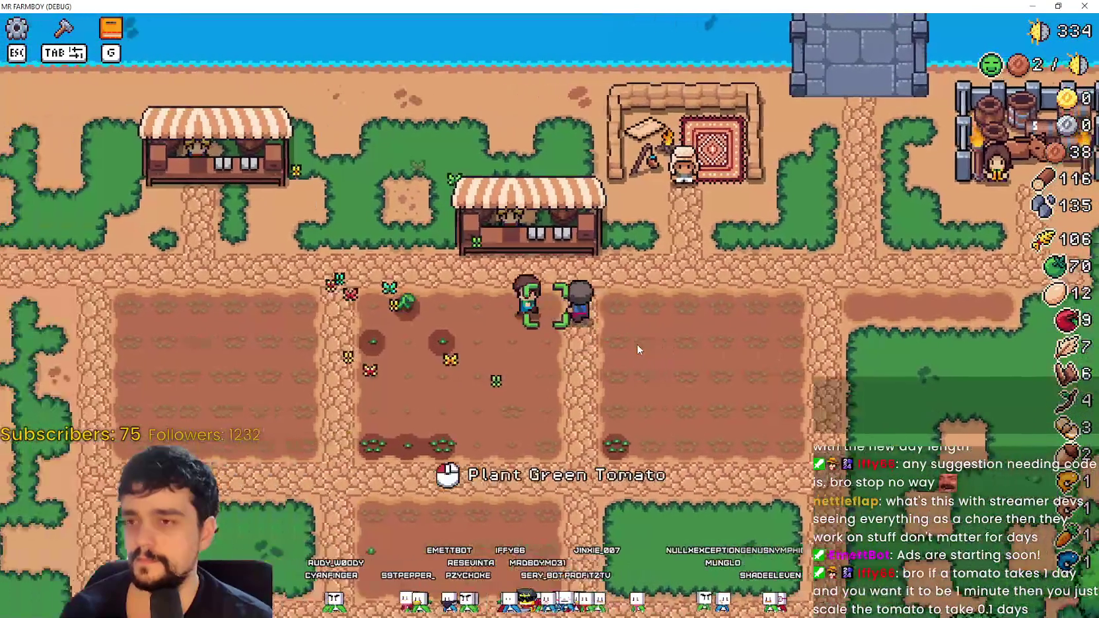
key("w")
key("d")
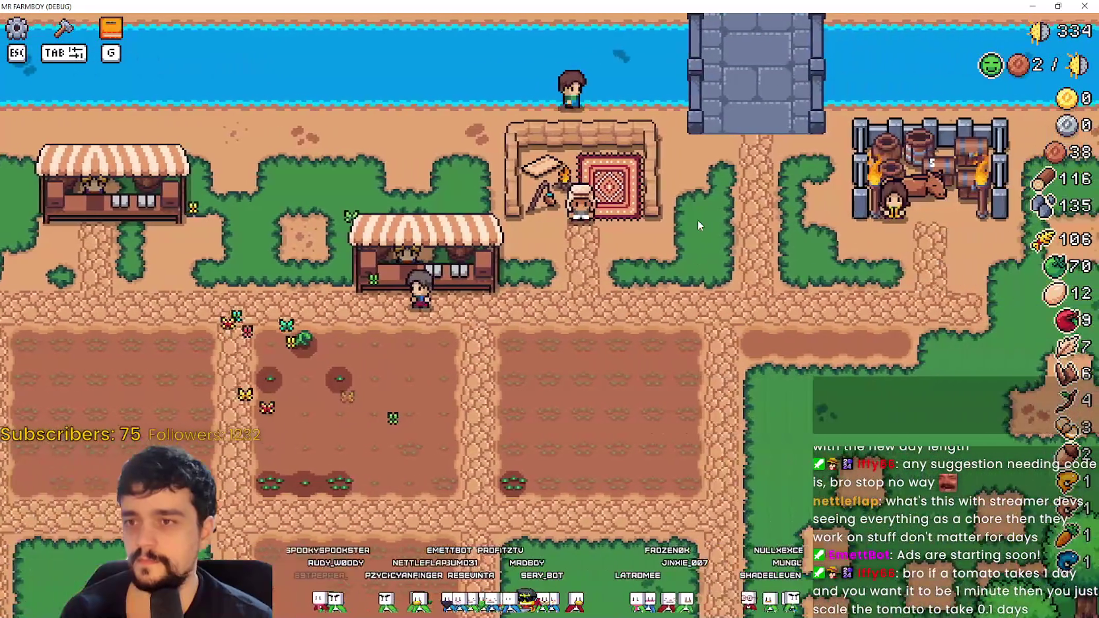
key("a")
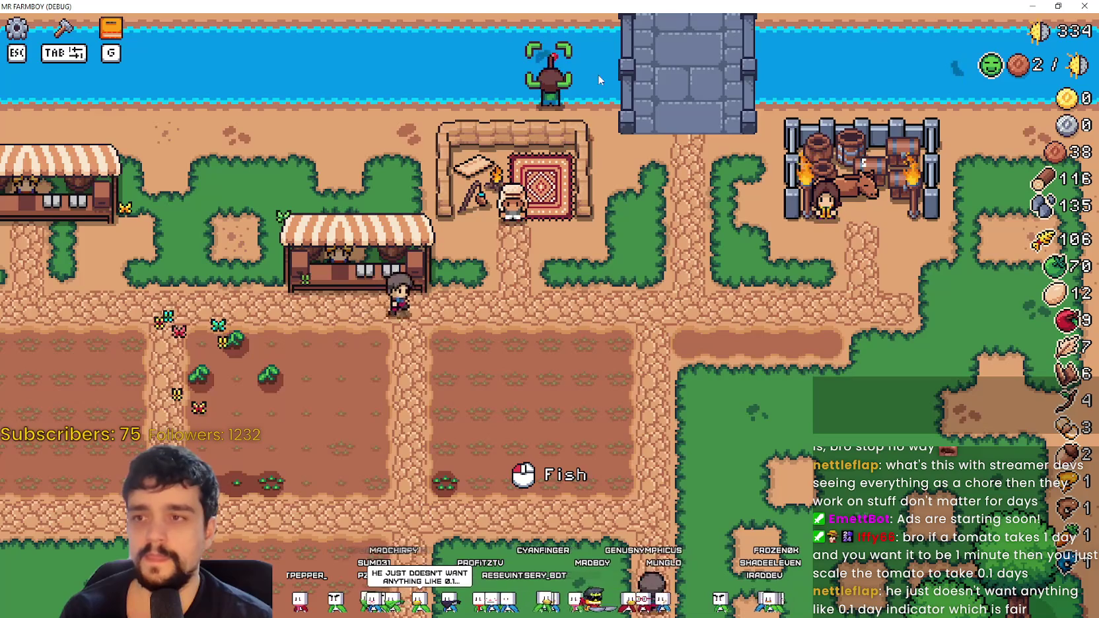
key("s")
key("a")
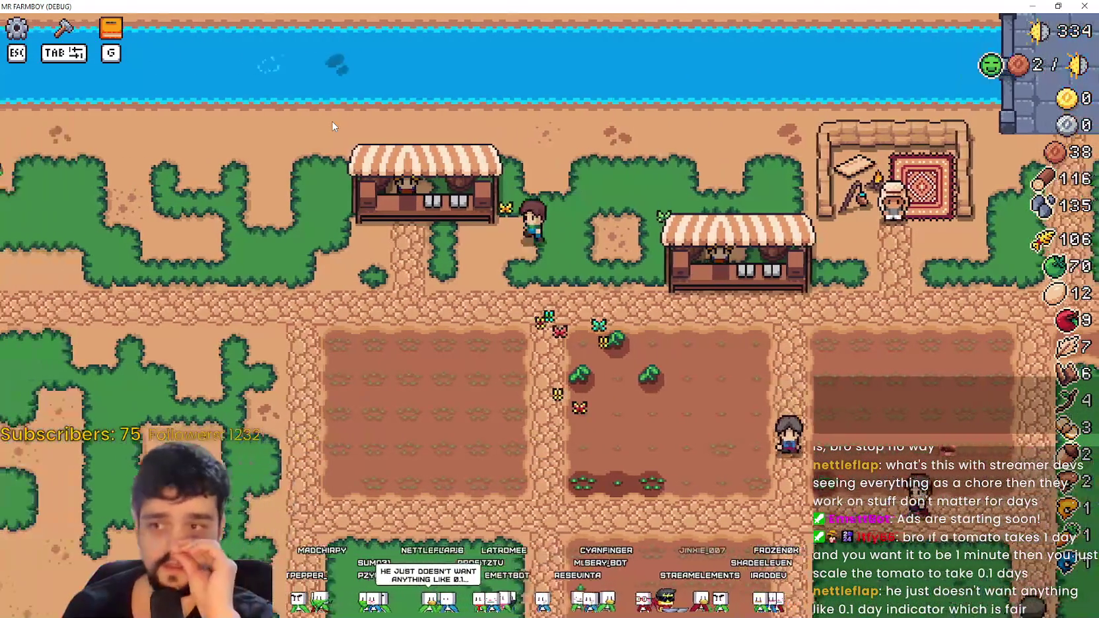
key("a")
key("s")
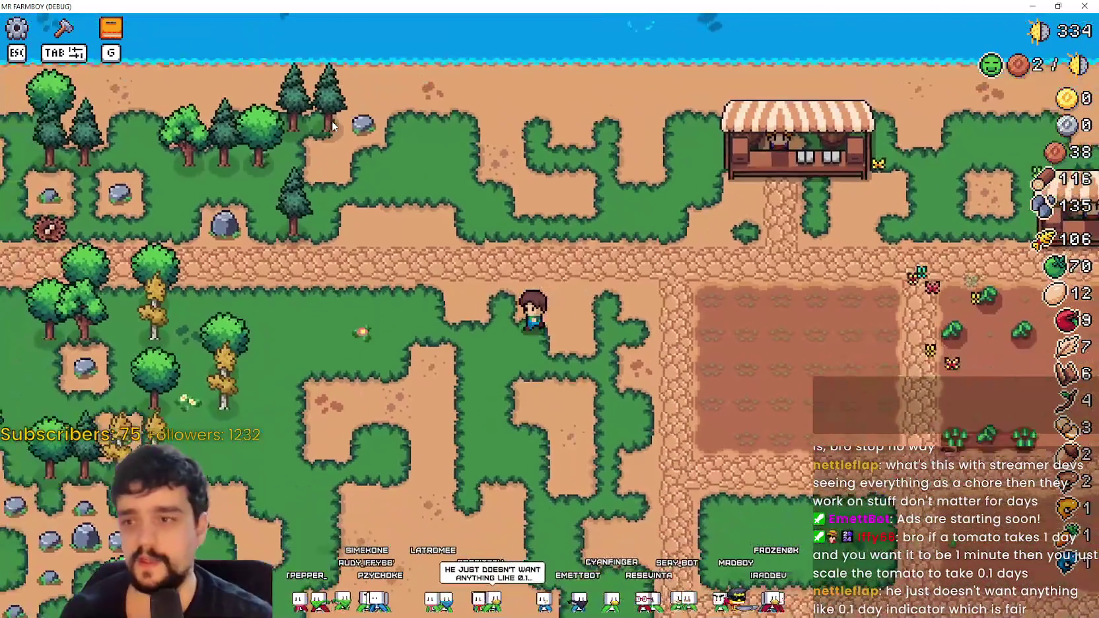
Step: Cross the tilled farm plots to an empty lower tile, then plant and water wheat there
key("s")
key("d")
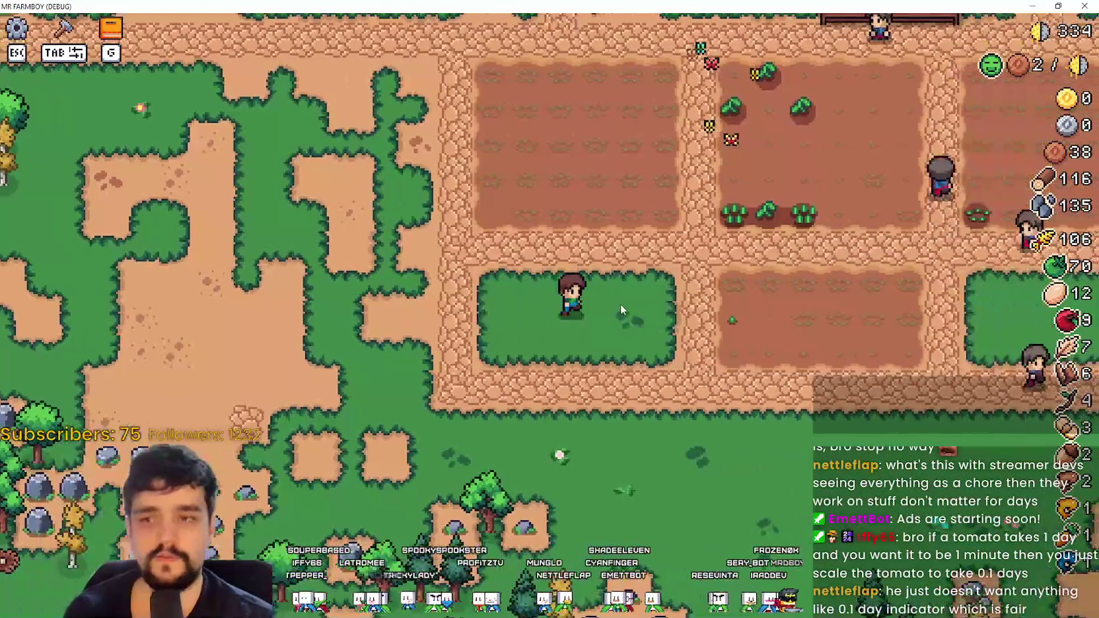
key("w")
key("d")
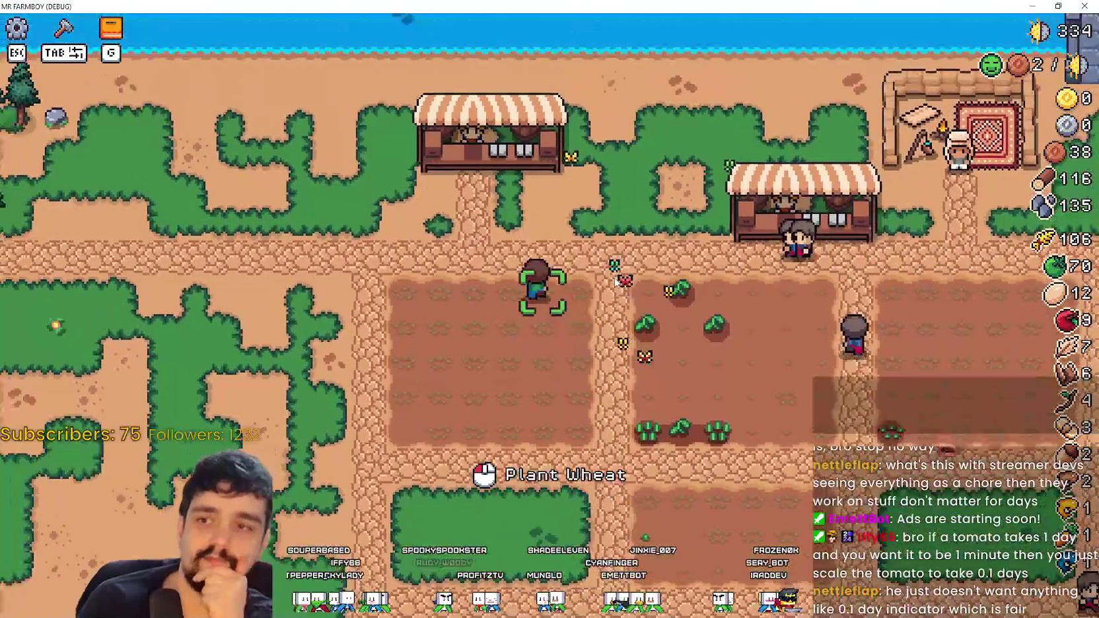
key("a")
key("s")
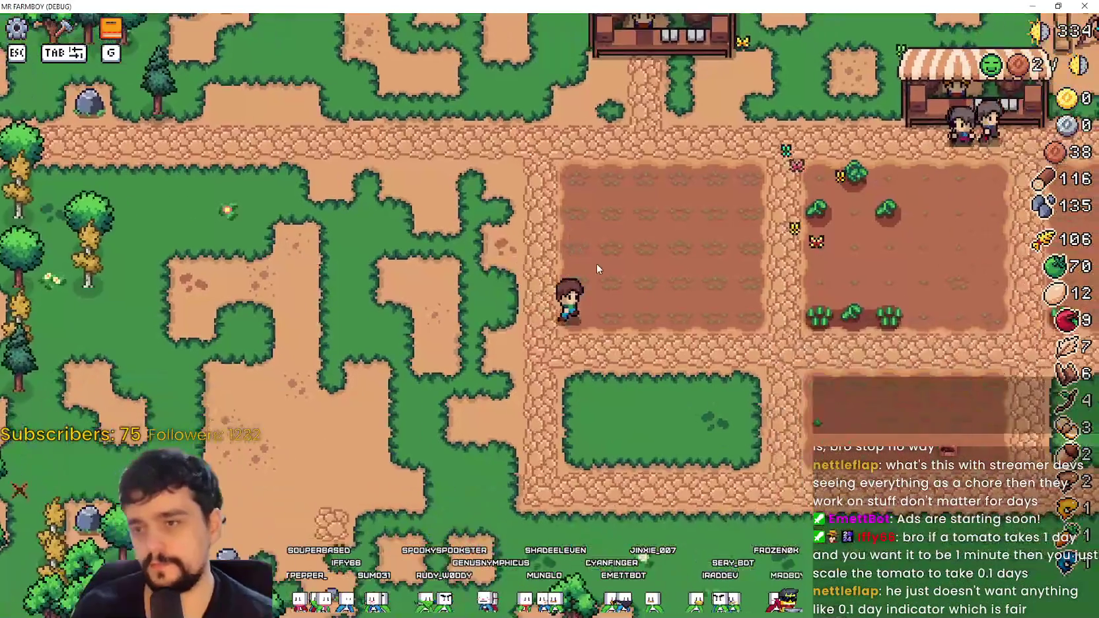
key("d")
key("w")
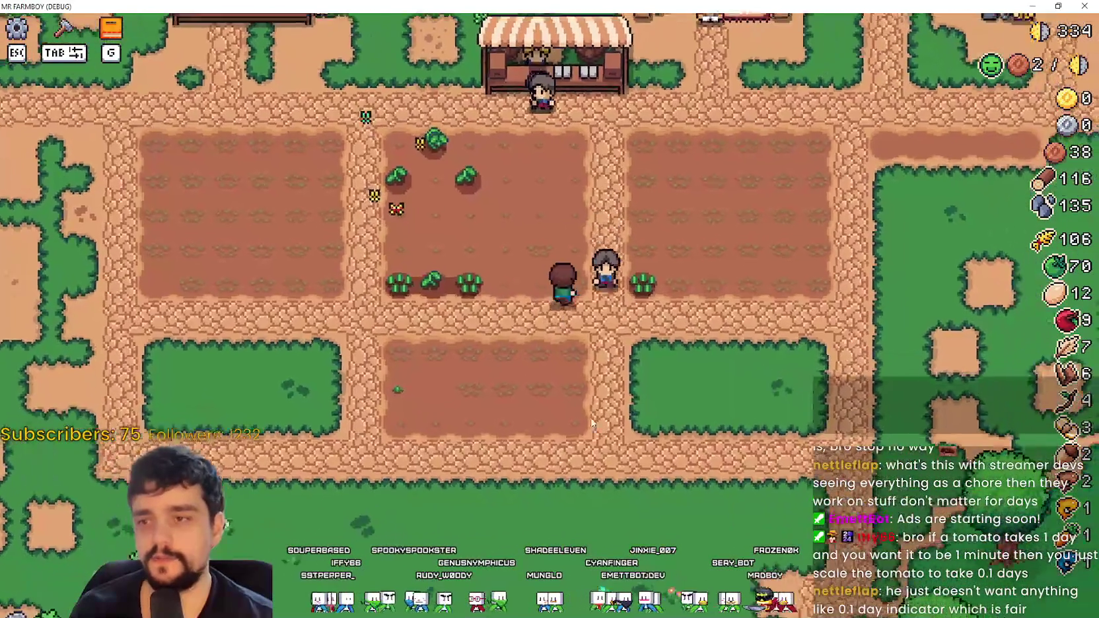
key("s")
key("a")
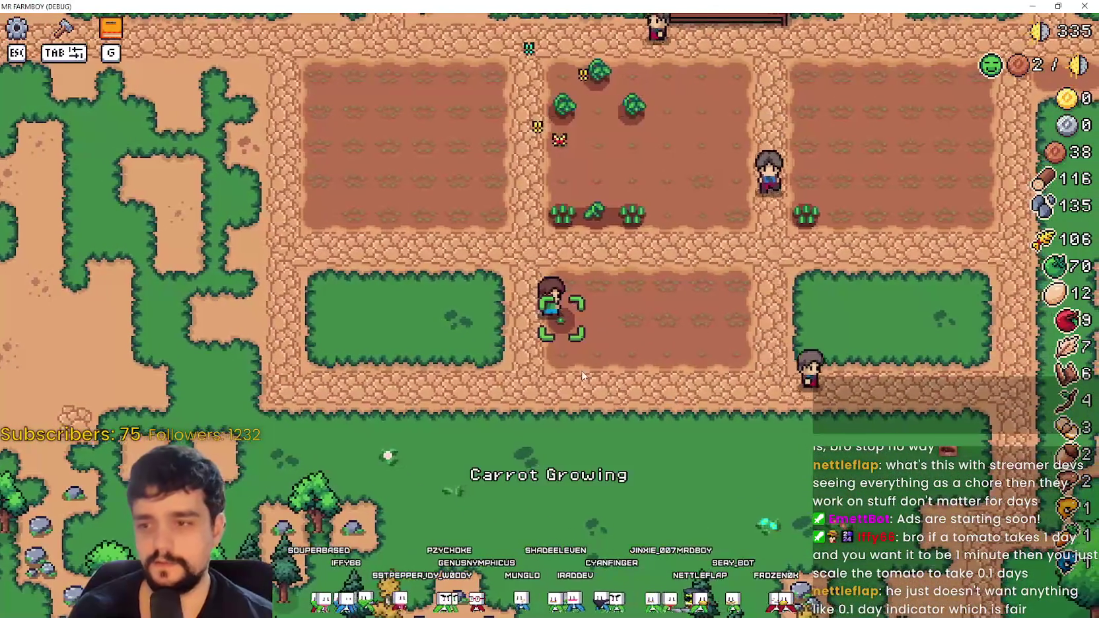
key("w")
left_click(586, 402)
left_click(599, 400)
Step: Walk across the tomato plot to an empty tile and plant wheat
key("d")
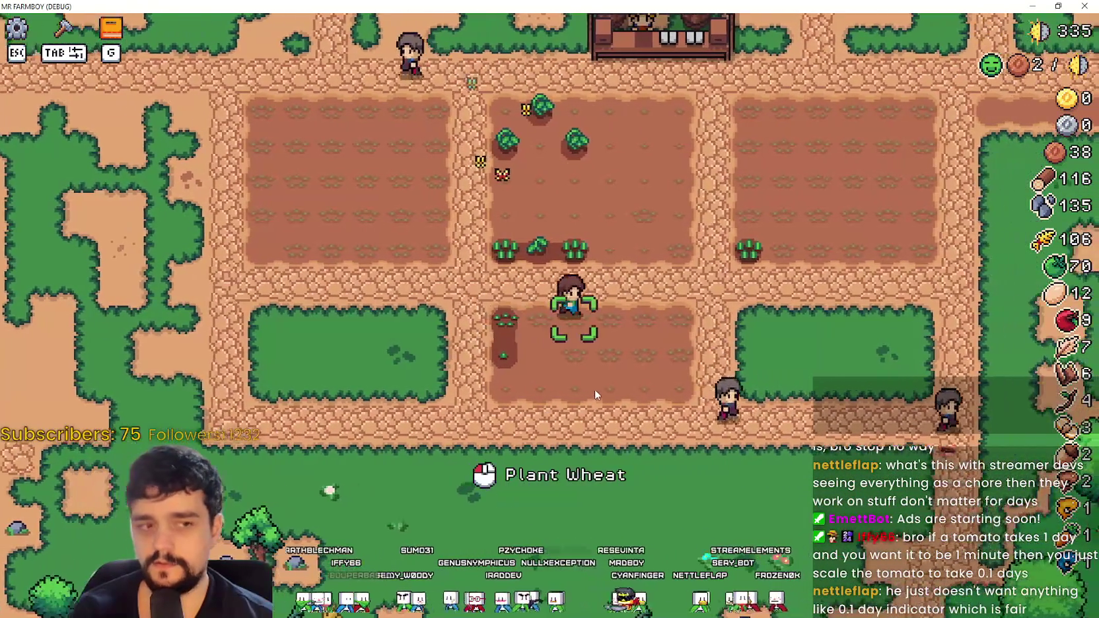
key("w")
key("d")
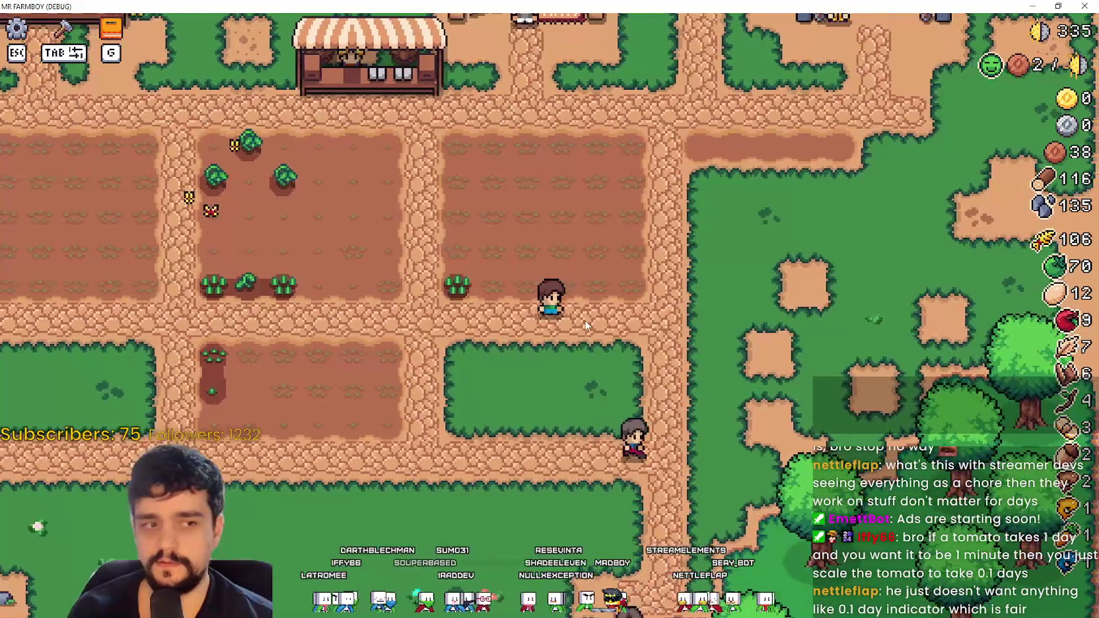
key("w")
key("a")
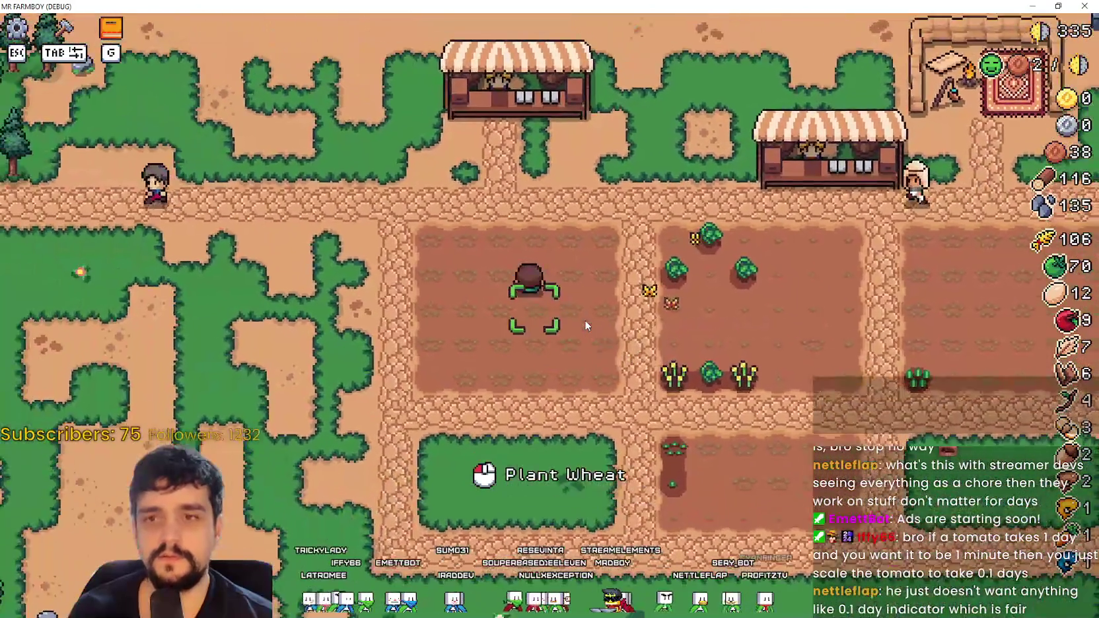
key("w")
key("d")
key("d")
key("s")
key("a")
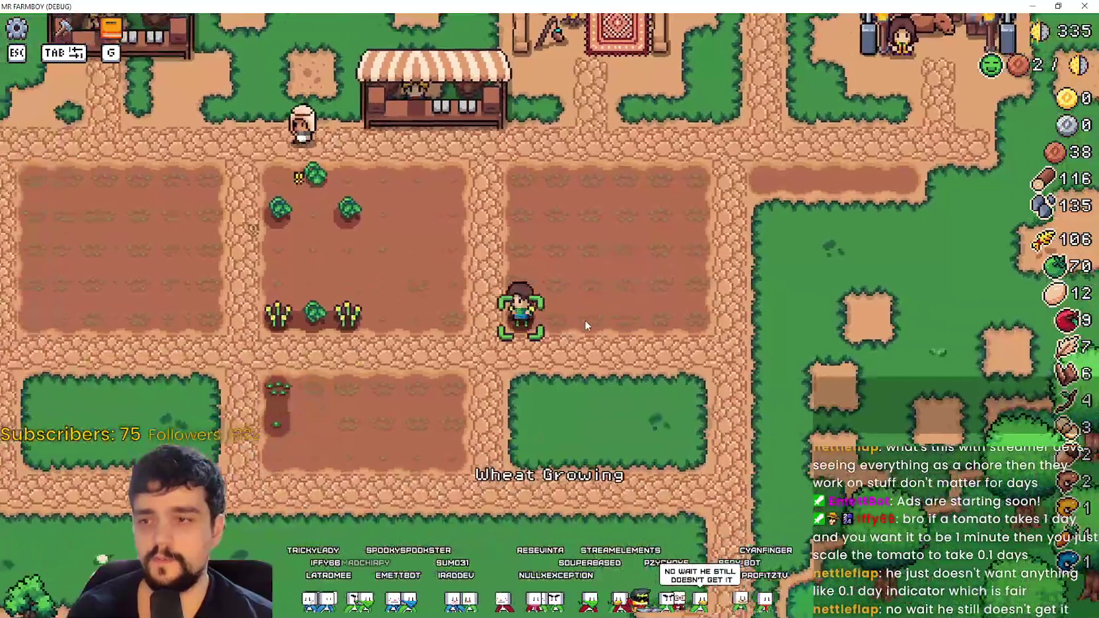
left_click(584, 319)
Step: Walk far left across the map, then back right along the top path
key("a")
key("w")
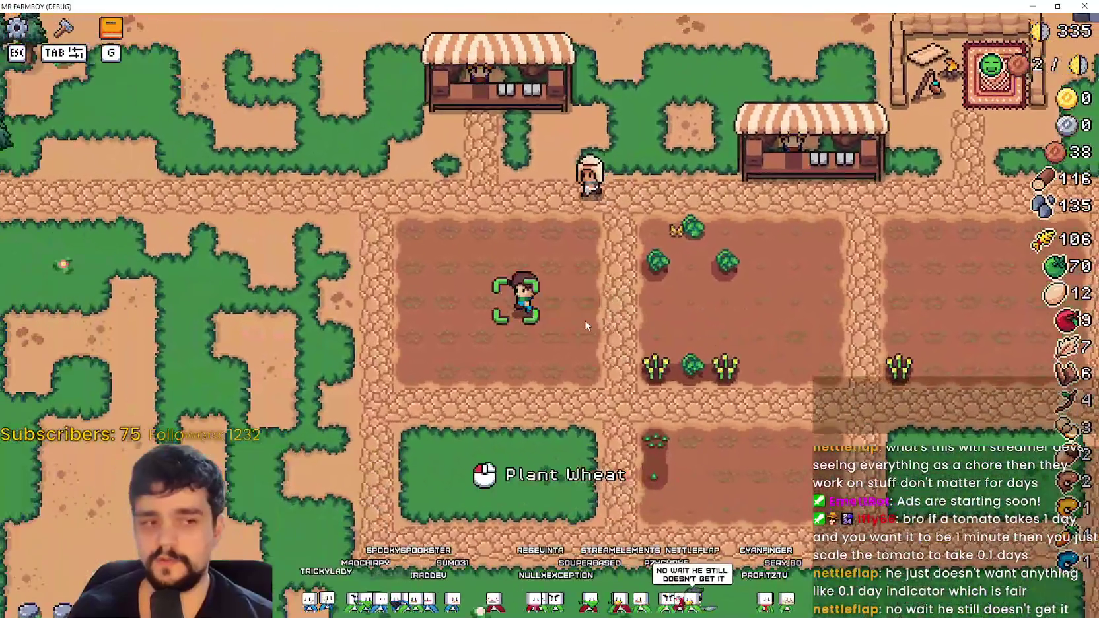
key("a")
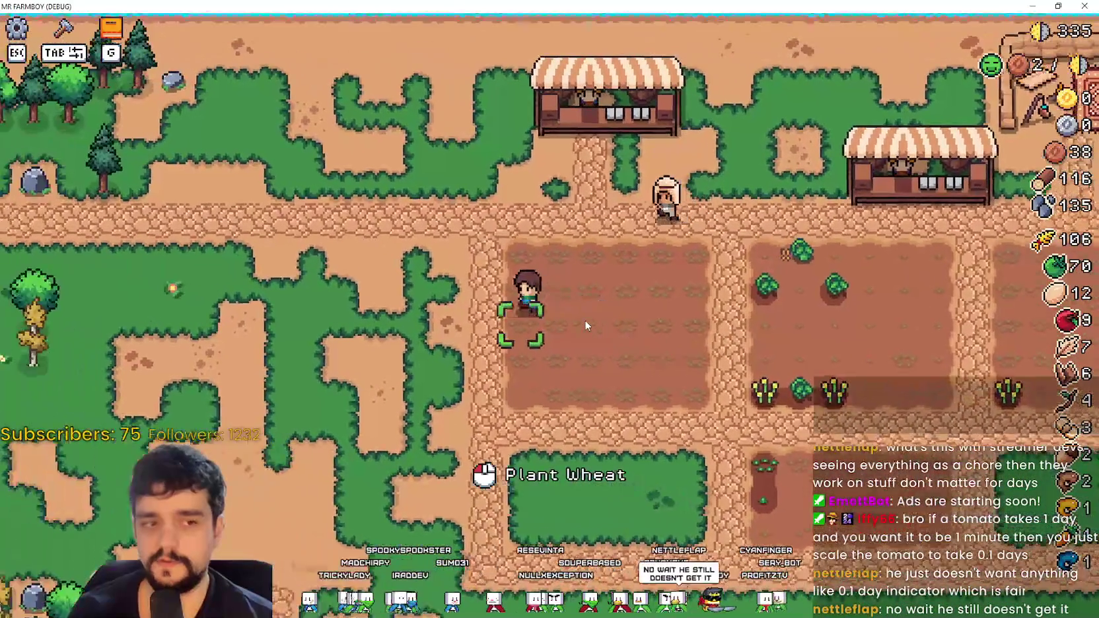
key("w")
key("d")
key("d")
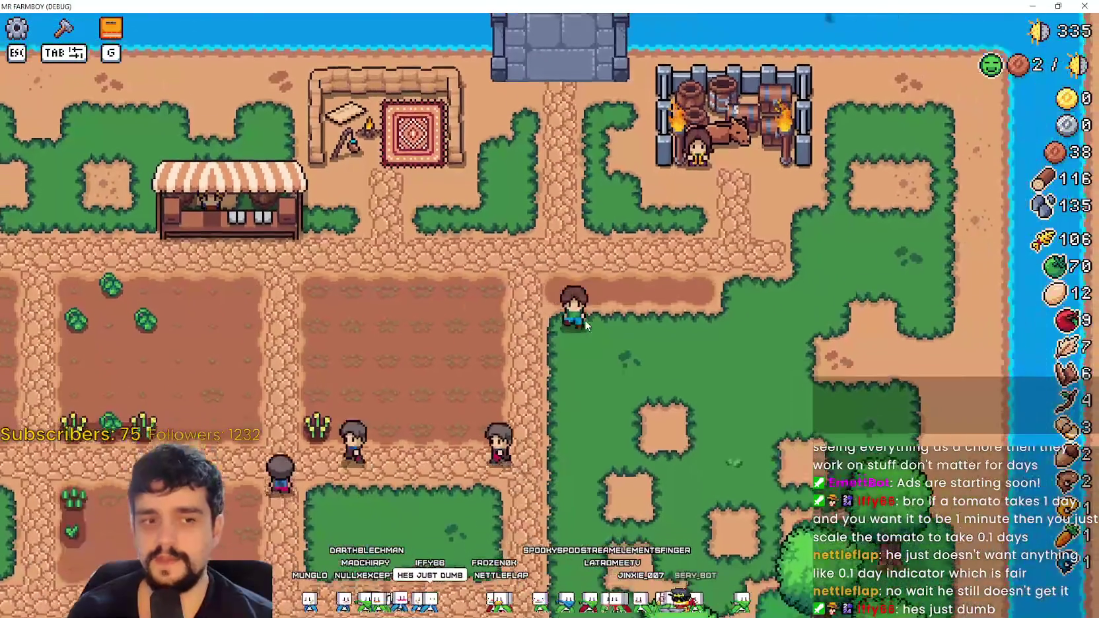
key("a")
key("w")
key("d")
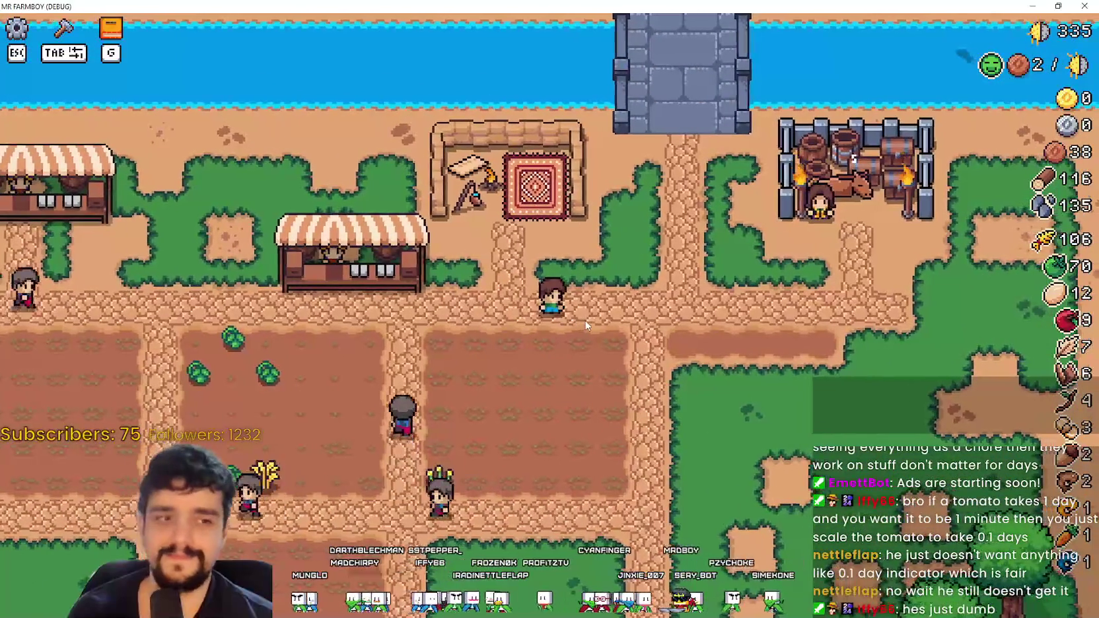
key("w")
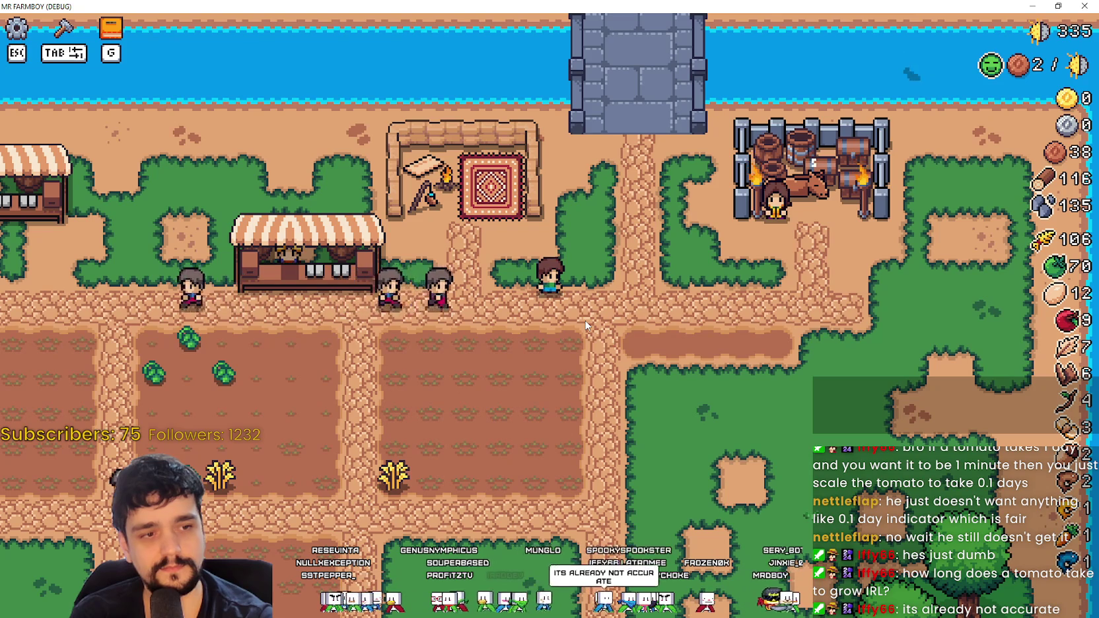
Step: Walk through the field harvesting the ripe green tomatoes and wheat
key("a")
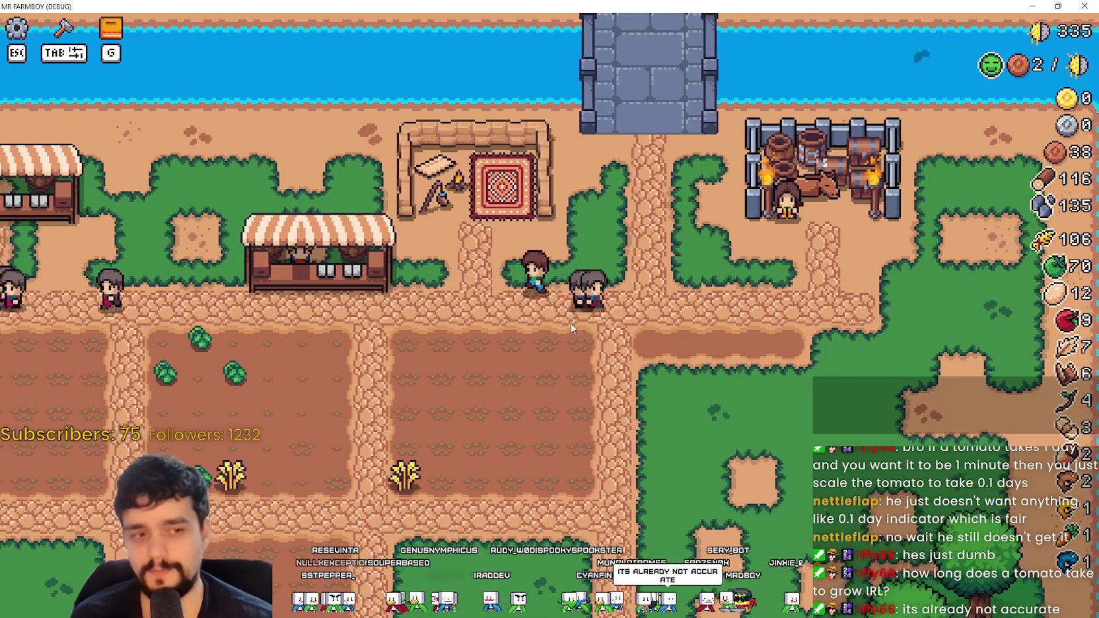
key("s")
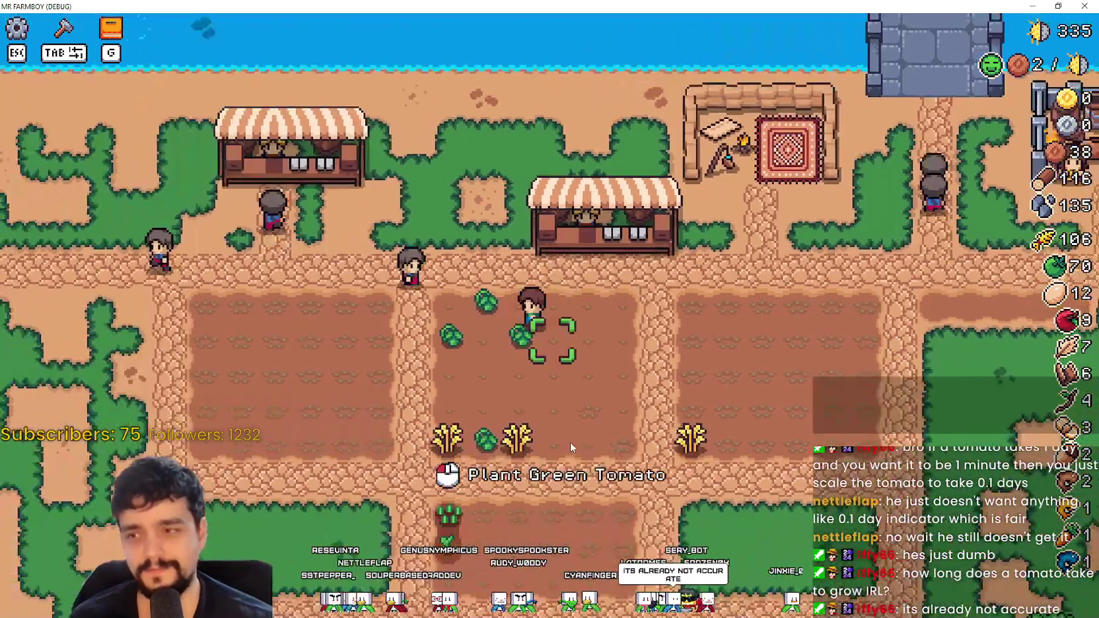
key("s")
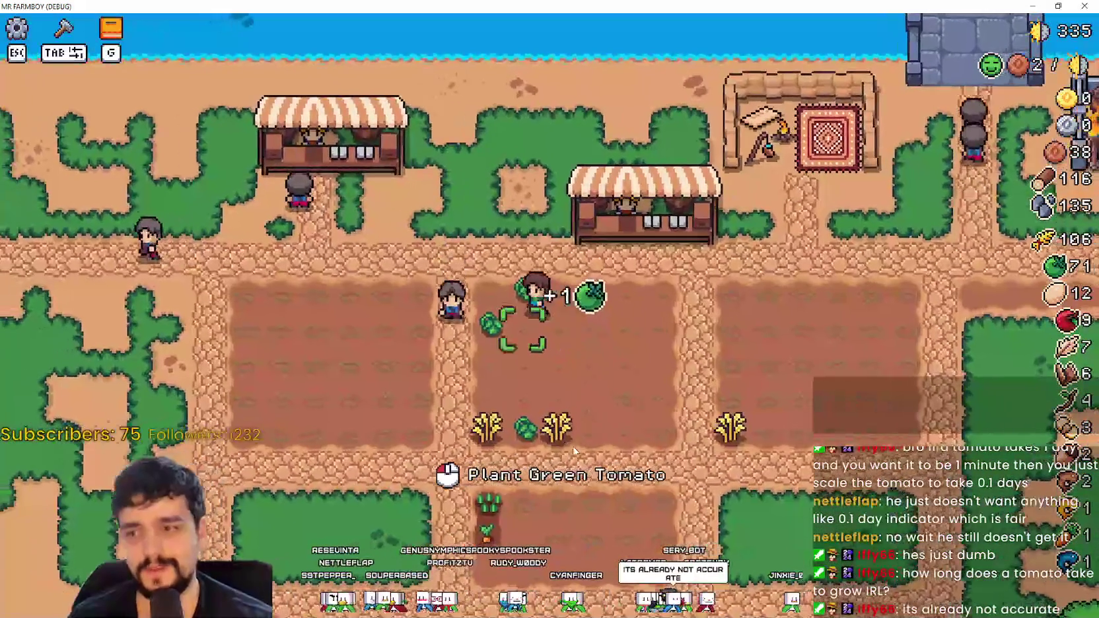
key("a")
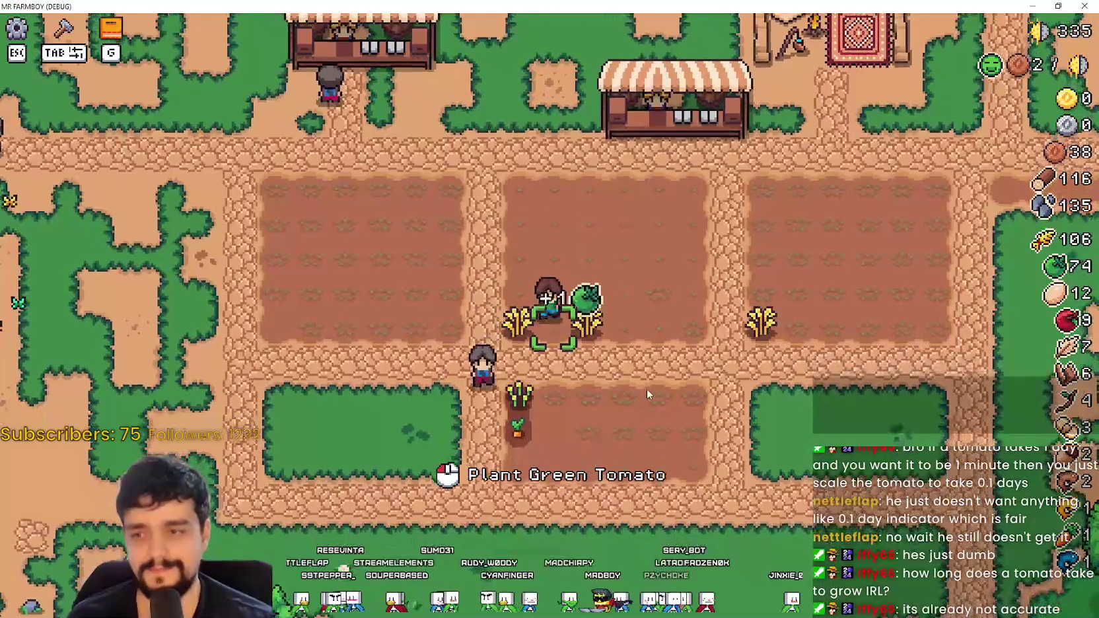
key("s")
key("a")
key("d")
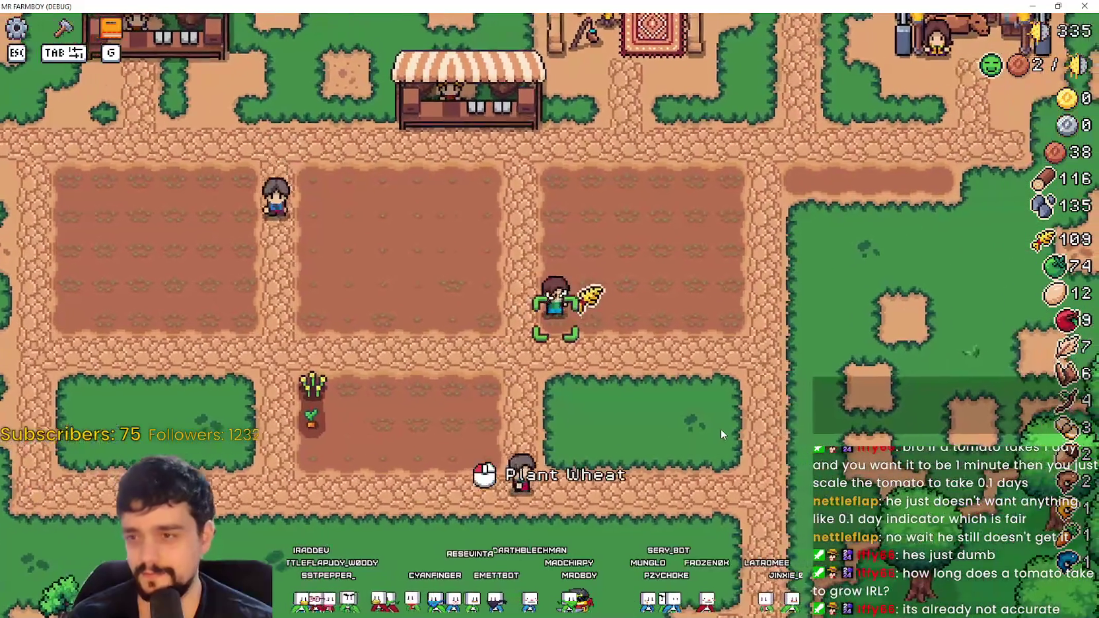
Step: Harvest the ripe wheat and walk left toward the empty plot
key("a")
key("w")
mouse_move(1068, 72)
key("a")
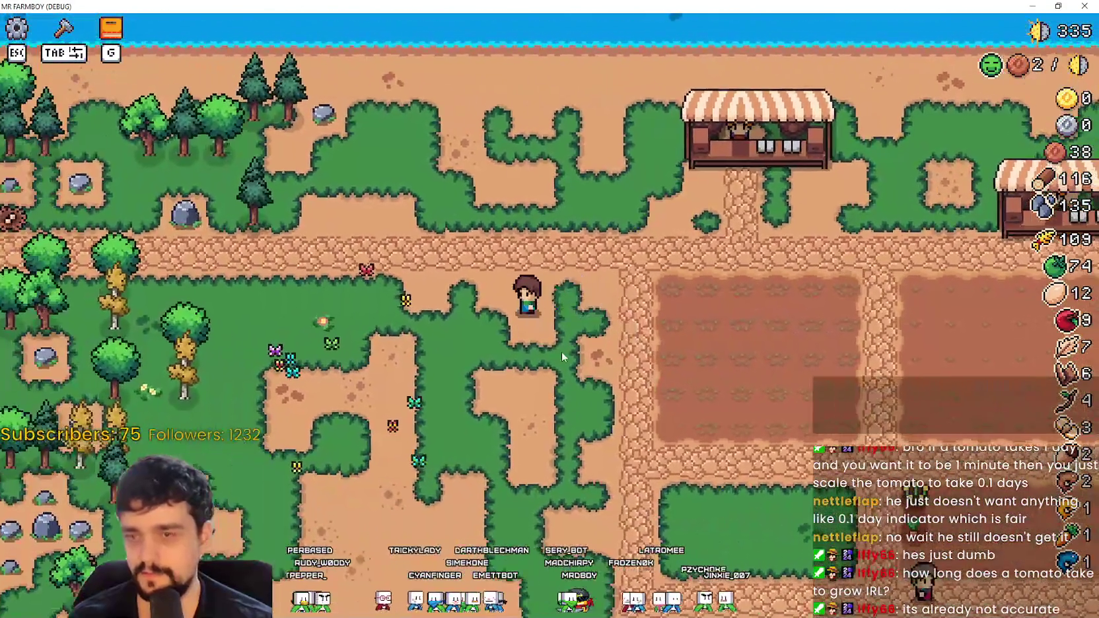
Step: Open the crafting panel with Tab, walk until the breakpoint hits, then Continue in the debugger
key("Tab")
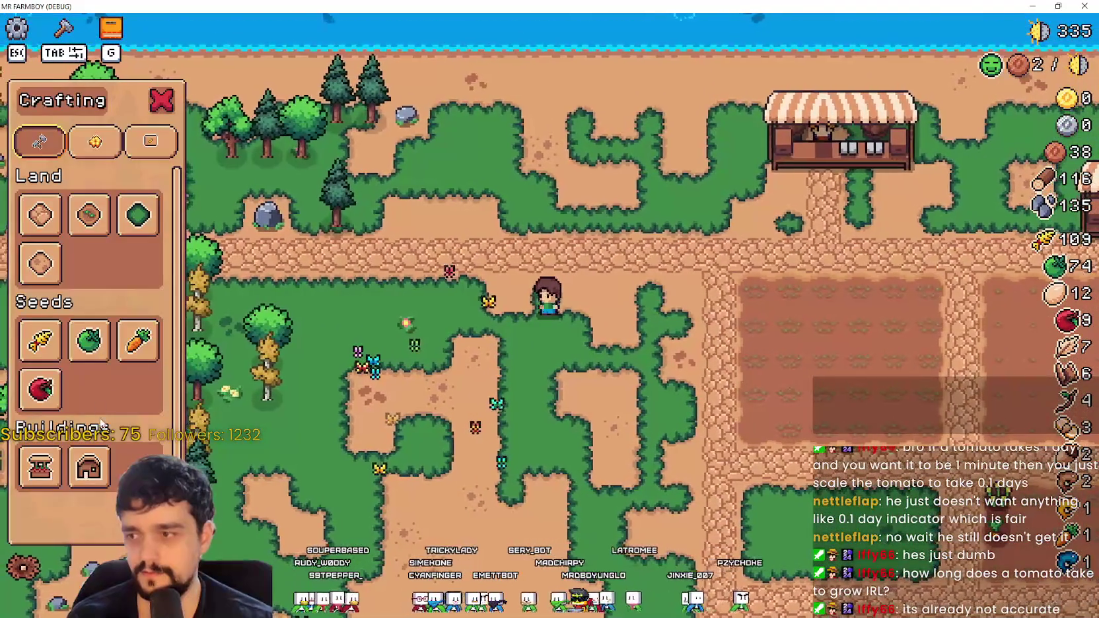
key("d")
key("w")
key("a")
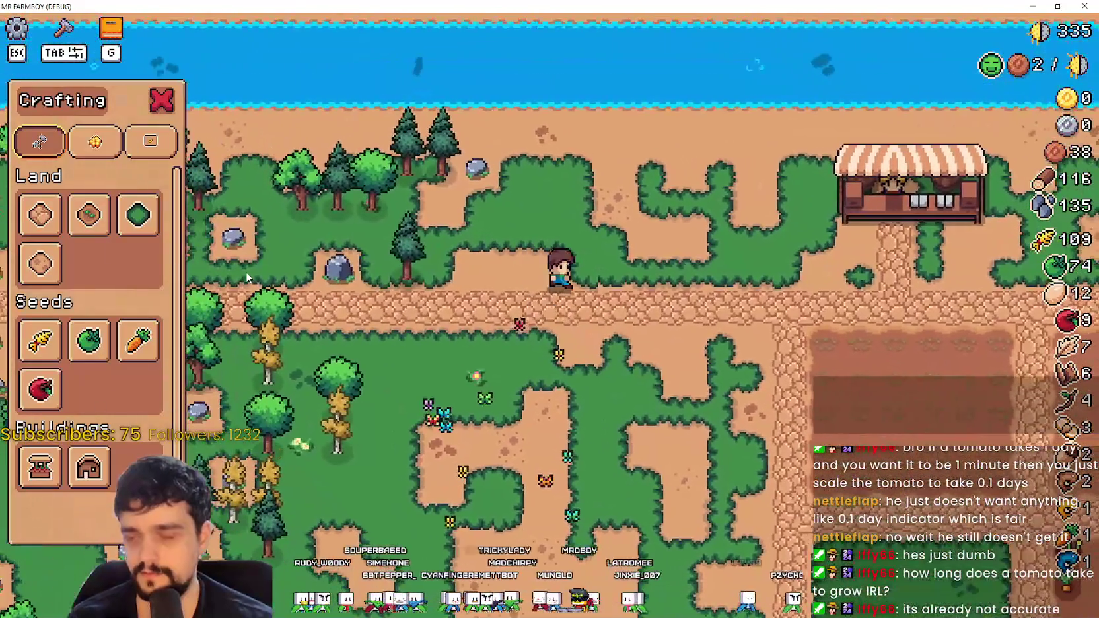
key("d")
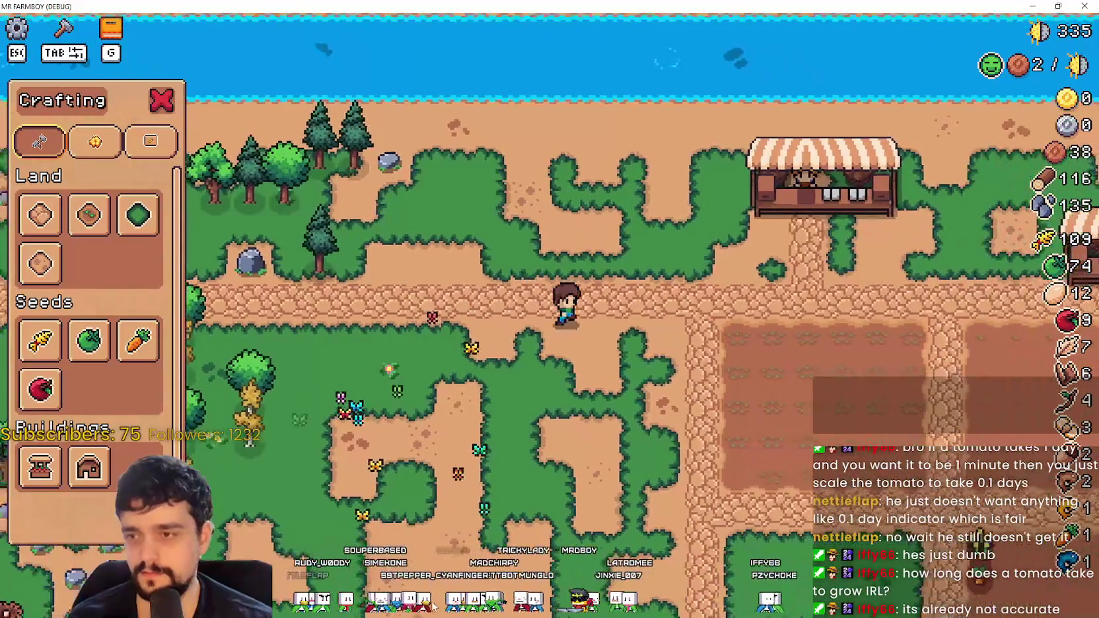
key("a")
mouse_move(40, 388)
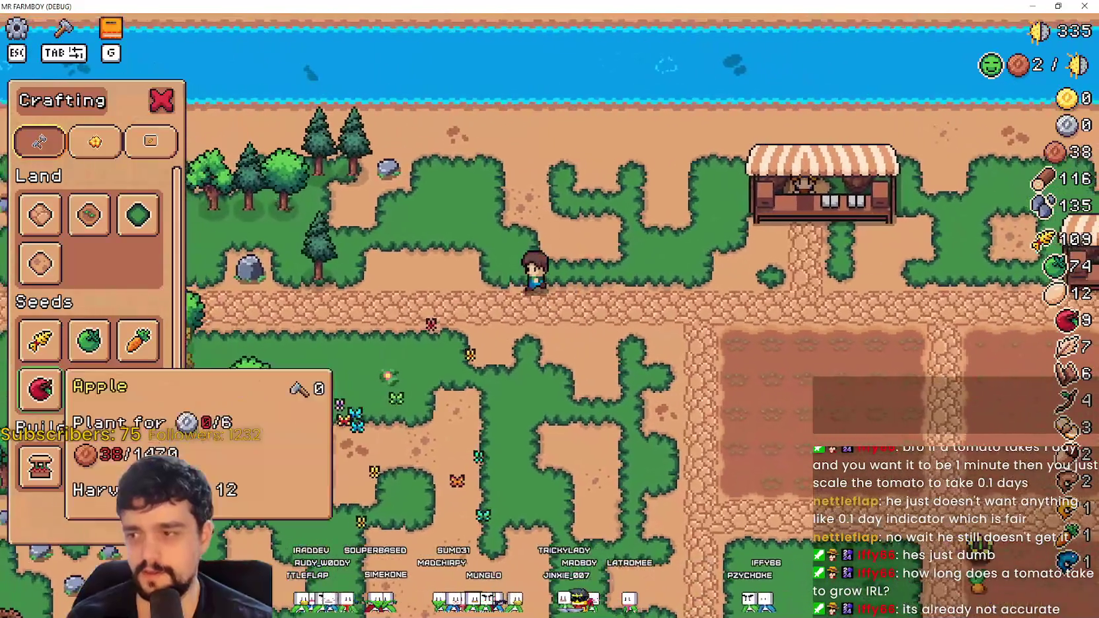
key("w")
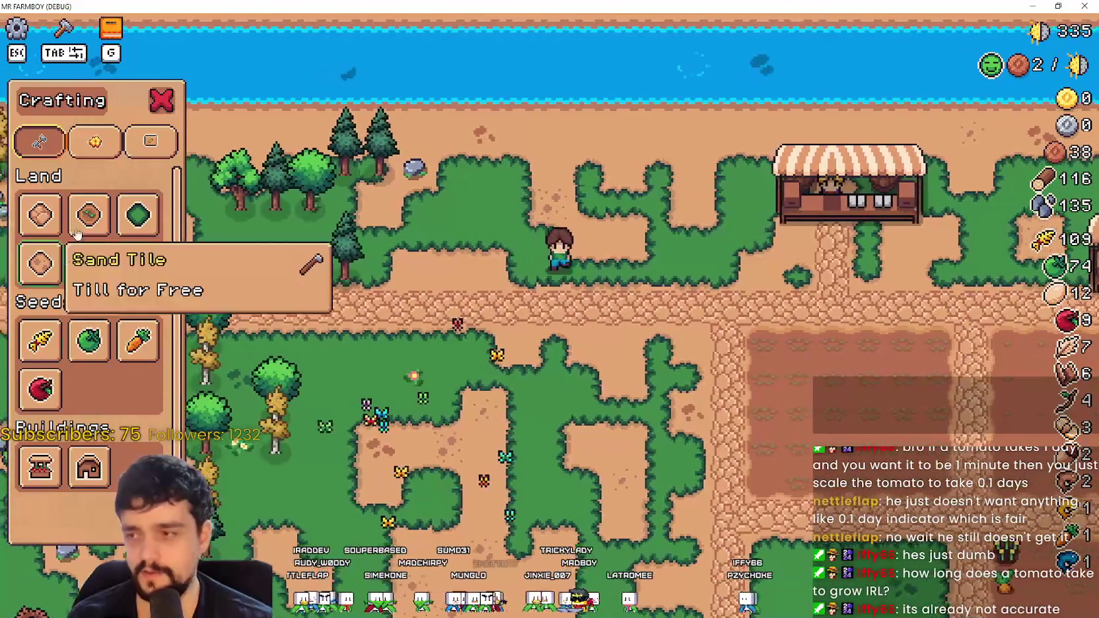
key("d")
key("d")
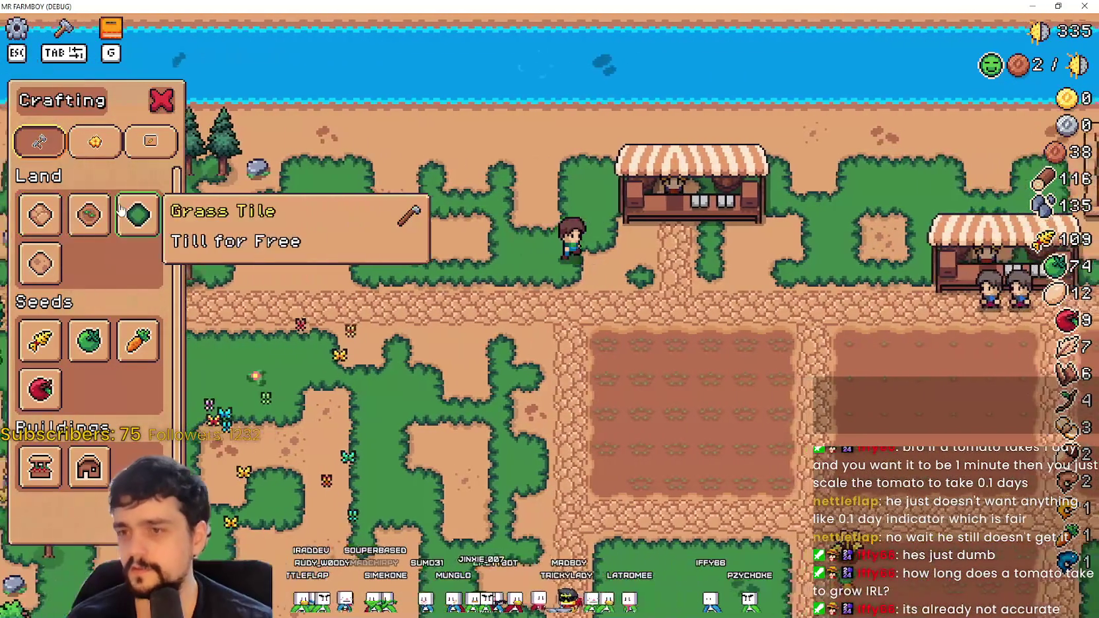
key("s")
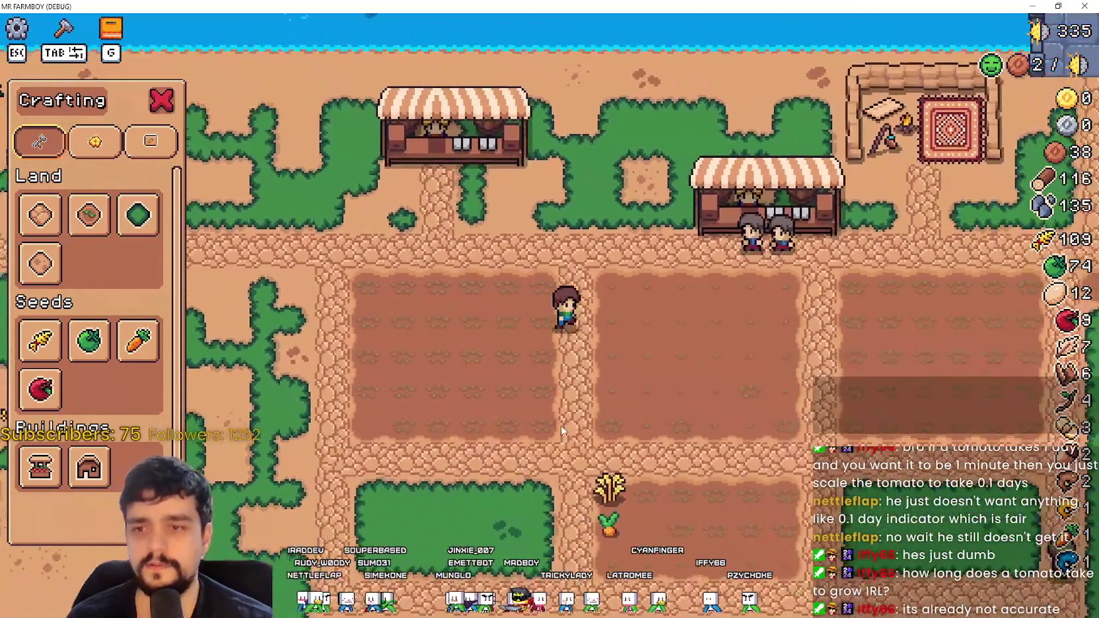
key("s")
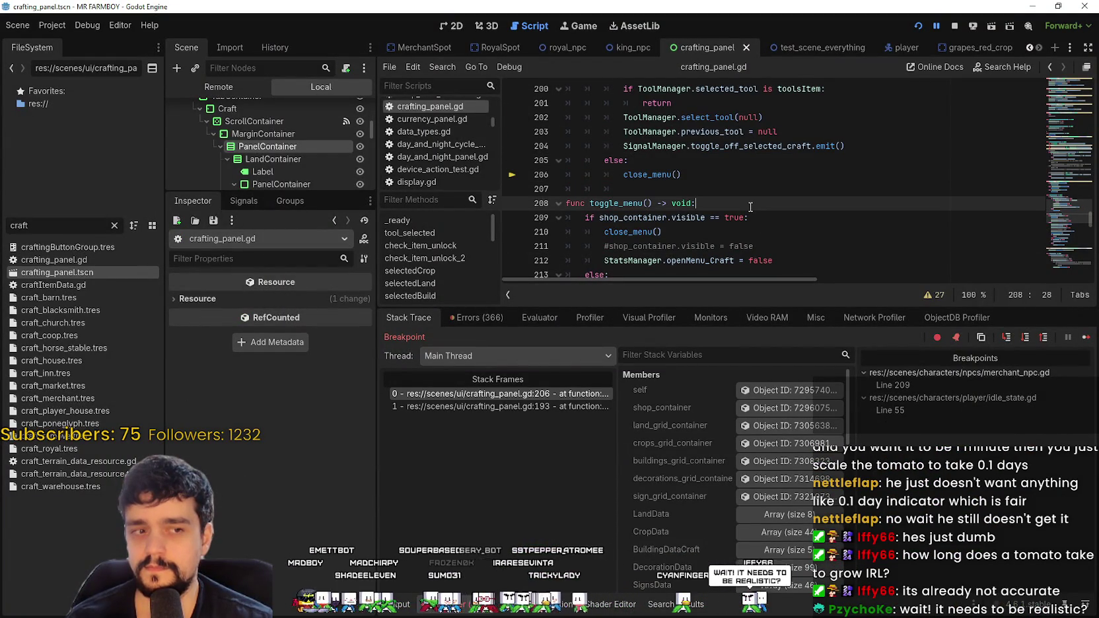
left_click(1085, 339)
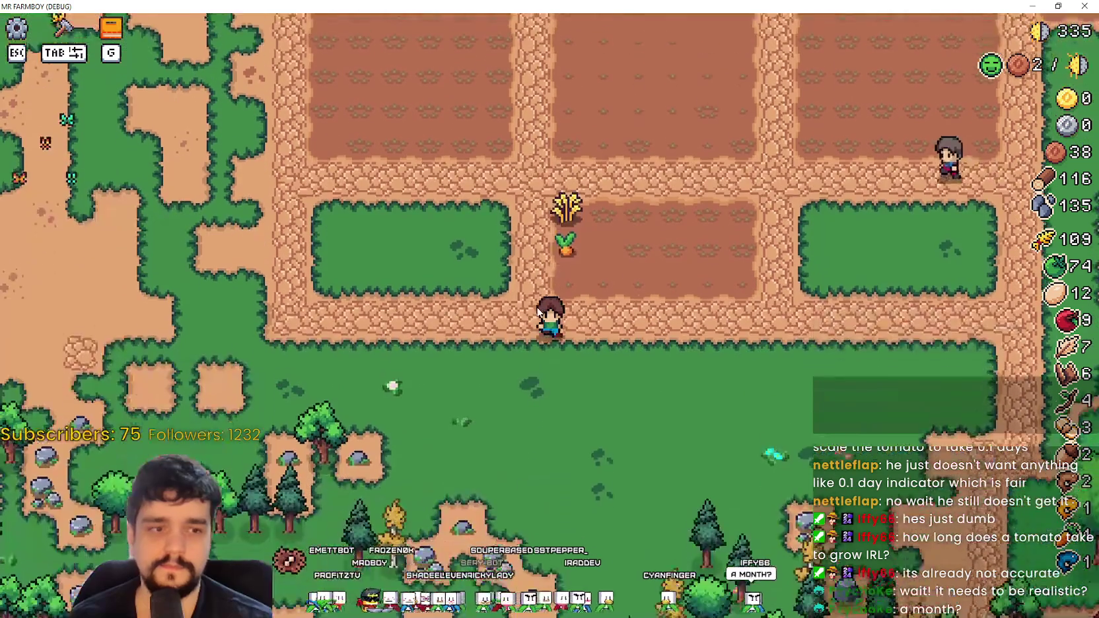
Step: Harvest wheat, head up toward the river path, and mine a rock
key("w")
key("a")
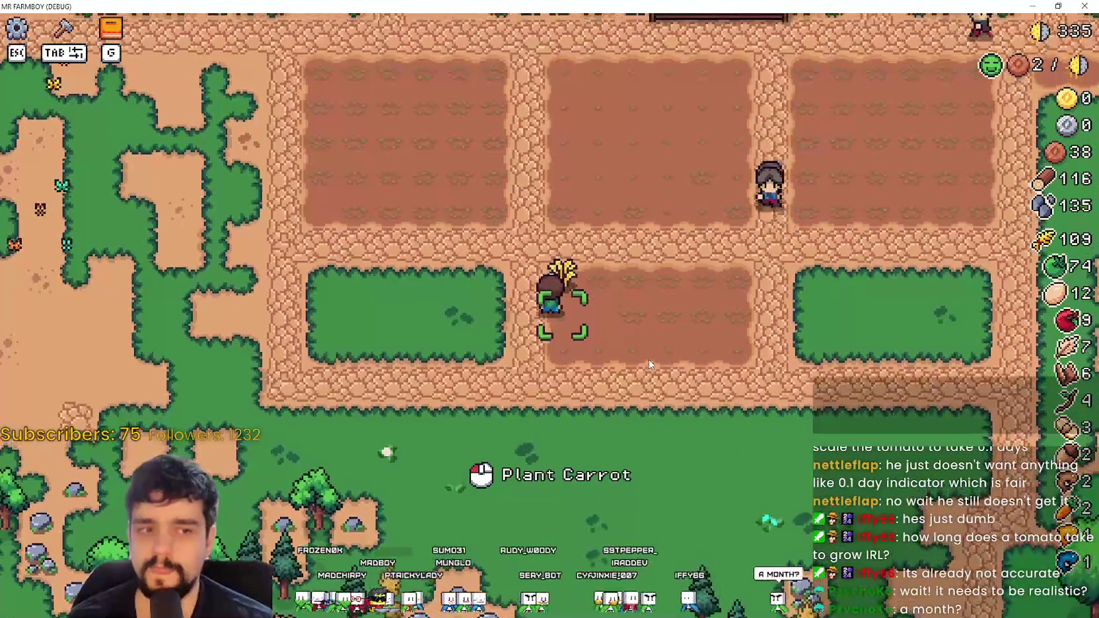
key("w")
key("a")
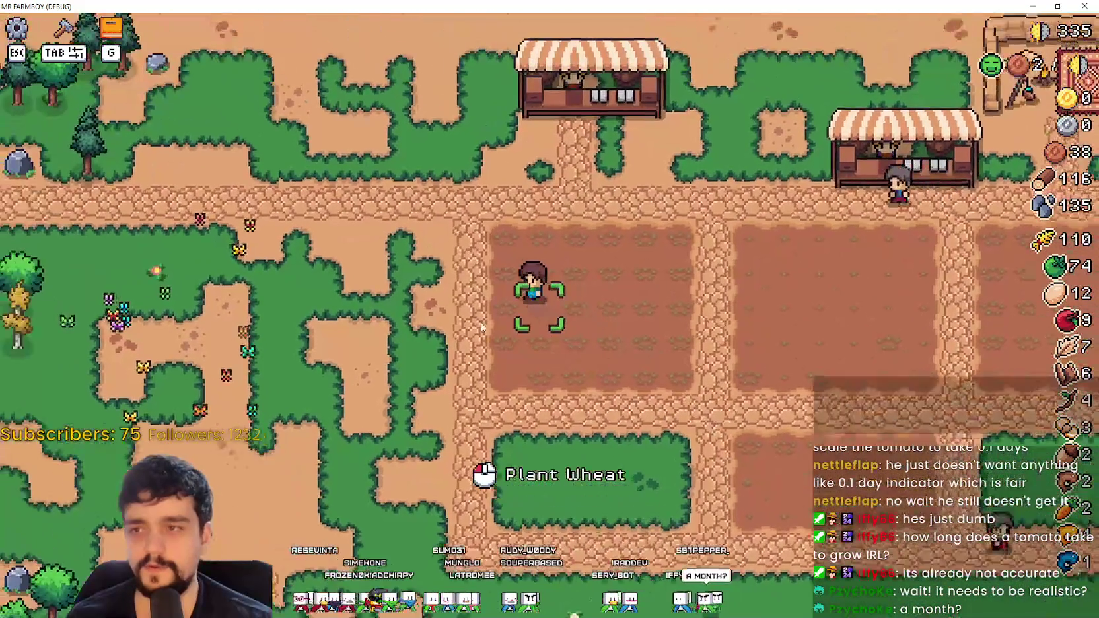
key("a")
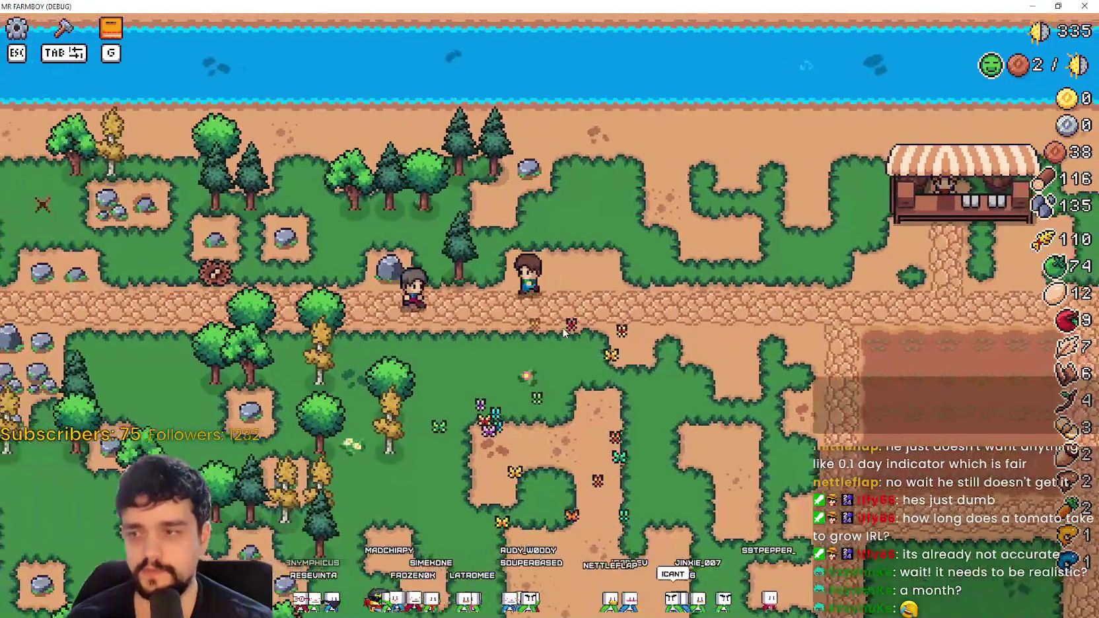
key("w")
Step: Chop trees and mine rocks, gathering wood, stone and eggs
key("d")
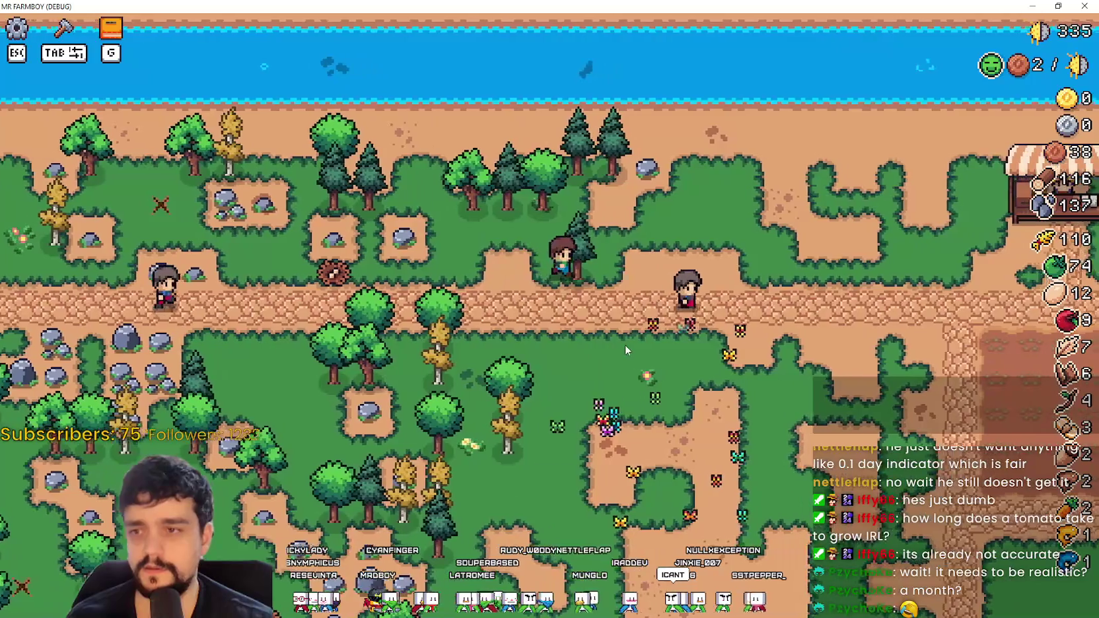
key("w")
key("d")
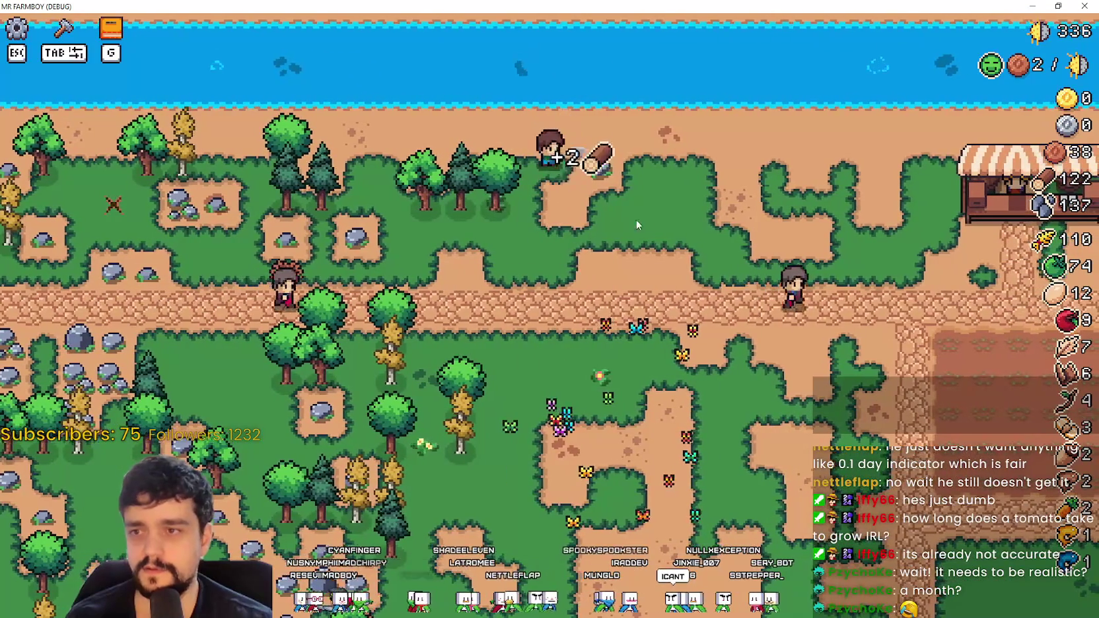
key("a")
key("a")
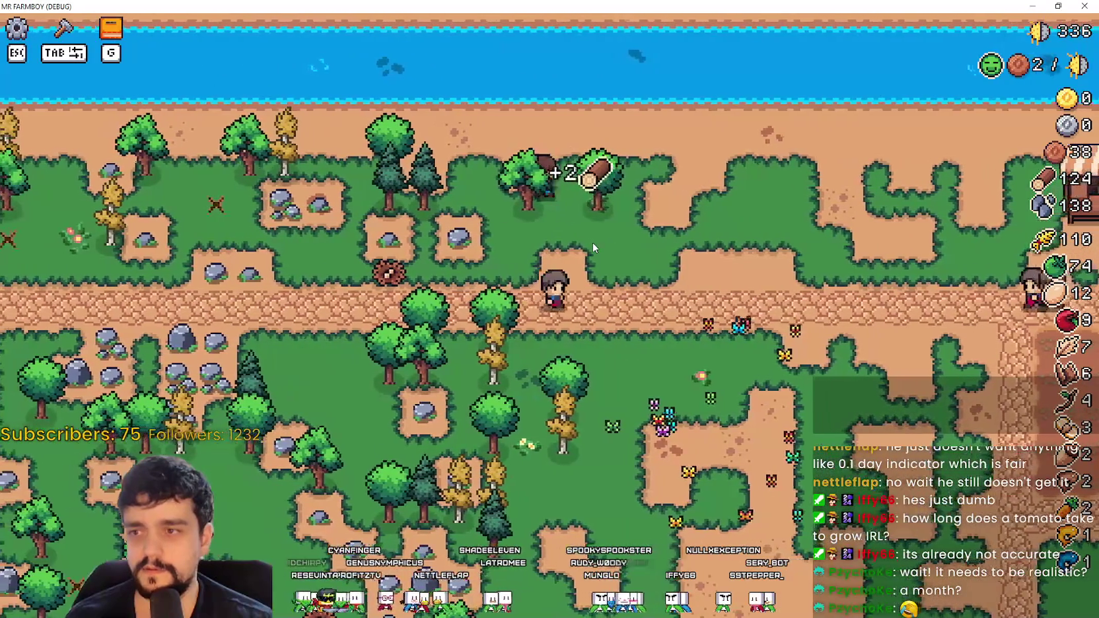
key("a")
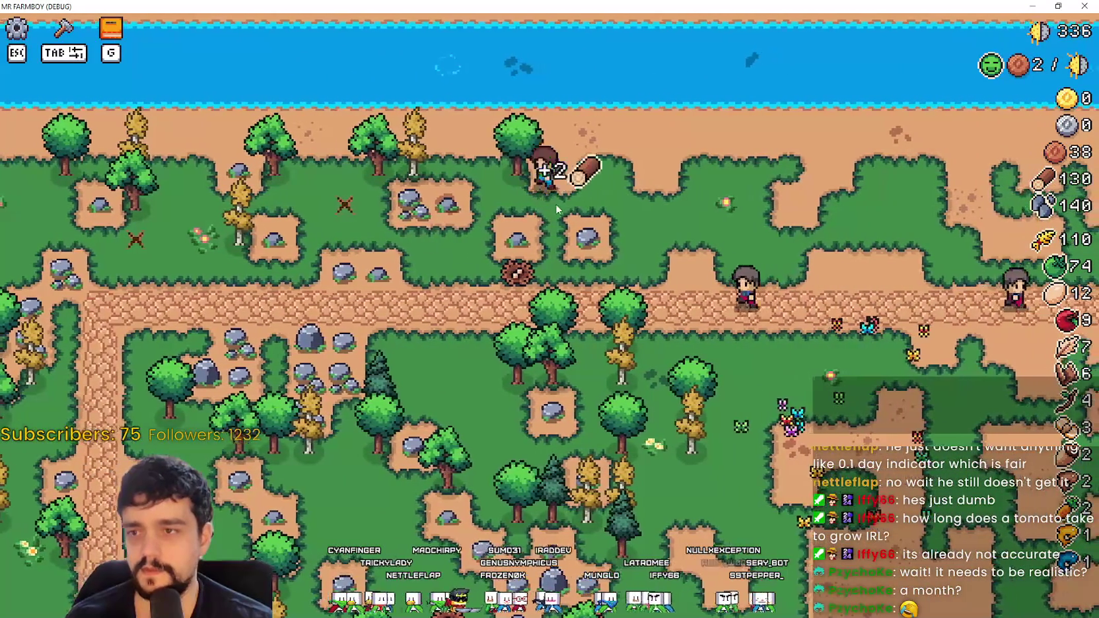
key("s")
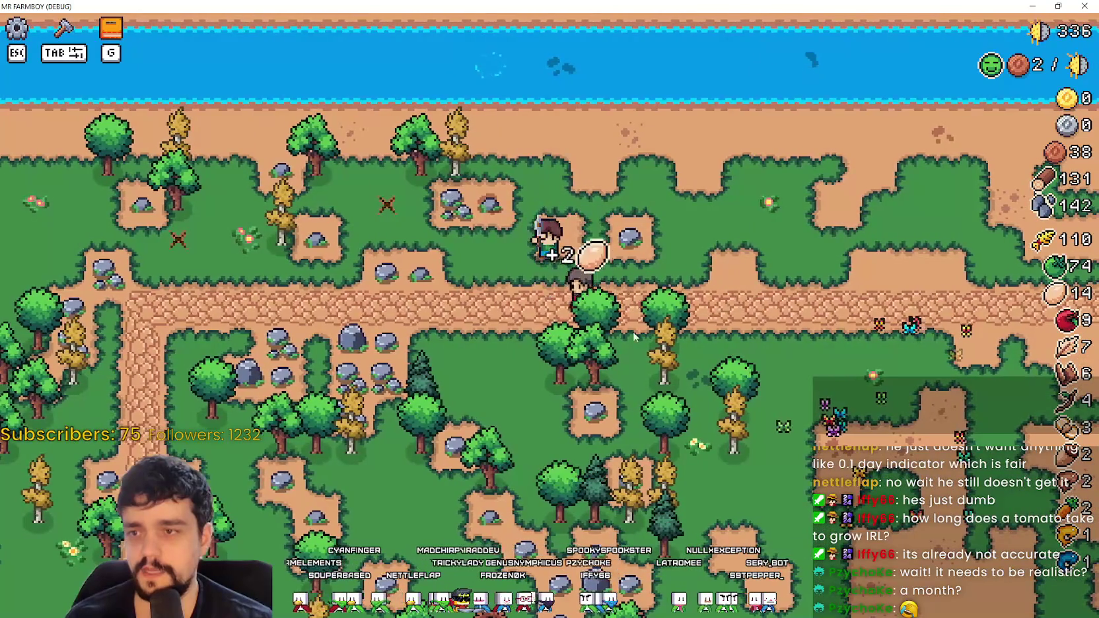
key("d")
key("d")
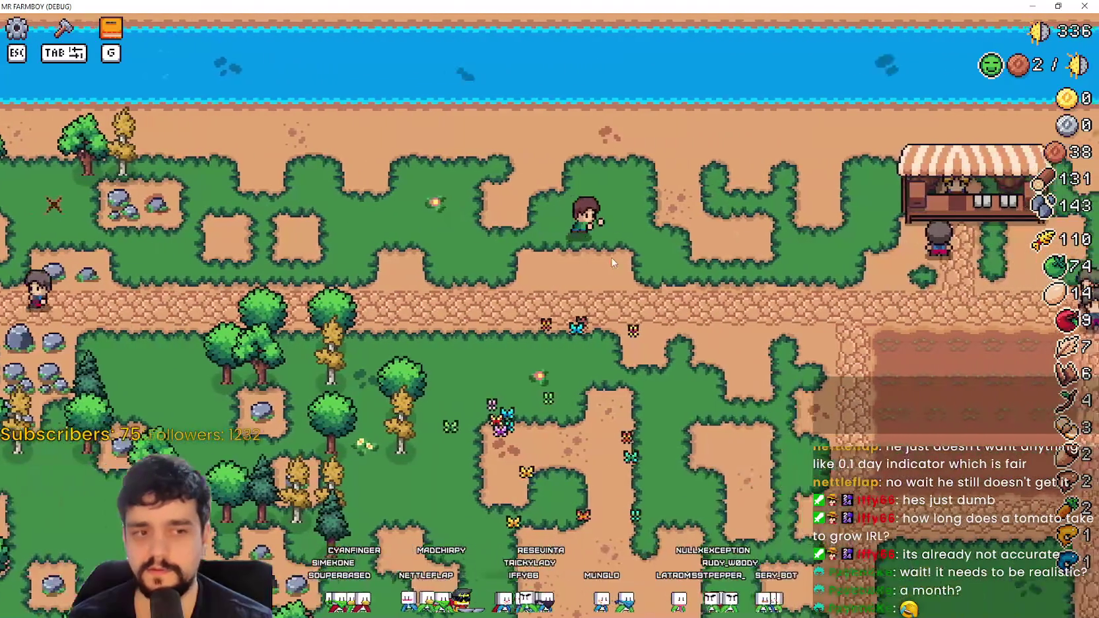
Step: Chop more trees and mine a rock on the way east to the market
key("s")
key("a")
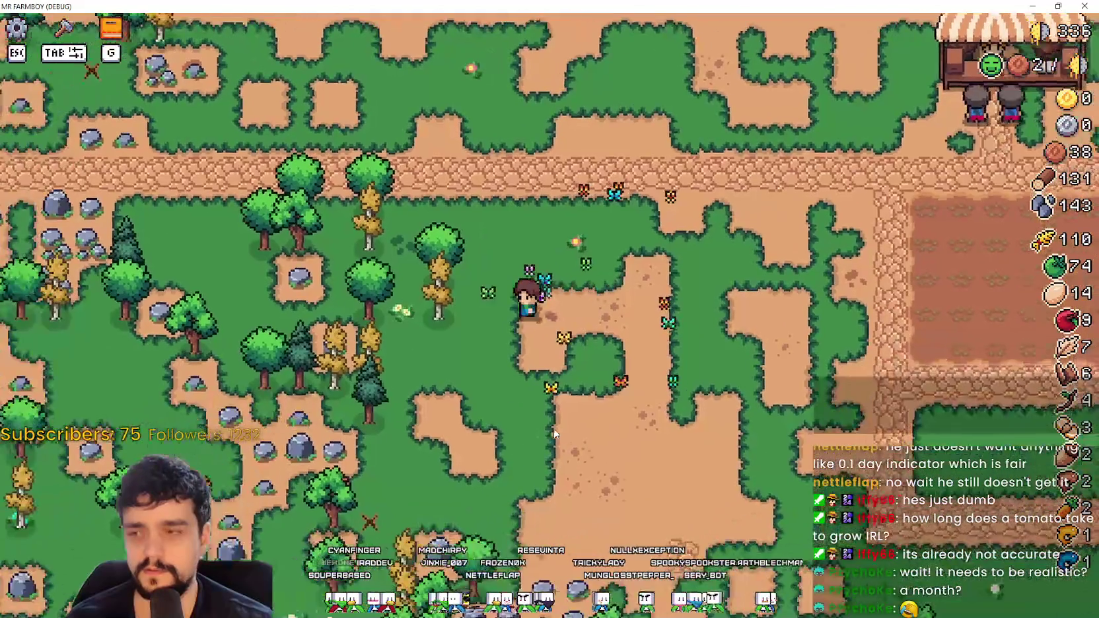
key("w")
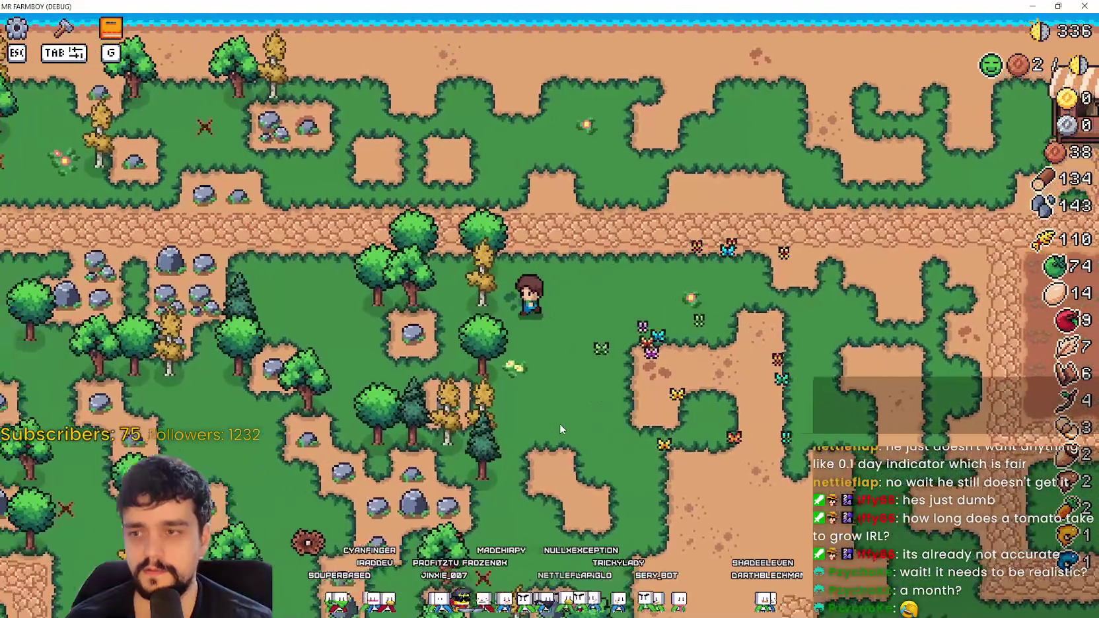
key("s")
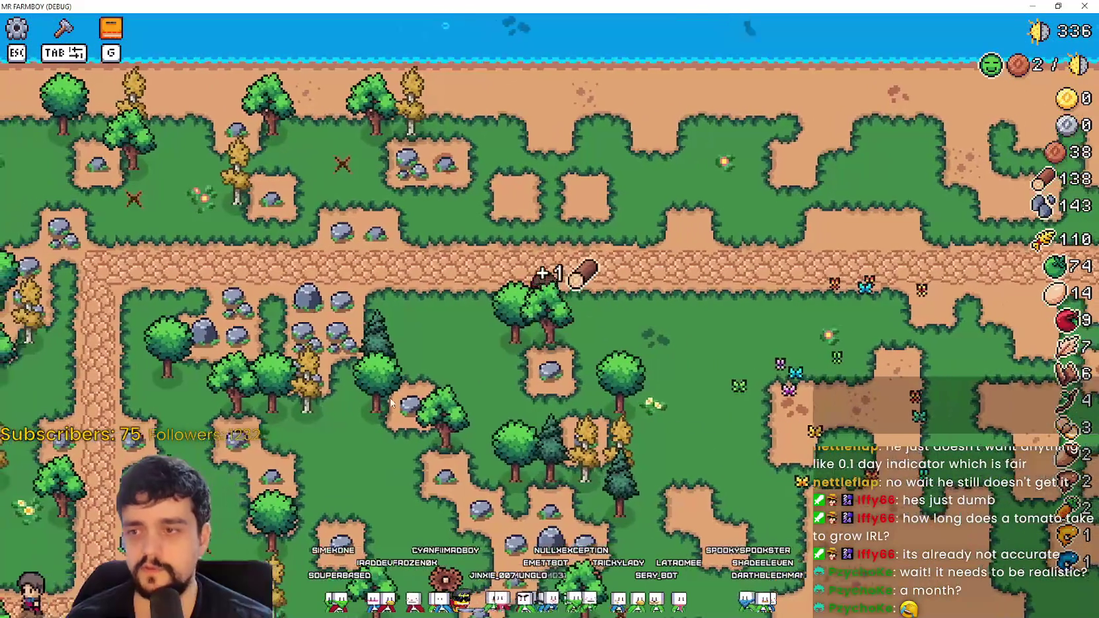
key("w")
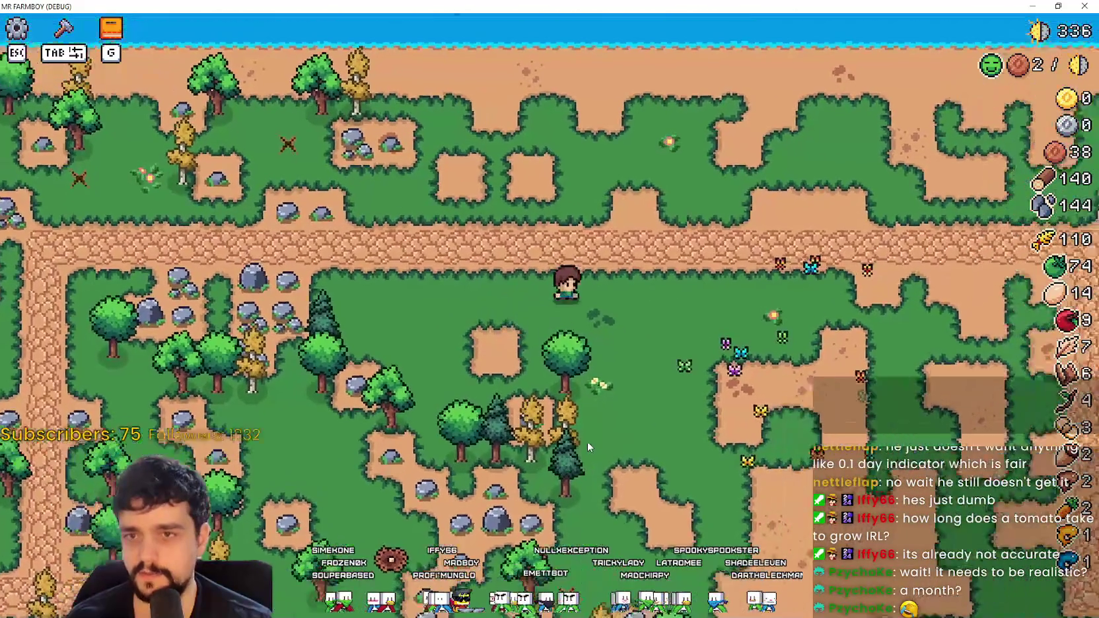
key("d")
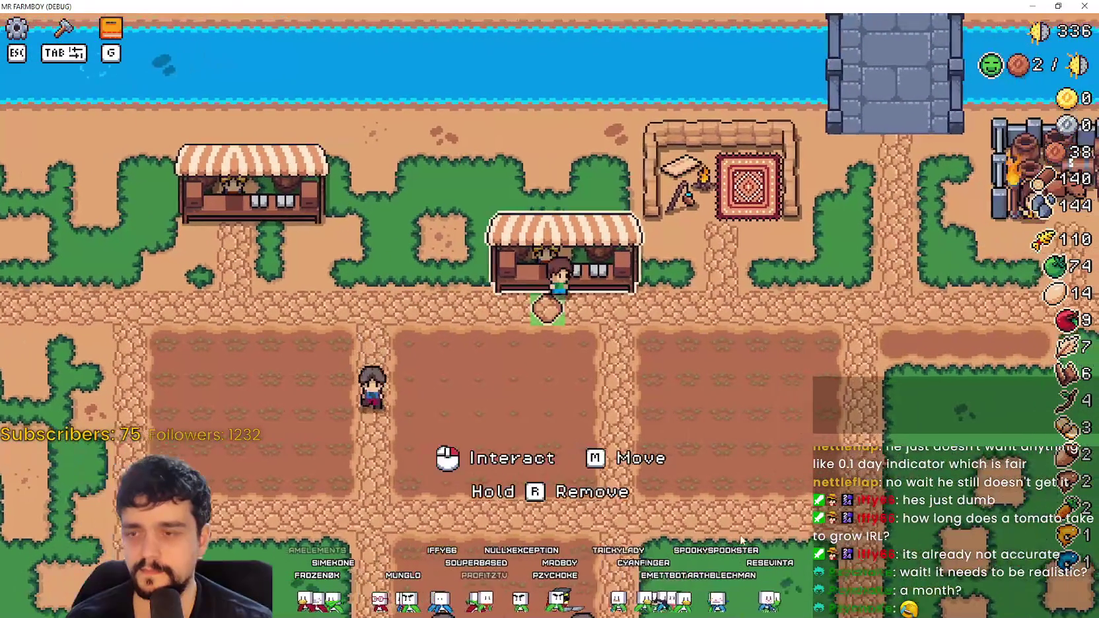
Step: Open the Market with E, close it, and move on toward another stall
key("e")
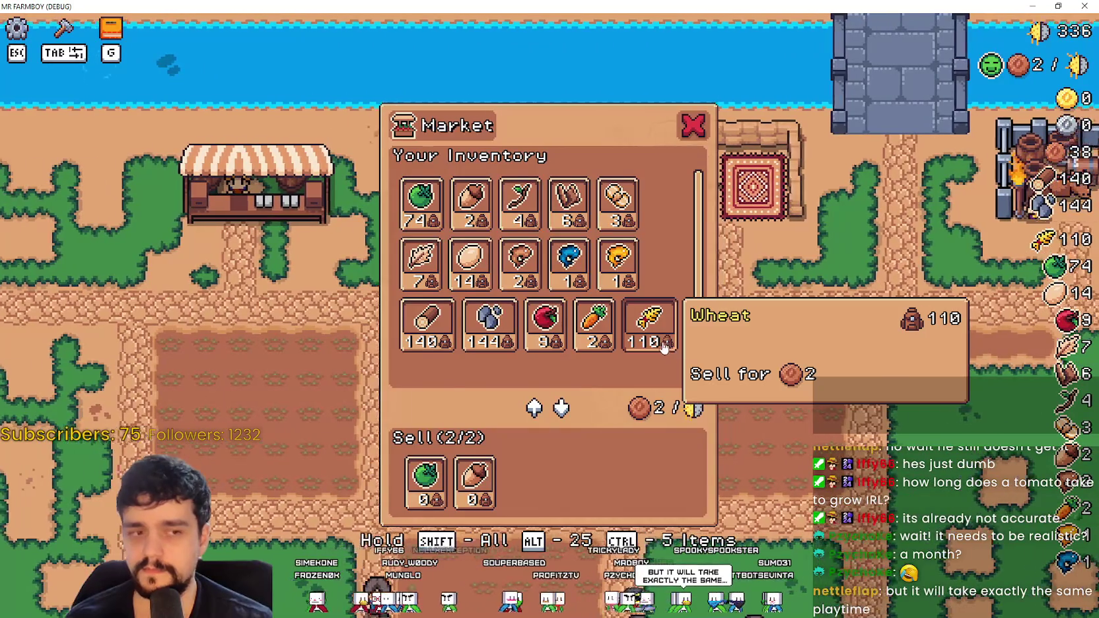
key("Escape")
key("a")
key("w")
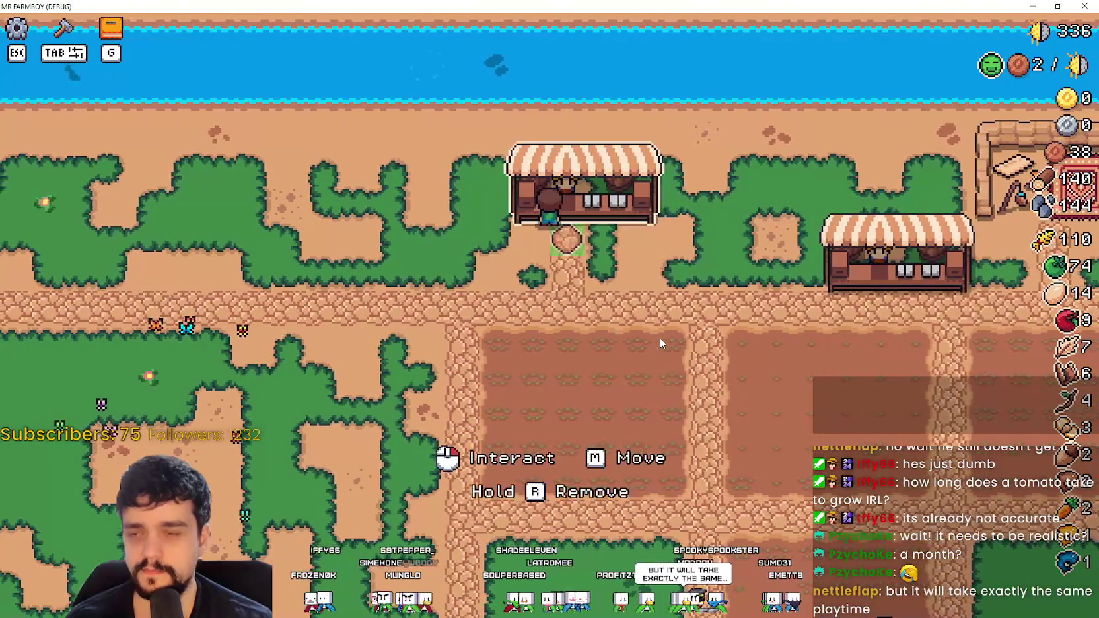
left_click(660, 343)
key("Escape")
Step: Walk the farmer around the farm plots and down-left toward the rocks
key("s")
key("d")
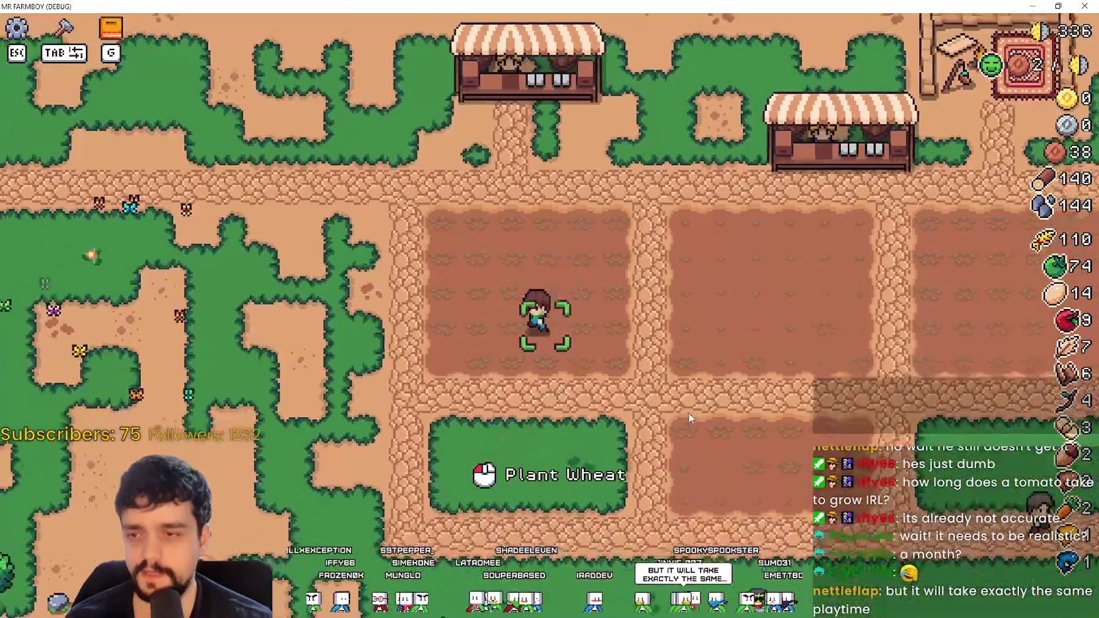
key("a")
key("s")
key("s")
key("a")
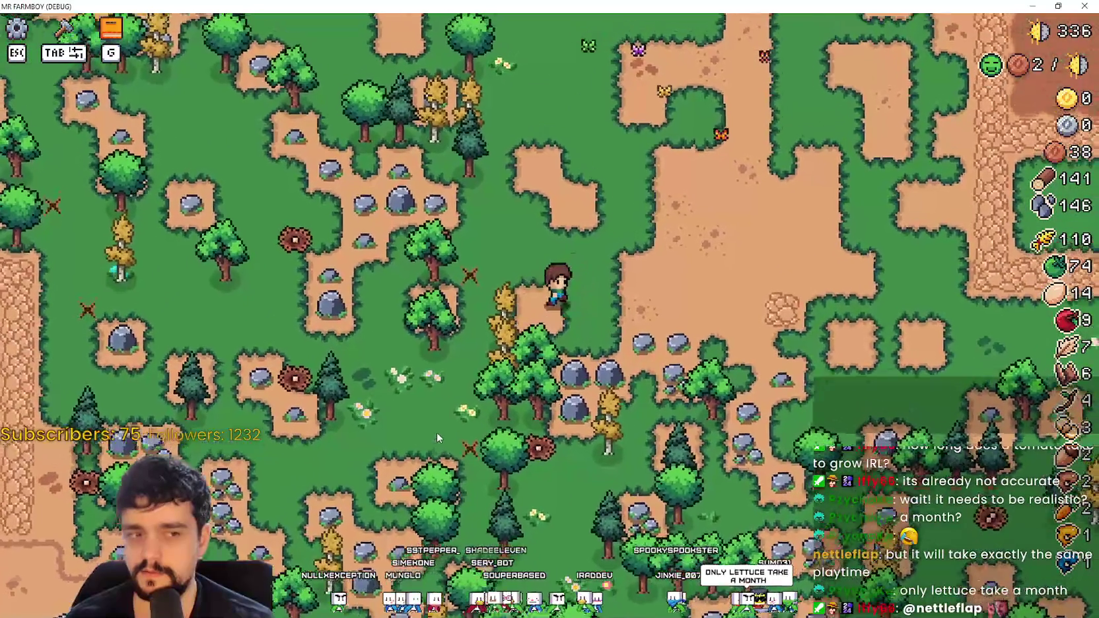
key("w")
key("d")
key("s")
key("a")
Step: Pick the Sand Tile from Crafting, walk past the farm plots, then close the Crafting panel
key("Tab")
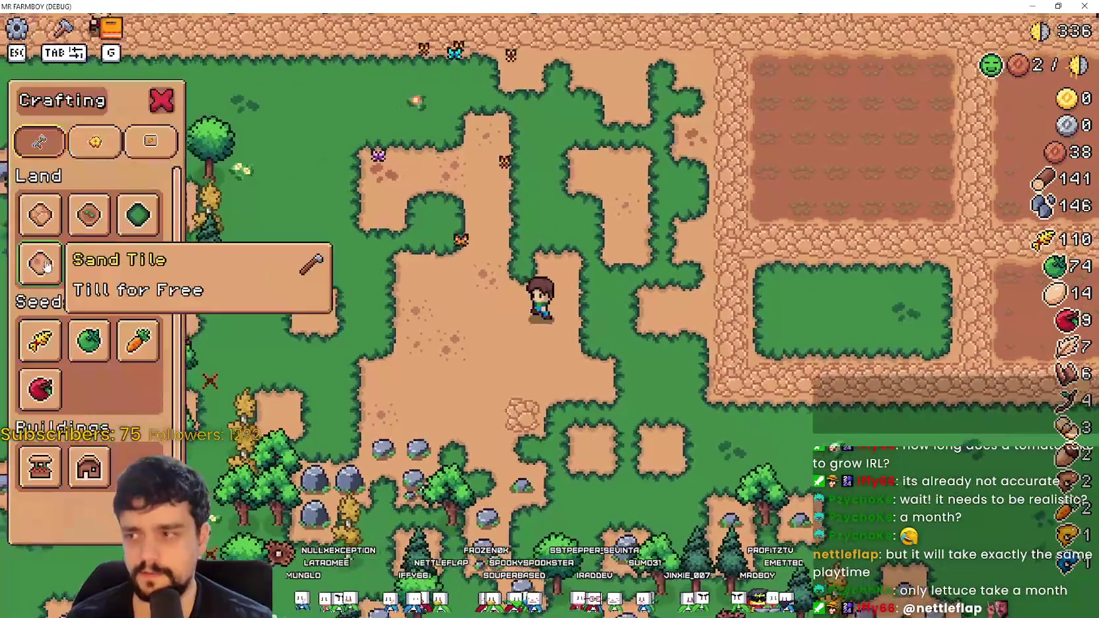
key("s")
key("a")
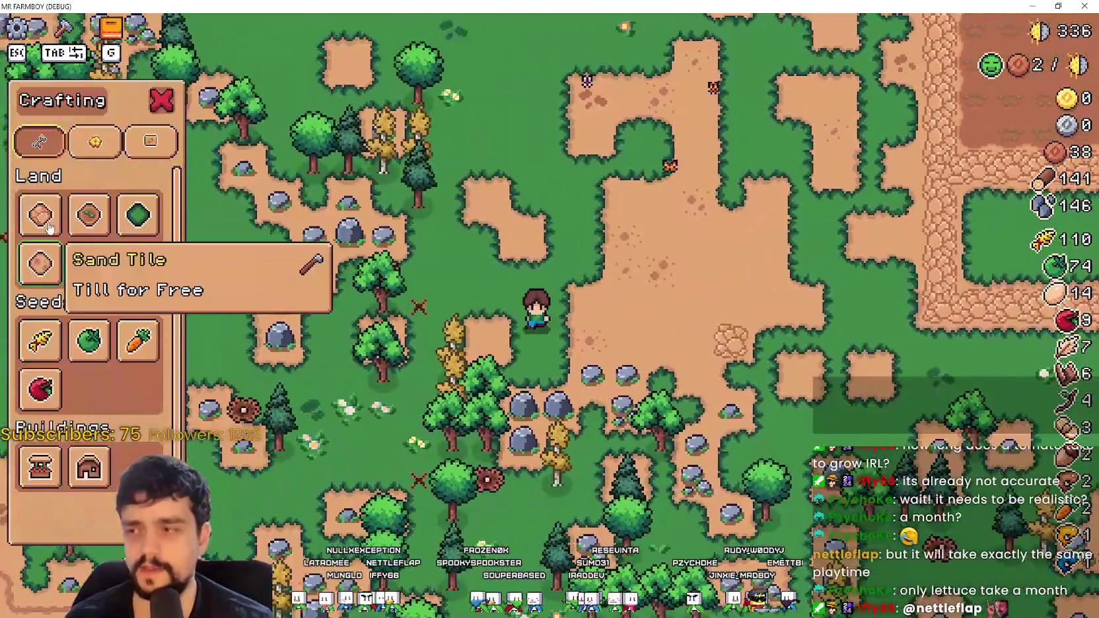
left_click(39, 264)
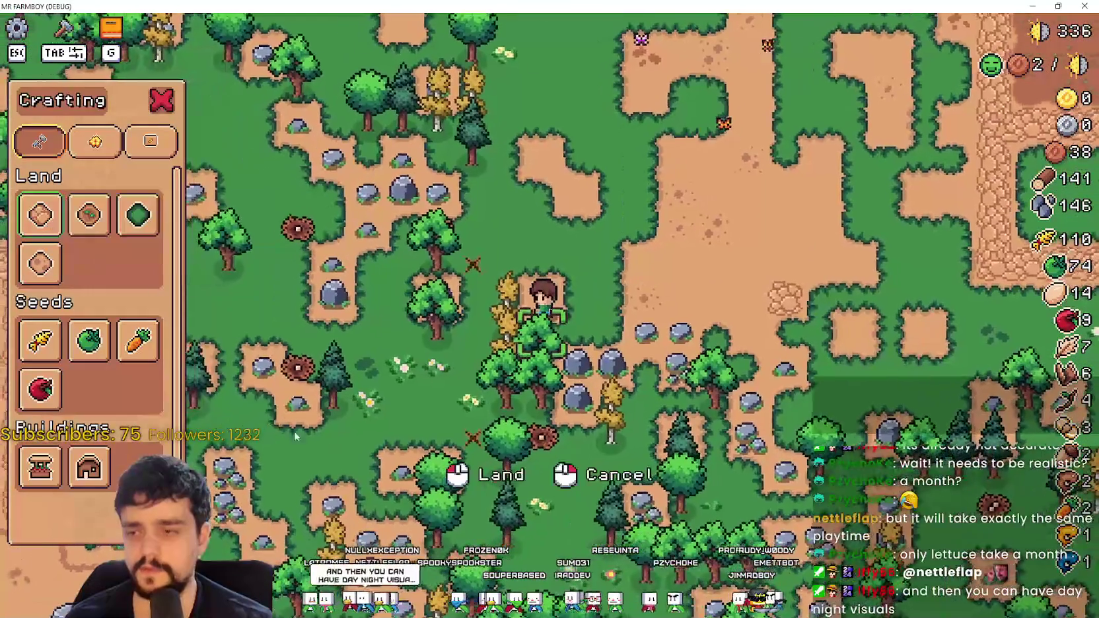
key("w")
key("d")
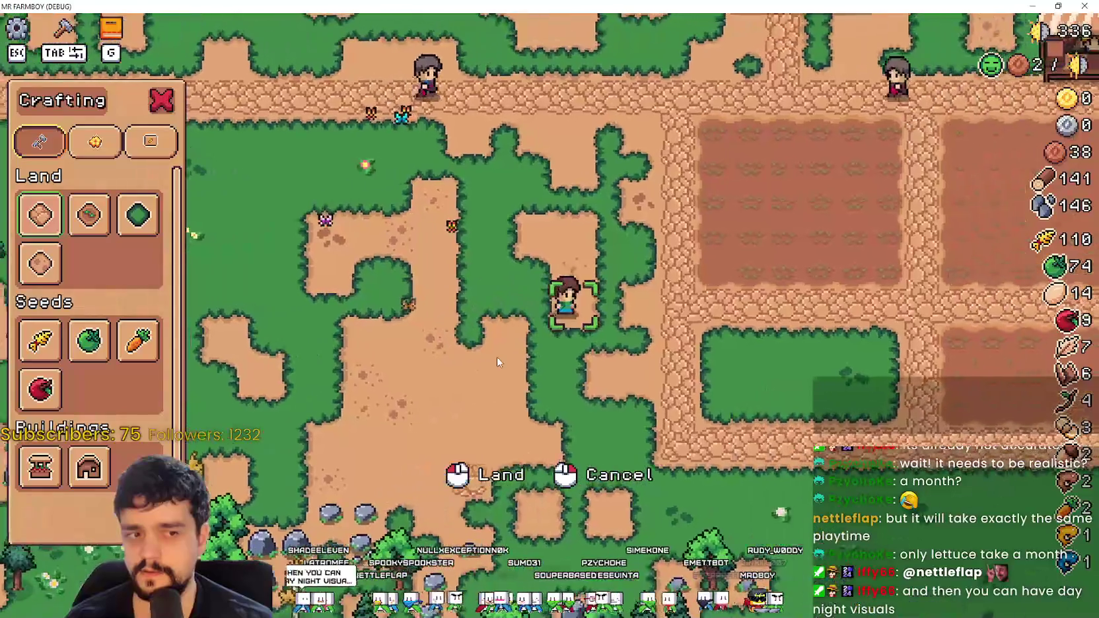
key("d")
key("s")
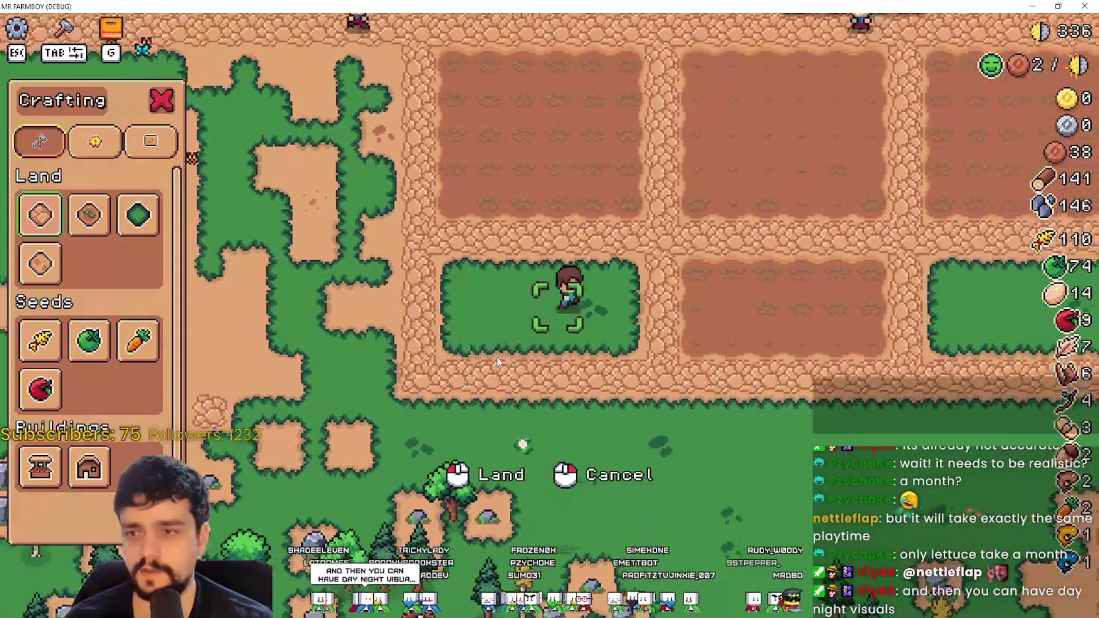
key("d")
key("w")
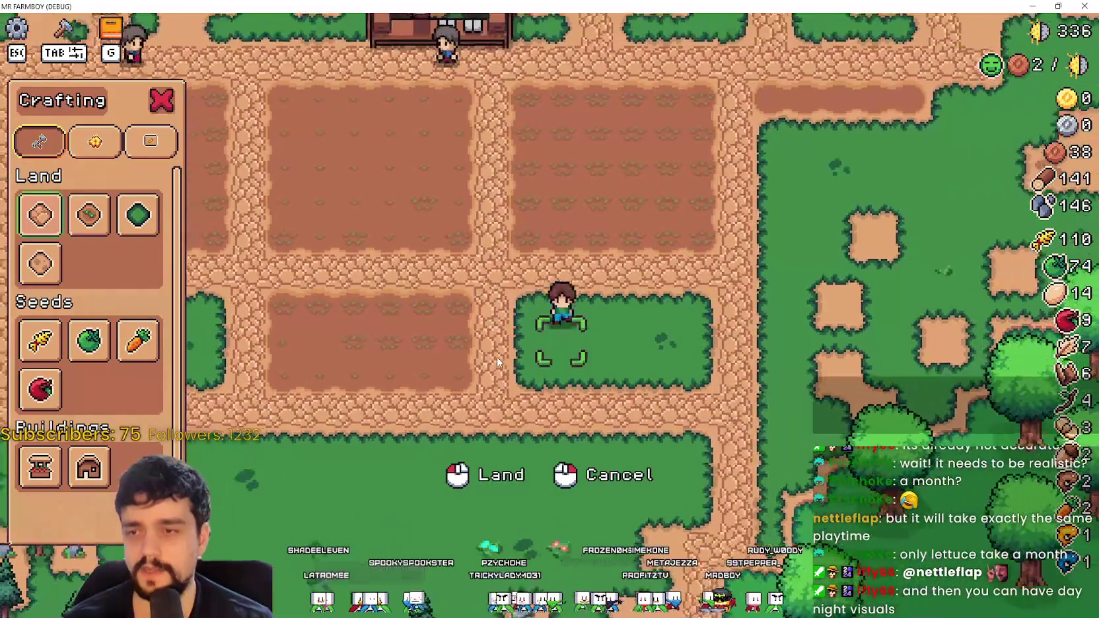
key("d")
key("Tab")
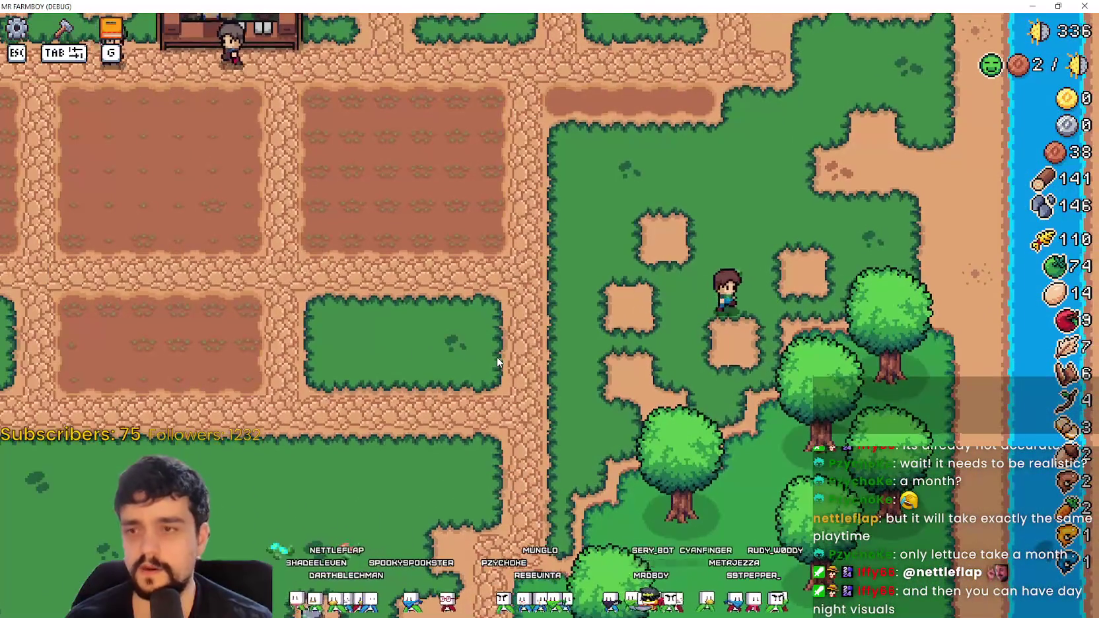
Step: Walk up-left across the farm plots and a long way left onto a plot
key("a")
key("w")
key("a")
key("w")
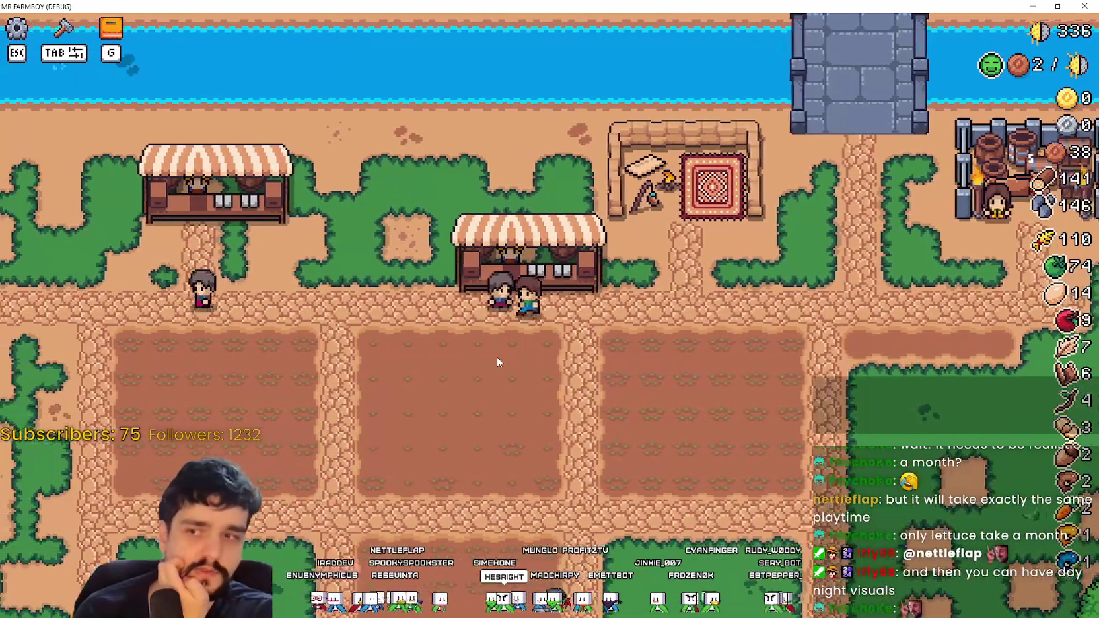
key("a")
key("a")
Step: Choose the Farm Tile from Crafting, walk onto the fields, and cancel its placement
key("Tab")
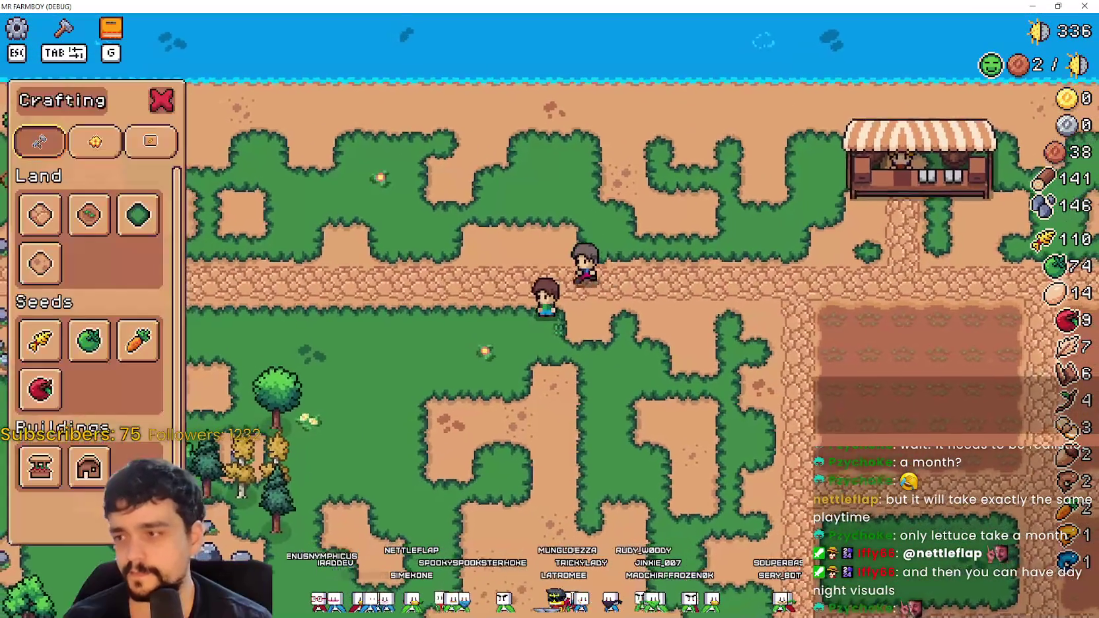
key("w")
key("d")
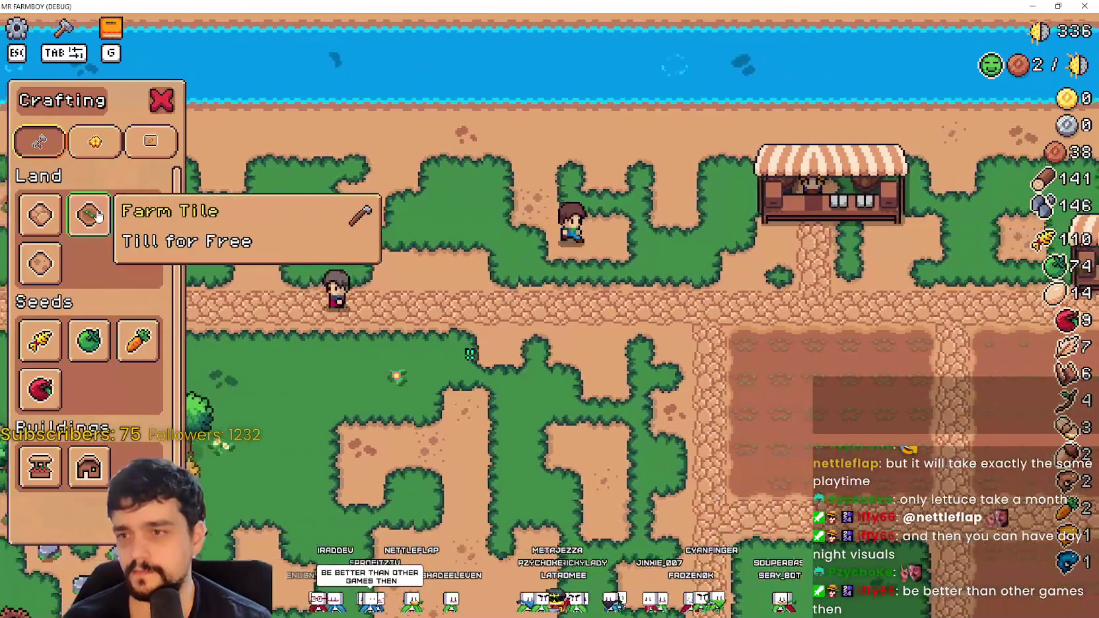
left_click(89, 214)
key("s")
key("d")
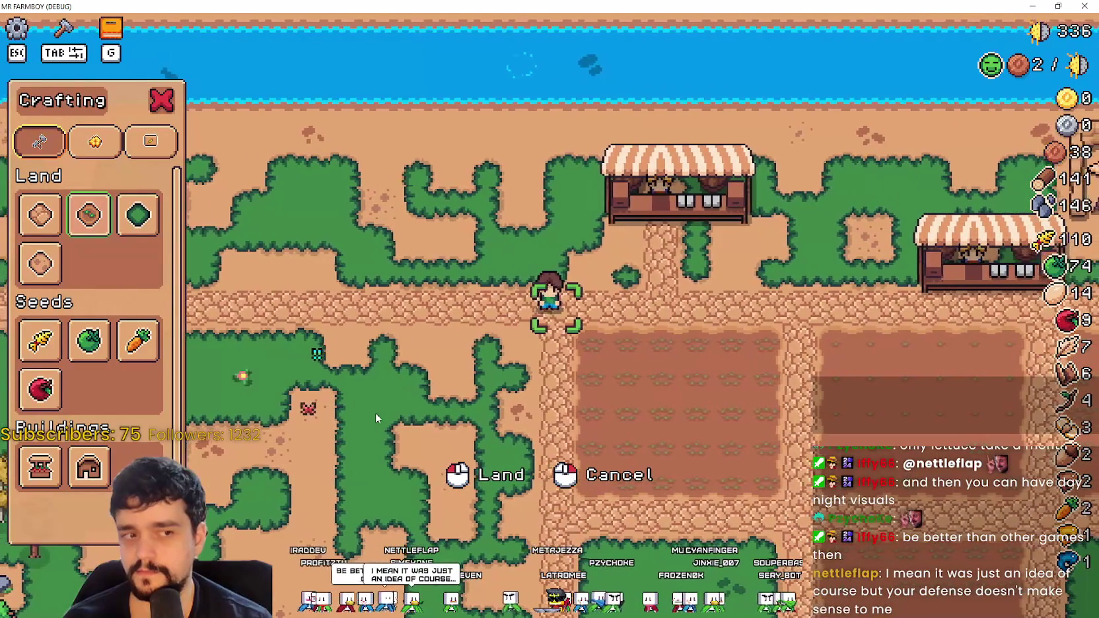
key("a")
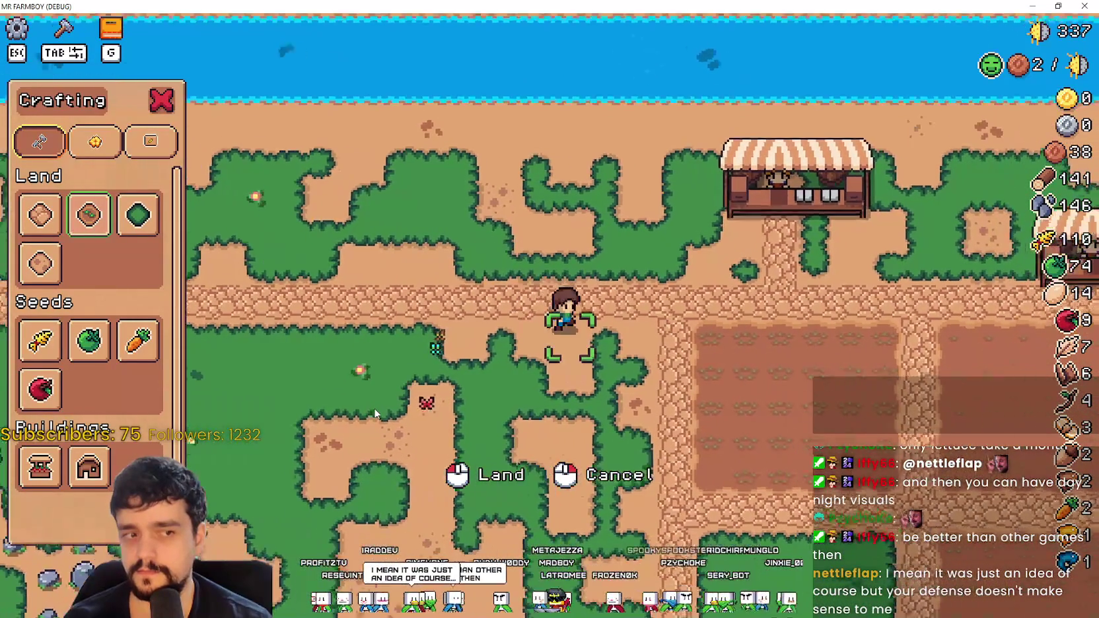
key("s")
key("d")
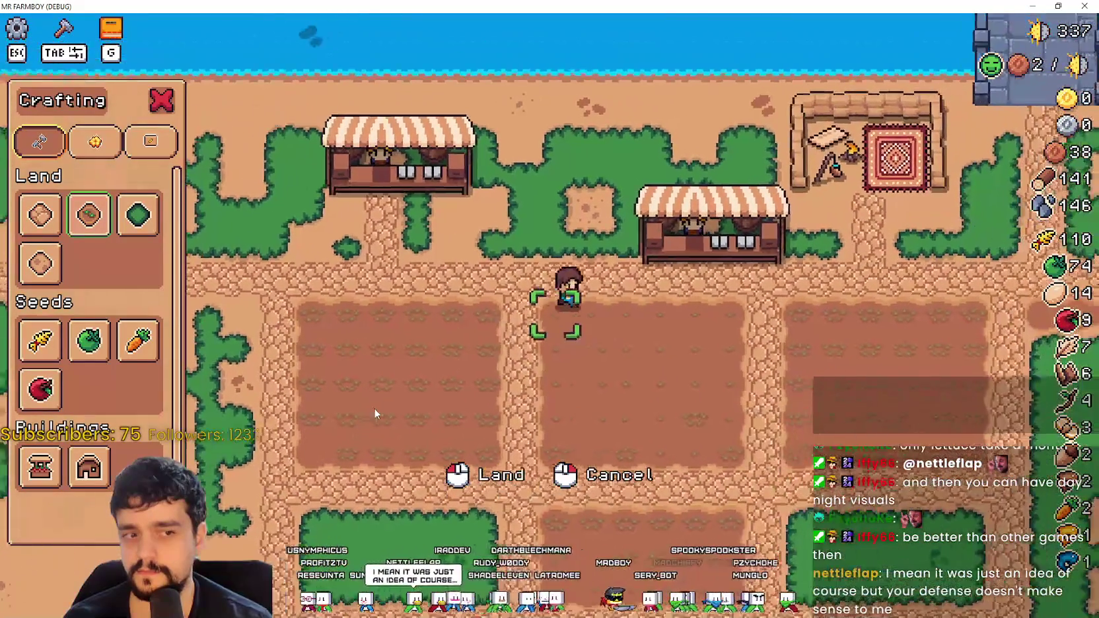
key("d")
key("s")
right_click(588, 340)
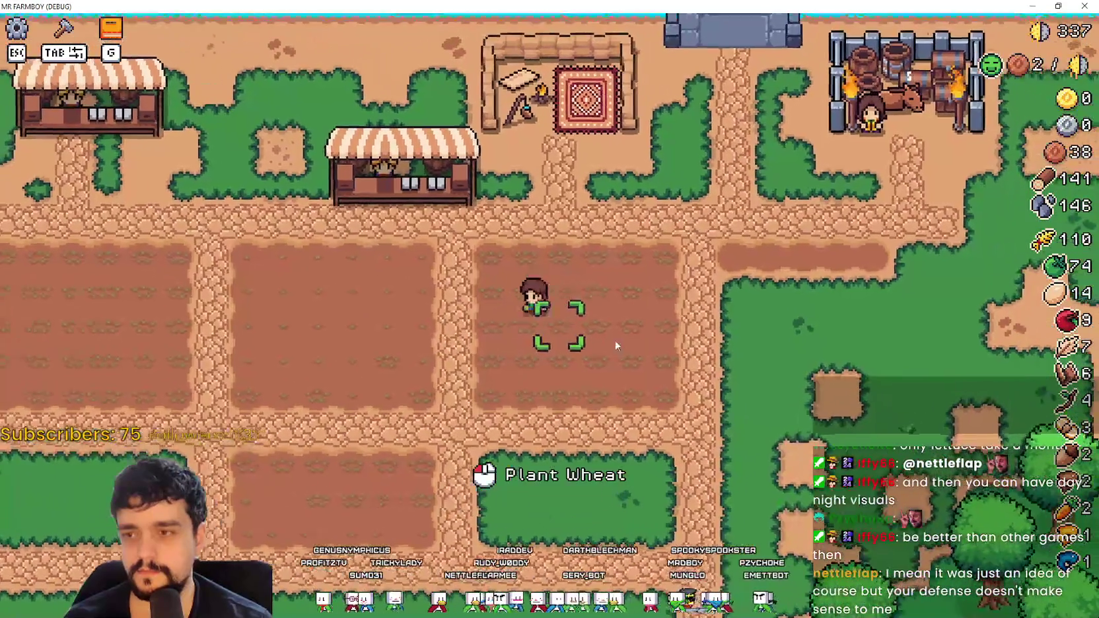
Step: Open the market at the stall twice, closing the market window each time
key("w")
left_click(703, 315)
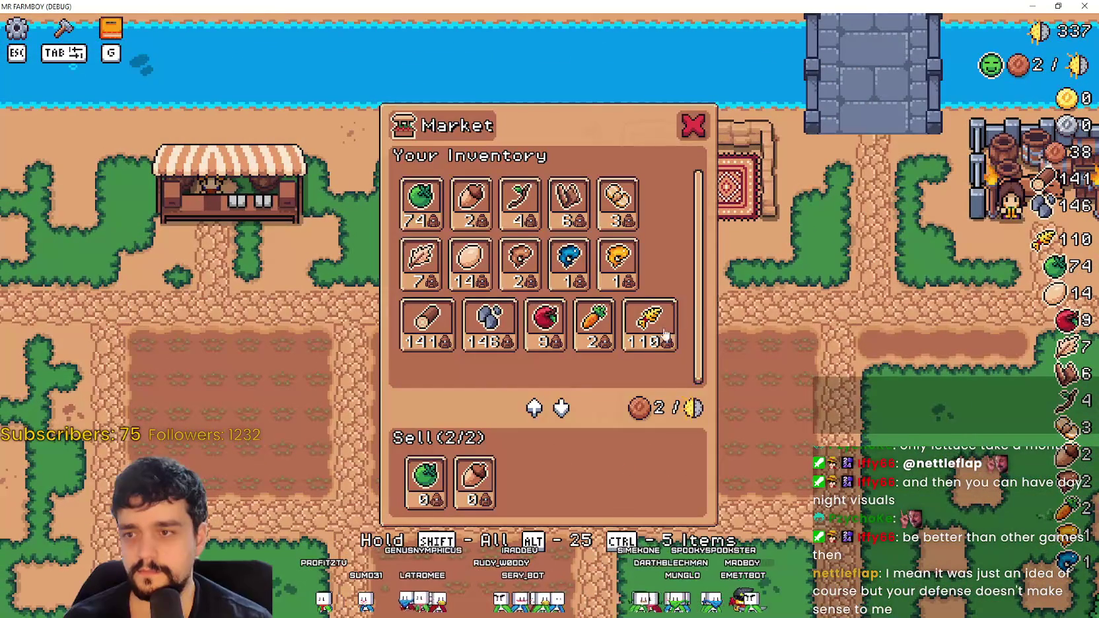
key("Escape")
key("a")
key("e")
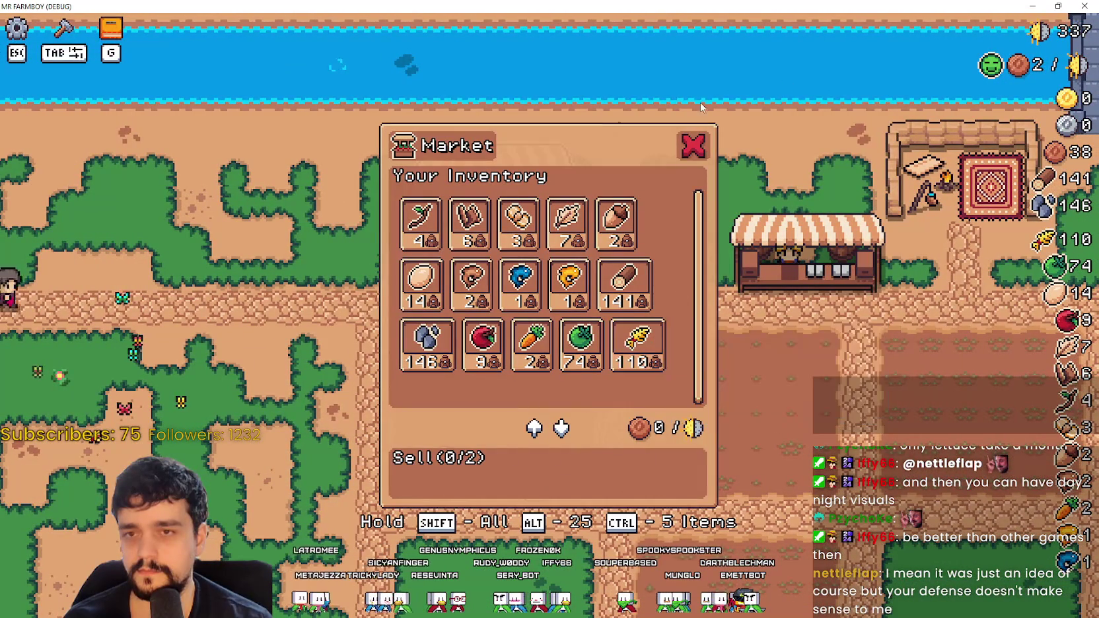
left_click(693, 146)
Step: Walk the farmer around the fields into the middle field
key("s")
key("d")
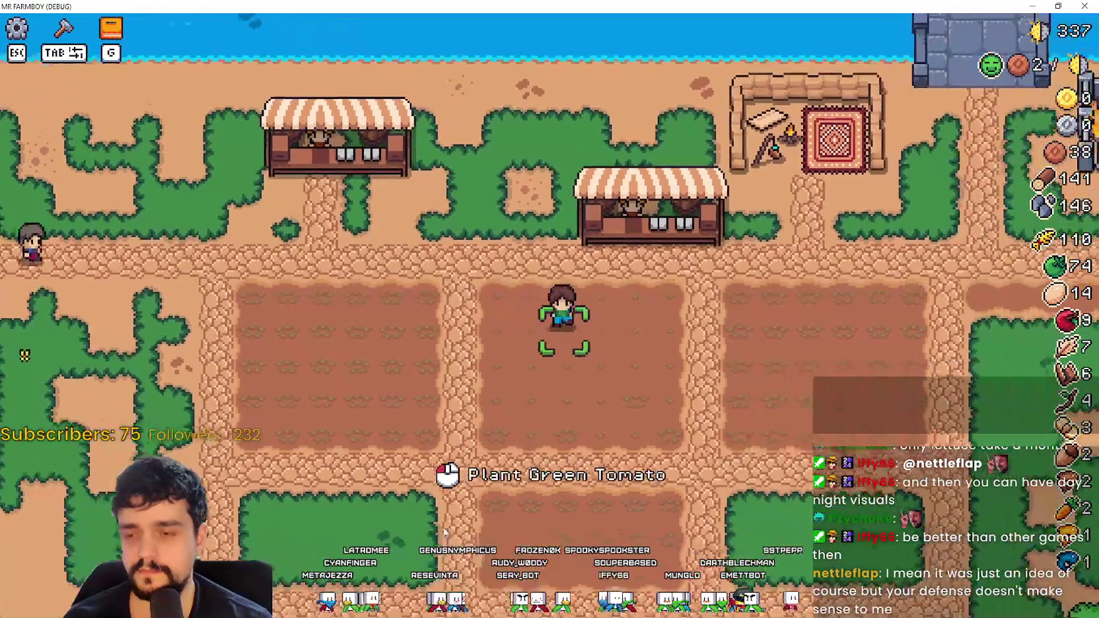
key("s")
key("a")
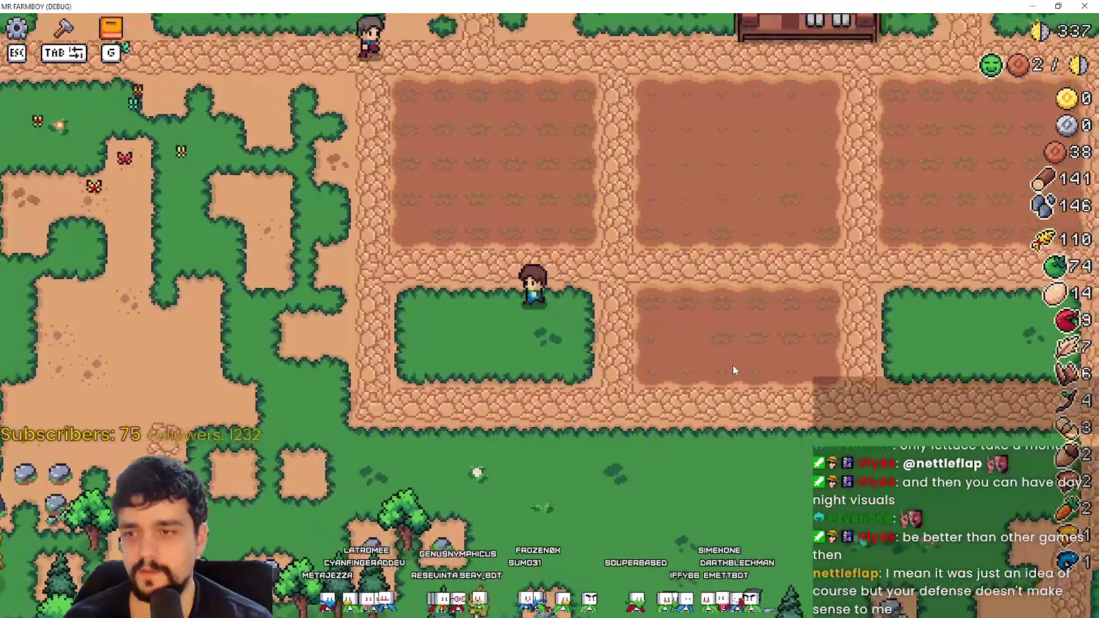
key("w")
key("d")
Step: Plant a row of green tomatoes along the middle field's bottom row
left_click(603, 344)
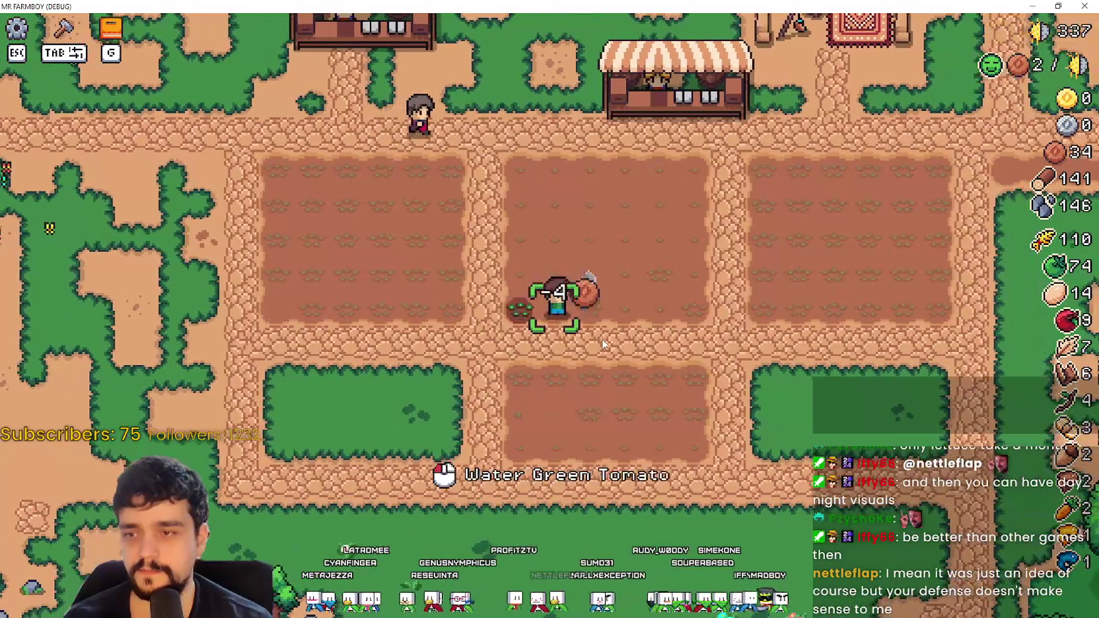
key("d")
left_click(603, 344)
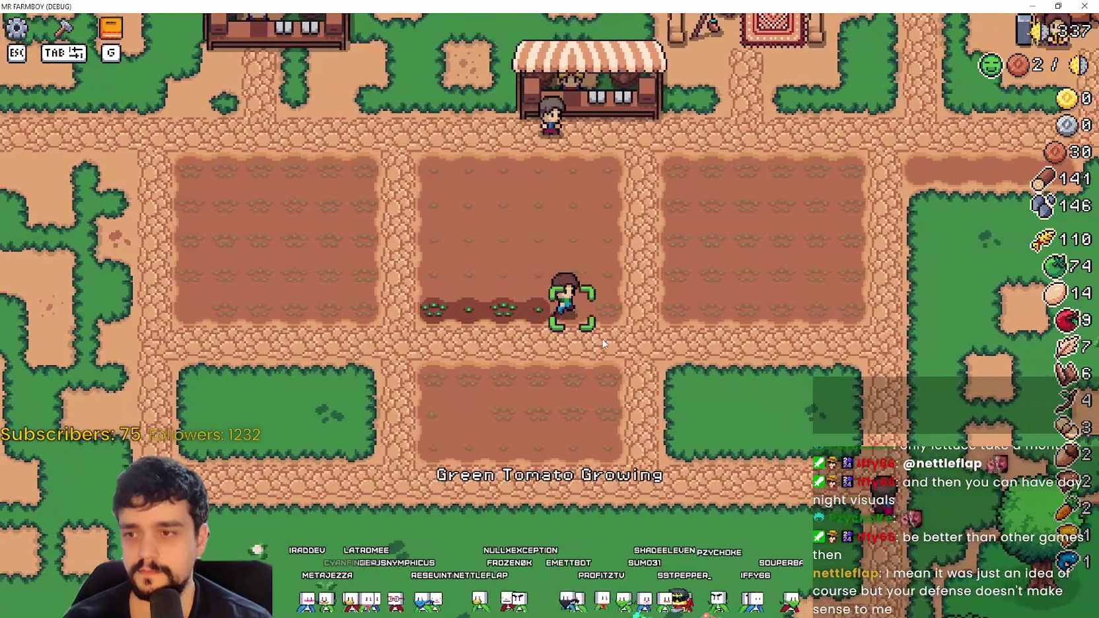
key("d")
left_click(603, 344)
key("w")
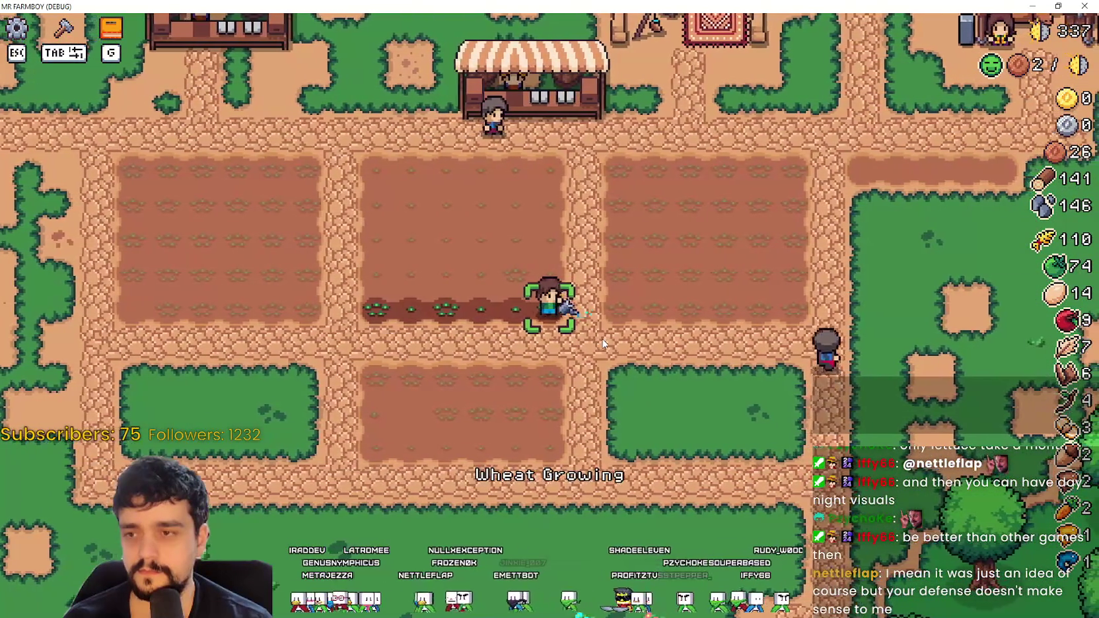
left_click(603, 343)
key("a")
key("w")
left_click(607, 327)
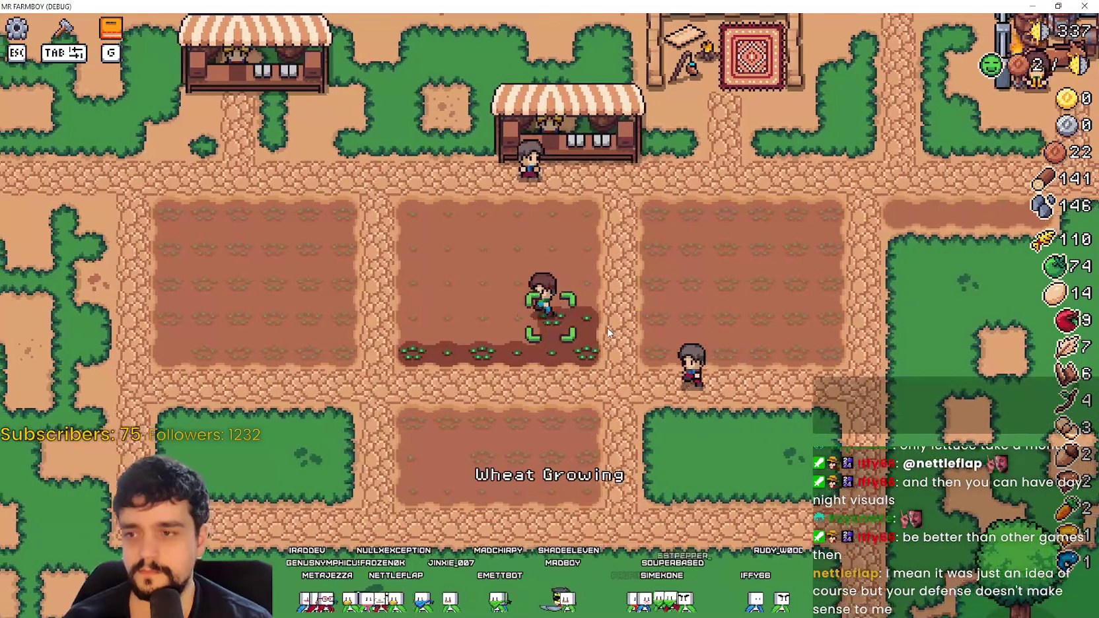
key("a")
left_click(607, 328)
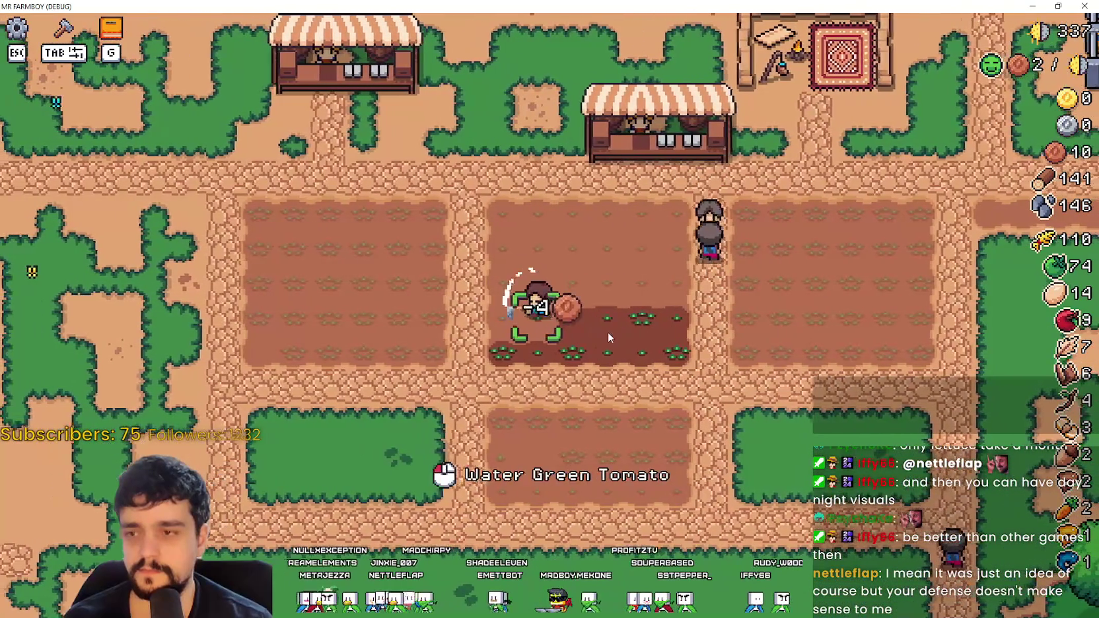
Step: Water the new tomatoes and plant more green tomatoes up-left in the middle field
left_click(421, 323)
key("a")
key("w")
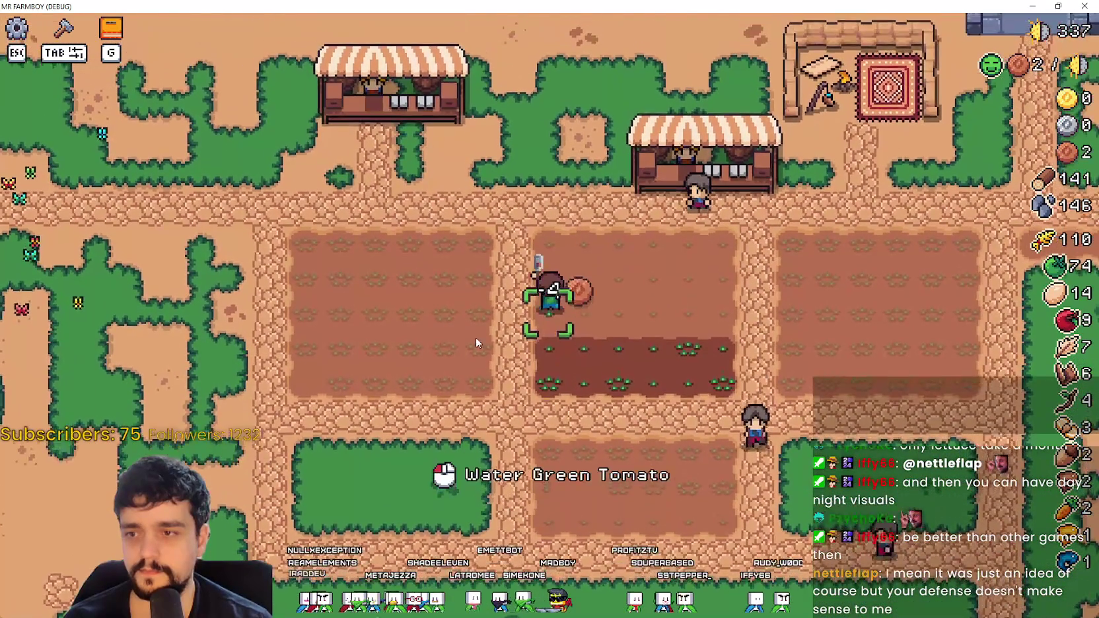
left_click(661, 327)
key("w")
left_click(662, 327)
Step: In the market, swap the green tomato for 100 wheat on the sell list, then sell carrots at another stall
key("Tab")
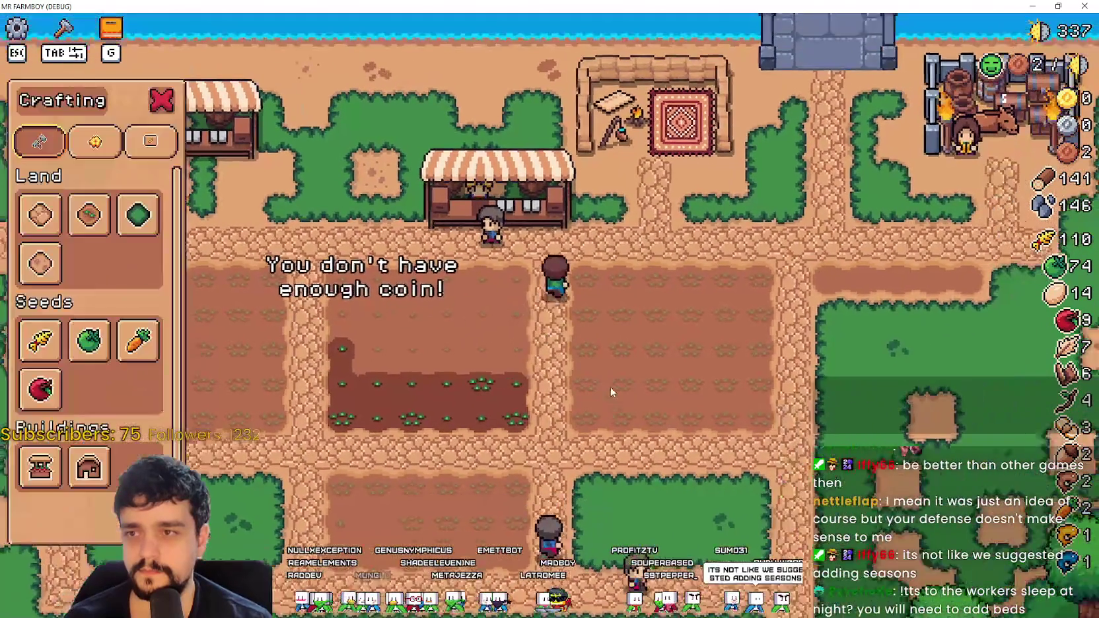
key("e")
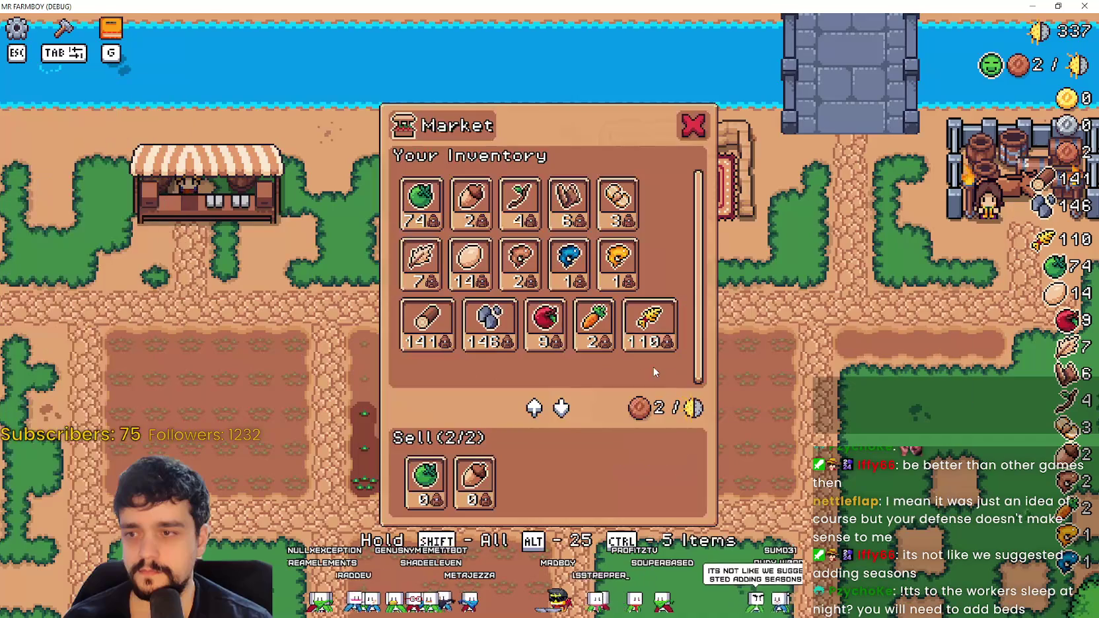
left_click(435, 492)
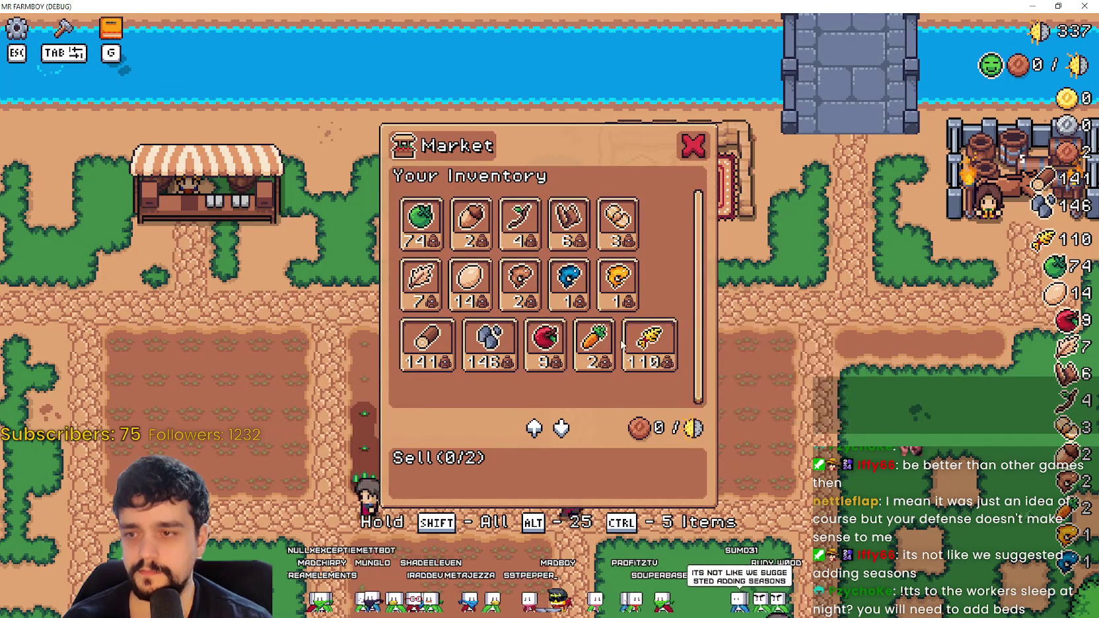
left_click(634, 346, "shift")
key("Escape")
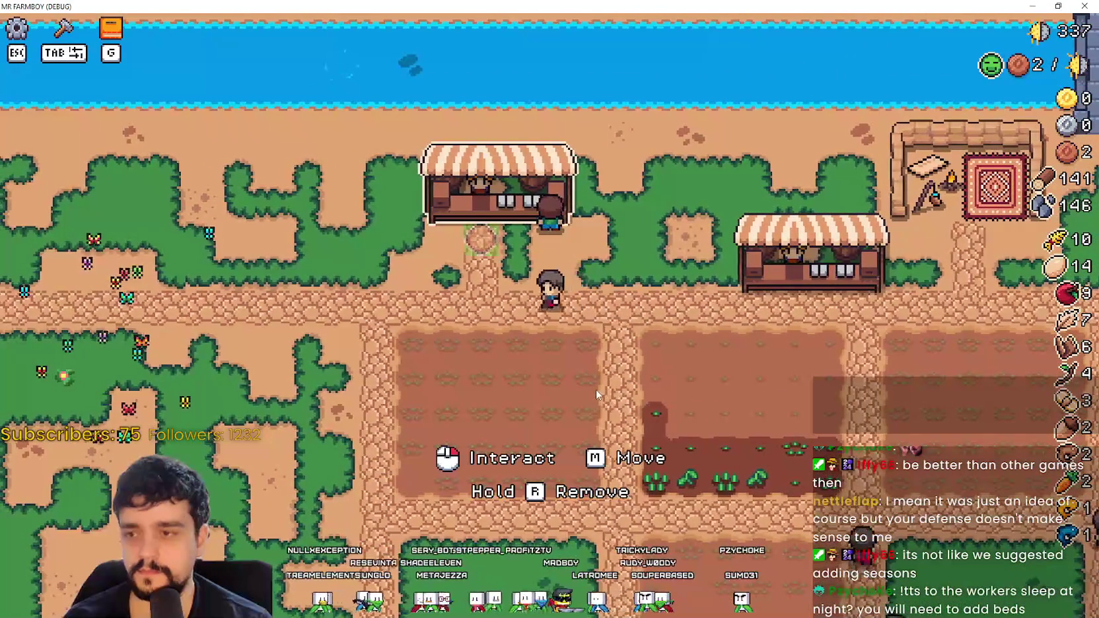
left_click(522, 290)
left_click(527, 357)
key("Escape")
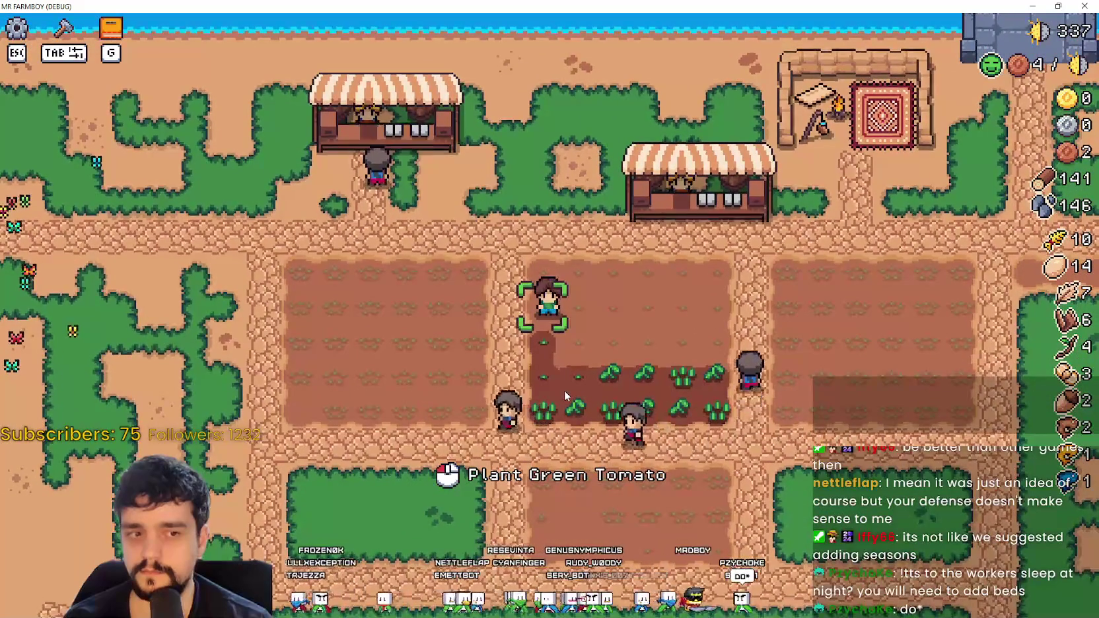
Step: Walk past the planted rows and left along the top path off the farm
key("s")
key("d")
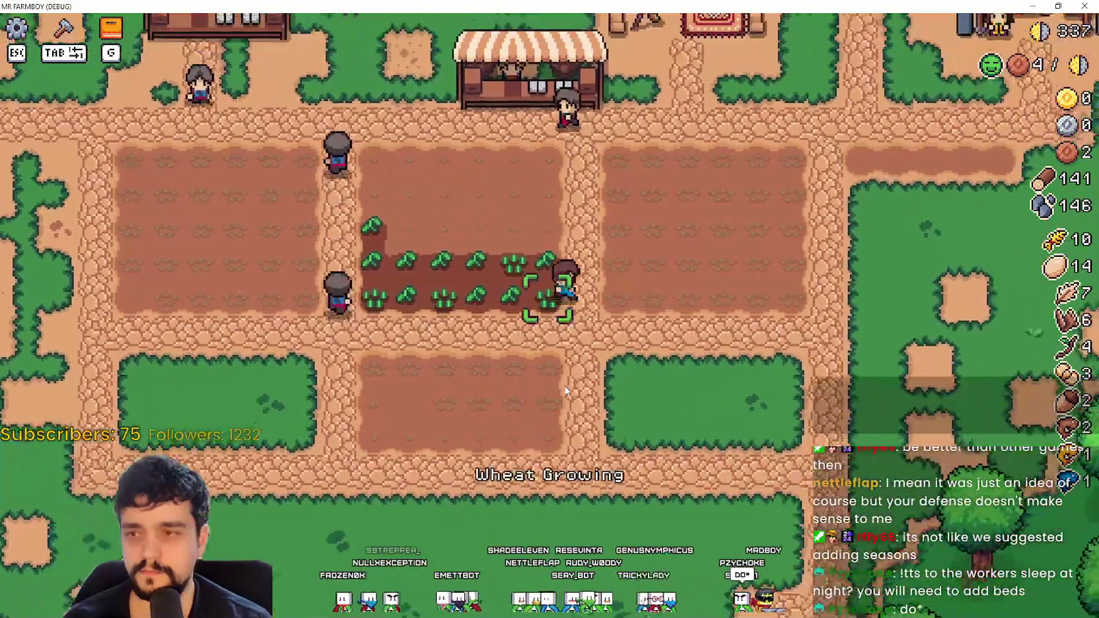
key("w")
key("a")
key("w")
key("a")
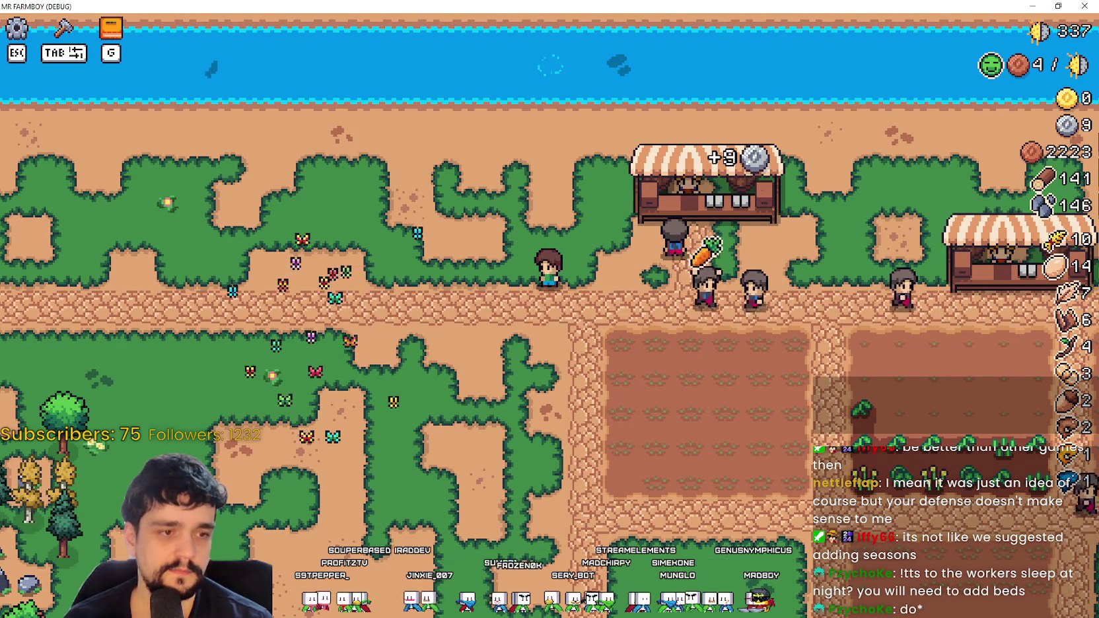
Step: Walk off the farm into the forest below and mine rocks for stone
key("s")
key("d")
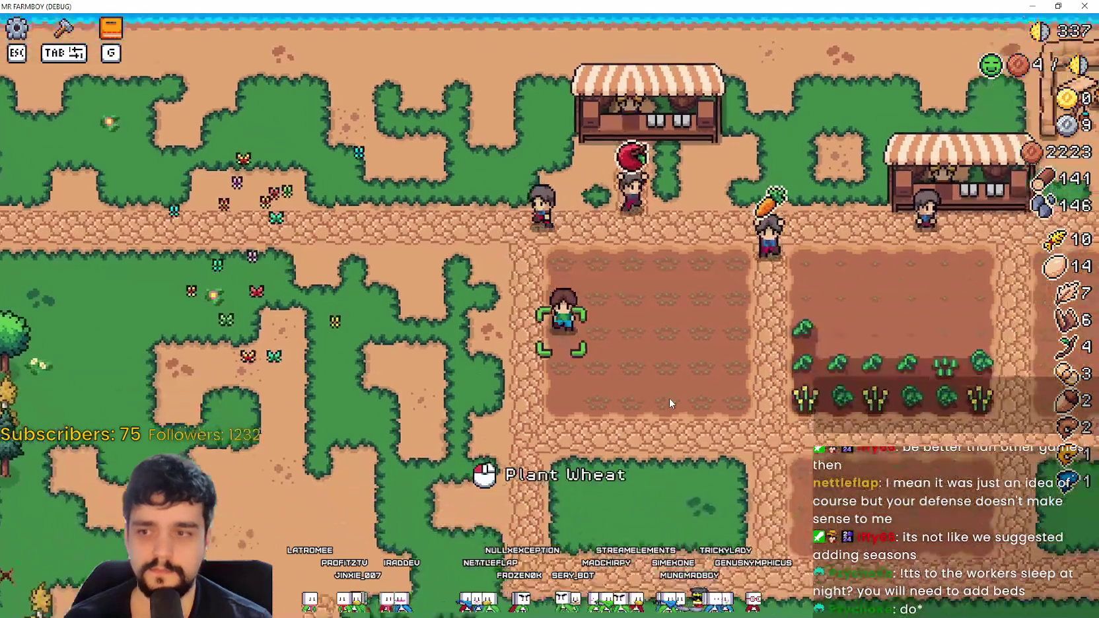
key("a")
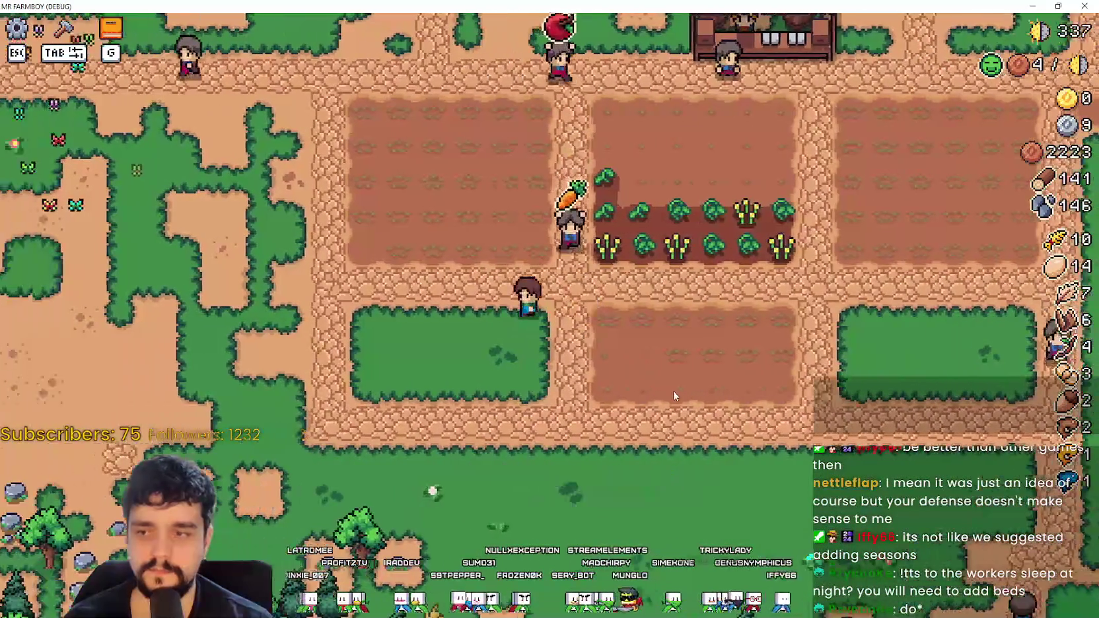
key("s")
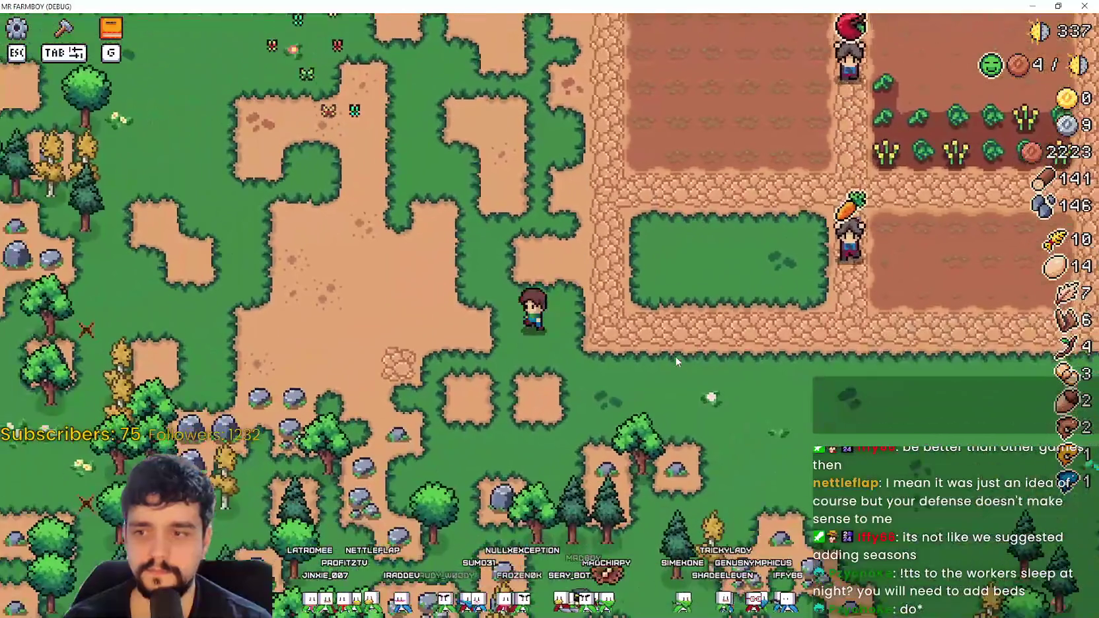
key("s")
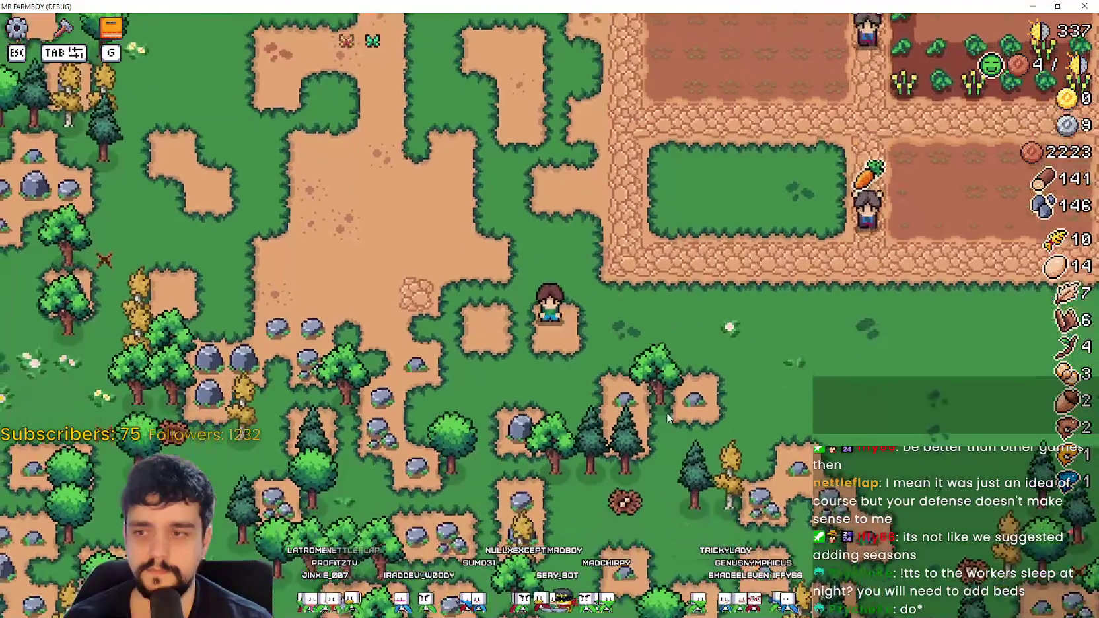
key("a")
key("a")
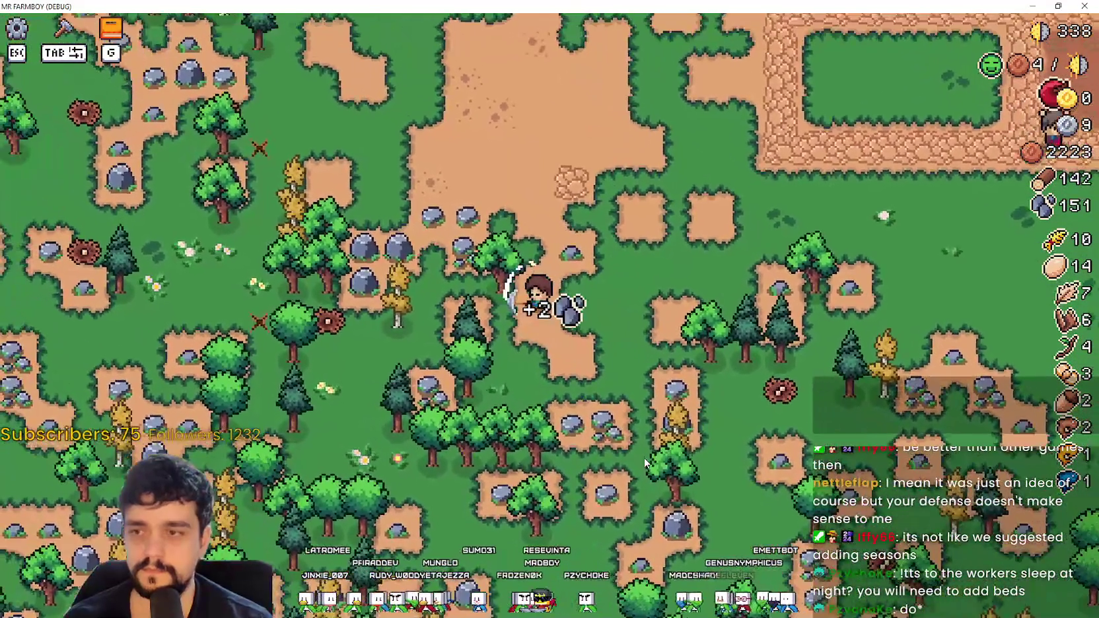
key("w")
key("a")
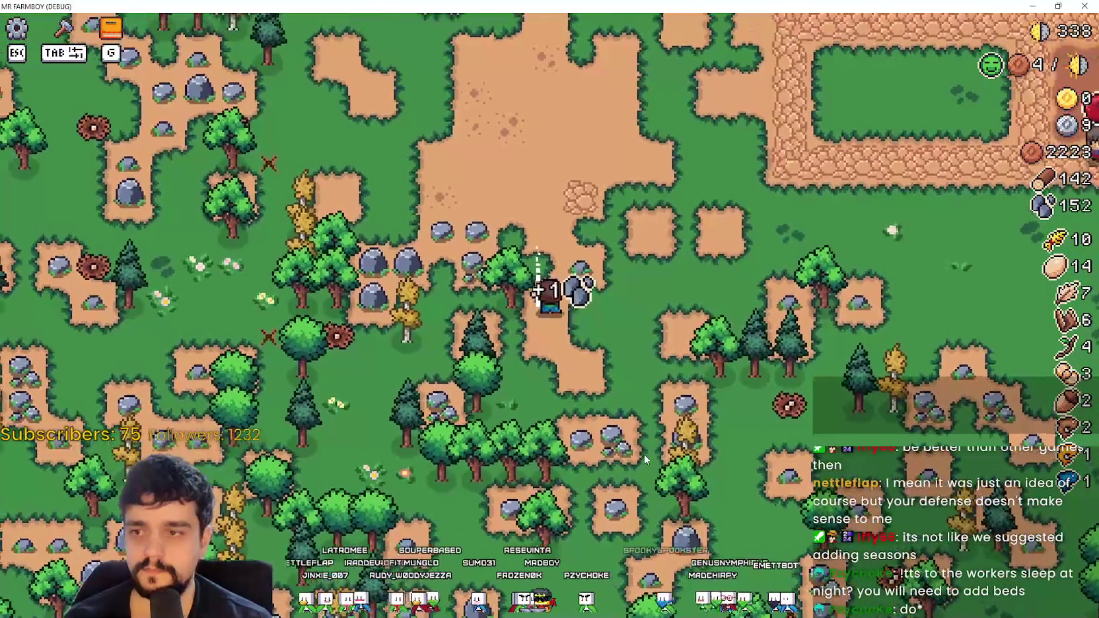
Step: Walk back up onto the farm fields
key("d")
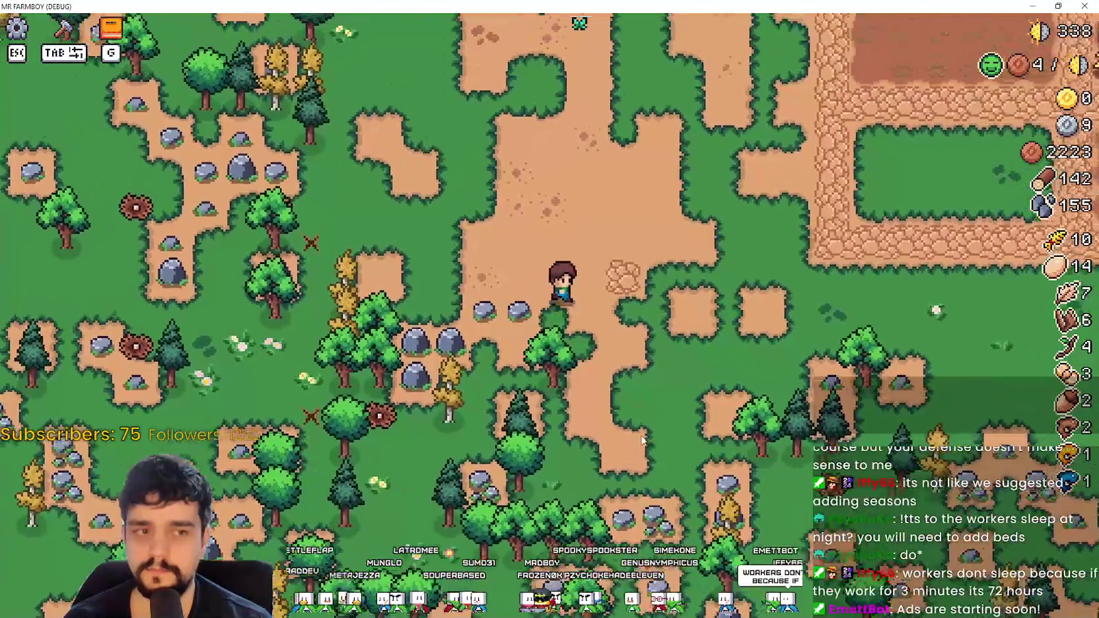
key("w")
key("w")
key("d")
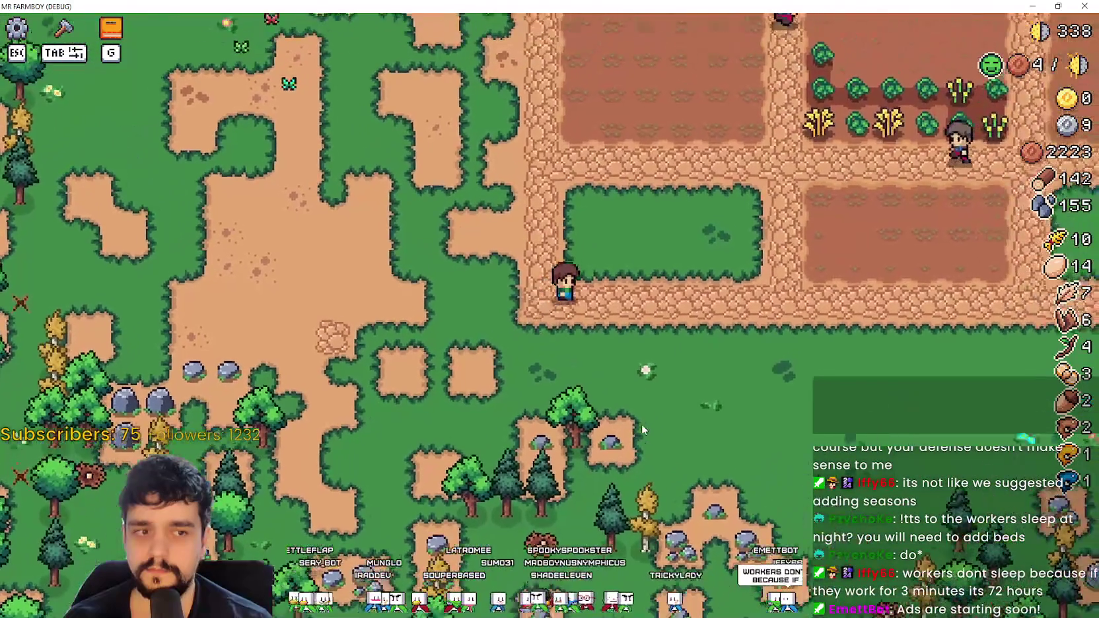
key("w")
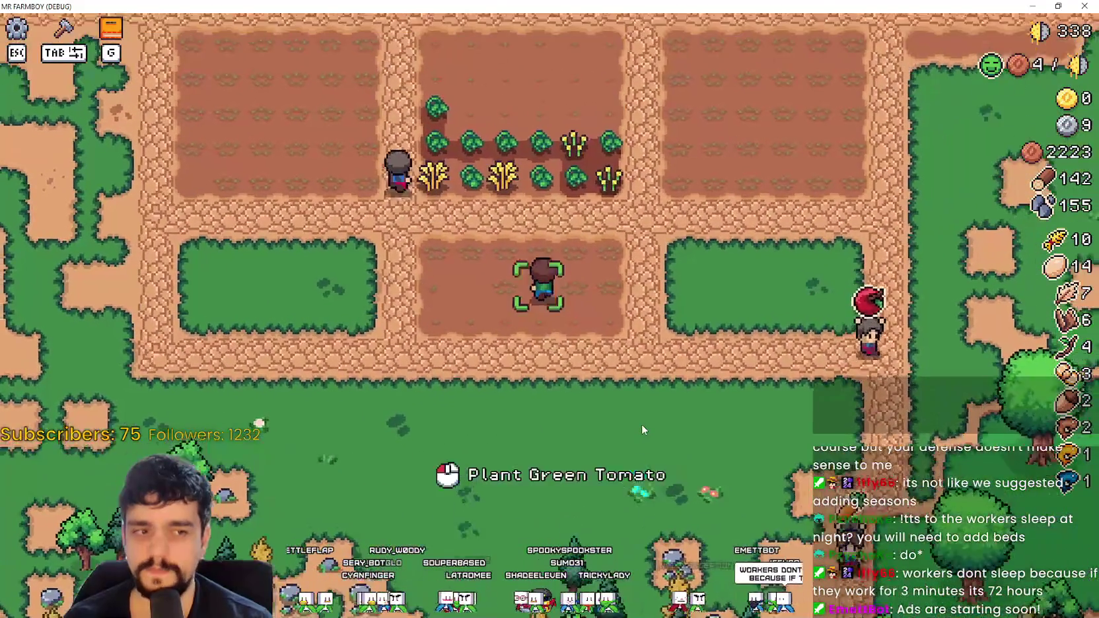
Step: Harvest ripe tomatoes and wheat along the middle crop row, replanting green tomato seeds, then open Crafting
key("s")
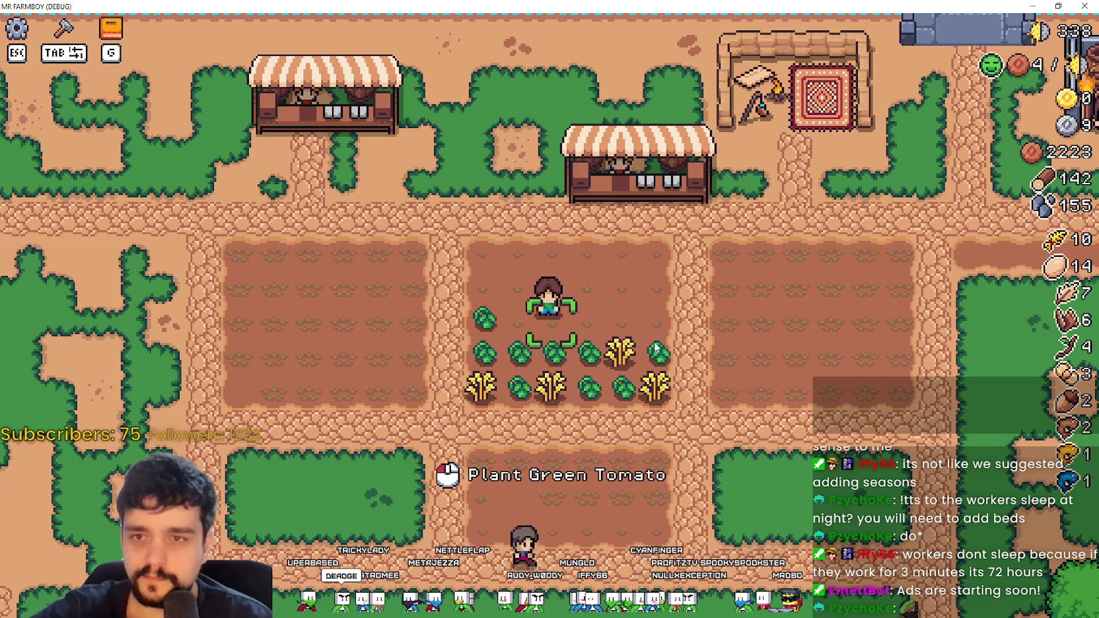
left_click(692, 351)
key("a")
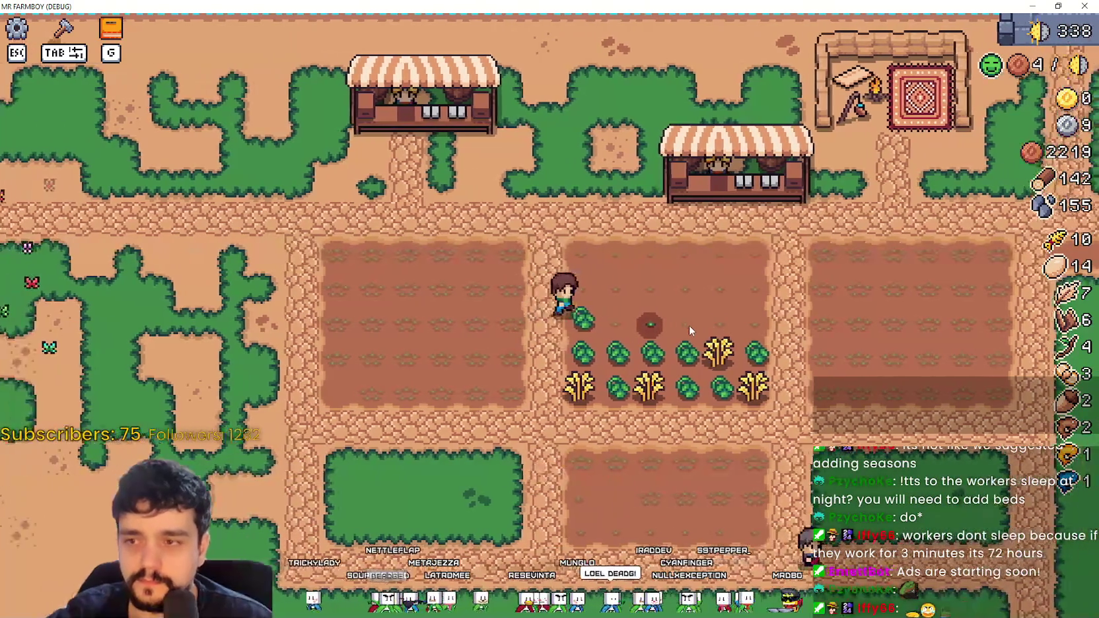
left_click(565, 348)
key("d")
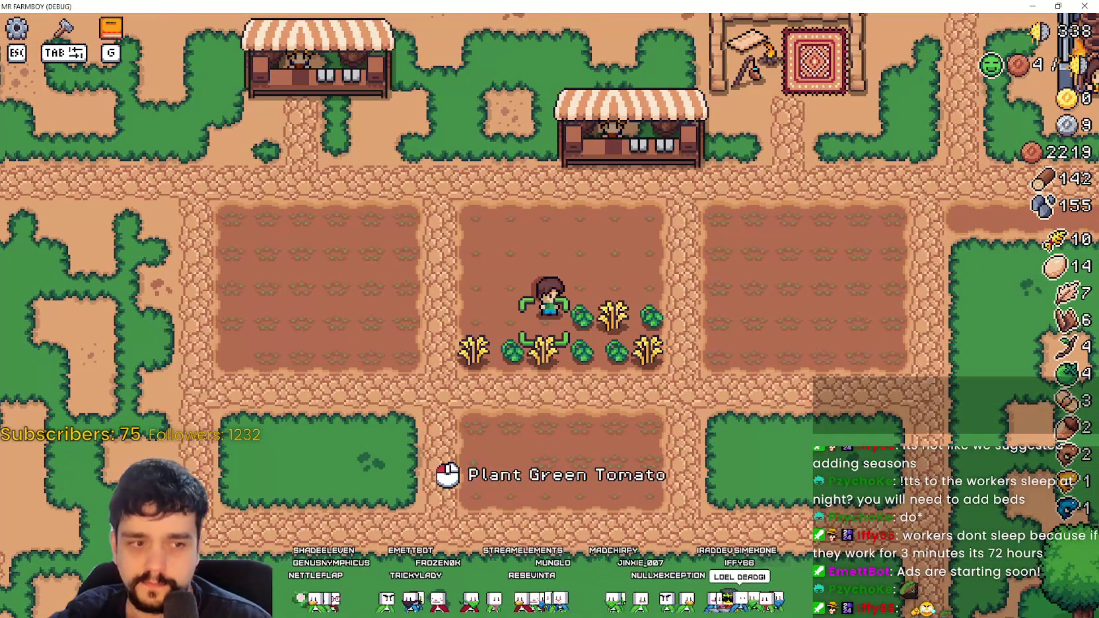
left_click(476, 312)
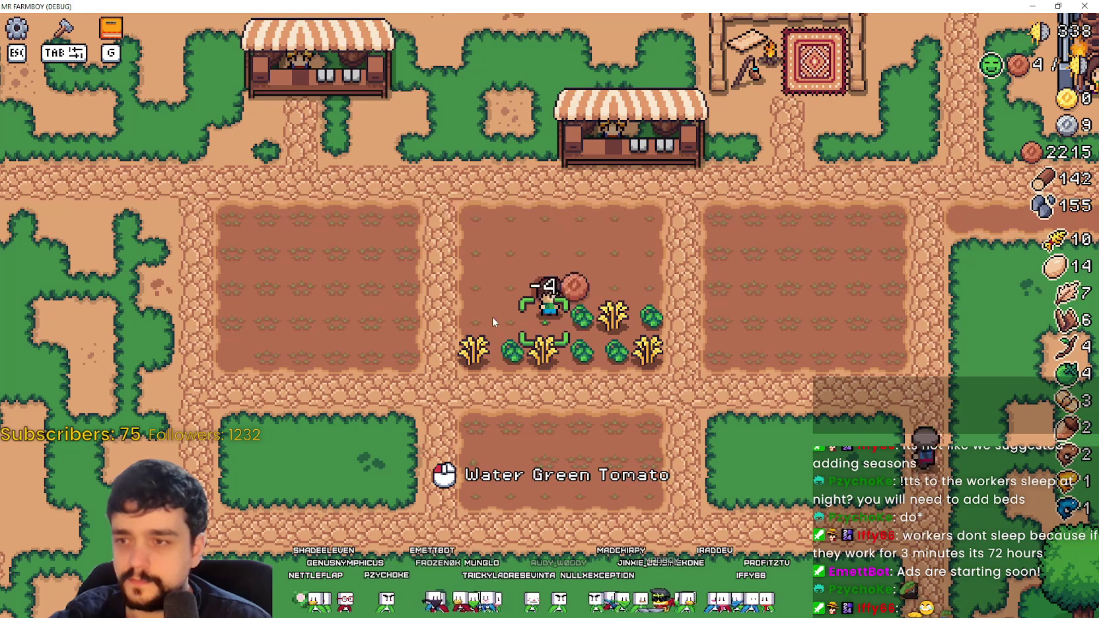
key("d")
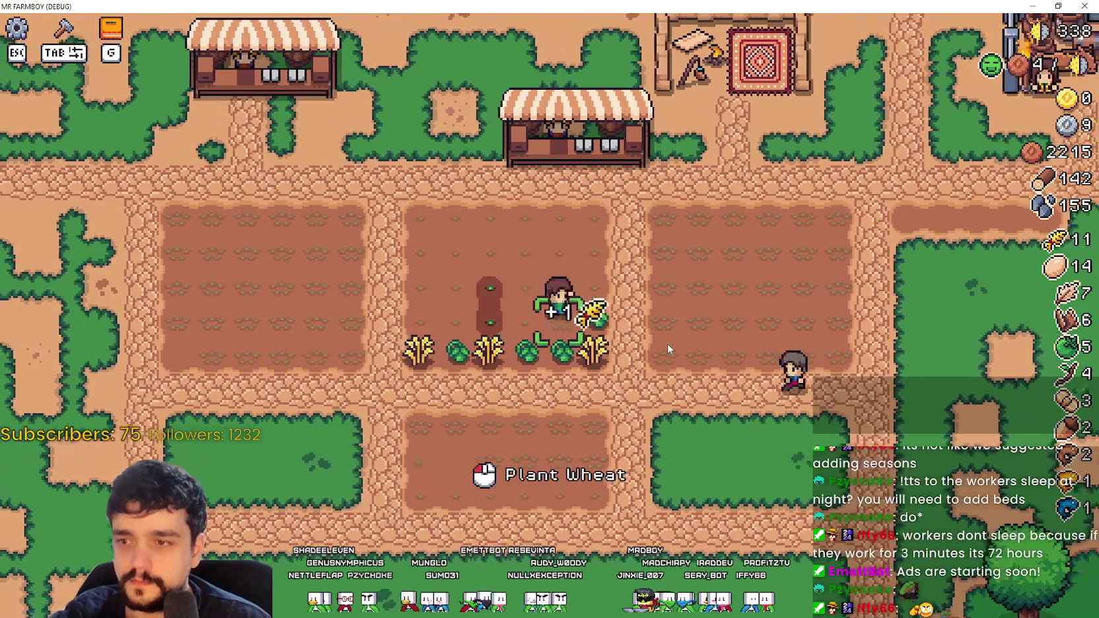
key("a")
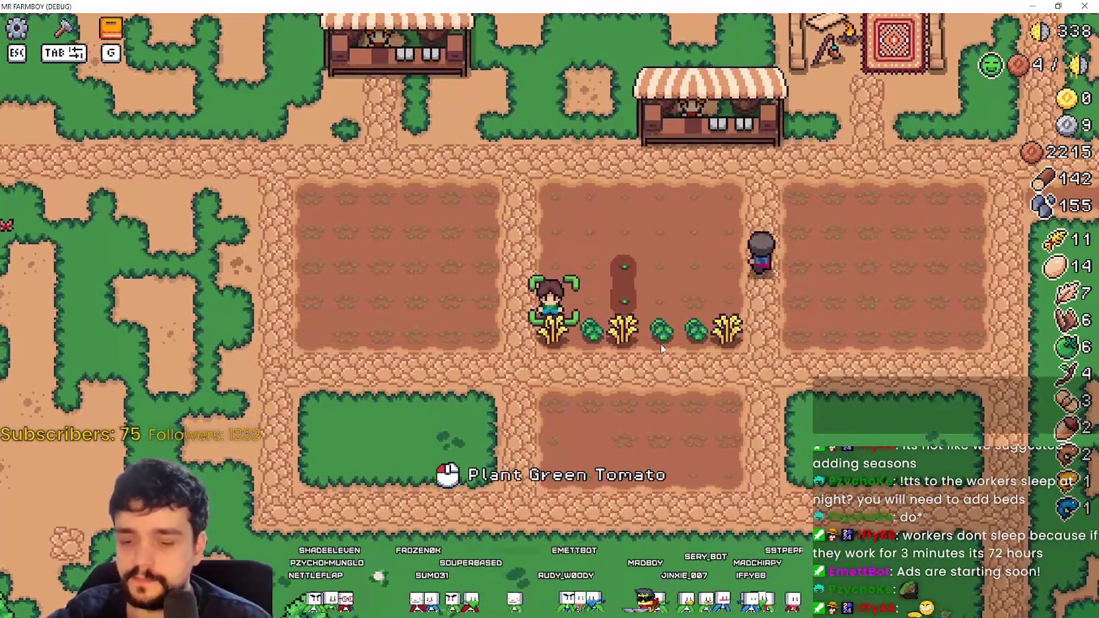
key("Tab")
Step: Harvest the ripe wheat and tomatoes along the bottom row, replanting one tile, then cancel planting
key("s")
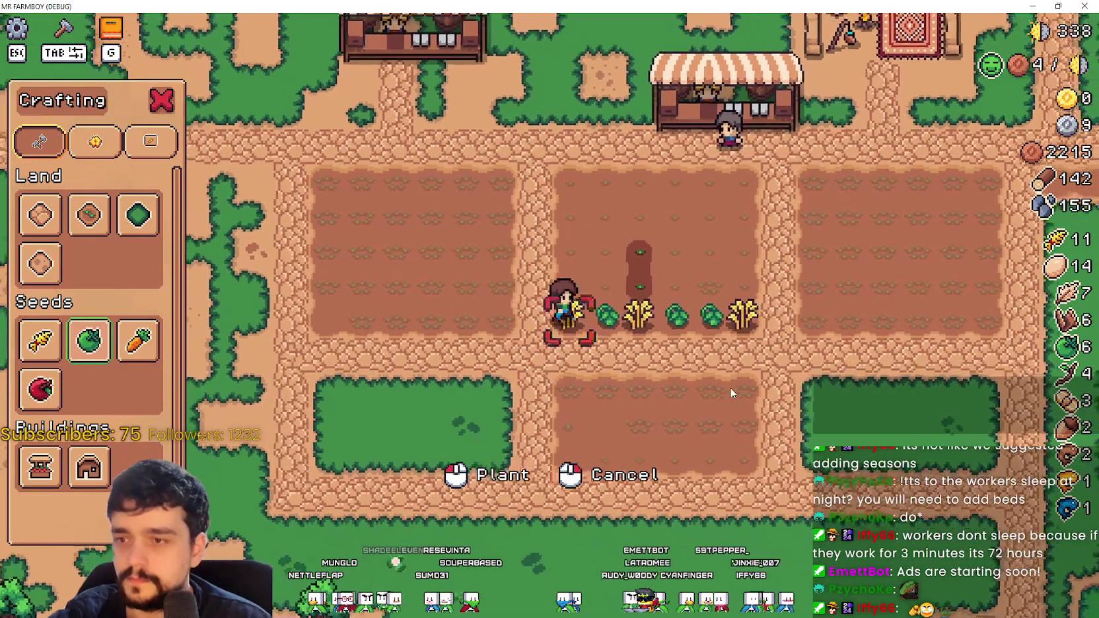
left_click(723, 382)
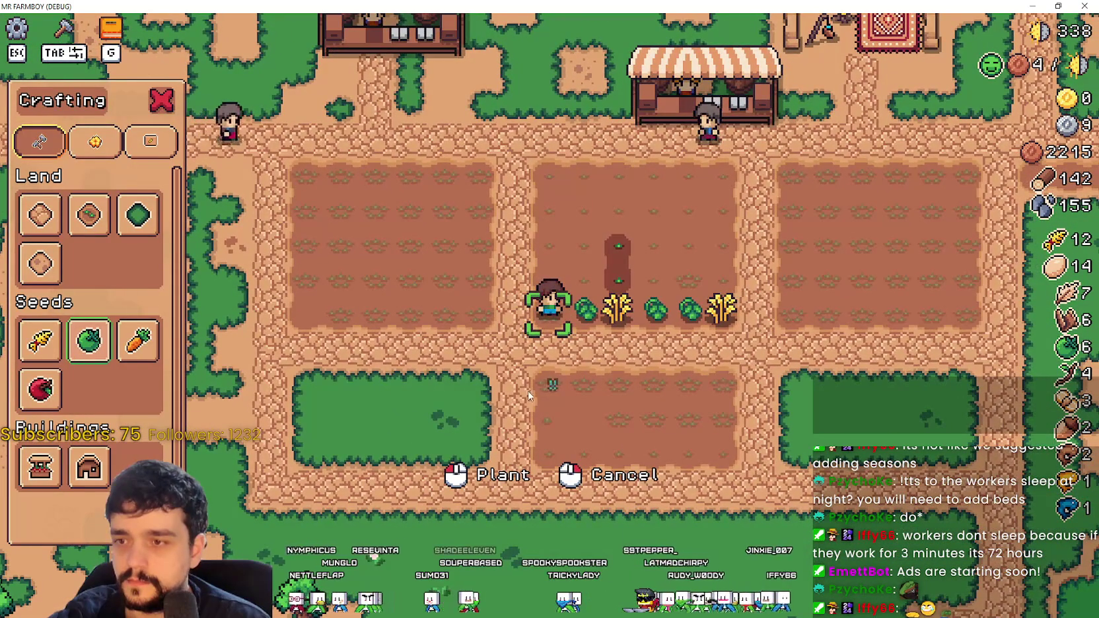
left_click(565, 384)
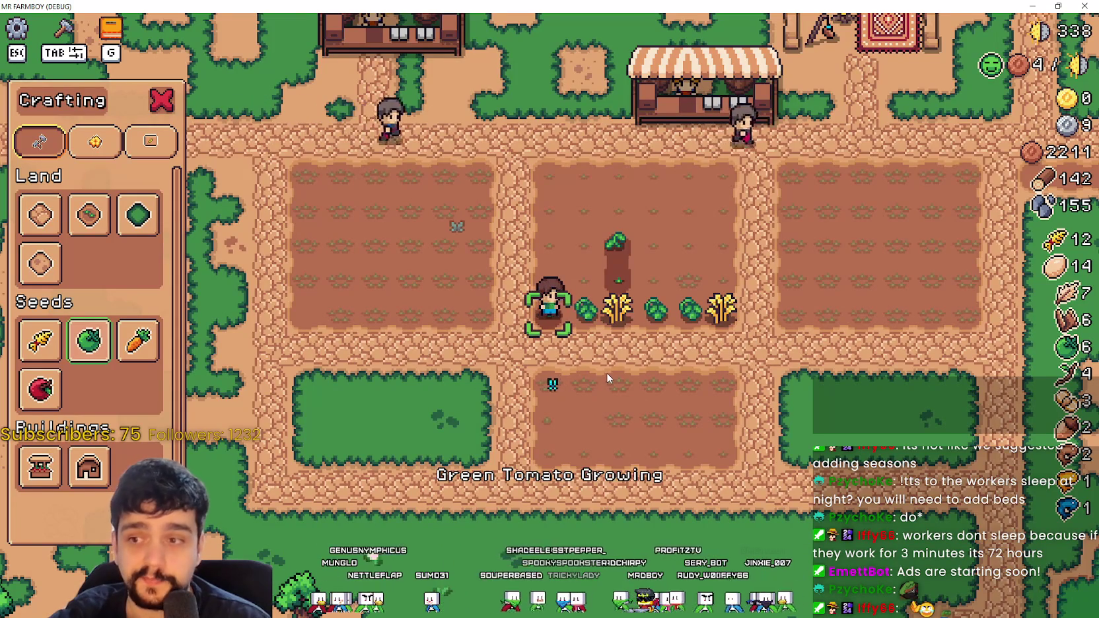
key("d")
left_click(605, 371)
key("d")
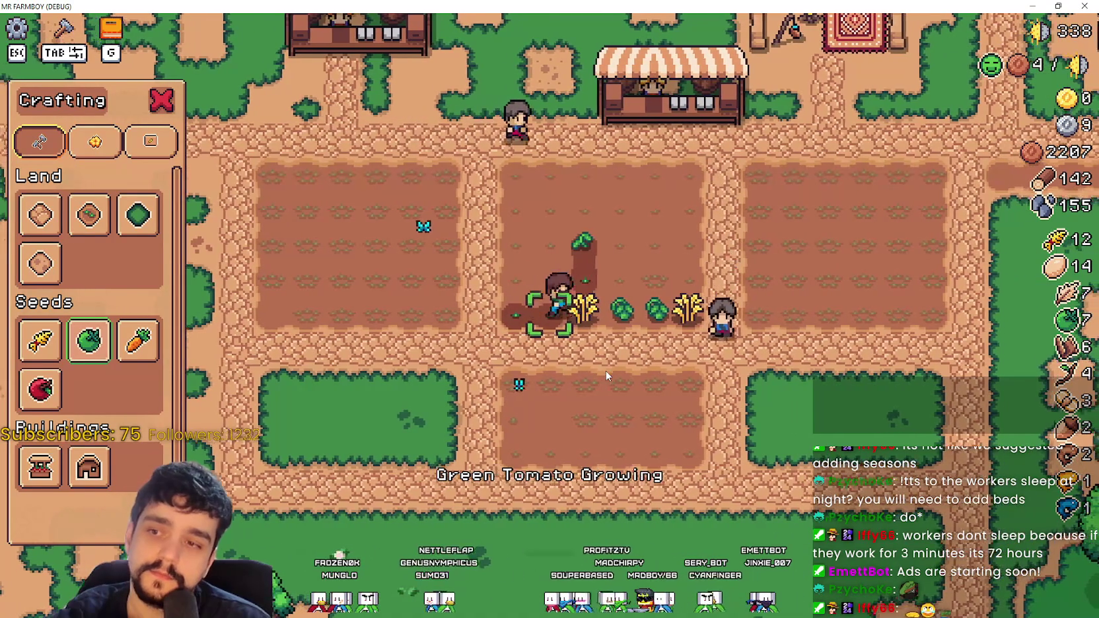
left_click(605, 371)
left_click(605, 371)
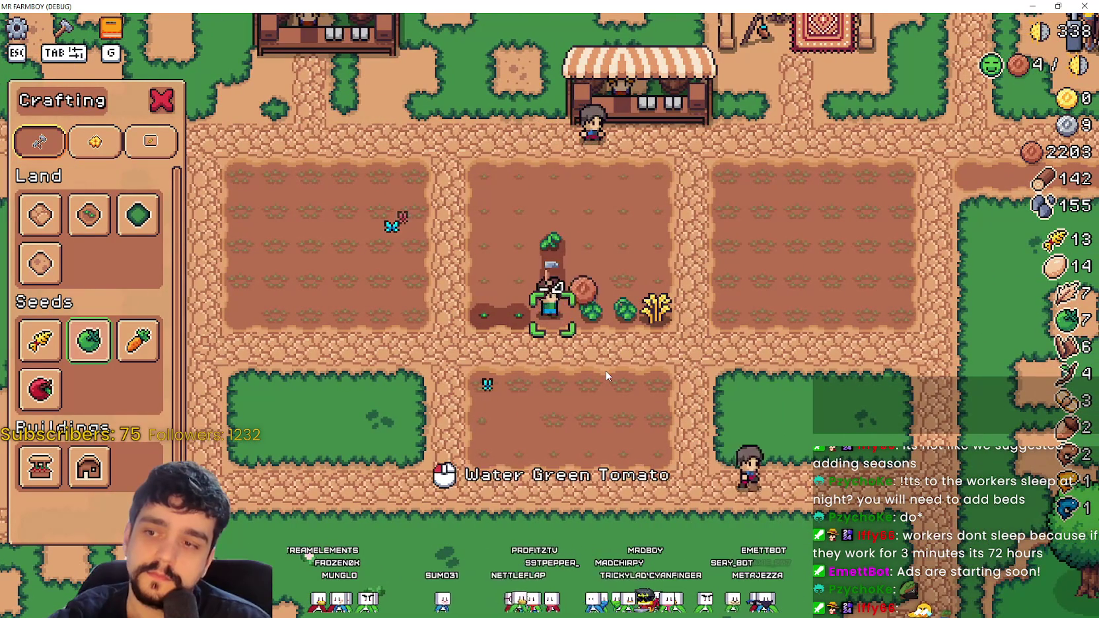
key("d")
left_click(591, 372)
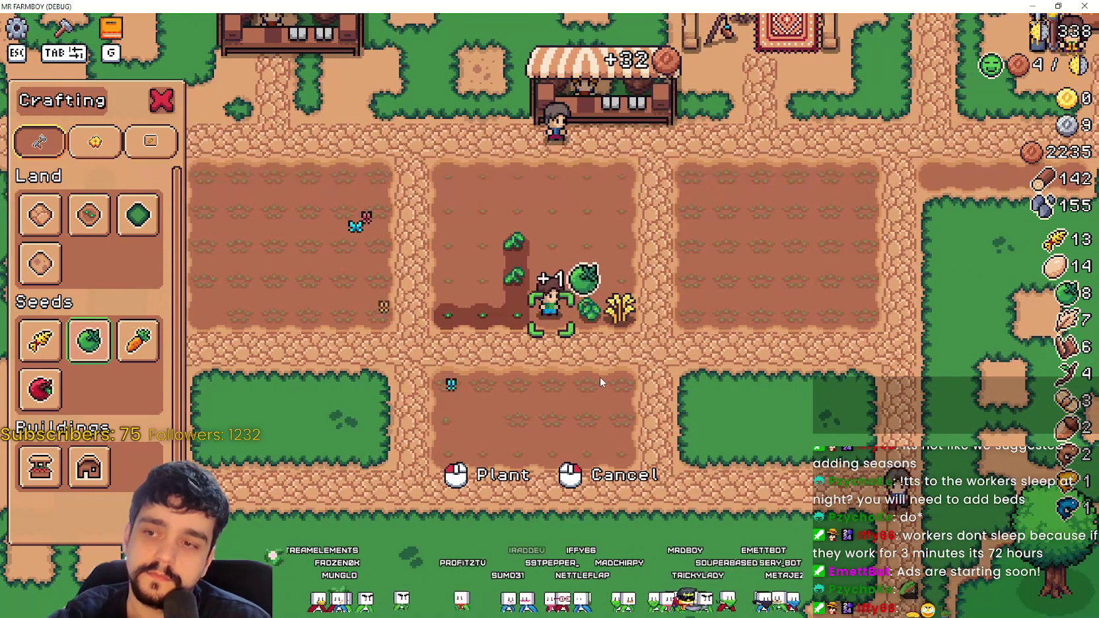
right_click(601, 375)
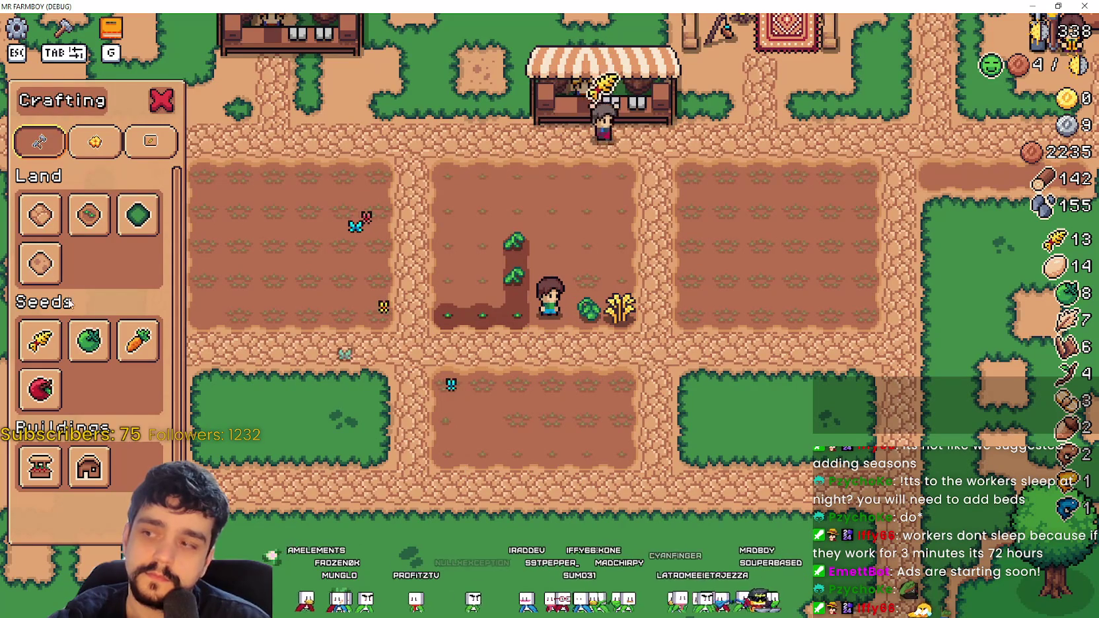
Step: Select Green Tomato seeds and plant and water two tomatoes along the row
left_click(89, 340)
left_click(614, 373)
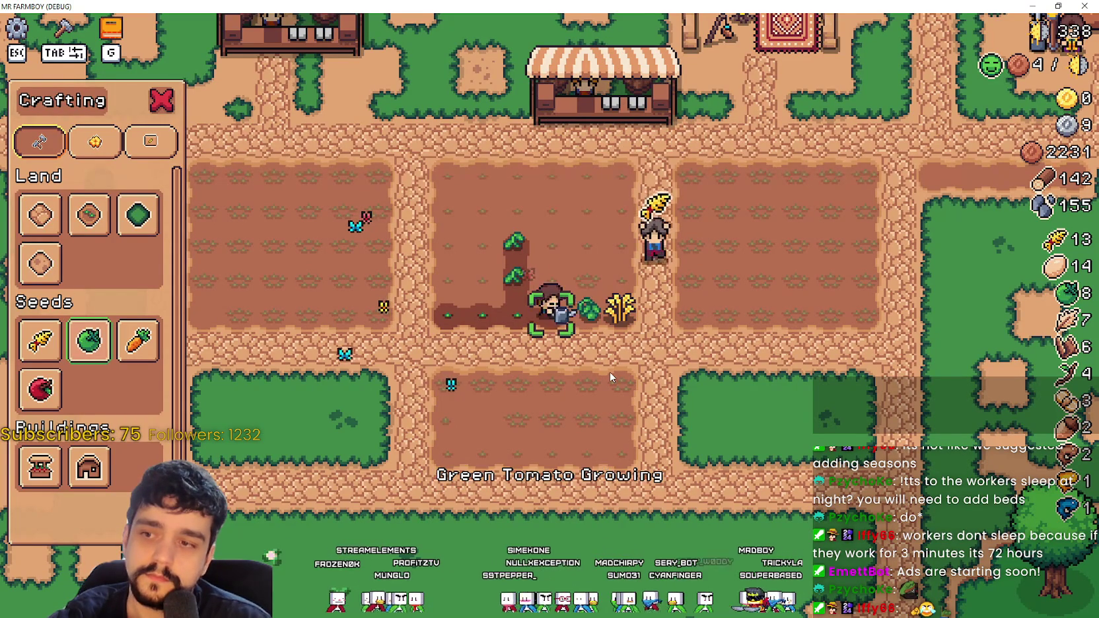
key("d")
left_click(608, 371)
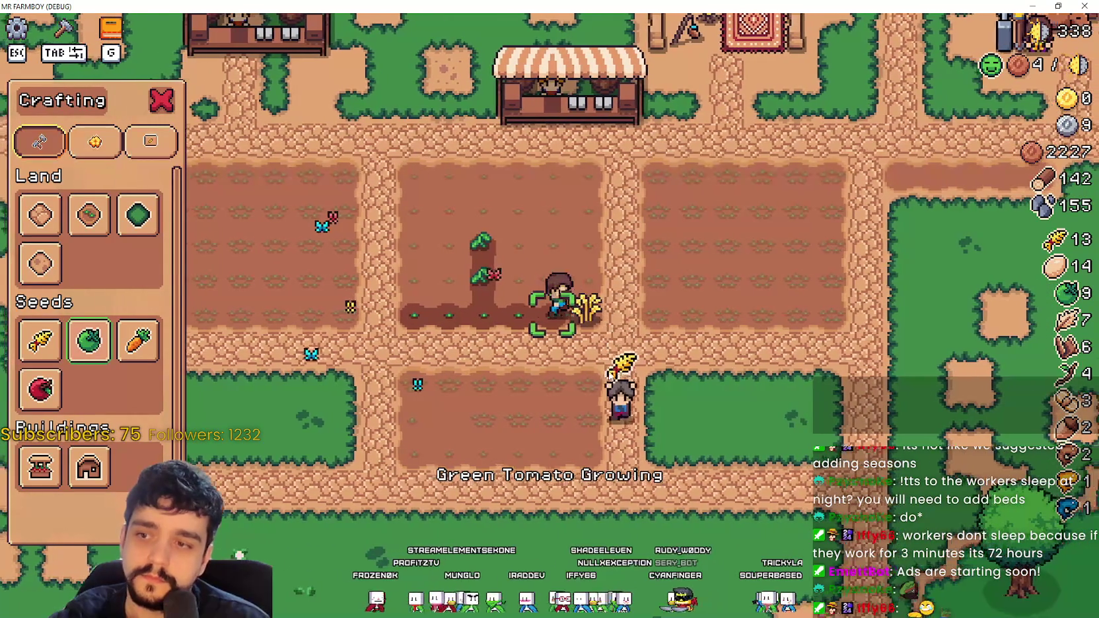
key("d")
left_click(608, 372)
left_click(609, 374)
key("a")
key("a")
key("a")
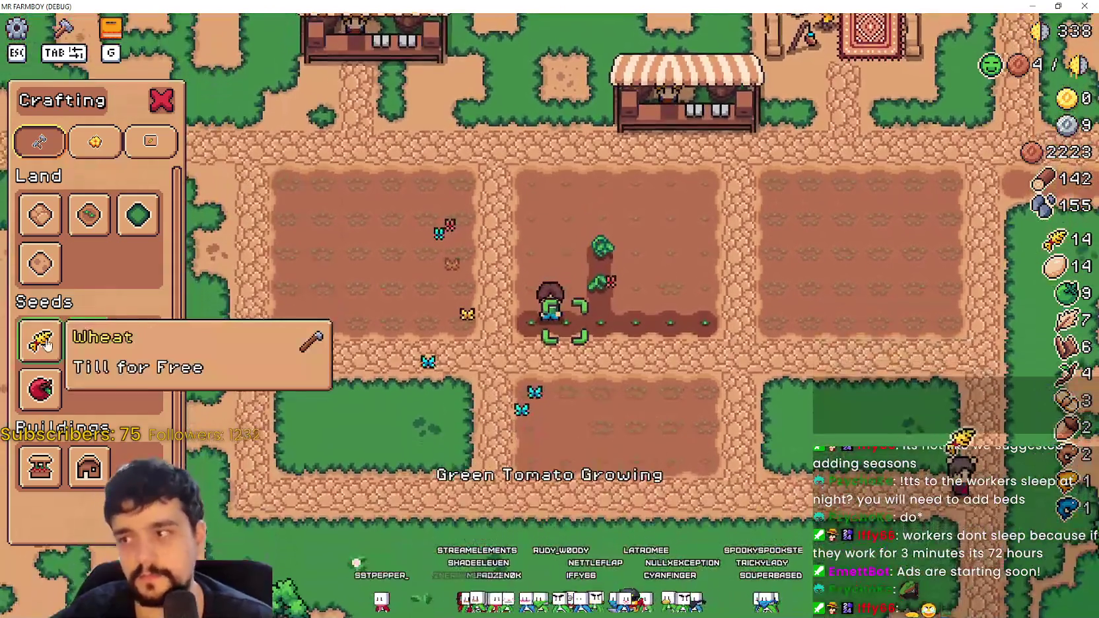
Step: Select Wheat seeds, plant and water wheat along the row, and close the Crafting panel
left_click(48, 345)
key("a")
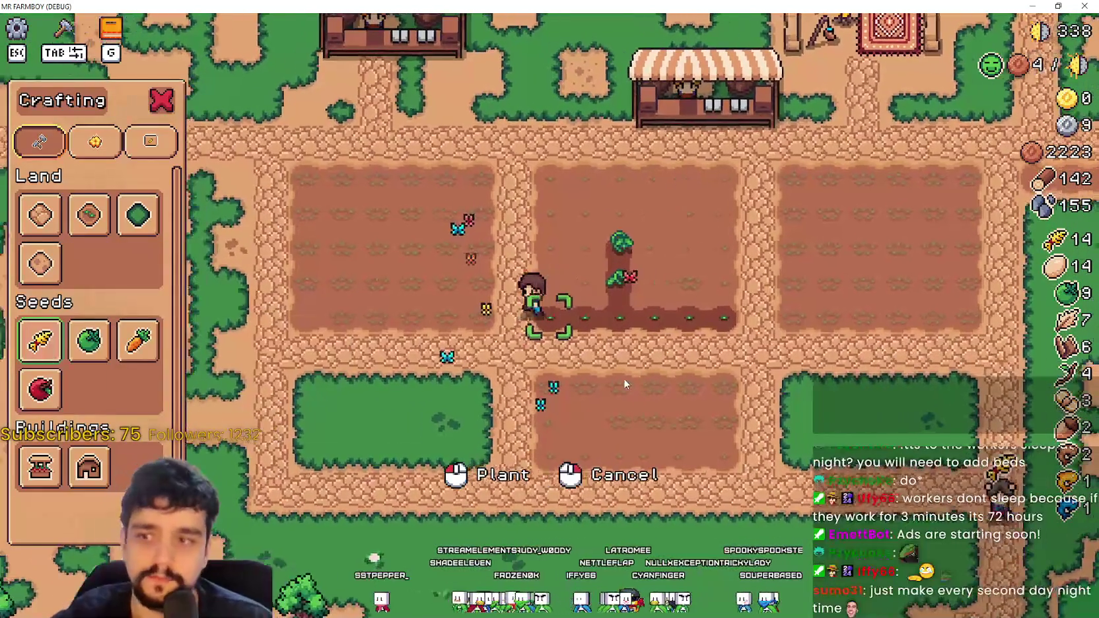
left_click(656, 393)
left_click(657, 393)
key("d")
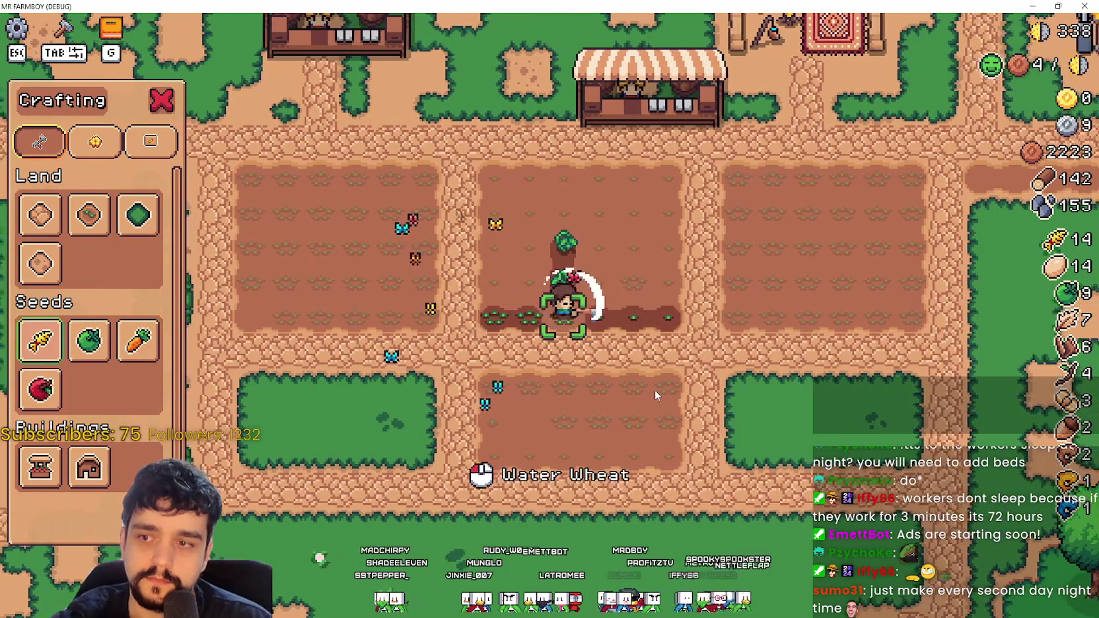
key("d")
key("d")
key("d")
key("d")
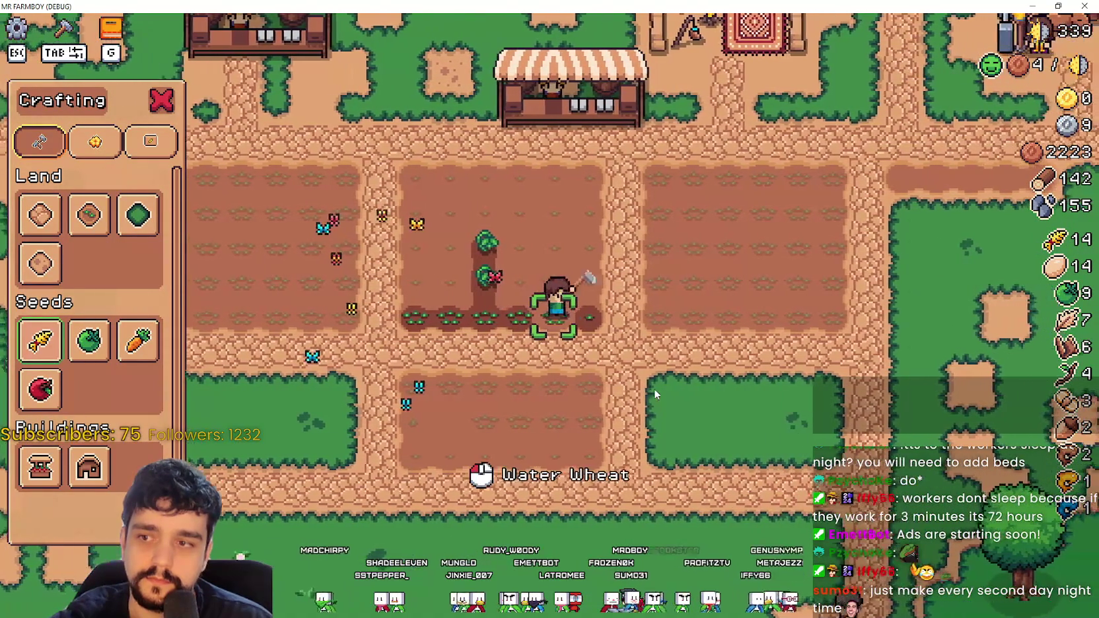
key("Tab")
key("s")
key("d")
key("w")
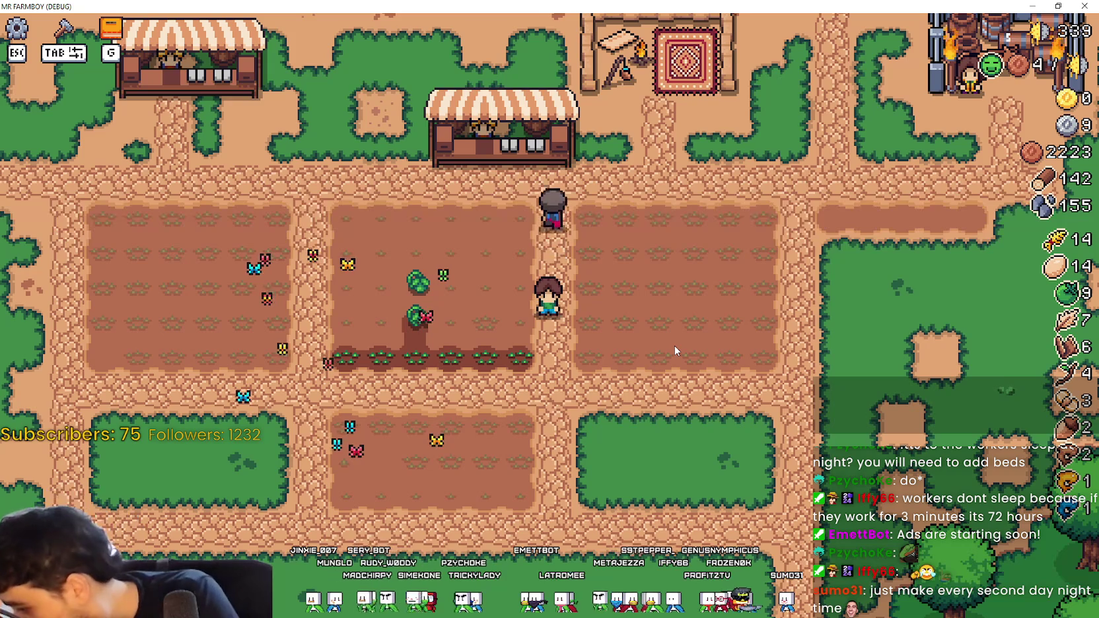
Step: Show the running game's Remote node tree with SceneLoader expanded and the Scene dock enlarged
double_click(677, 5)
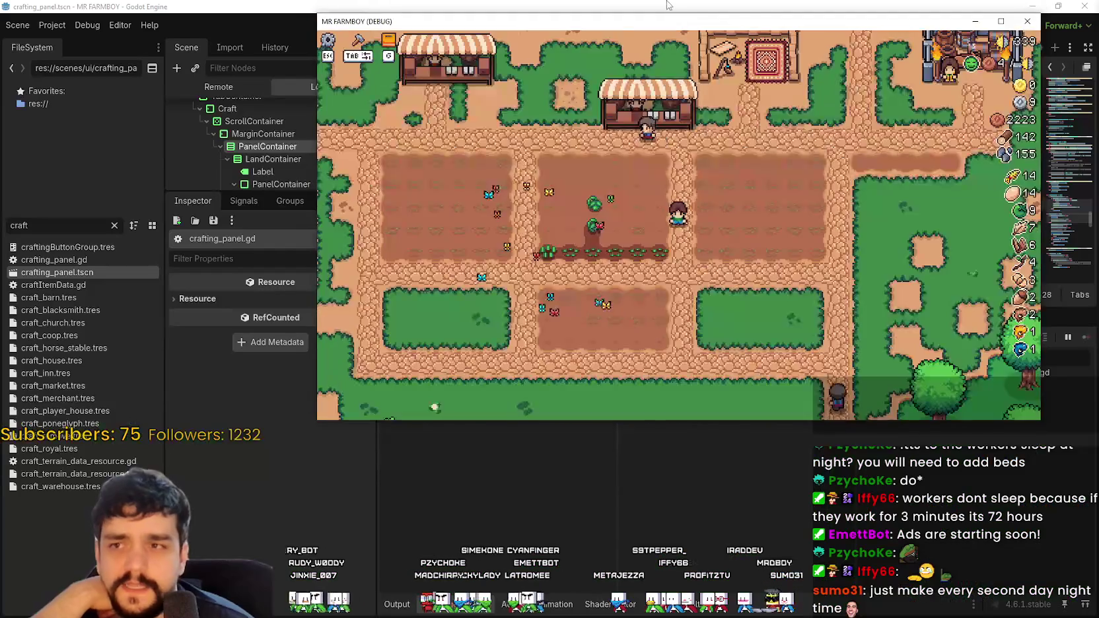
left_click(238, 90)
scroll(244, 150, "down", 3)
scroll(222, 162, "down", 2)
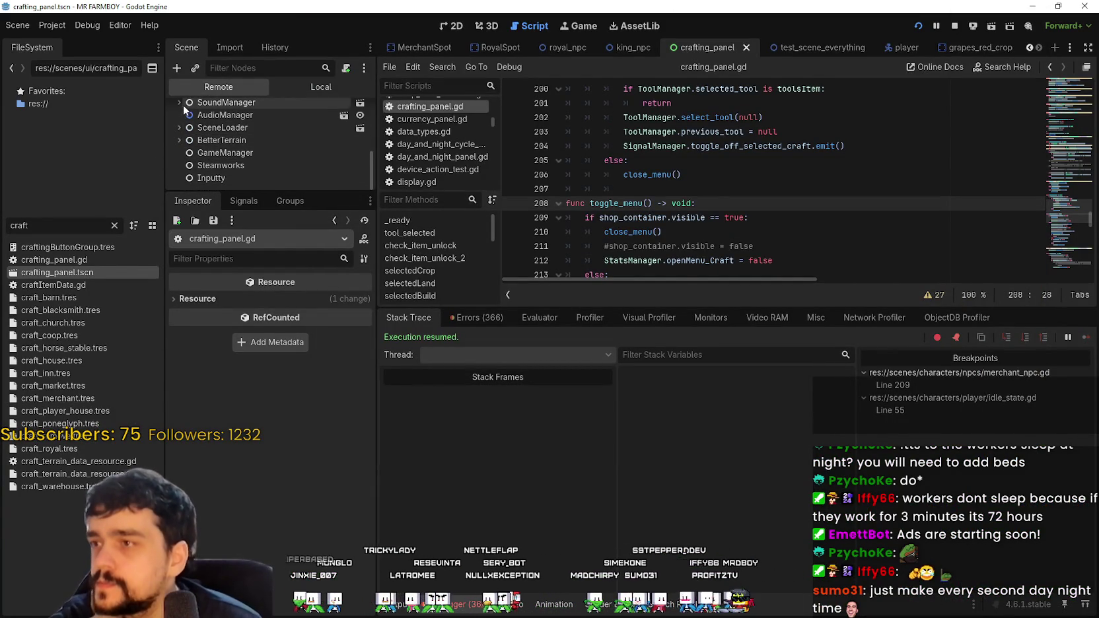
left_click(177, 127)
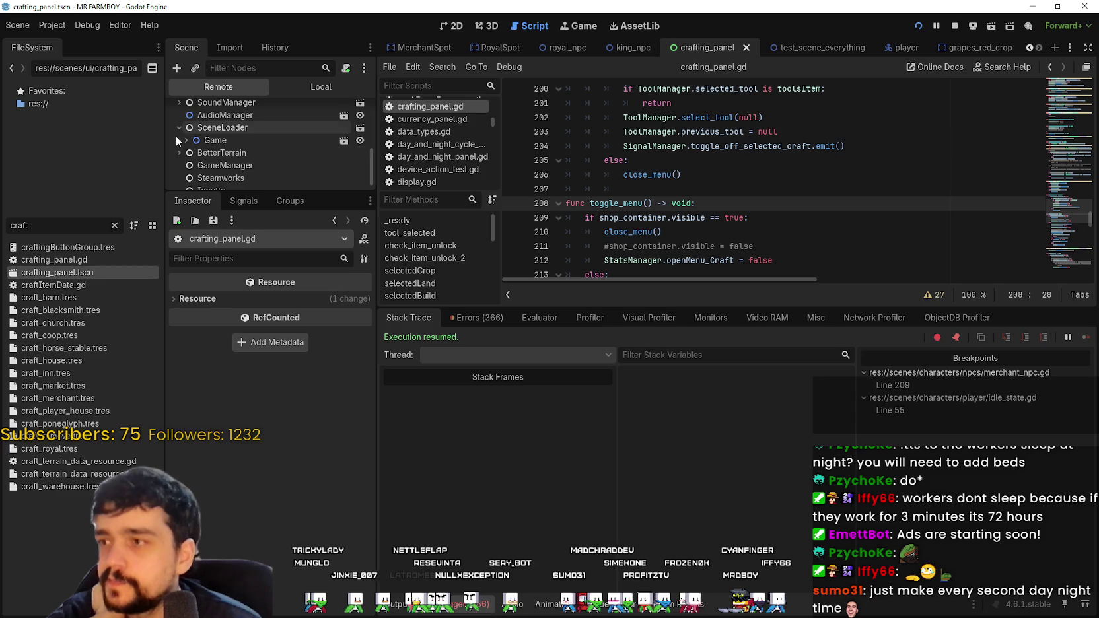
scroll(225, 180, "down", 2)
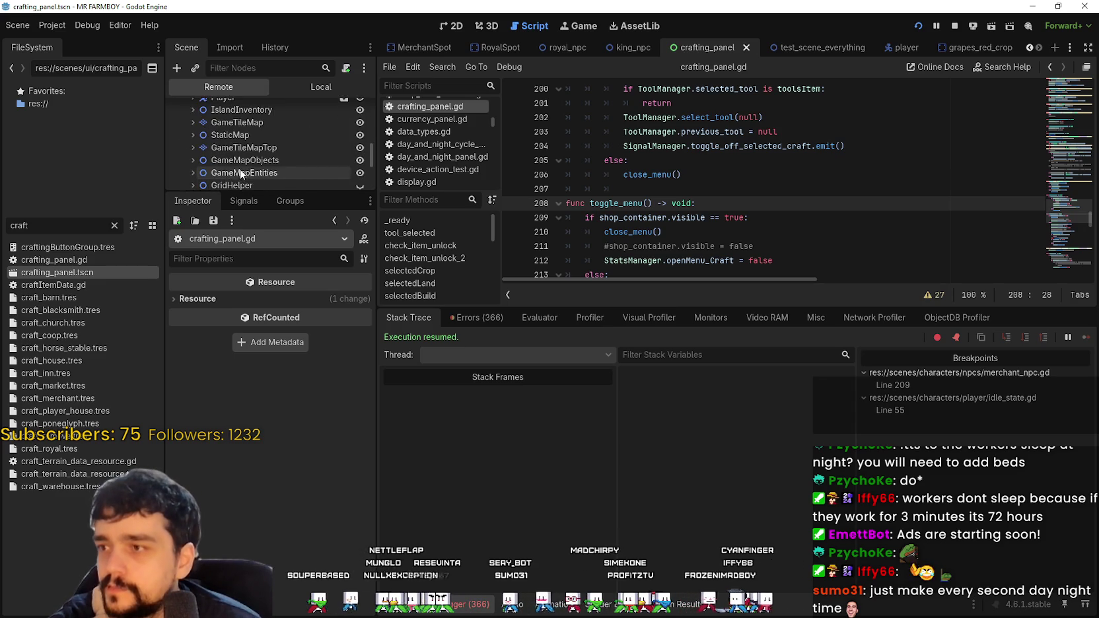
left_click_drag(284, 190, 307, 506)
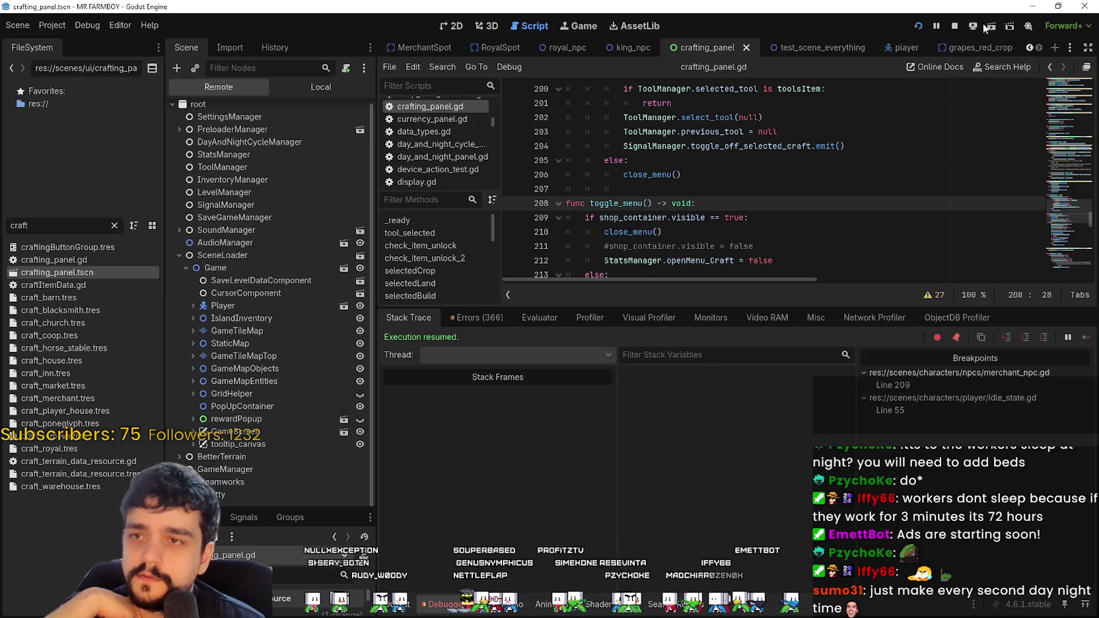
Step: Return to the Local tree, select the Label under CropsContainer, and bring the game back
left_click(859, 134)
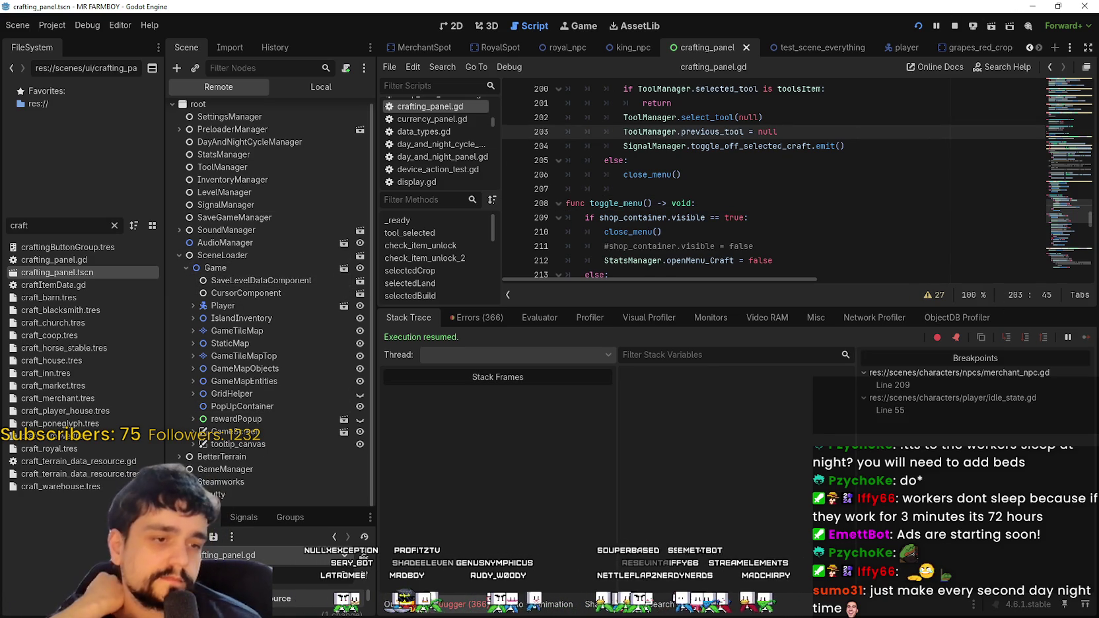
left_click(316, 87)
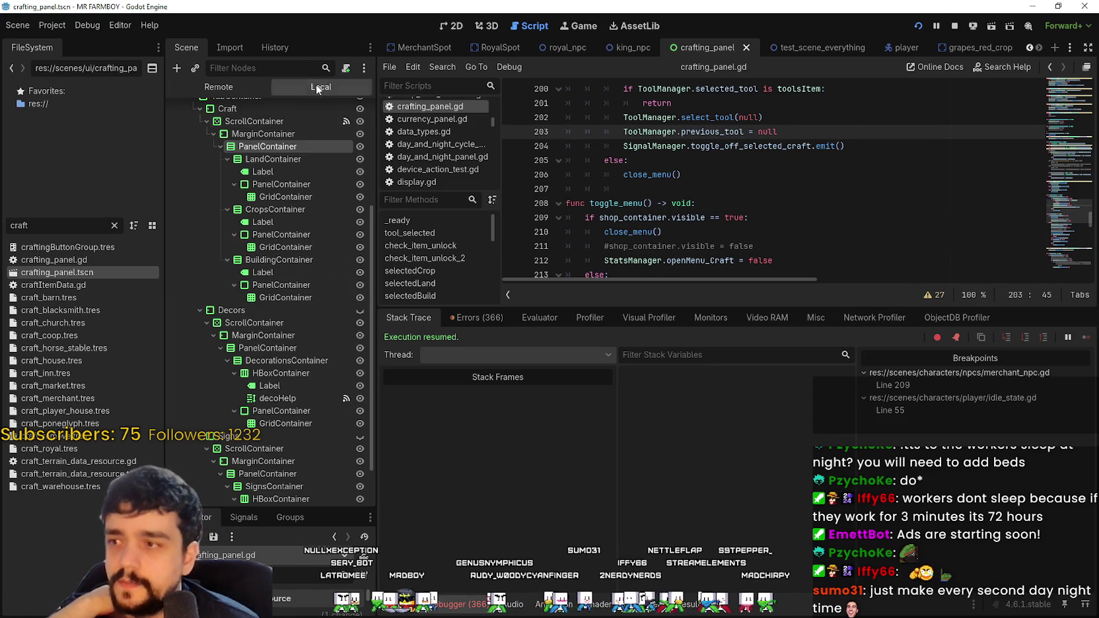
left_click(262, 225)
key("alt+Tab")
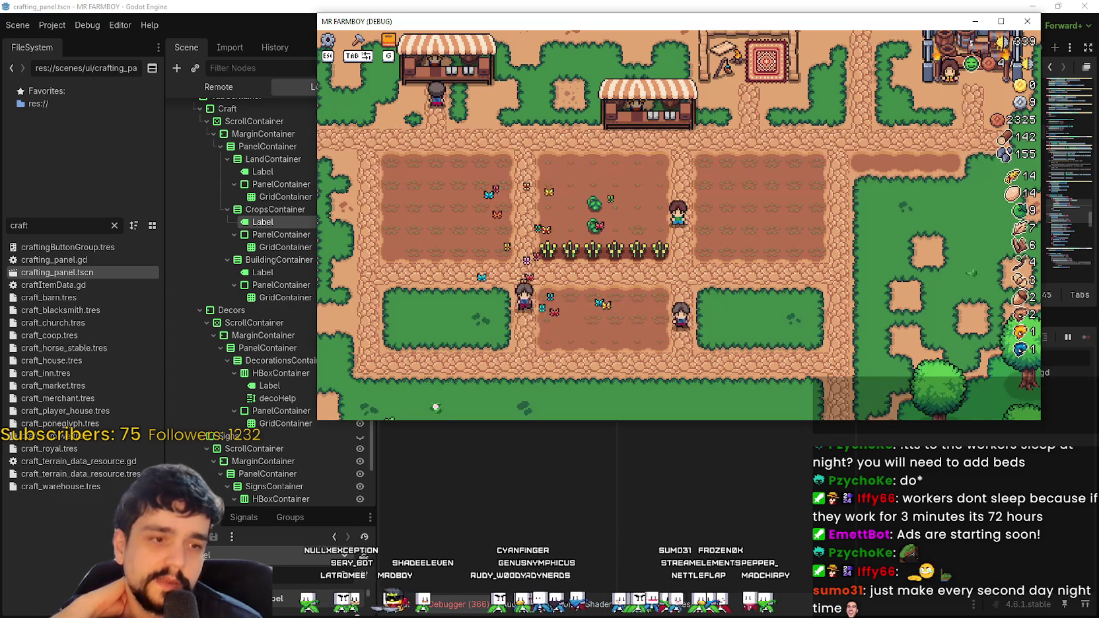
Step: Maximize the game window and harvest the ripe tomato and the golden wheat along the row
left_click(1000, 22)
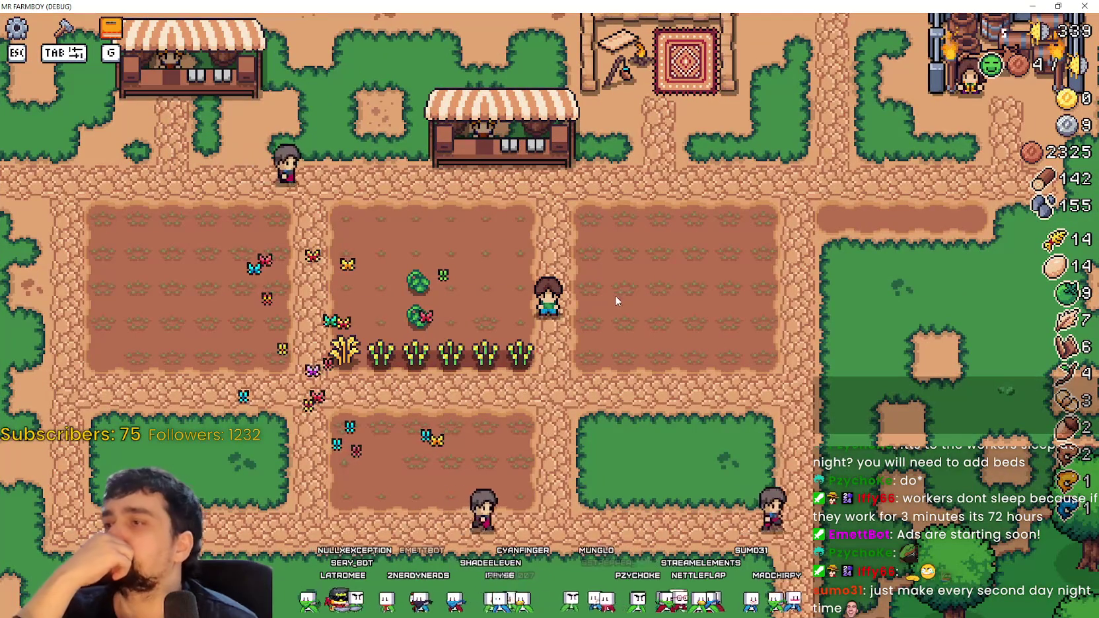
key("a")
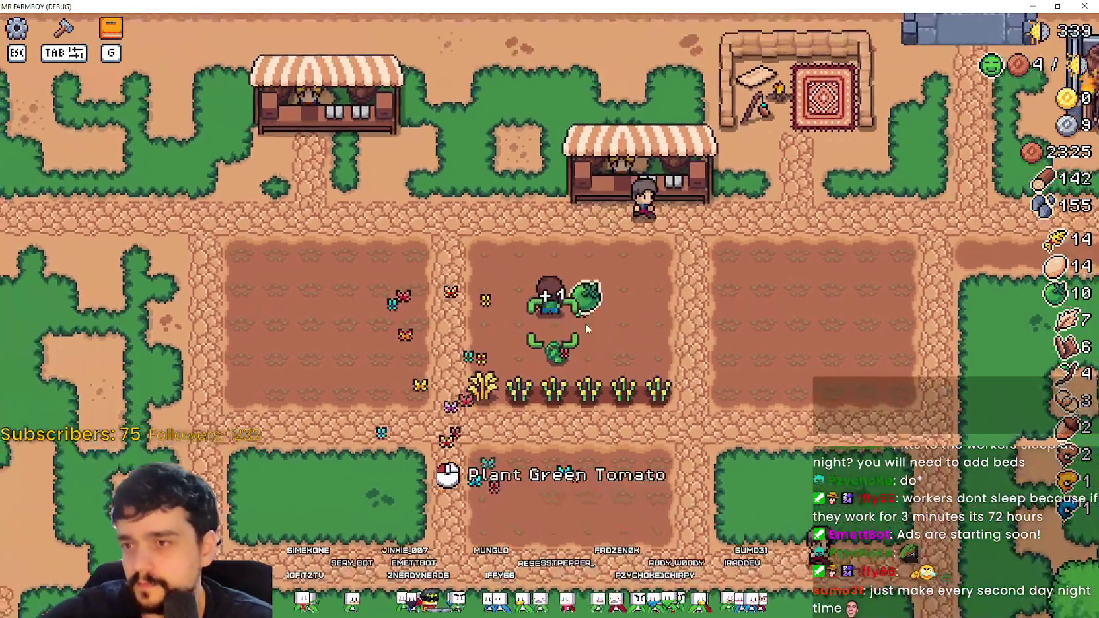
left_click(586, 320)
key("a")
left_click(636, 413)
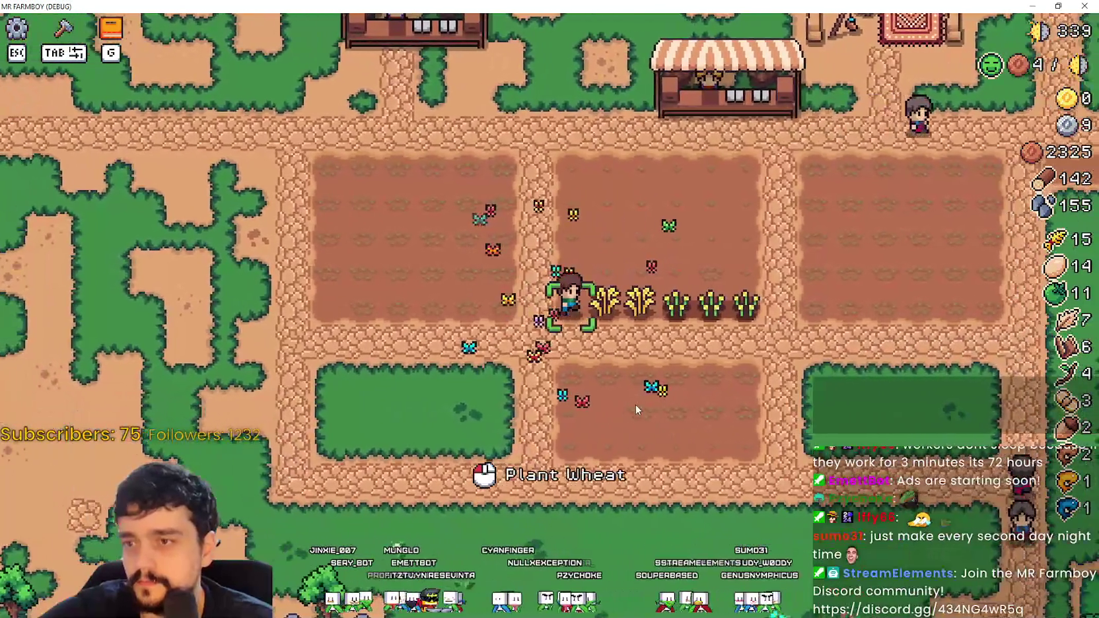
key("a")
left_click(635, 404)
left_click(636, 403)
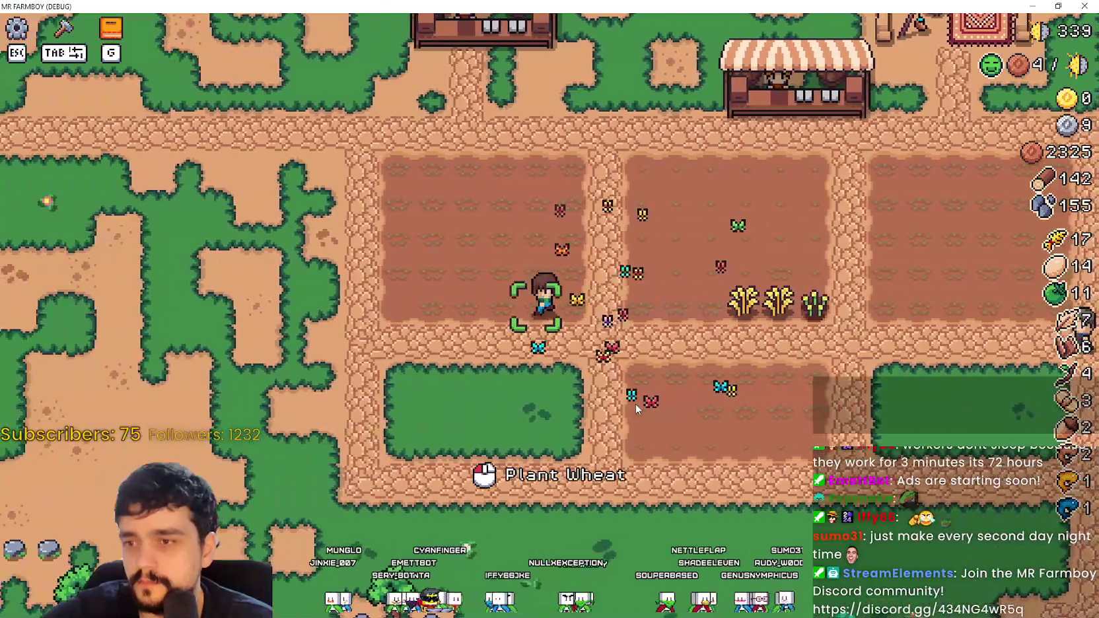
Step: Harvest the remaining golden wheat so wheat reaches 20, then return to the editor
key("d")
left_click(635, 408)
left_click(635, 408)
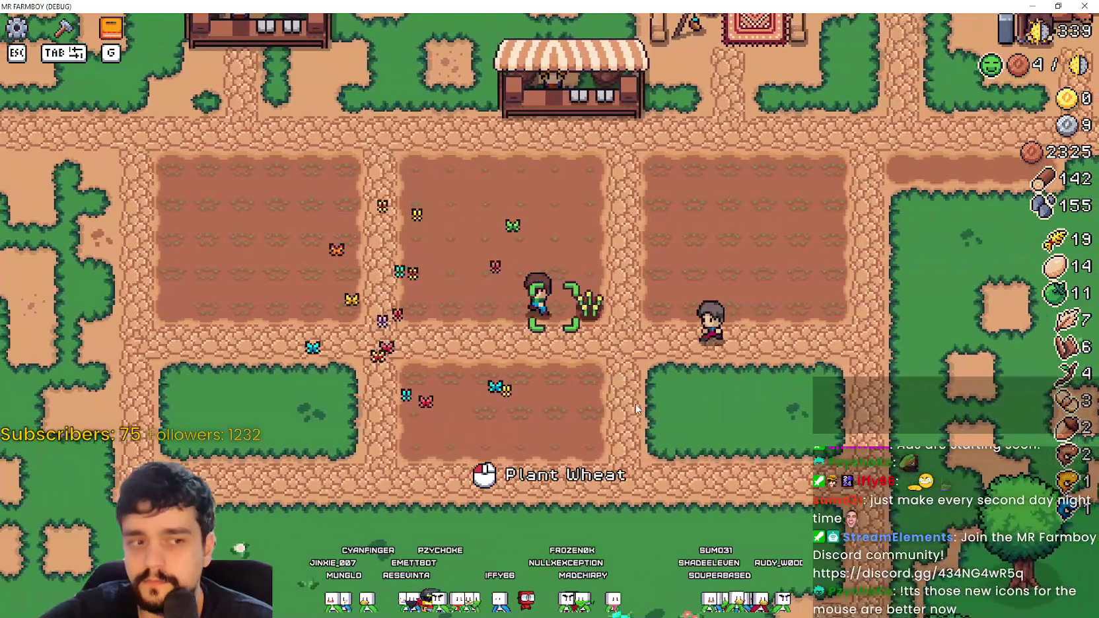
key("a")
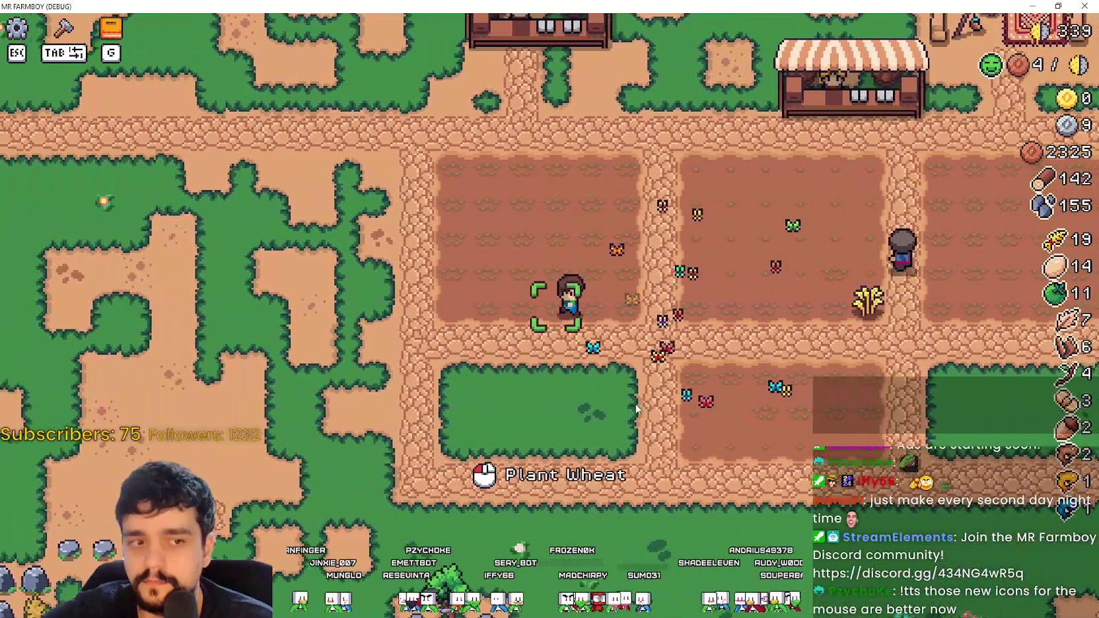
key("d")
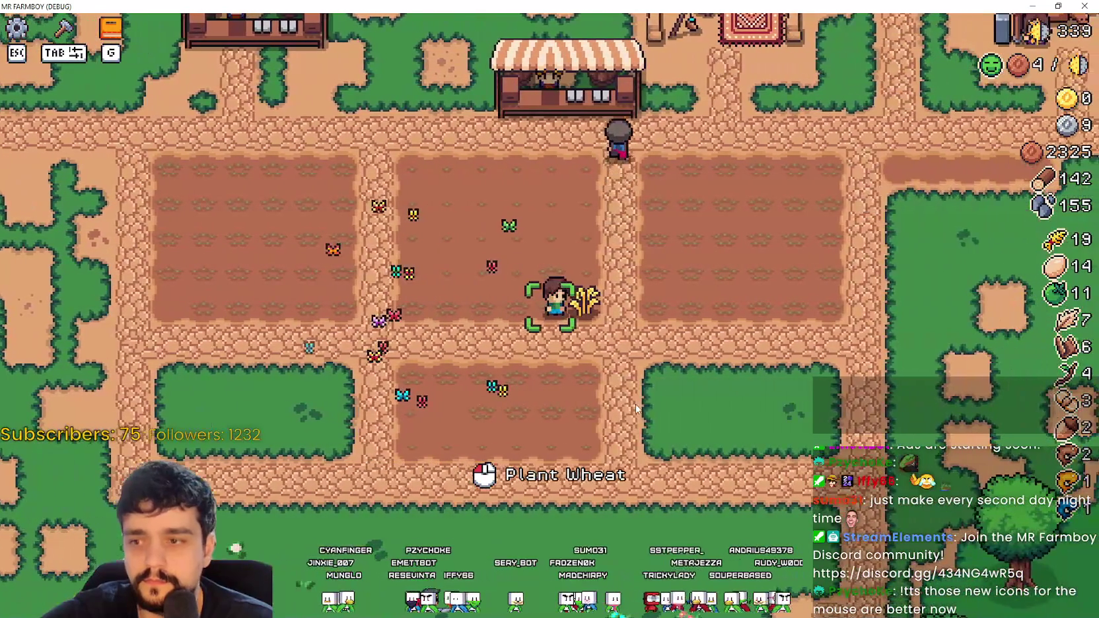
left_click(635, 404)
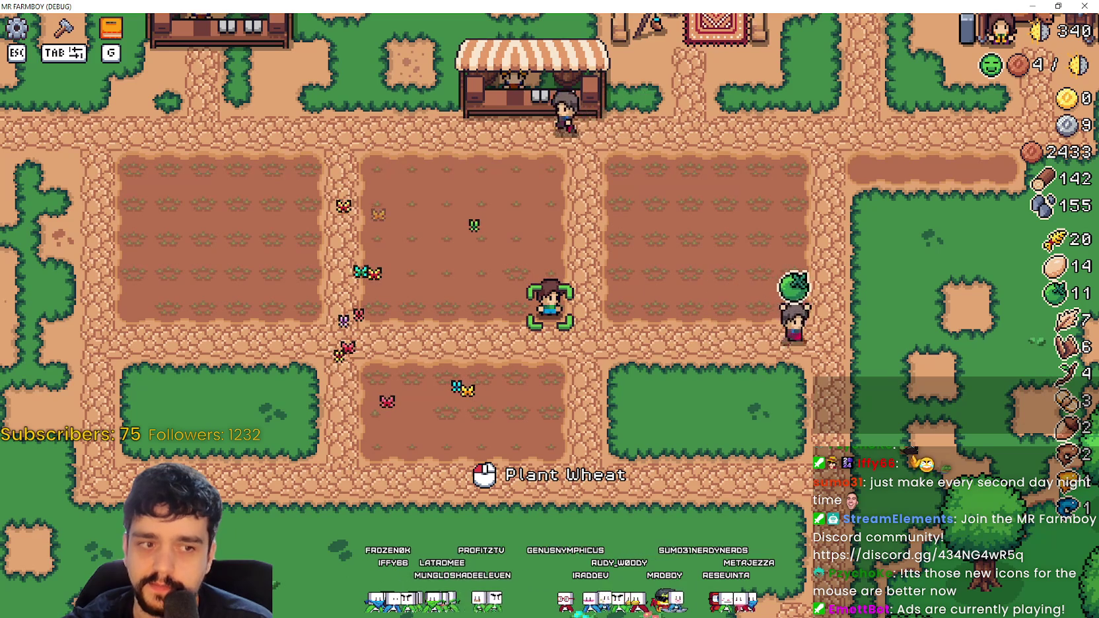
key("alt+Tab")
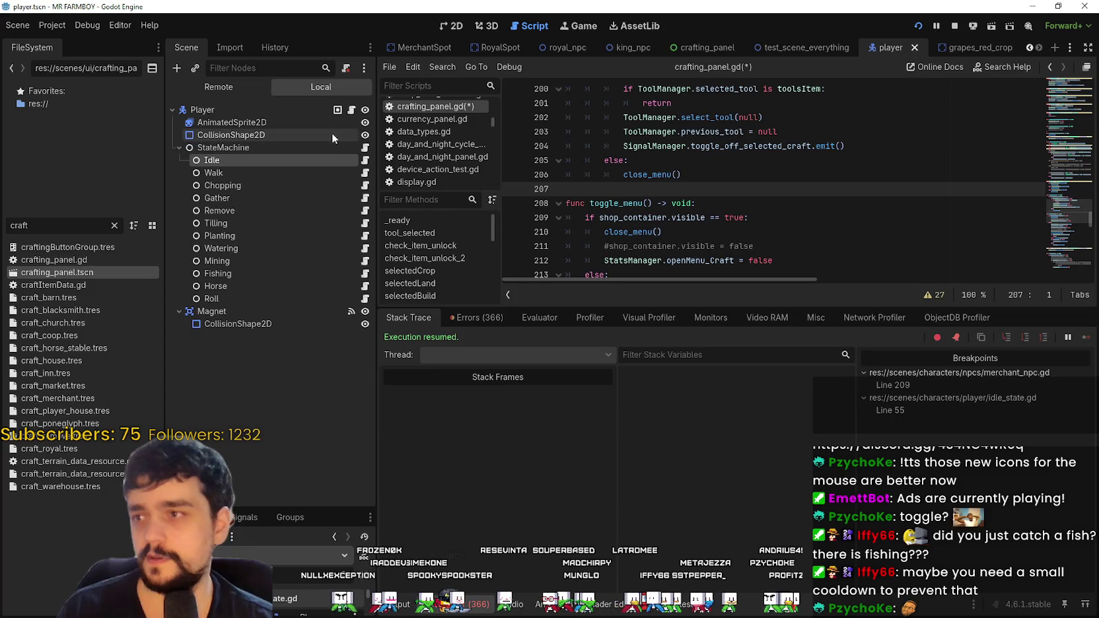
Step: Move idle_state.gd's breakpoint from line 55 to line 106 in the Buildings branch, then run with F5
scroll(812, 195, "down", 5)
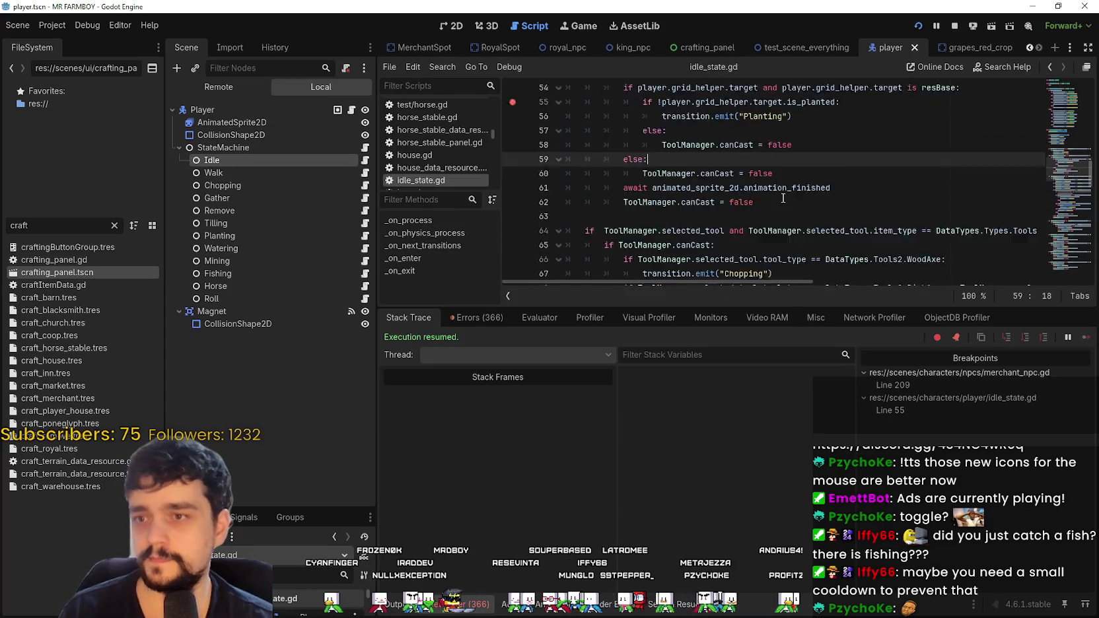
scroll(606, 181, "up", 2)
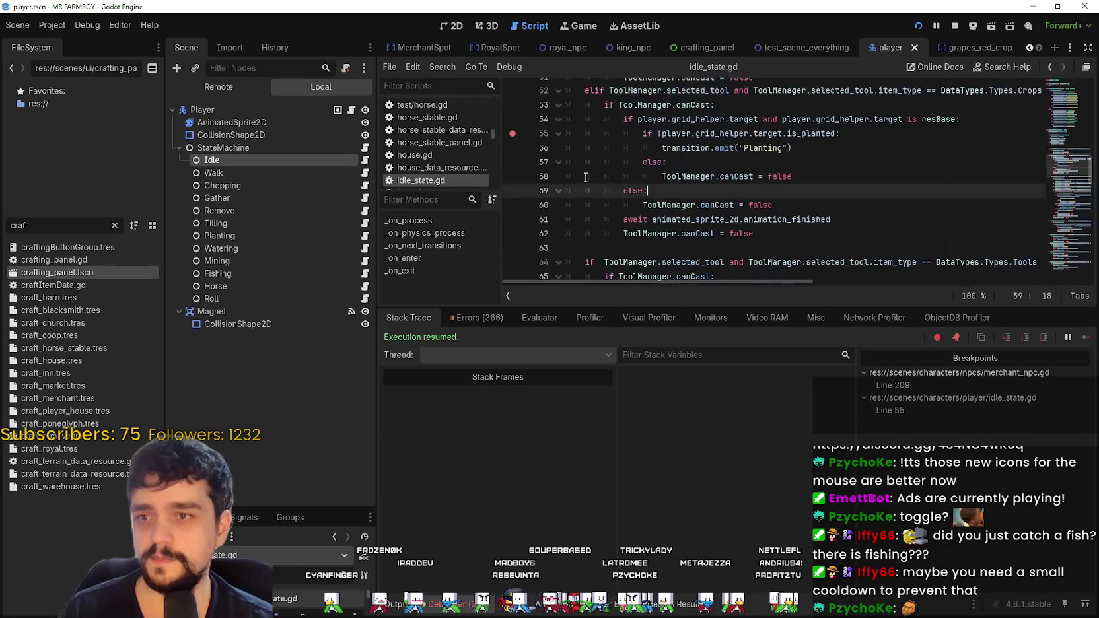
scroll(729, 182, "down", 13)
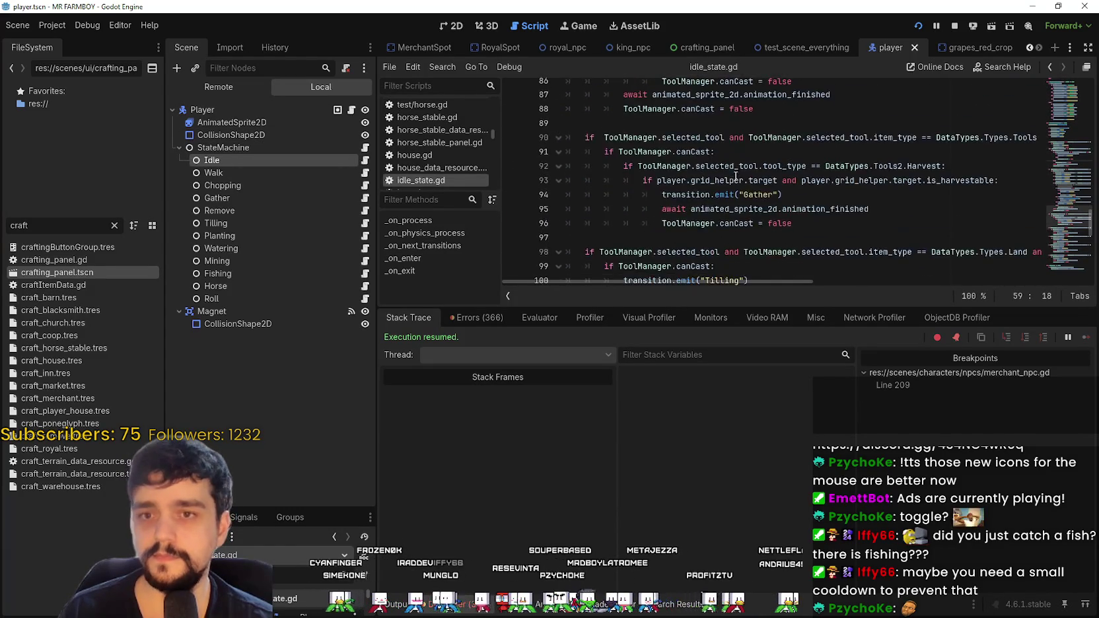
left_click(715, 156)
scroll(710, 171, "down", 7)
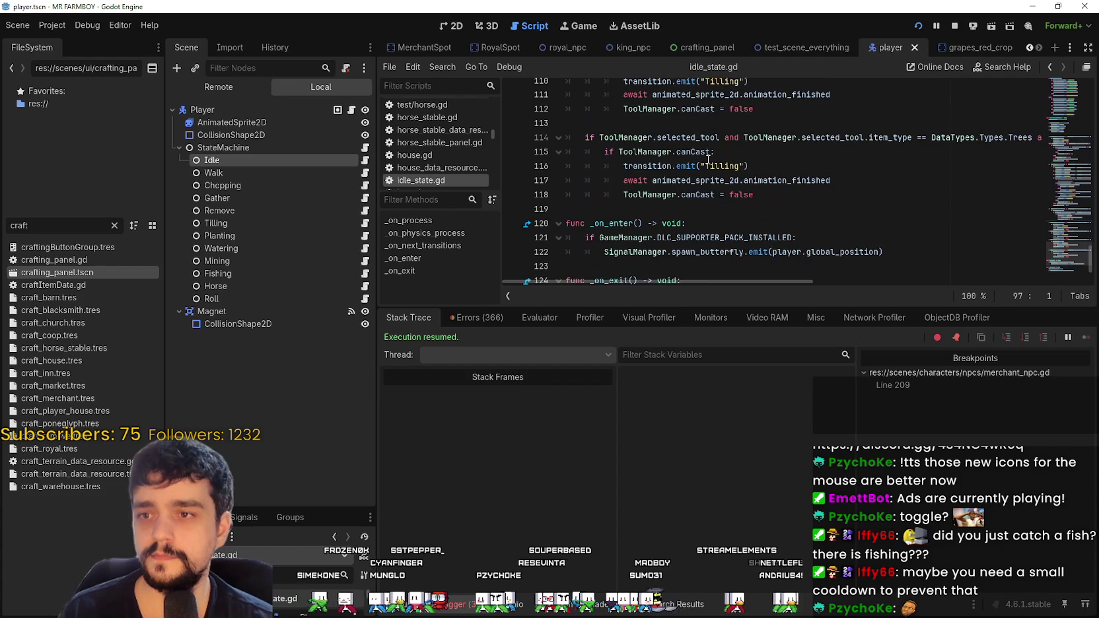
scroll(702, 193, "up", 4)
left_click_drag(802, 281, 916, 285)
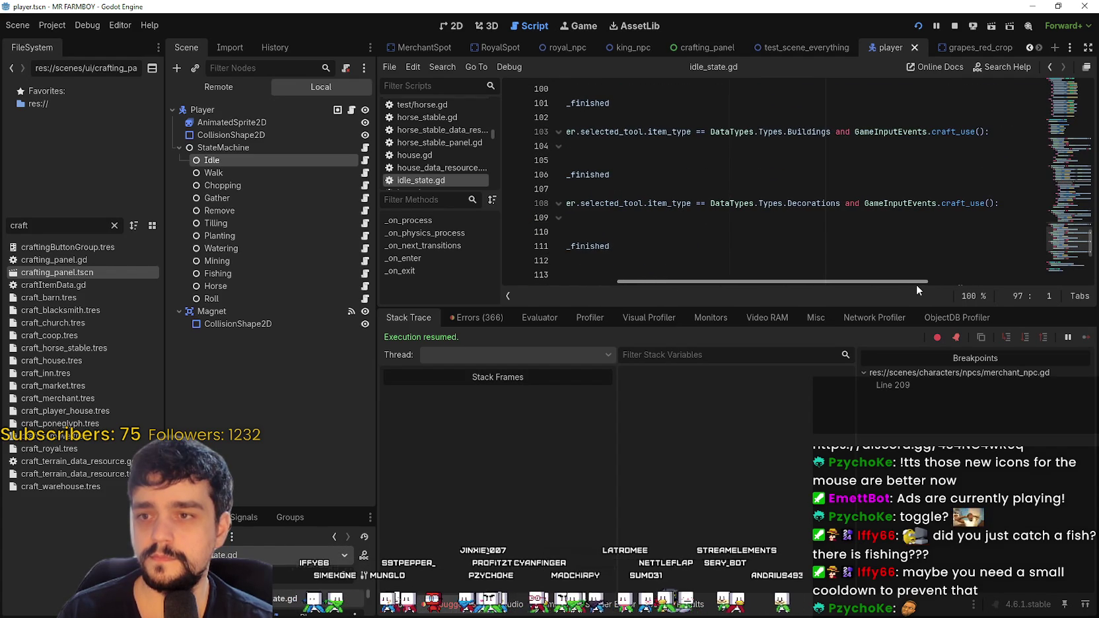
left_click_drag(915, 284, 762, 264)
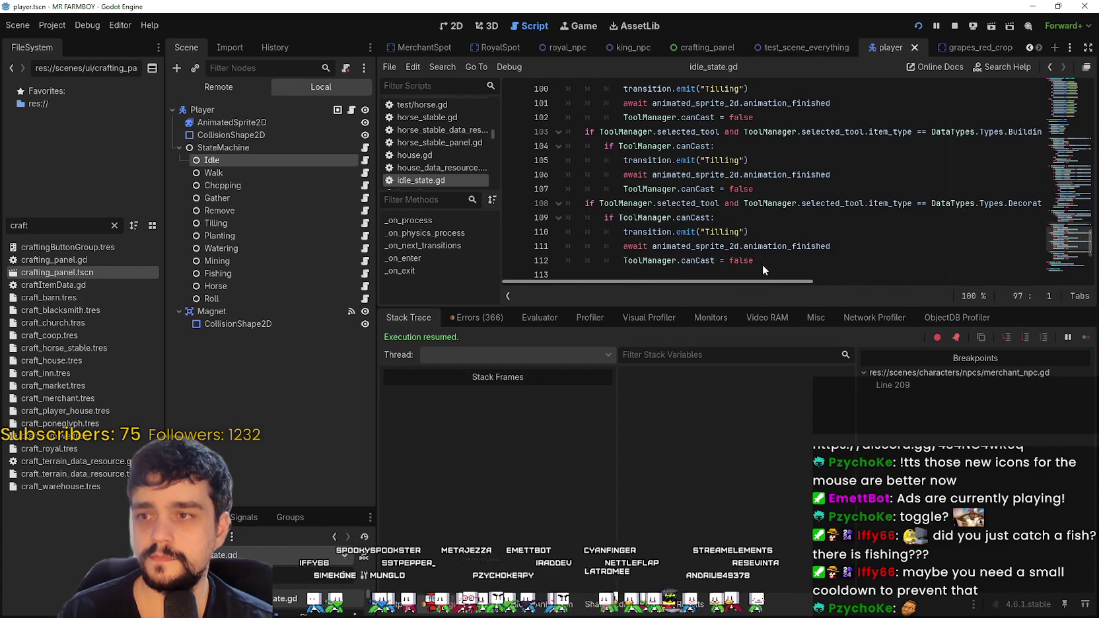
left_click(781, 188)
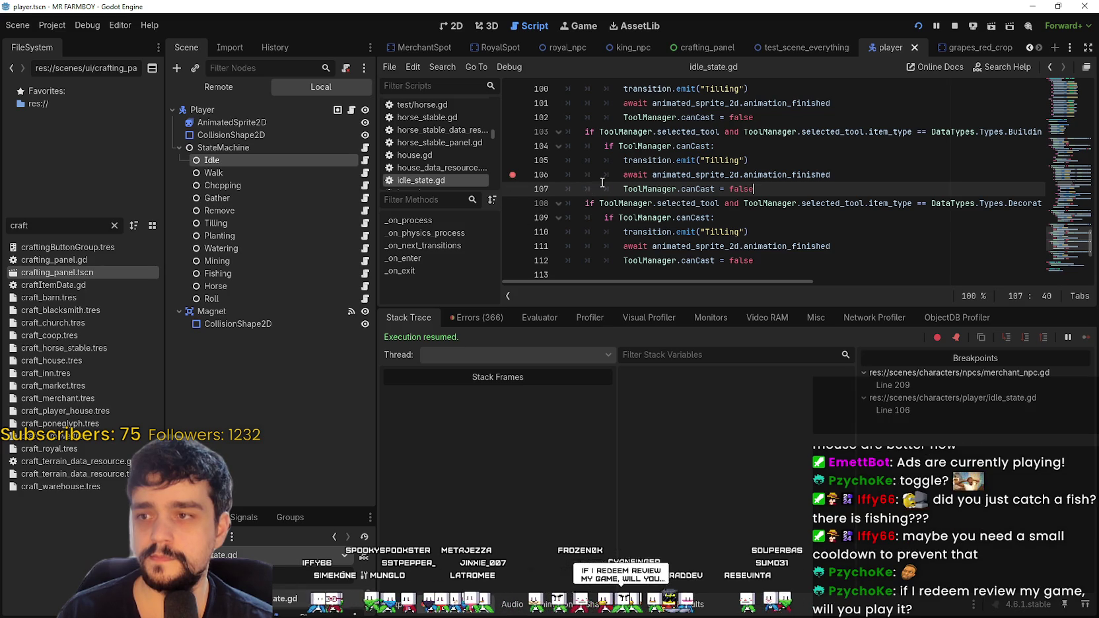
left_click(762, 174)
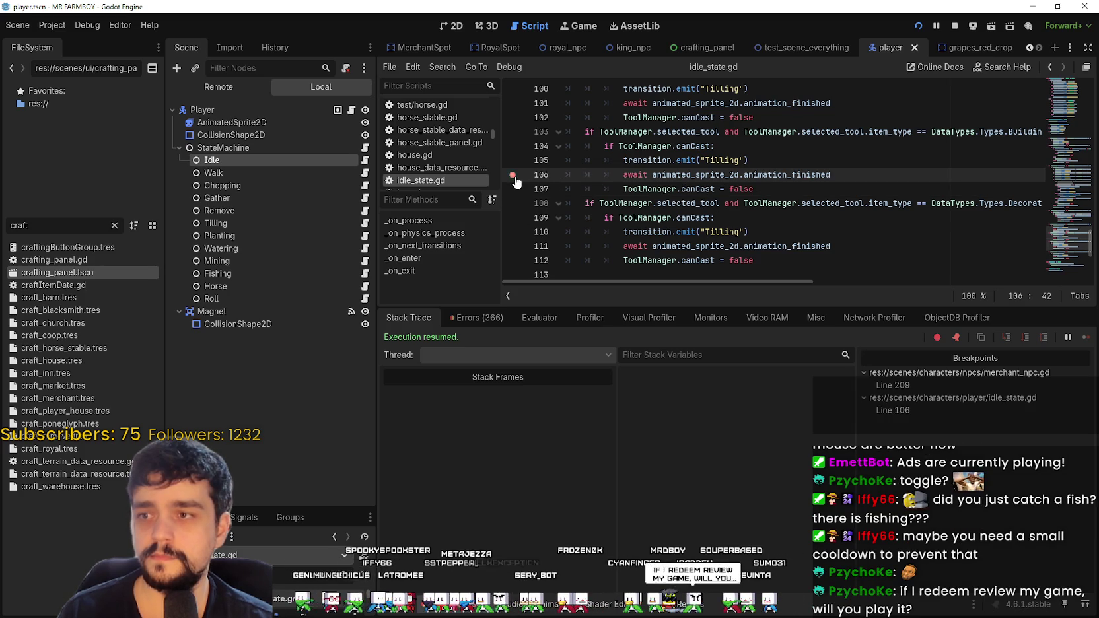
key("F5")
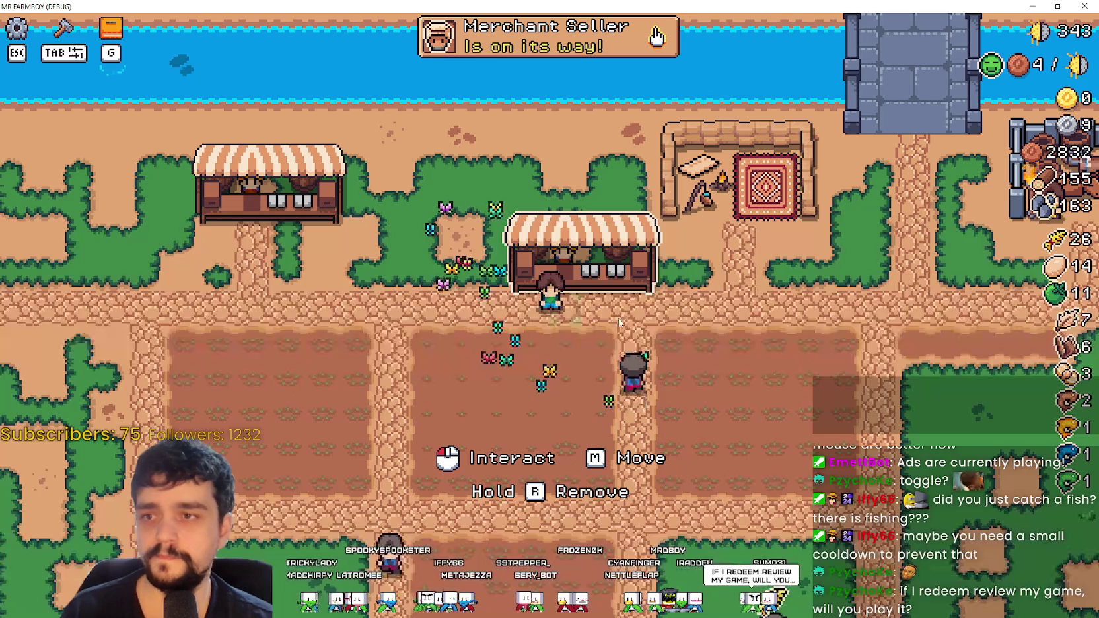
Step: Place the market stall to hit the line 105 breakpoint, check Stack Frames, then continue
key("m")
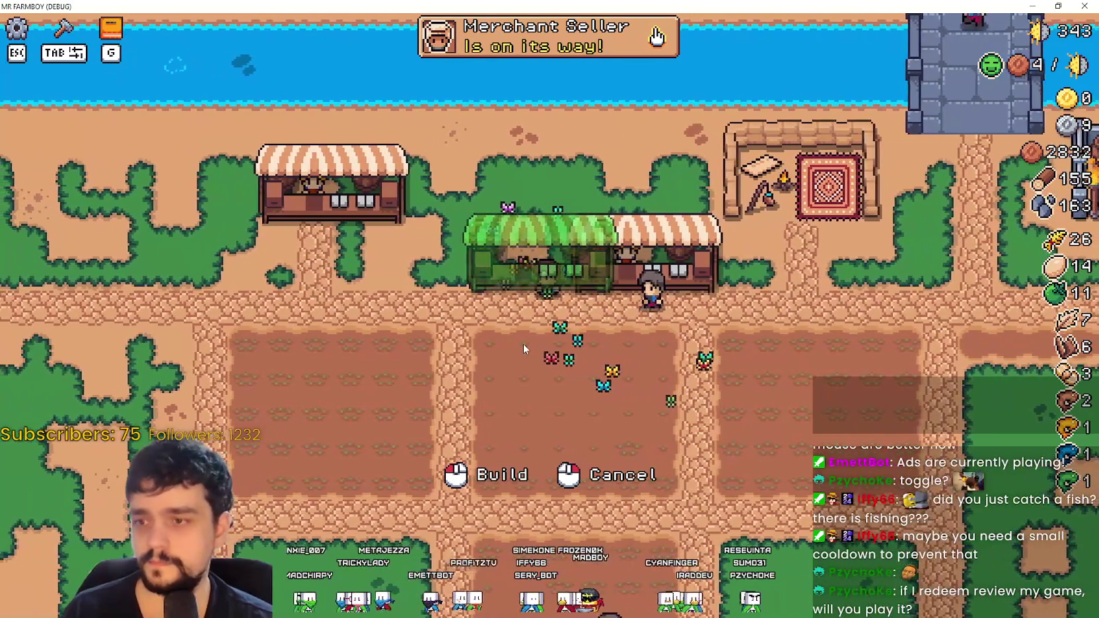
left_click(655, 328)
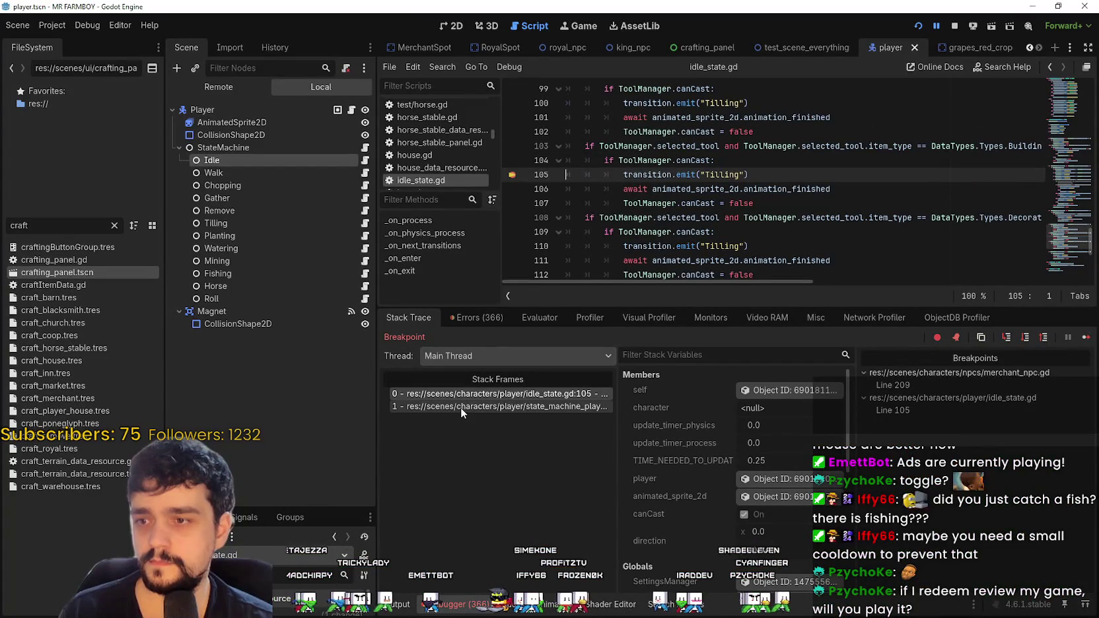
left_click(460, 408)
left_click(499, 395)
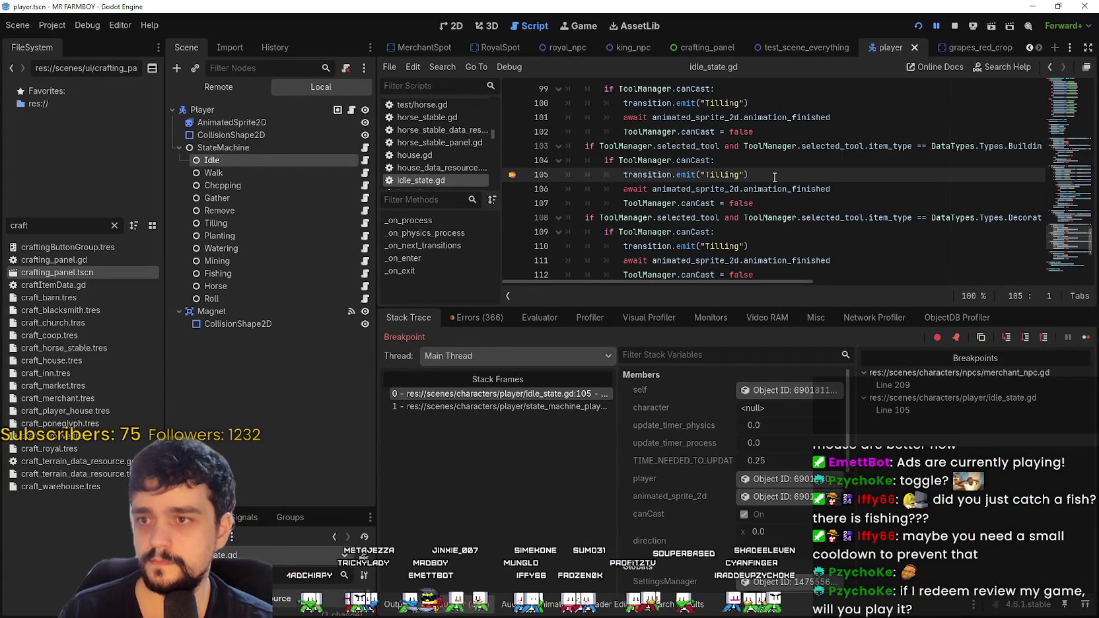
left_click(1083, 338)
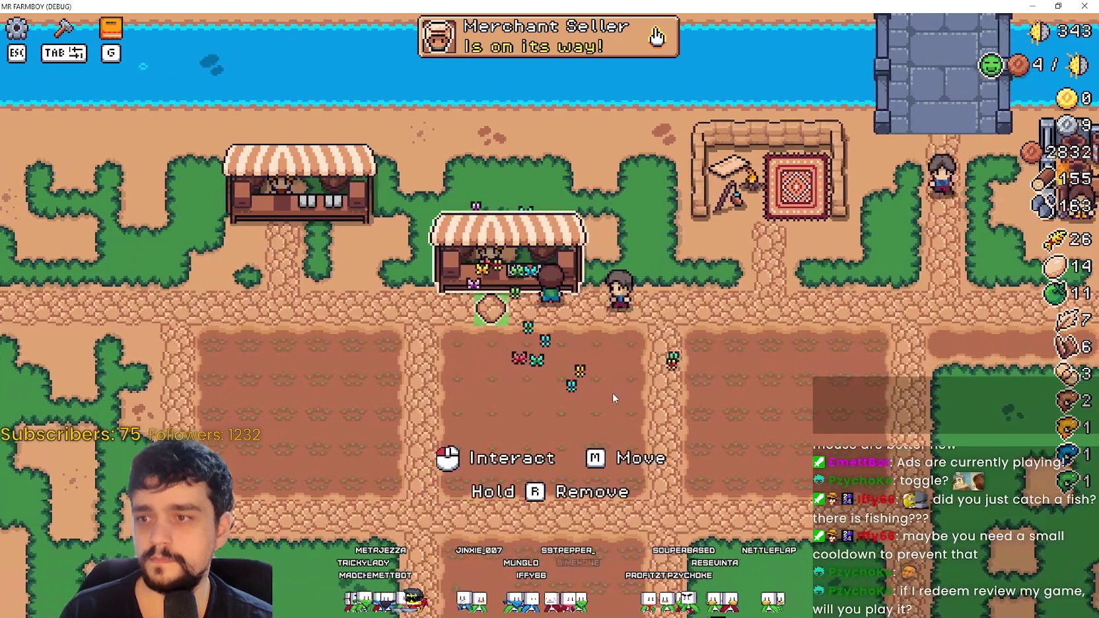
left_click(612, 392)
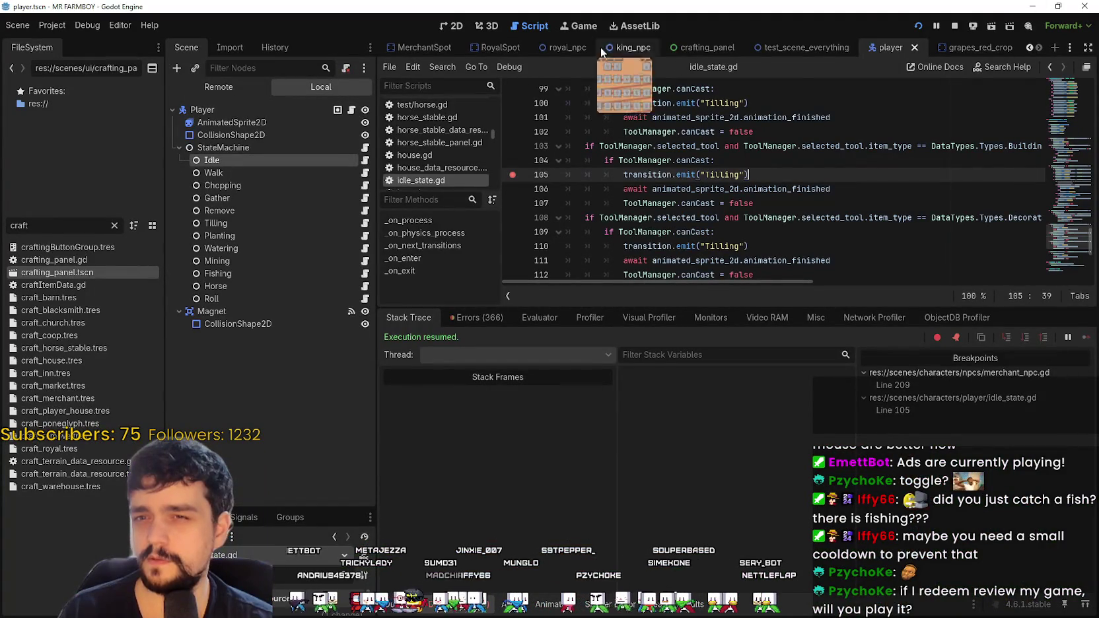
Step: Select the craft filter text and browse the scene tabs toward test_scene_everything
left_click_drag(33, 225, 2, 226)
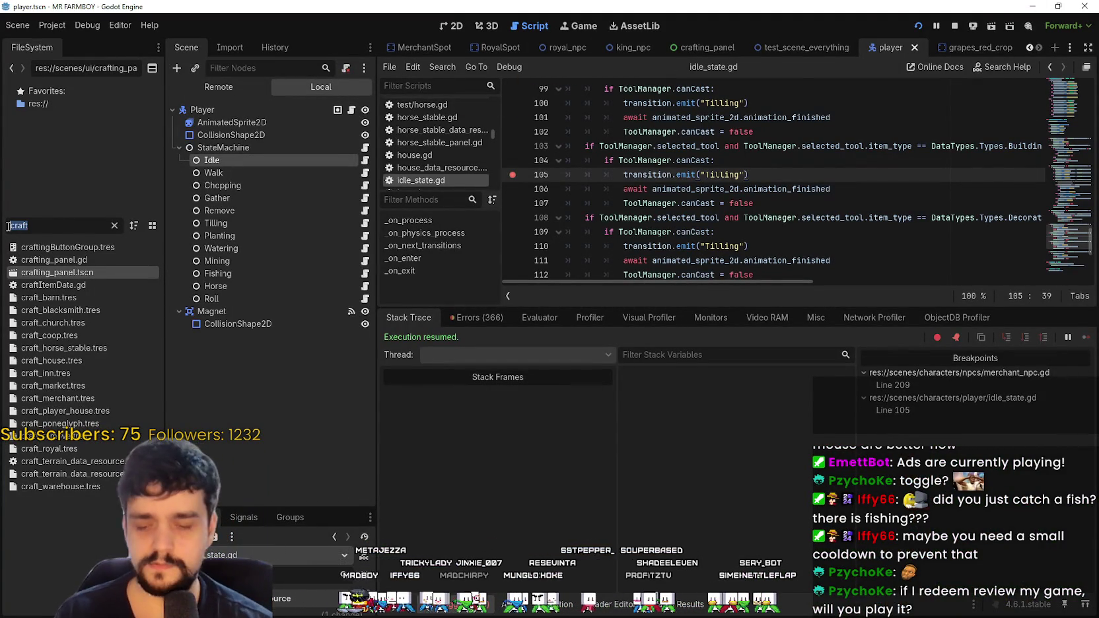
left_click(1029, 47)
left_click(1030, 48)
left_click(1029, 48)
left_click(1029, 48)
left_click(1030, 47)
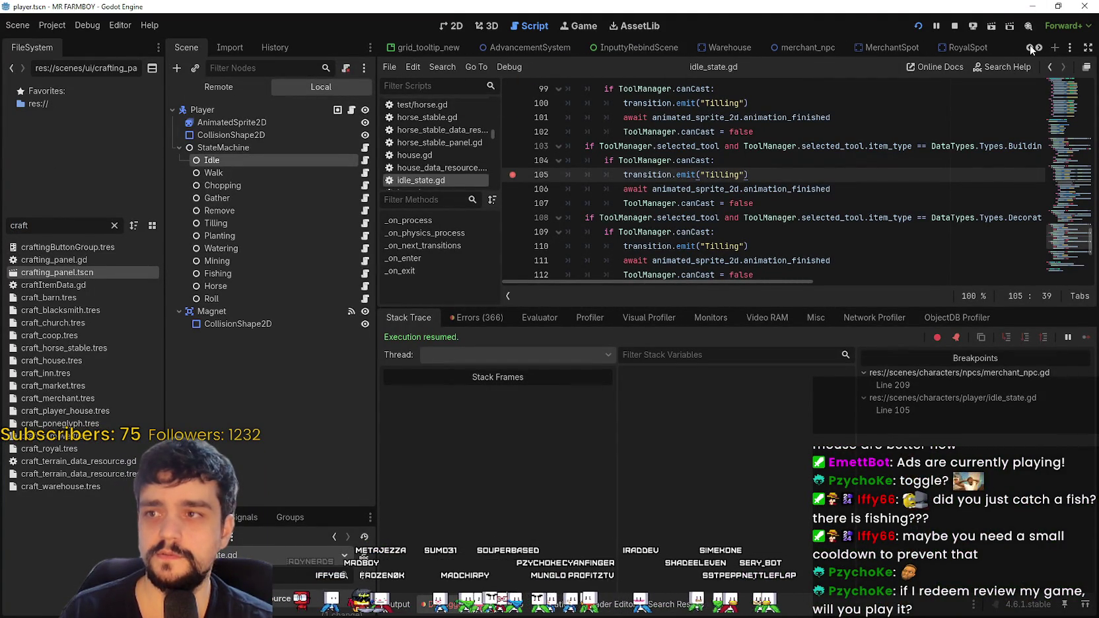
left_click(1038, 48)
left_click(1038, 48)
left_click(1037, 47)
left_click(1038, 47)
left_click(1038, 47)
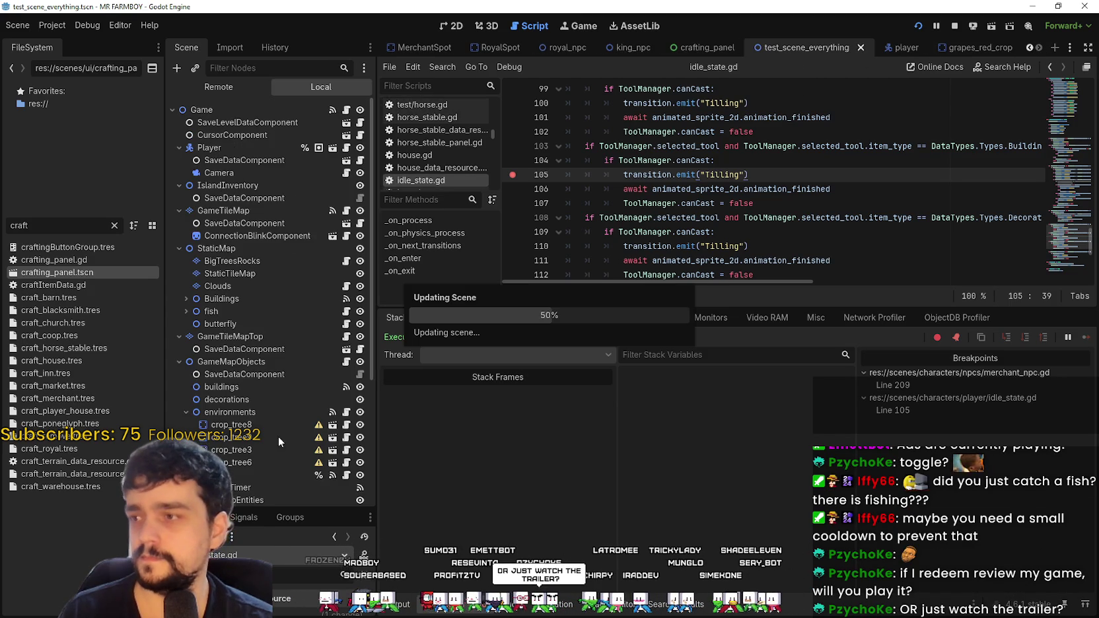
Step: Open CursorComponent's script field_cursor_component.gd and scroll to add_building's building-moving branch
left_click(360, 135)
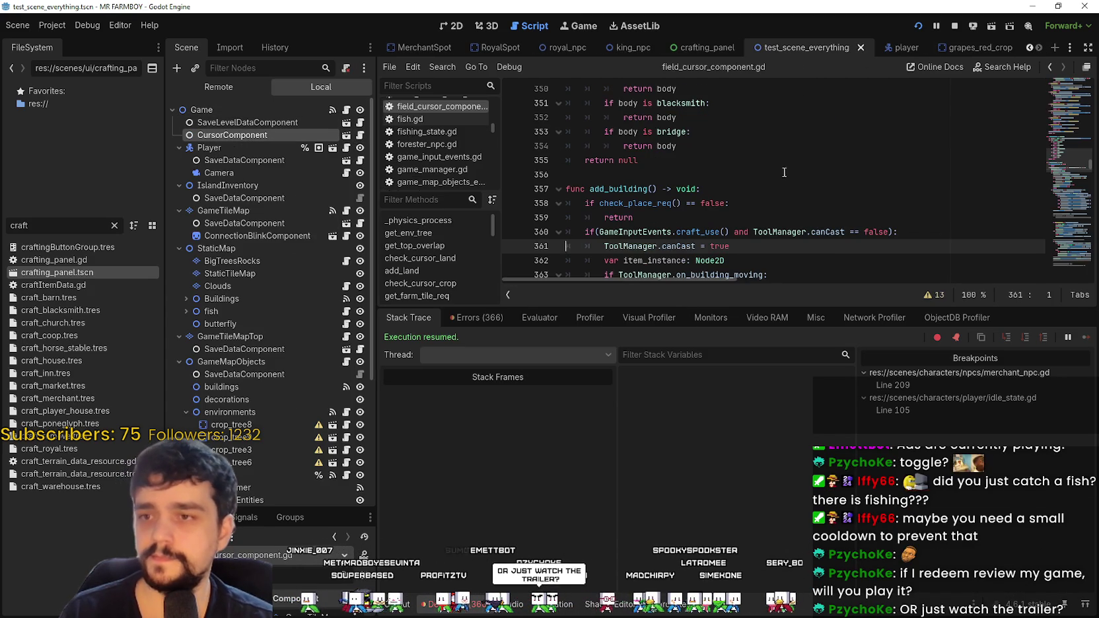
key("Down")
key("Down")
left_click(742, 237)
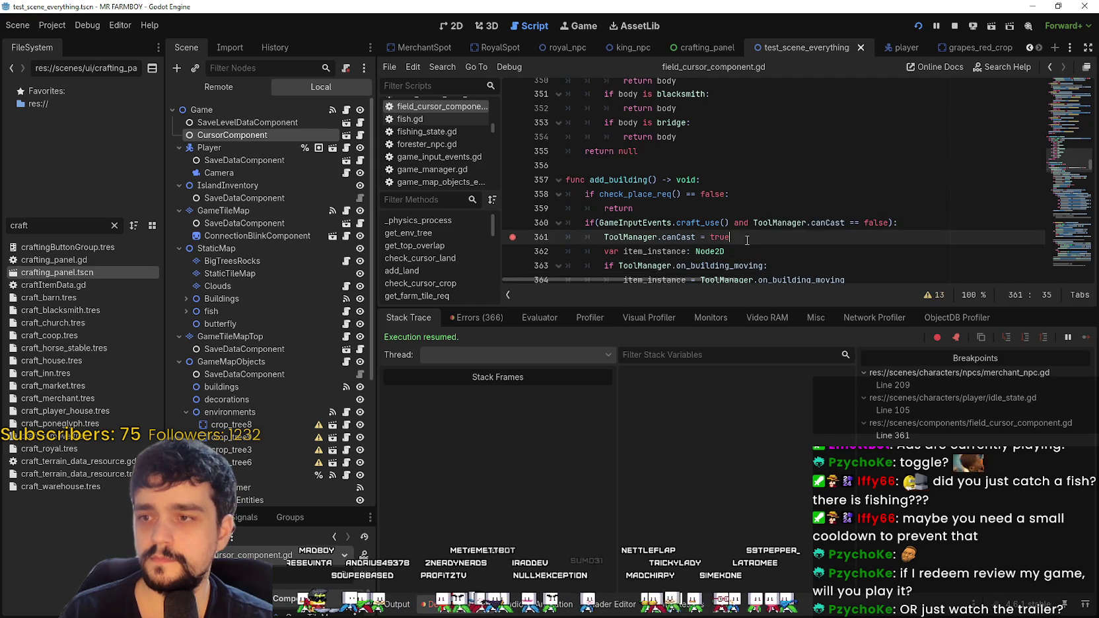
scroll(756, 237, "down", 2)
left_click(769, 178)
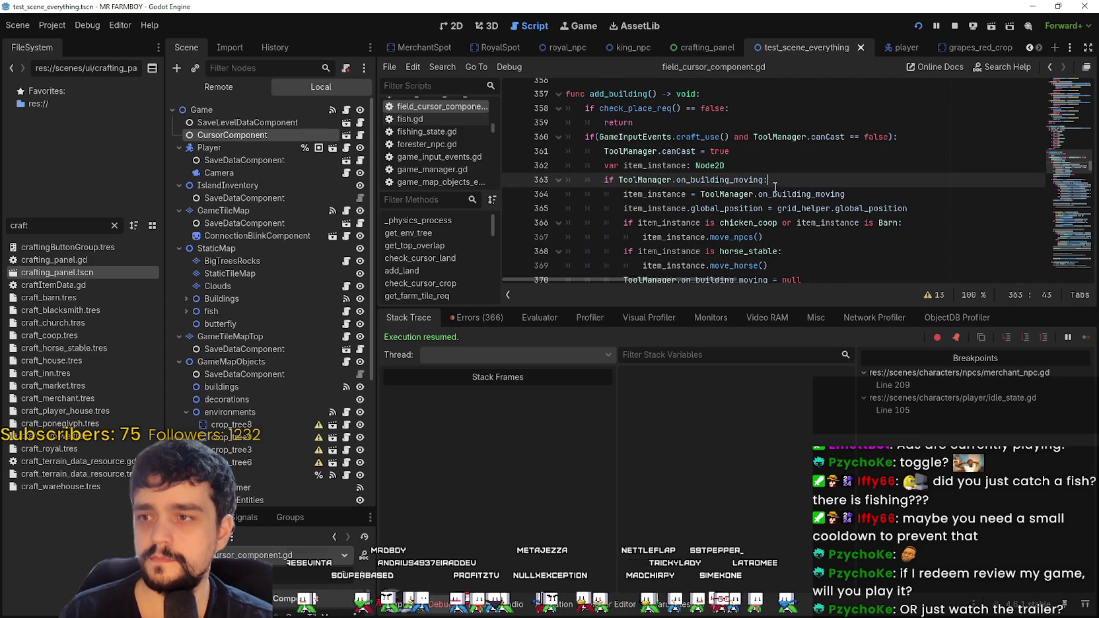
scroll(734, 188, "down", 1)
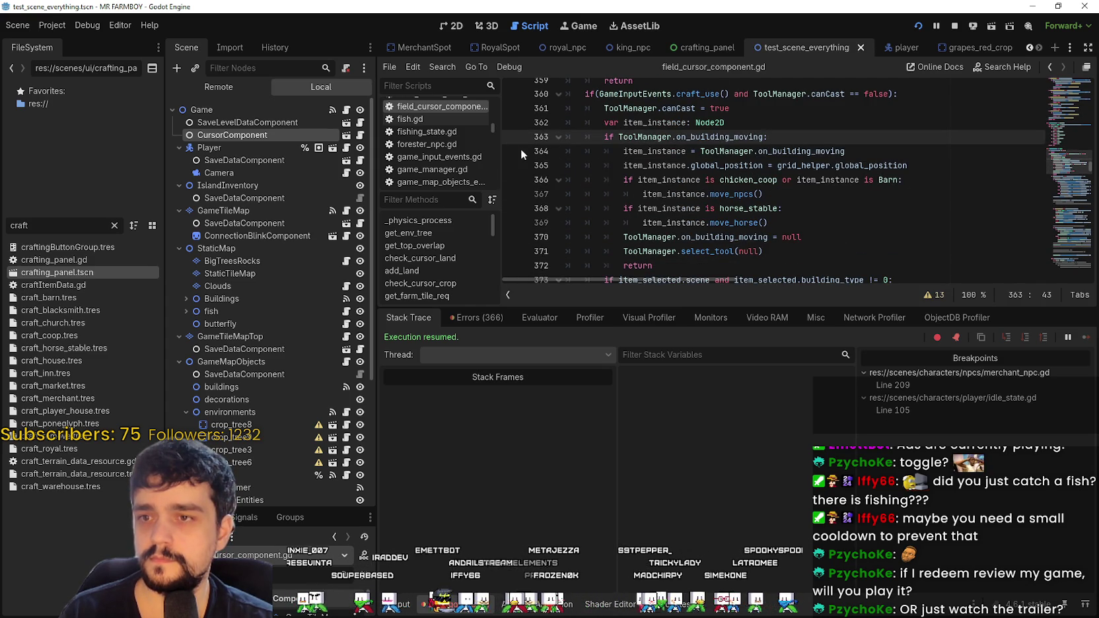
scroll(792, 192, "down", 2)
scroll(661, 171, "up", 2)
left_click(620, 166)
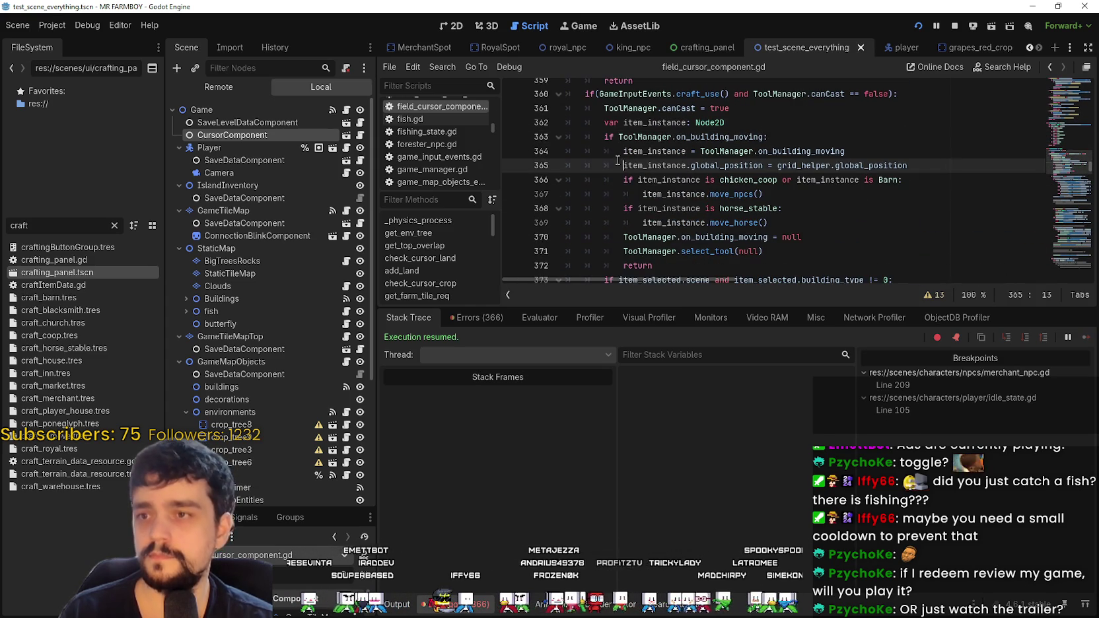
Step: Add a breakpoint at line 364 and switch back to the running game
left_click(536, 151)
left_click(782, 208)
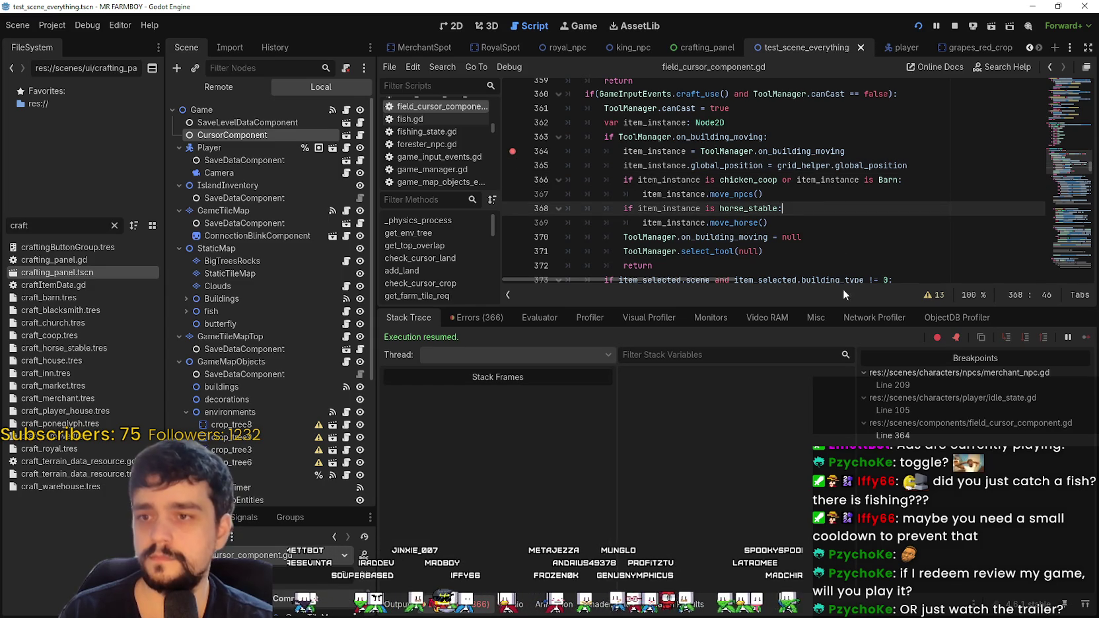
double_click(719, 251)
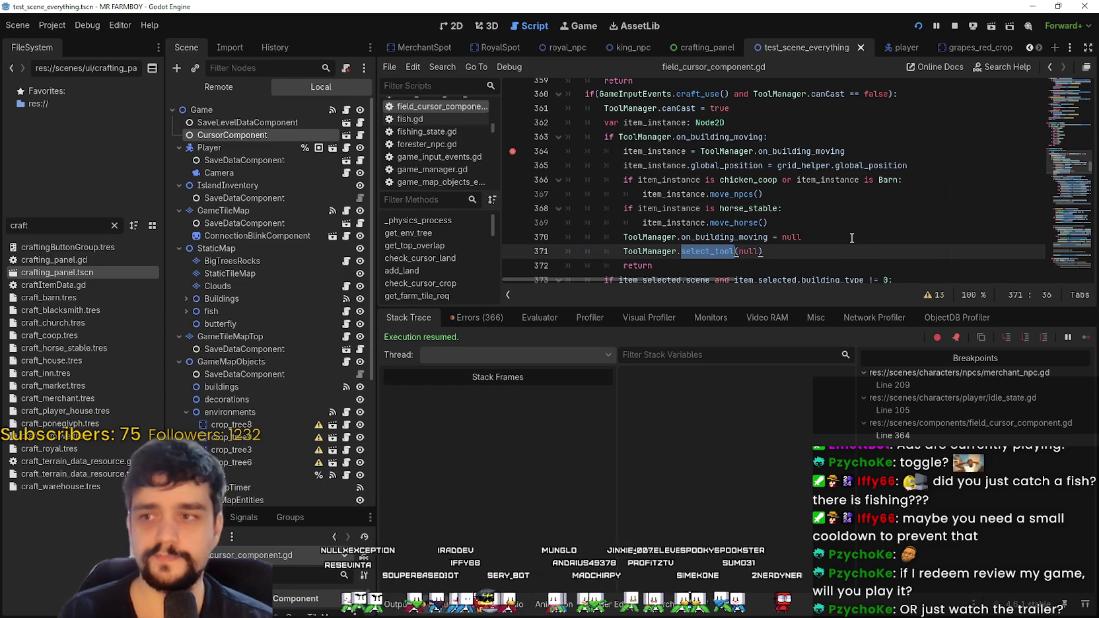
key("alt+Tab")
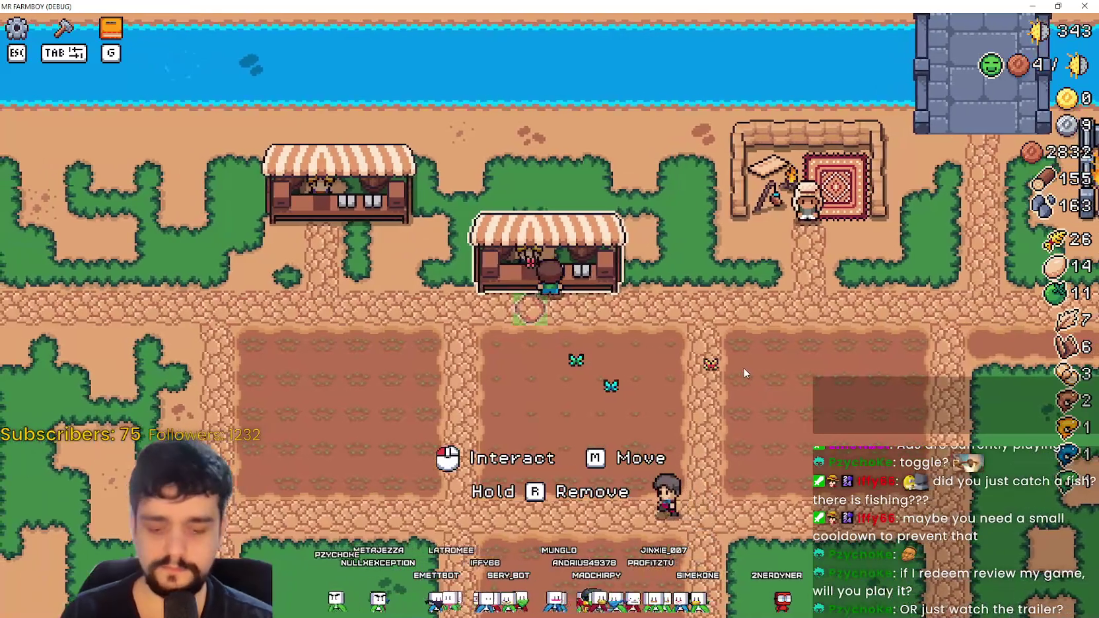
Step: Pick up and place the market stall to trigger the breakpoints, then continue execution
key("m")
left_click(789, 354)
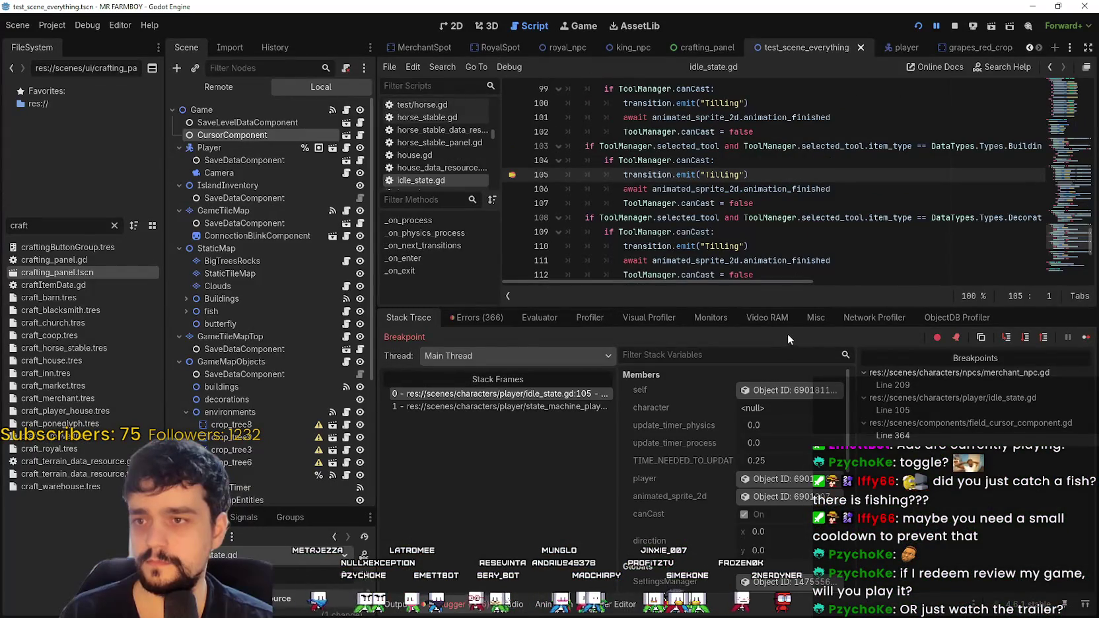
left_click_drag(765, 173, 611, 170)
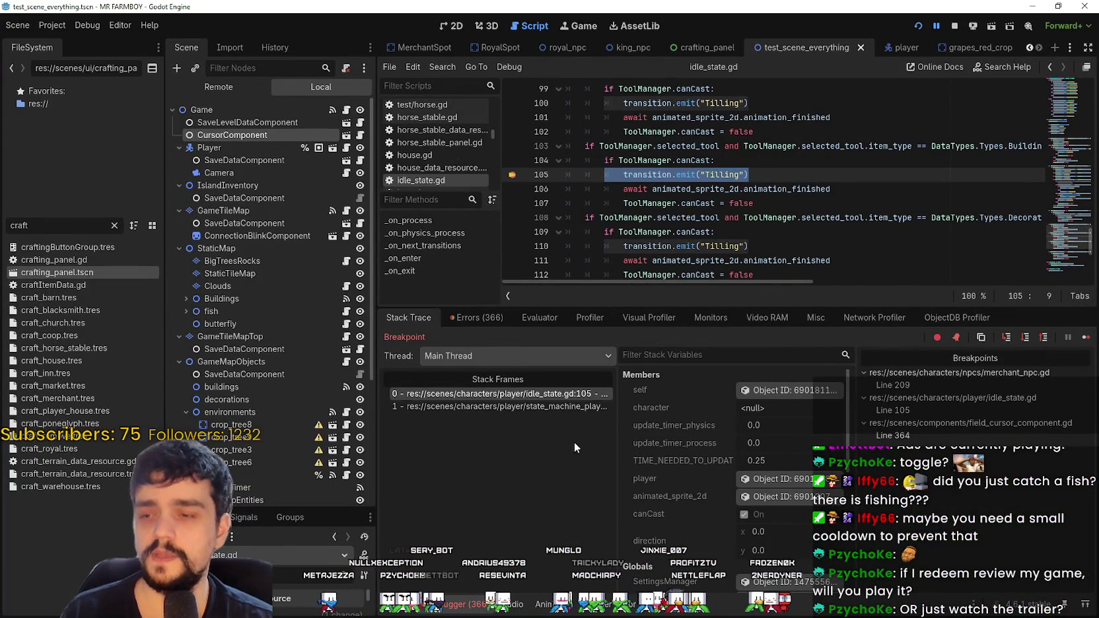
left_click(1086, 337)
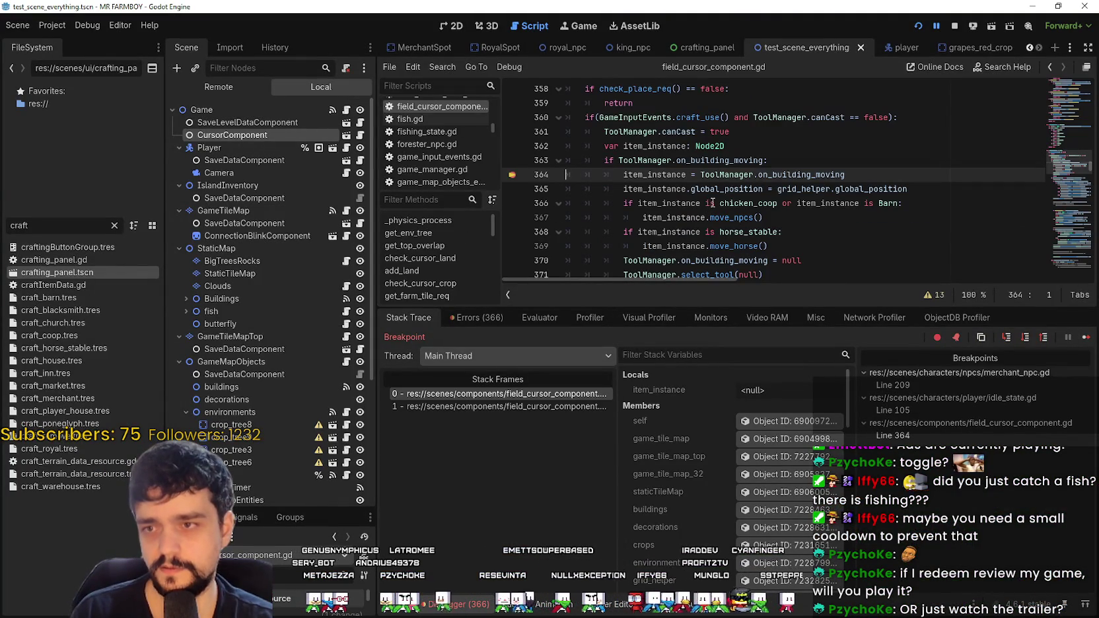
Step: Inspect the craft_use check inside add_building in field_cursor_component.gd
scroll(716, 193, "up", 2)
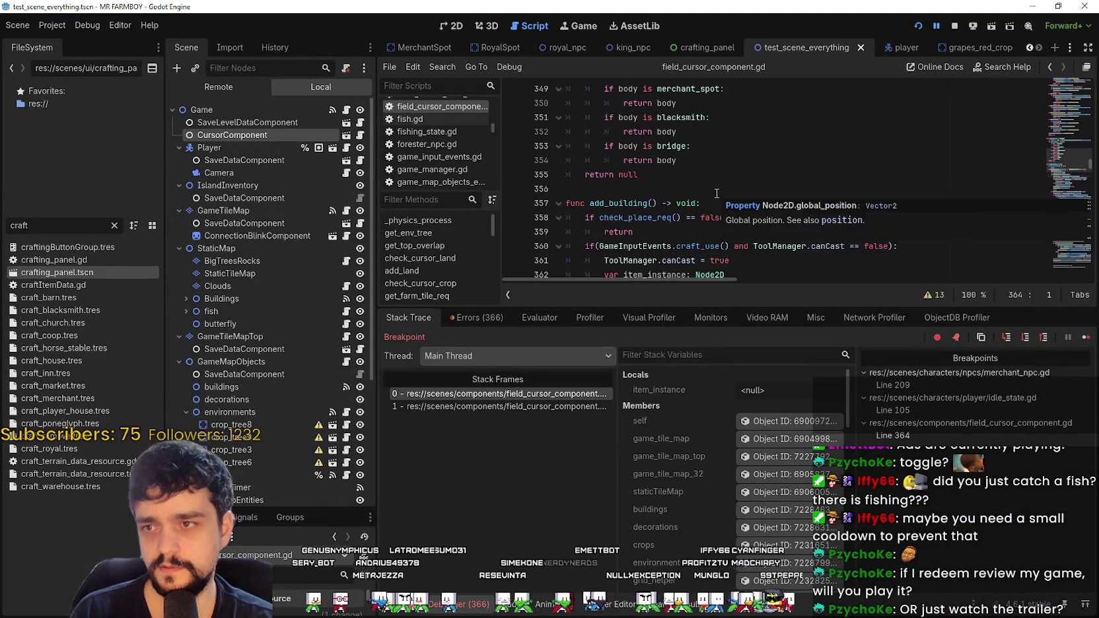
scroll(713, 190, "down", 2)
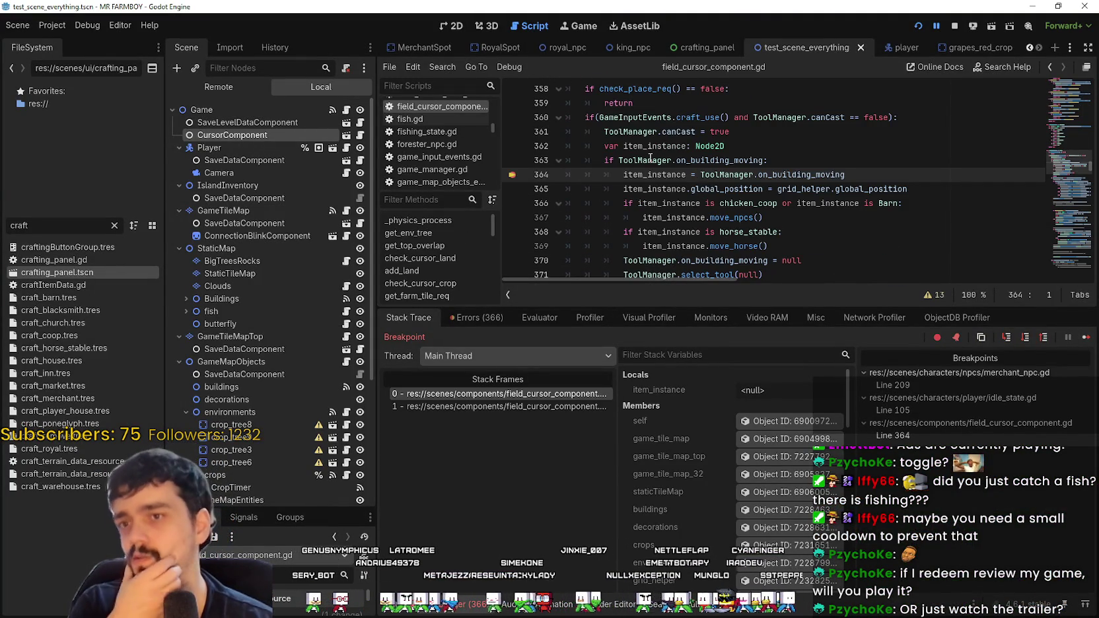
mouse_move(648, 157)
scroll(648, 161, "down", 3)
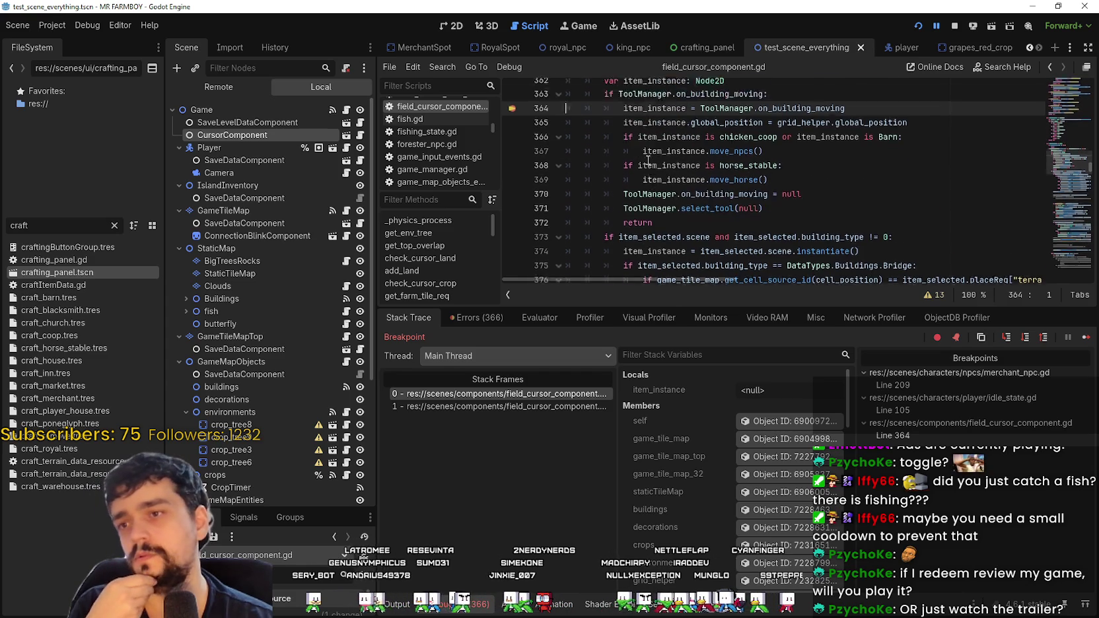
scroll(651, 166, "up", 6)
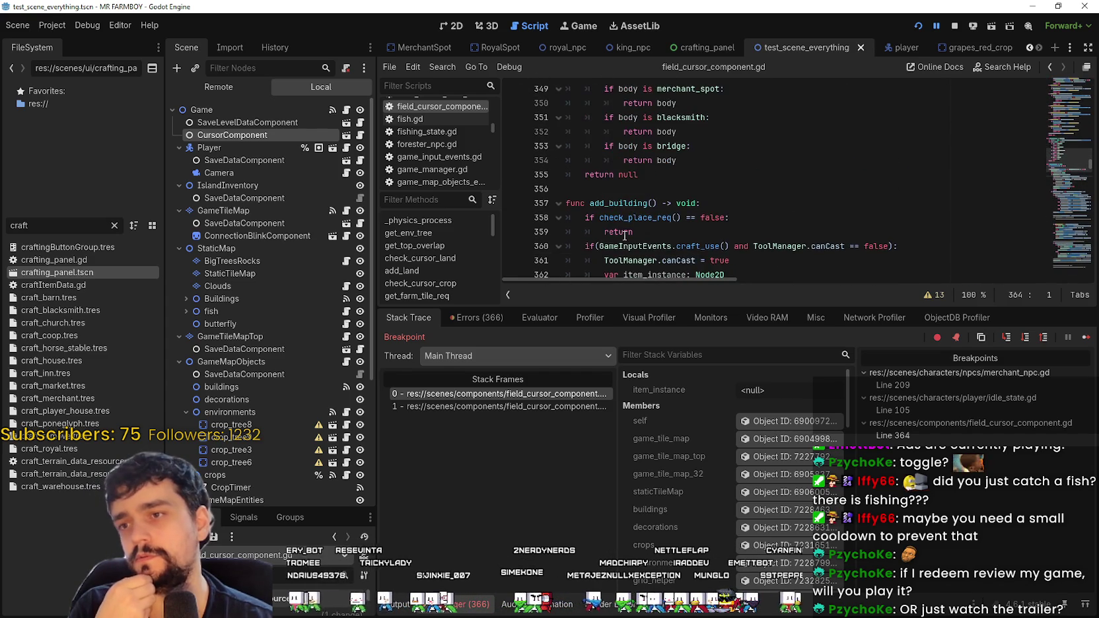
scroll(624, 235, "down", 2)
triple_click(713, 161)
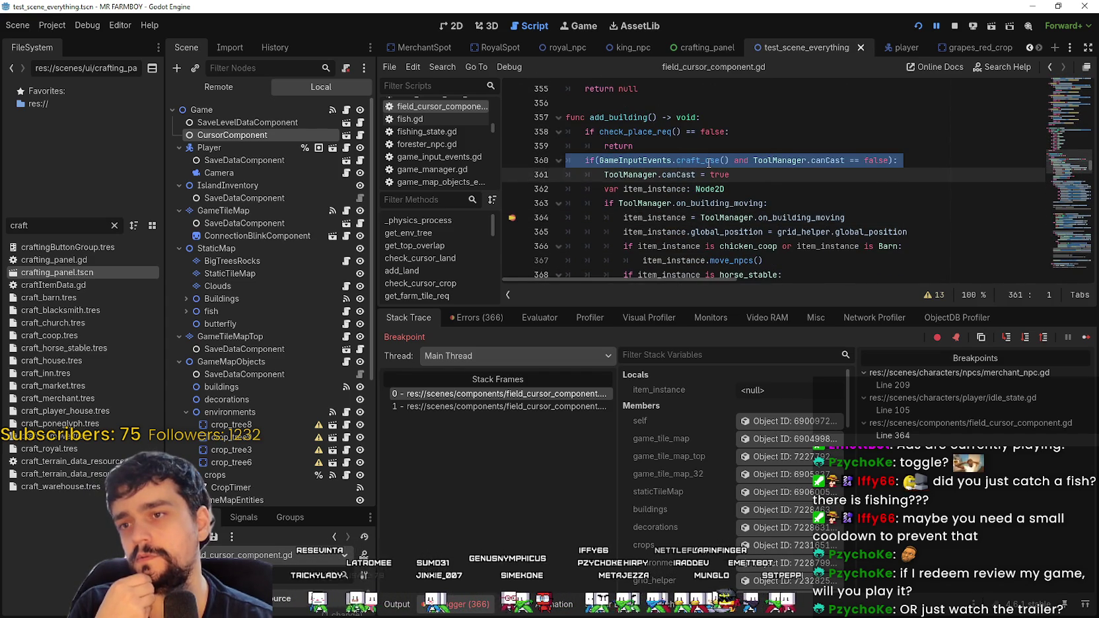
double_click(708, 162)
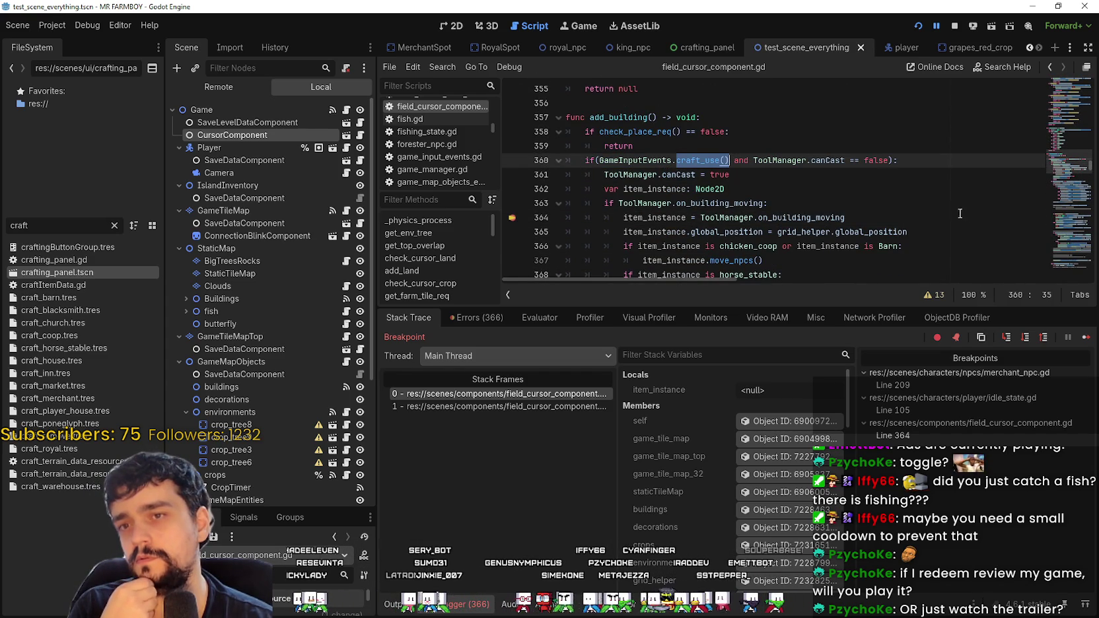
left_click_drag(1056, 162, 1067, 115)
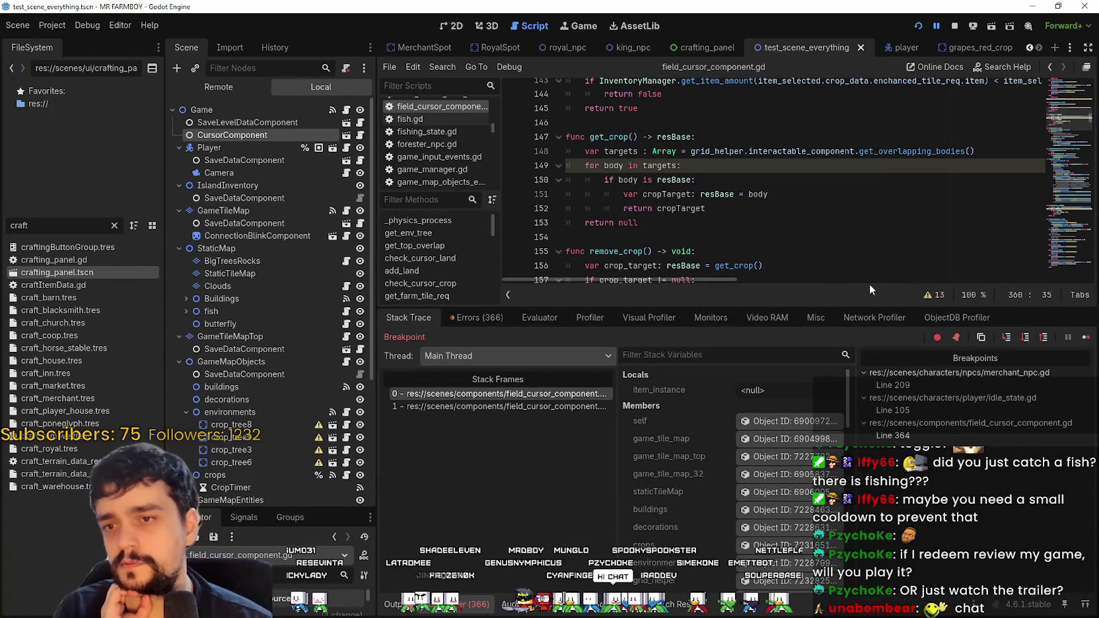
Step: Shrink the debugger panel, scroll to _physics_process, and breakpoint the add_building() call on line 22
left_click_drag(864, 303, 864, 448)
left_click(636, 245)
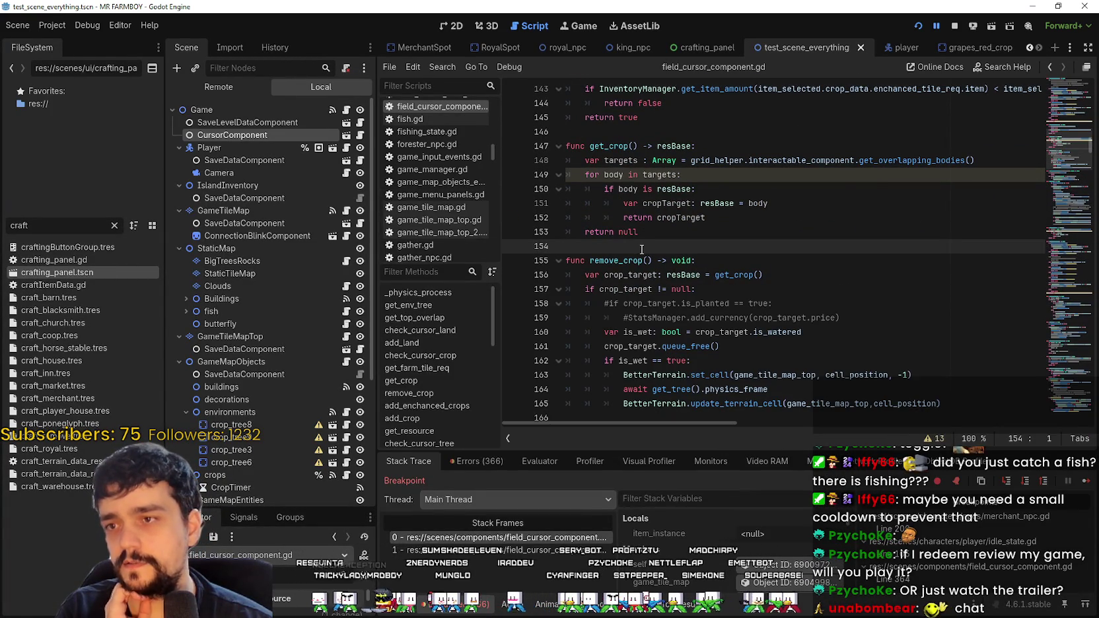
left_click(1060, 124)
left_click_drag(1060, 124, 1062, 85)
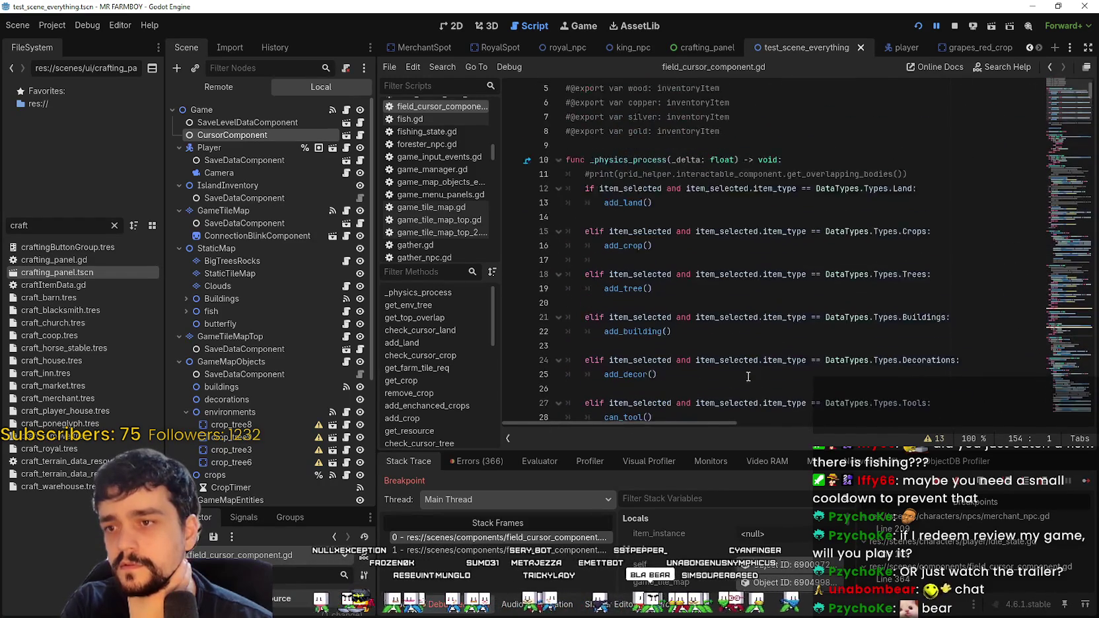
scroll(660, 264, "down", 3)
left_click(672, 245)
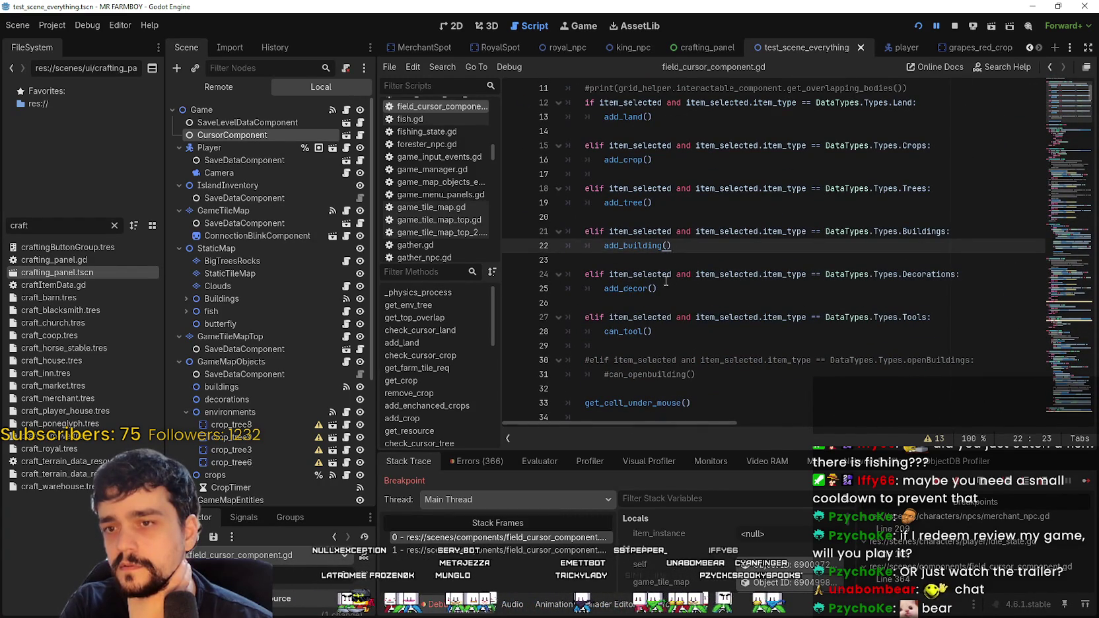
left_click(513, 245)
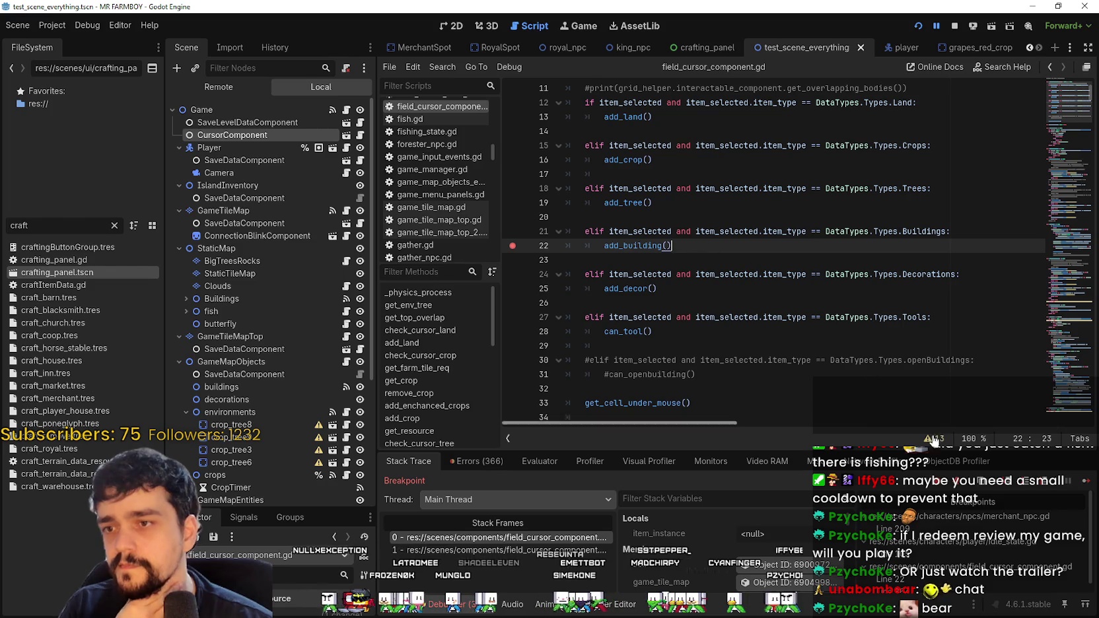
Step: Run the game, trigger building placement, and continue past the line 22 and idle_state breakpoints
key("F5")
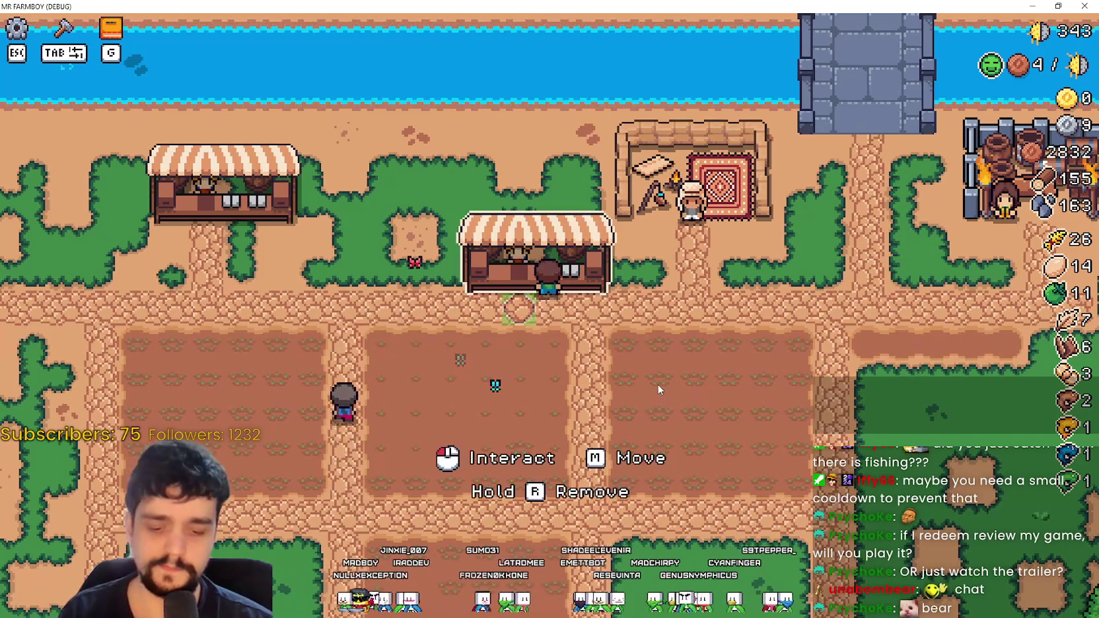
left_click(656, 384)
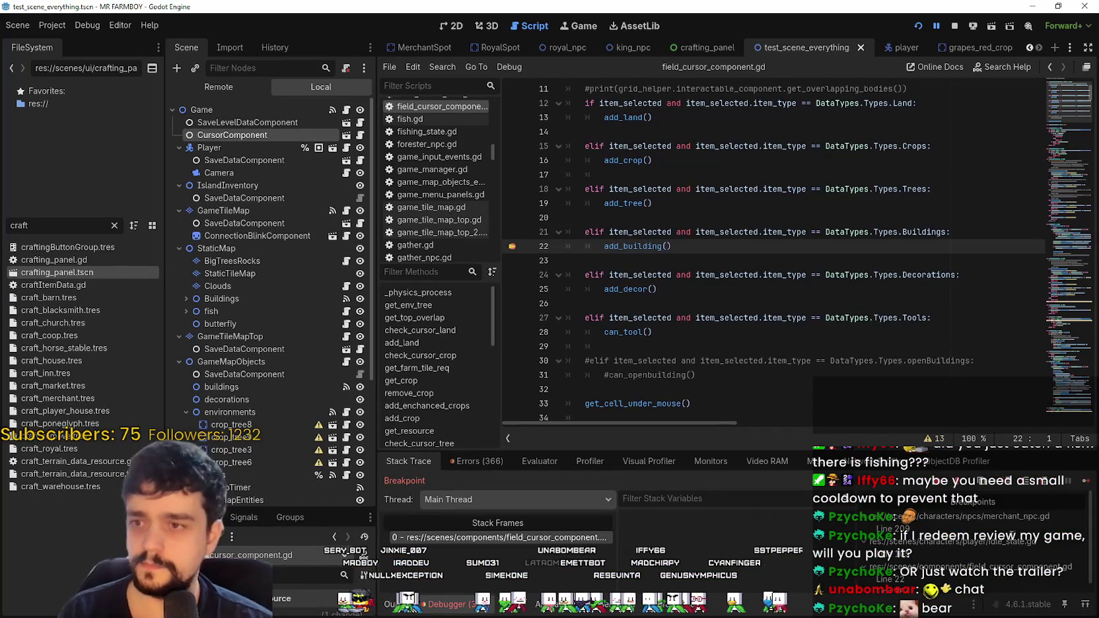
left_click(1086, 482)
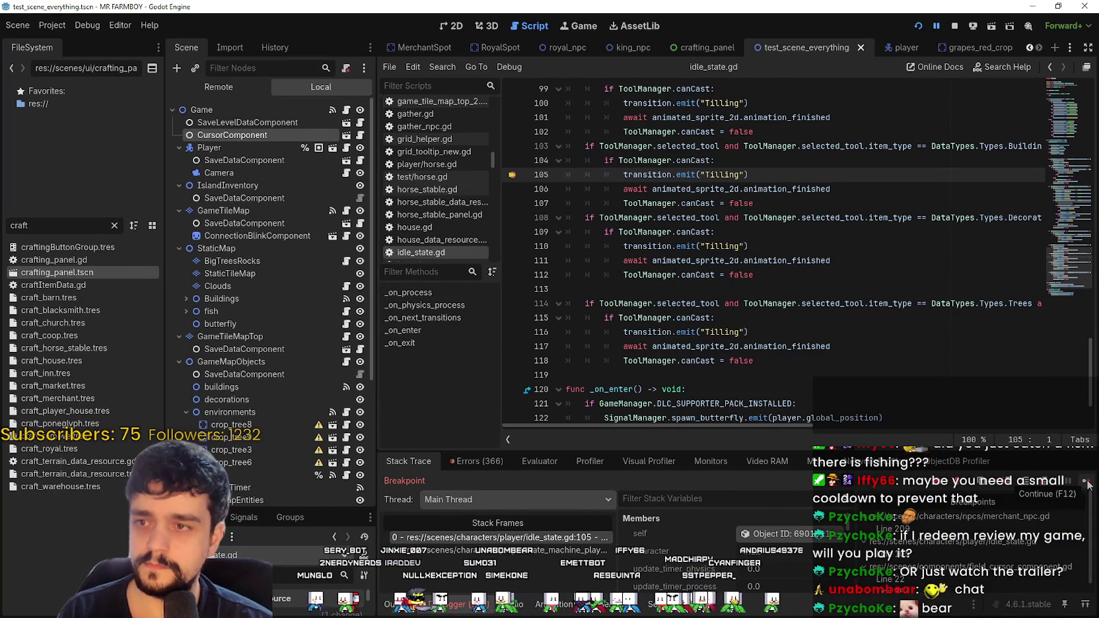
left_click(1086, 483)
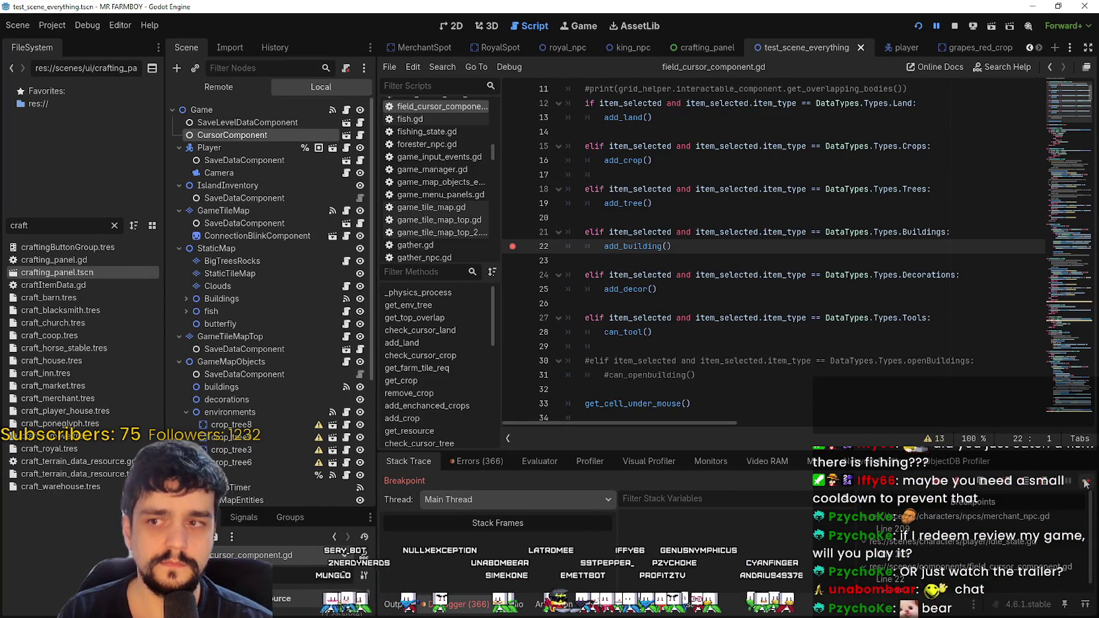
left_click(1085, 482)
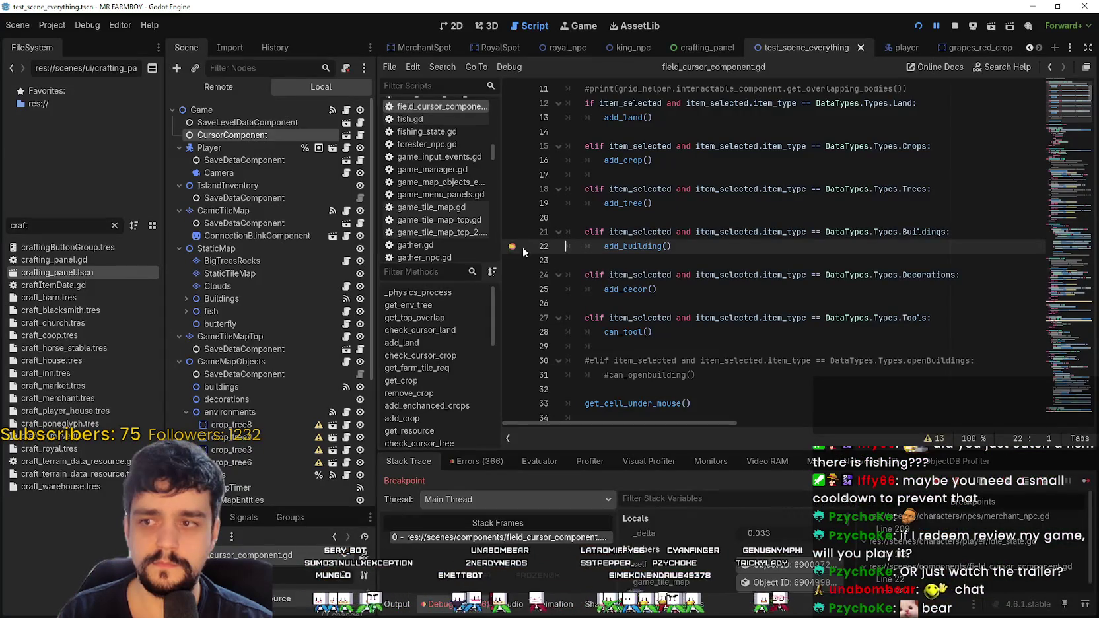
Step: Look up add_building's definition at line 357 from the call's context menu
left_click(633, 246)
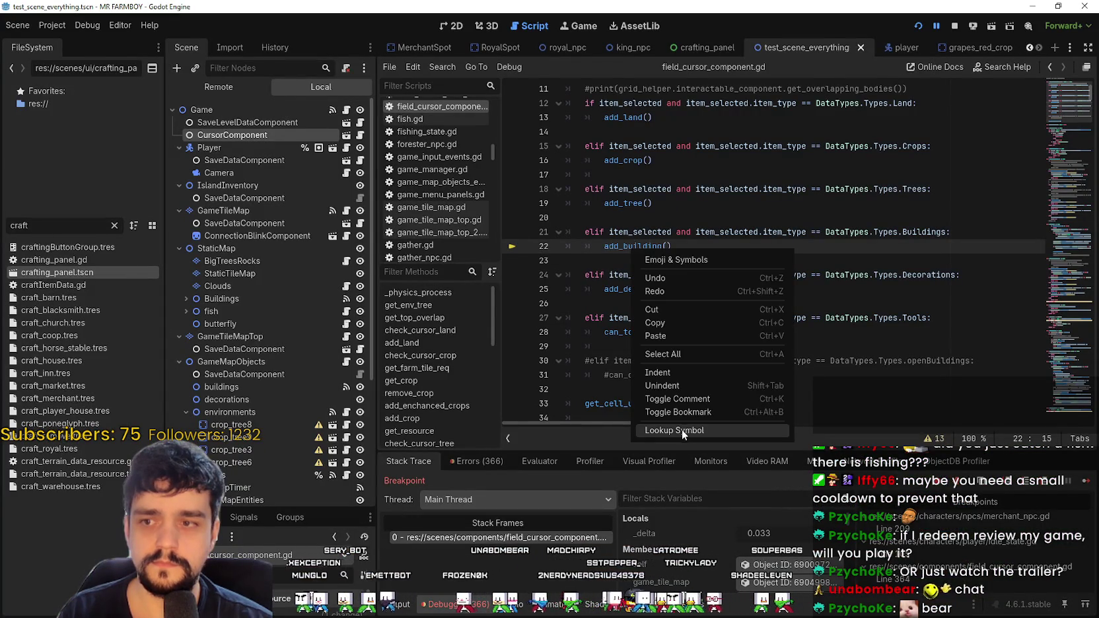
left_click(681, 429)
left_click(621, 244, "ctrl")
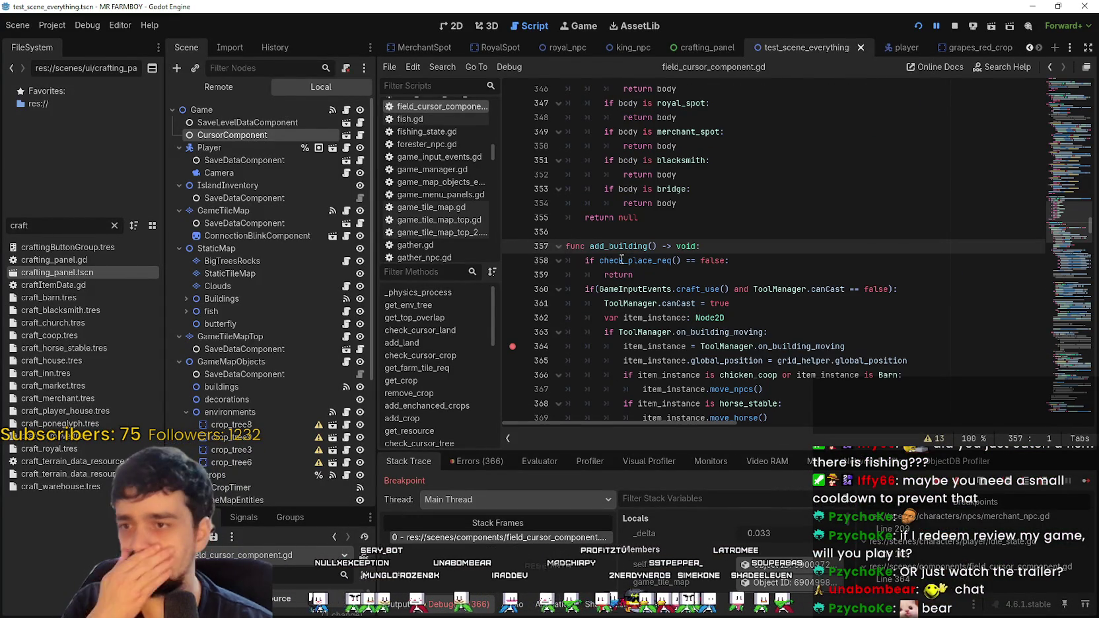
Step: Add a breakpoint on add_building's early return at line 359 after reviewing the craft_use condition
left_click(627, 260)
scroll(630, 254, "down", 1)
left_click(628, 246)
left_click_drag(910, 245, 589, 246)
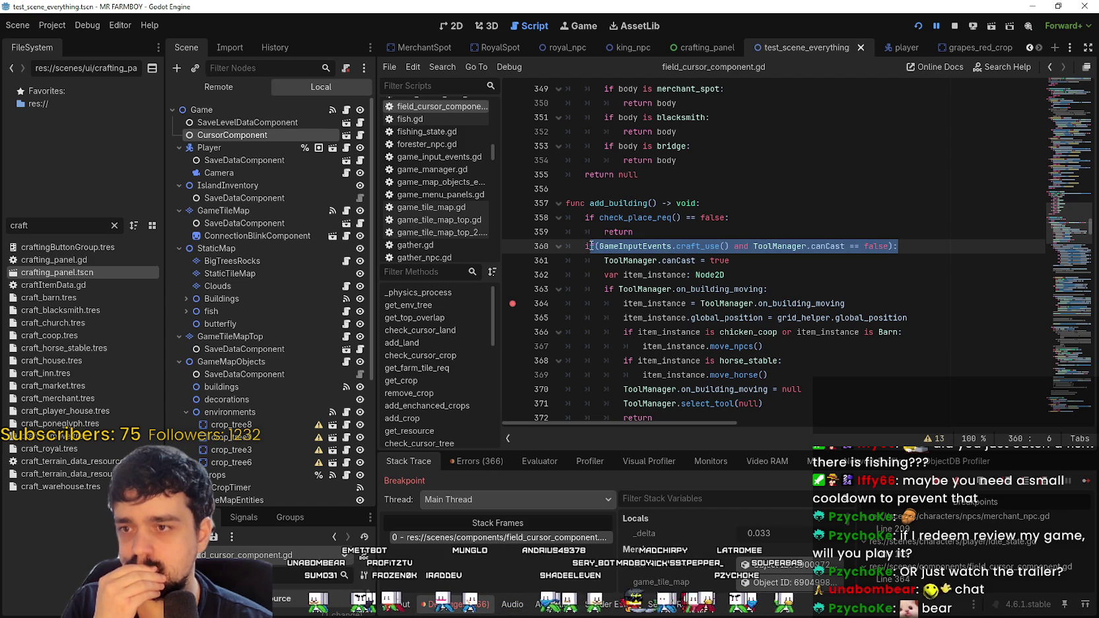
left_click(646, 231)
left_click(513, 232)
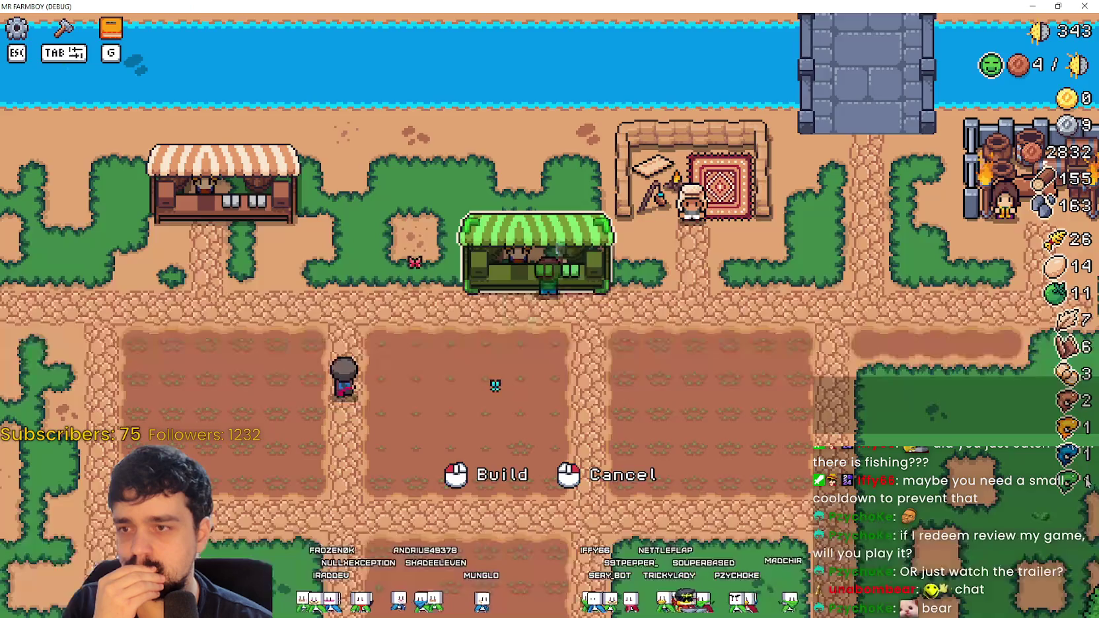
Step: Continue past the breakpoints and place a building again in the running game
left_click(1086, 483)
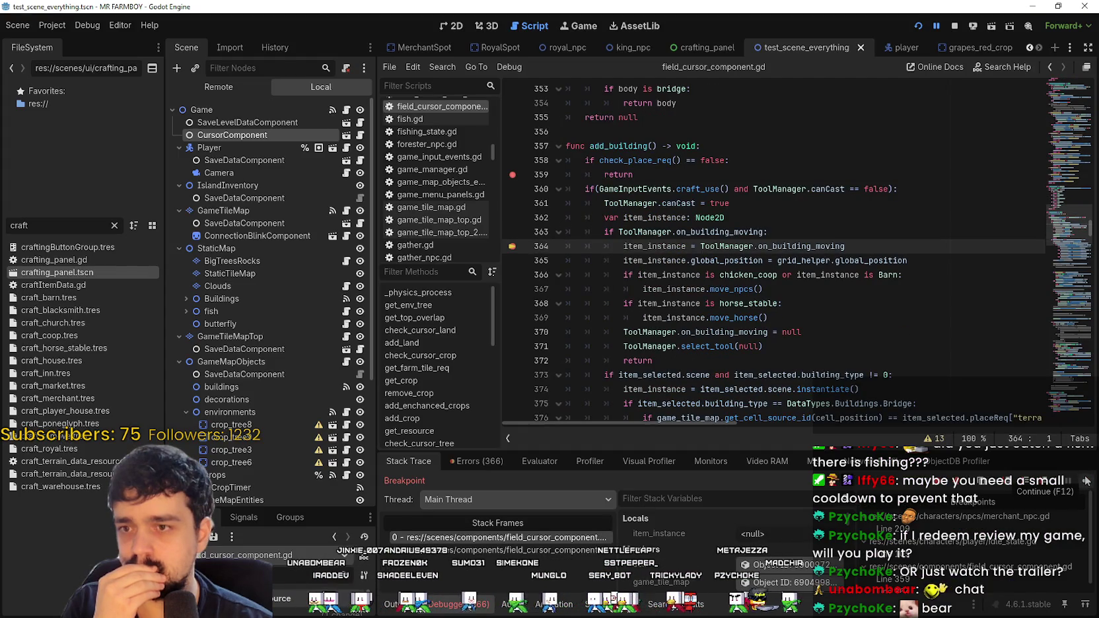
left_click(1086, 481)
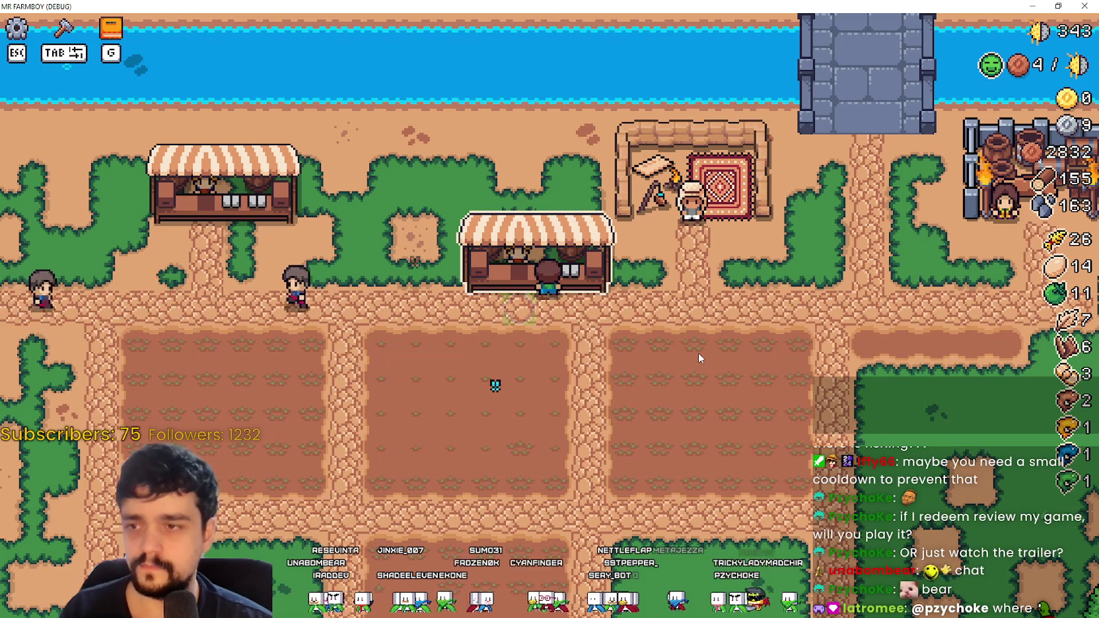
left_click(596, 347)
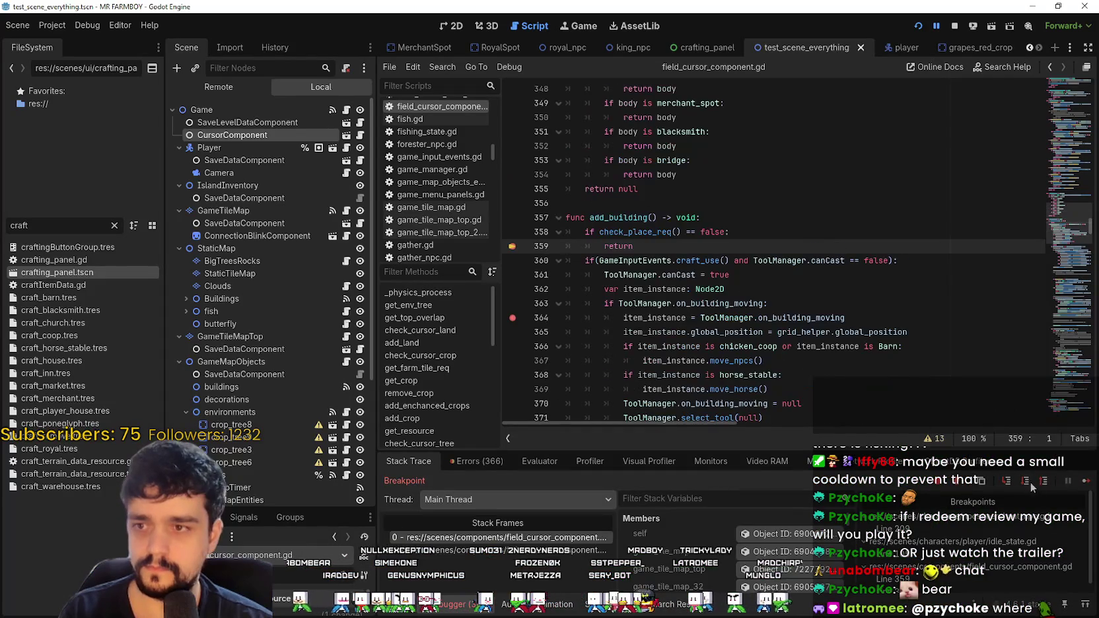
left_click(1087, 485)
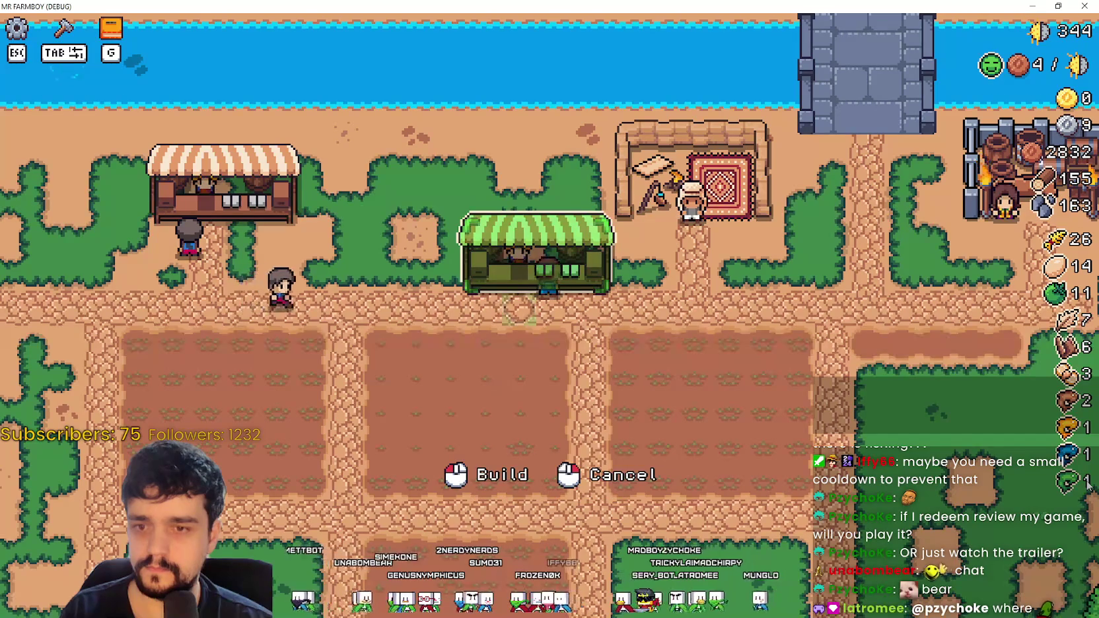
key("alt+Tab")
key("alt+Tab")
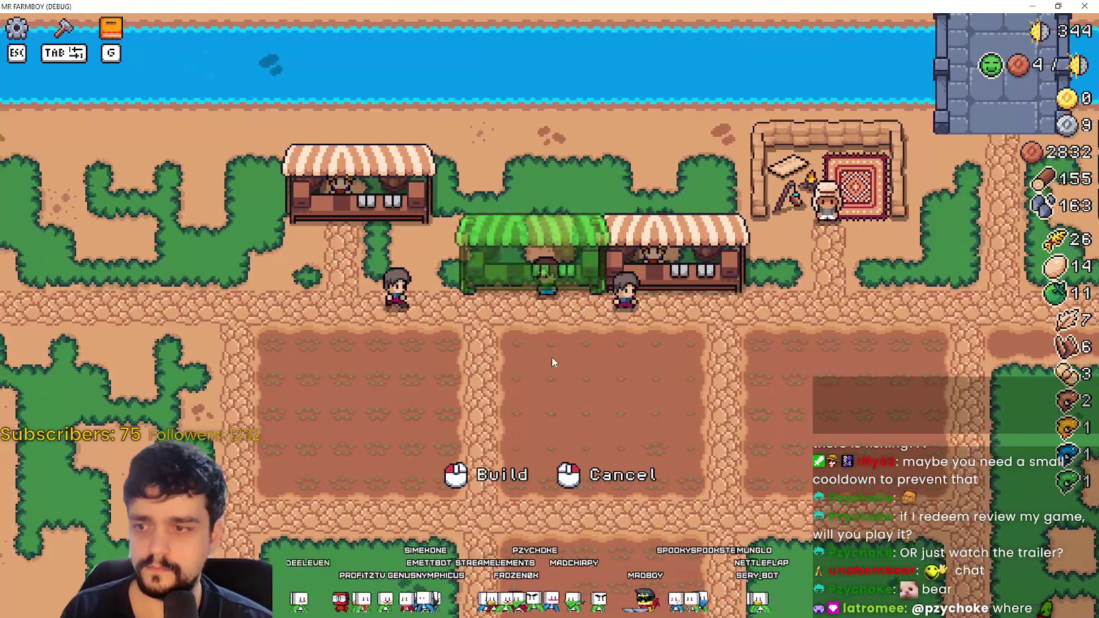
left_click(552, 355)
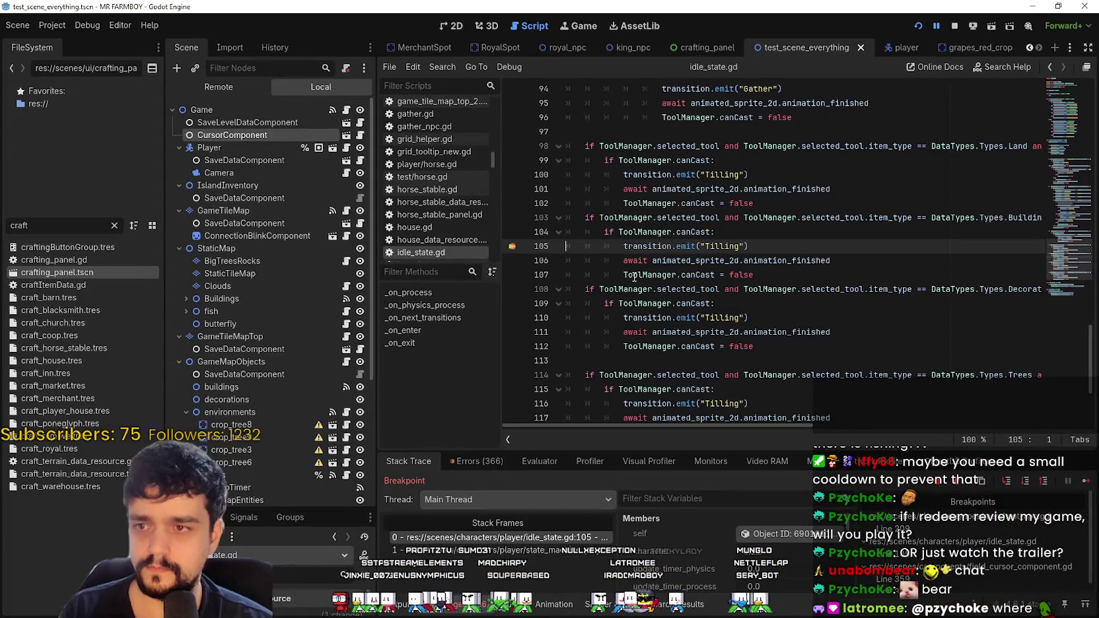
Step: Continue from the idle_state breakpoint until execution stops at line 364, where item_instance is null
left_click(1087, 483)
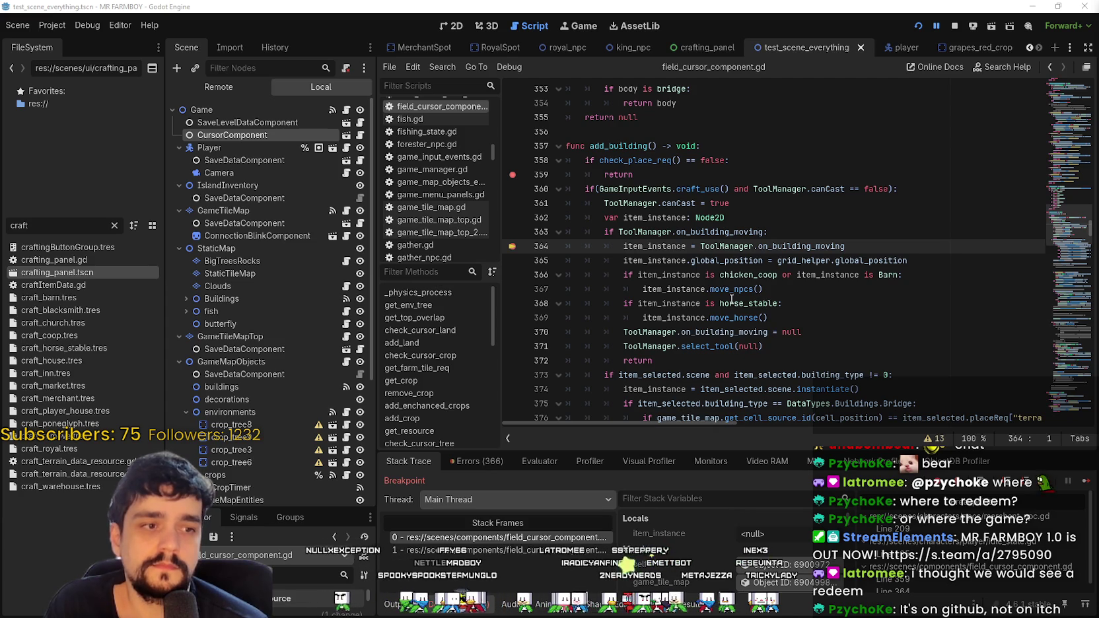
left_click(787, 296)
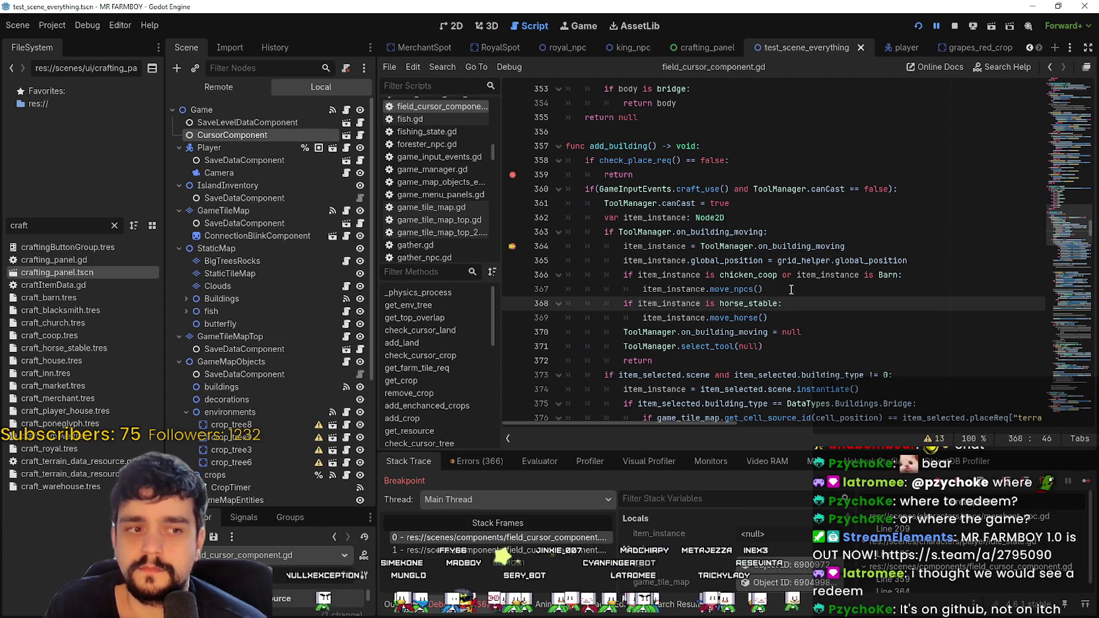
left_click(732, 215)
left_click(812, 241)
left_click(815, 229)
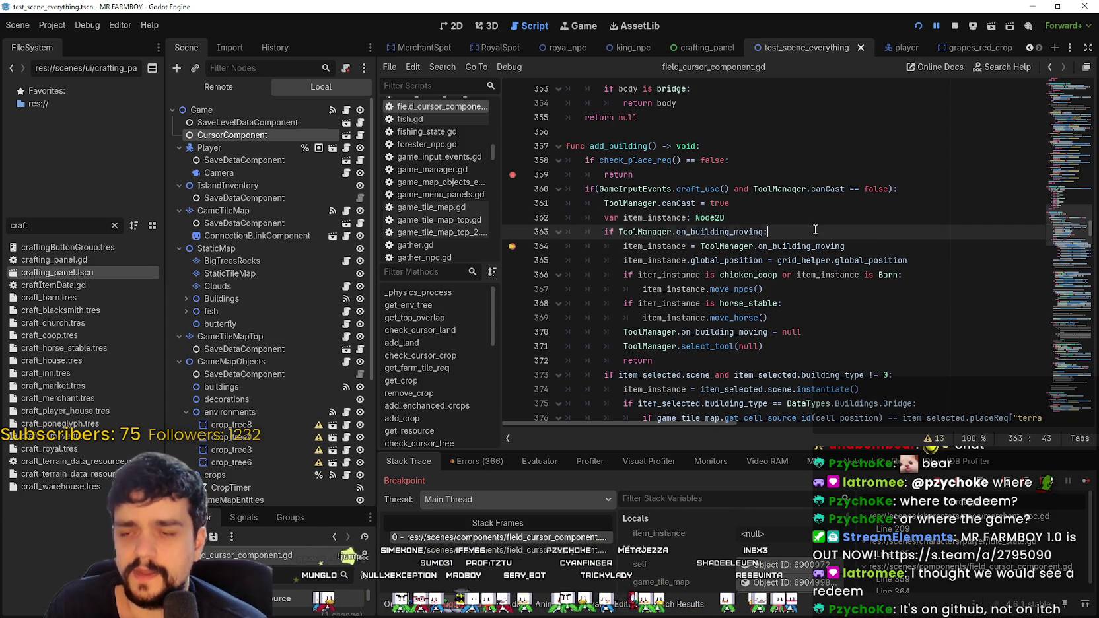
scroll(799, 264, "down", 2)
left_click(782, 275)
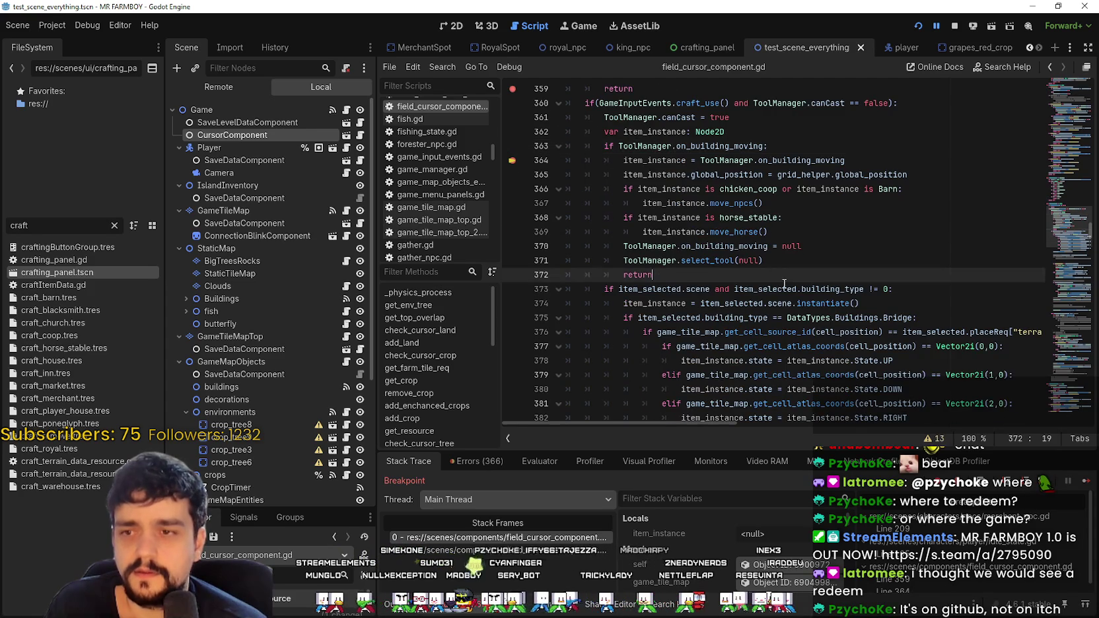
scroll(786, 277, "down", 3)
left_click(787, 276)
left_click(825, 346)
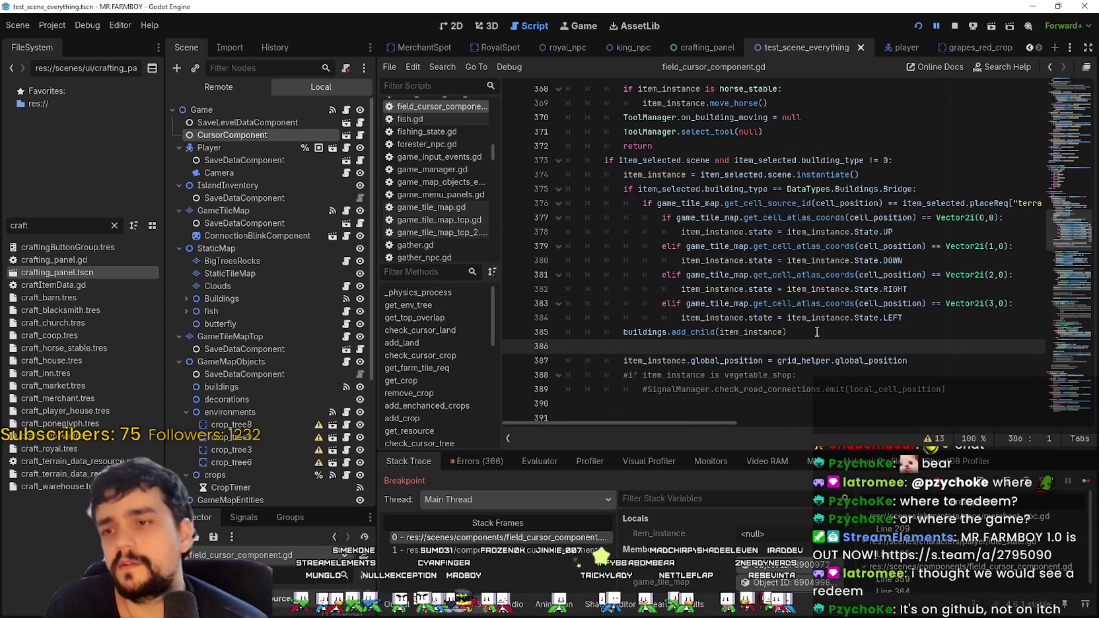
left_click(814, 330)
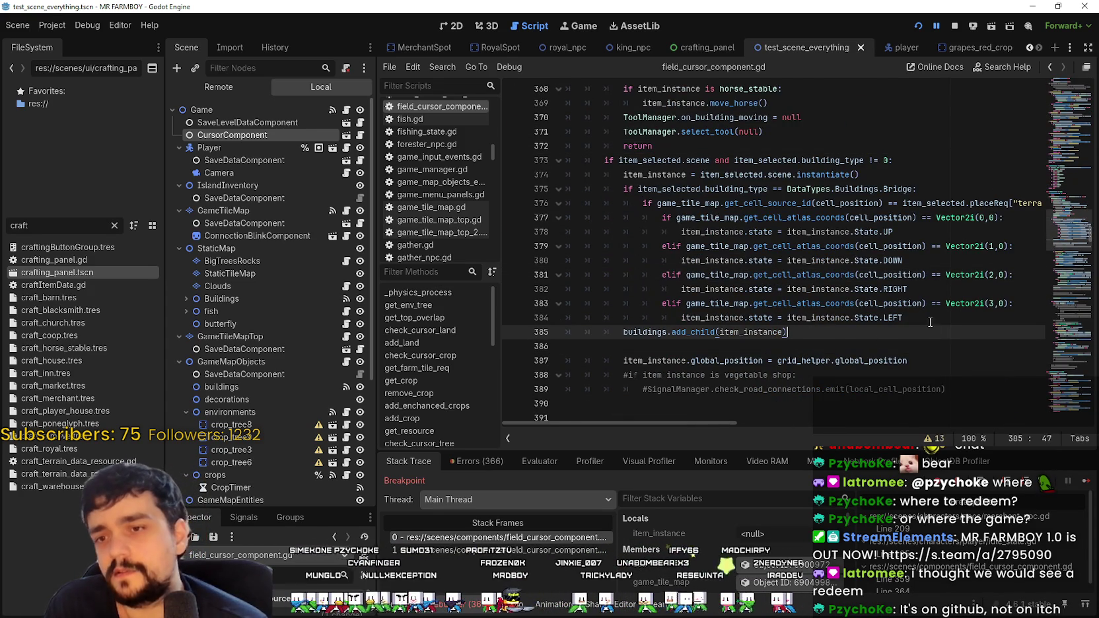
scroll(845, 310, "up", 5)
left_click(845, 312)
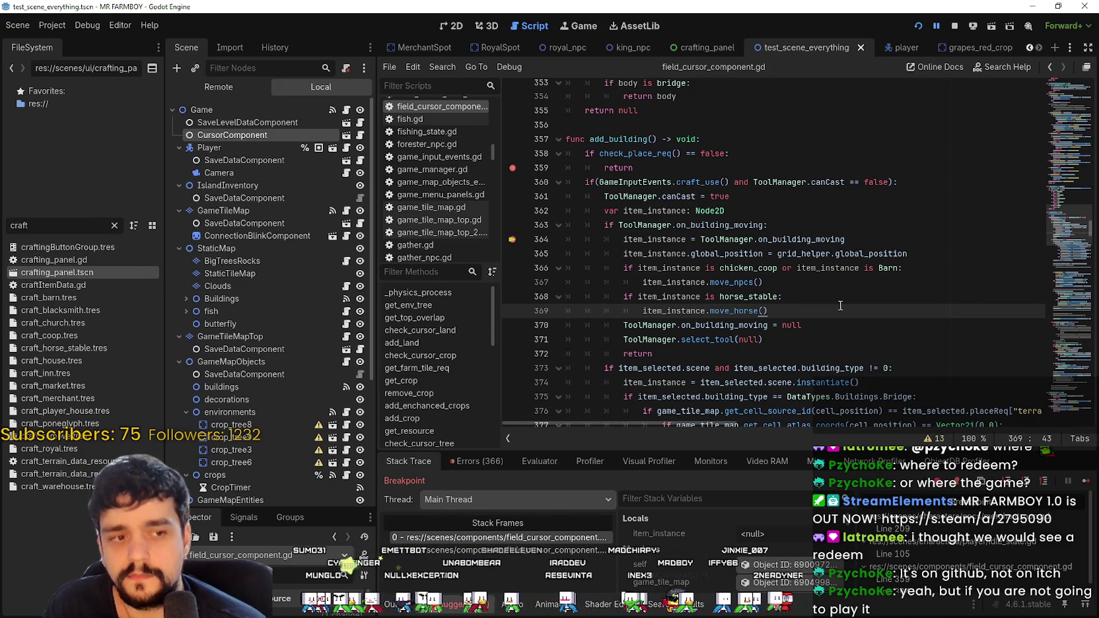
left_click(730, 212)
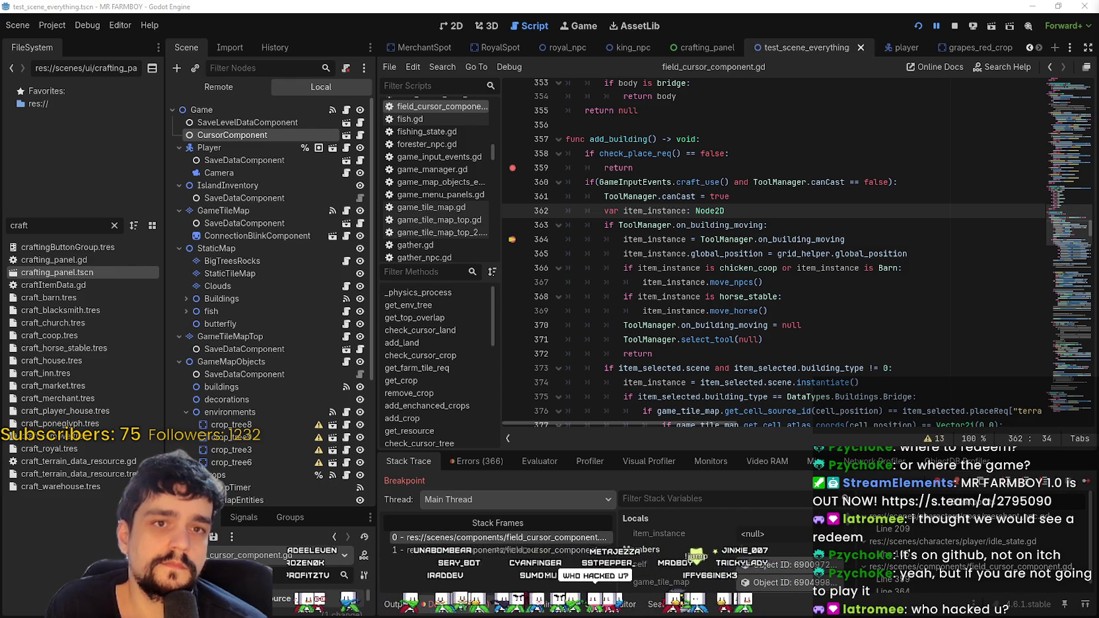
left_click(759, 196)
left_click(785, 225)
scroll(830, 235, "down", 3)
left_click(832, 223)
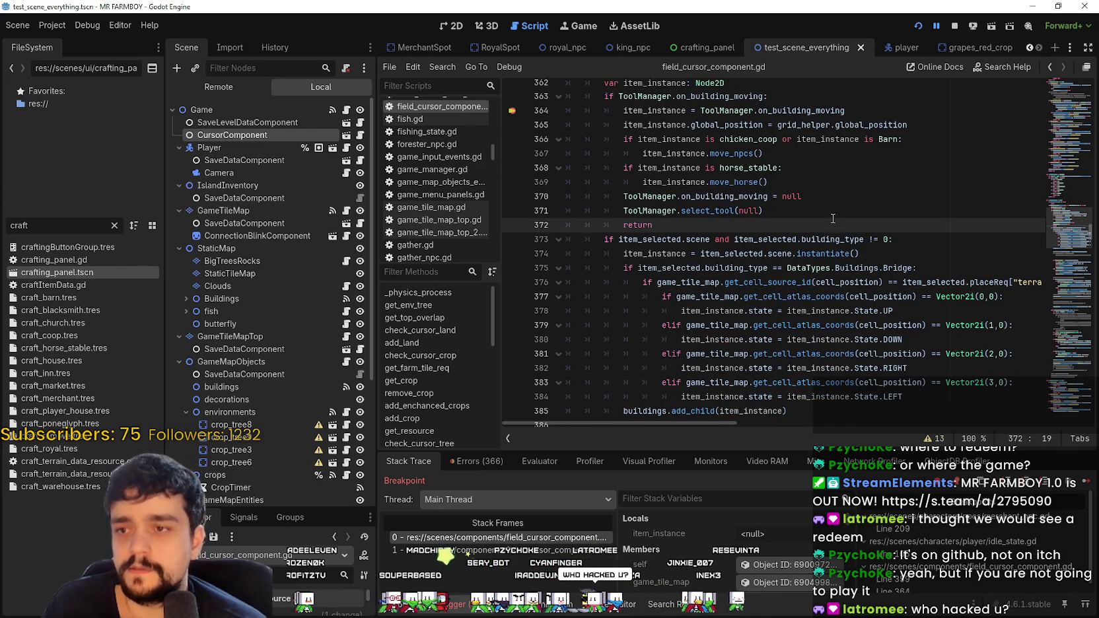
scroll(831, 214, "up", 2)
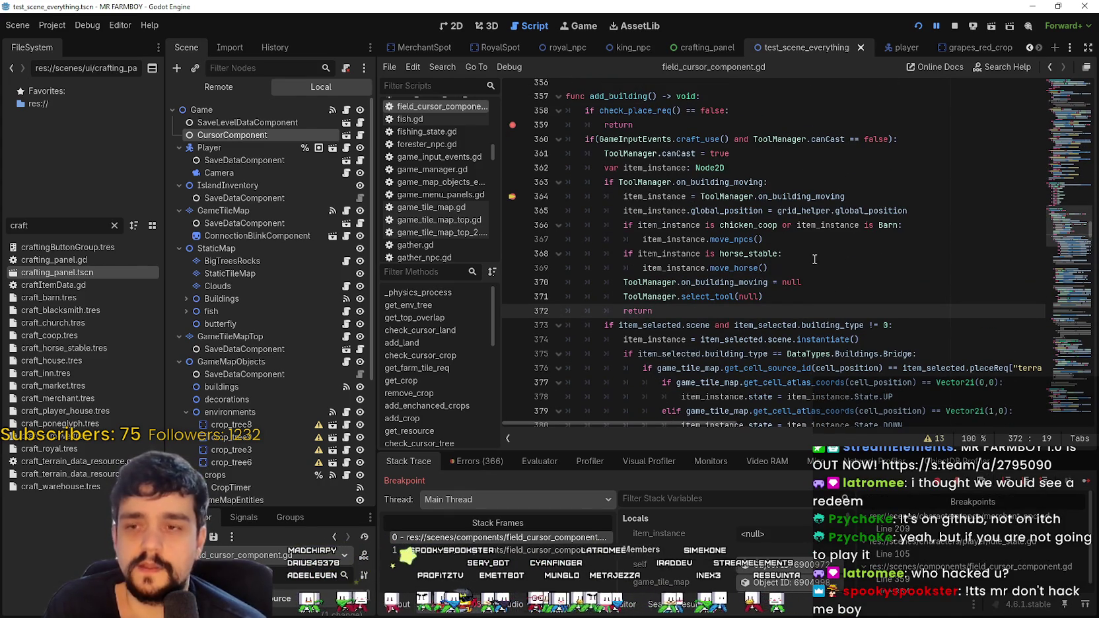
left_click(781, 298)
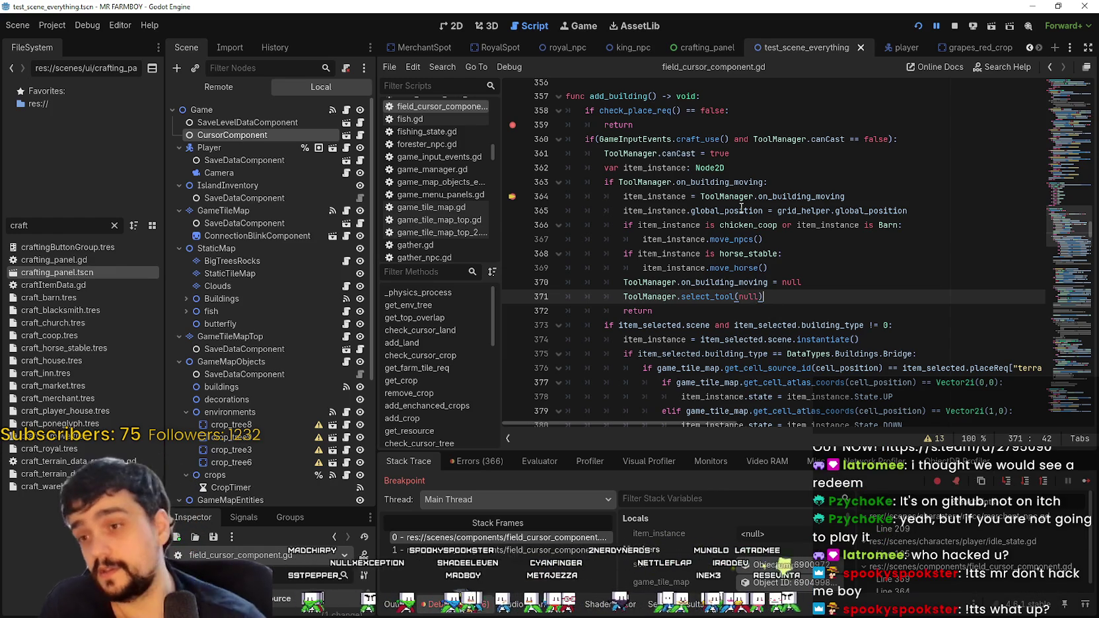
mouse_move(741, 207)
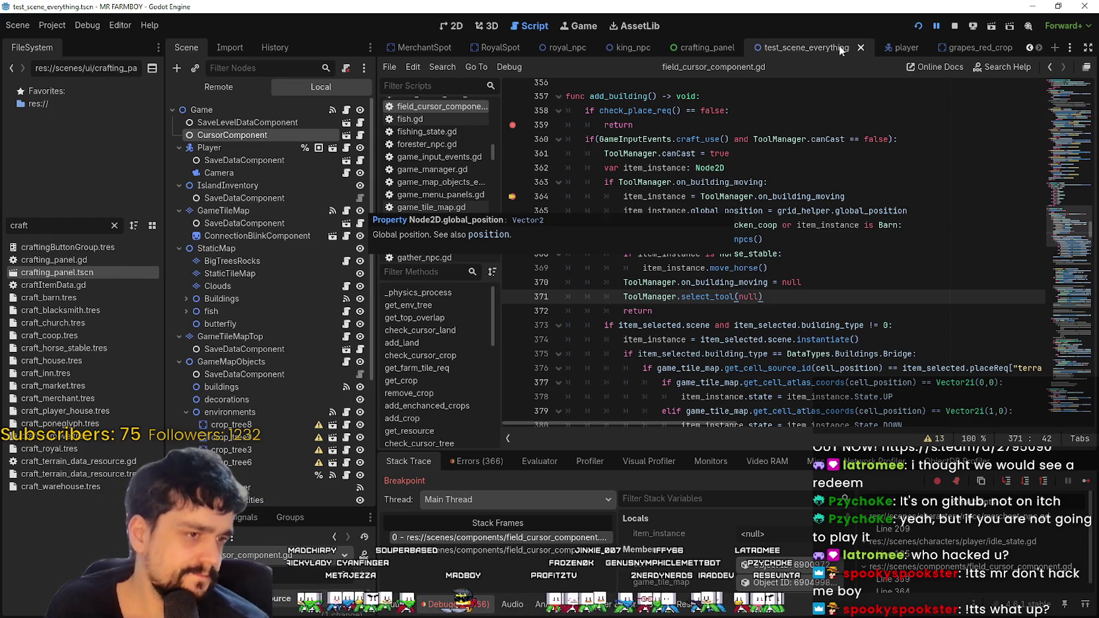
left_click(820, 278)
key("Up")
key("Up")
key("Up")
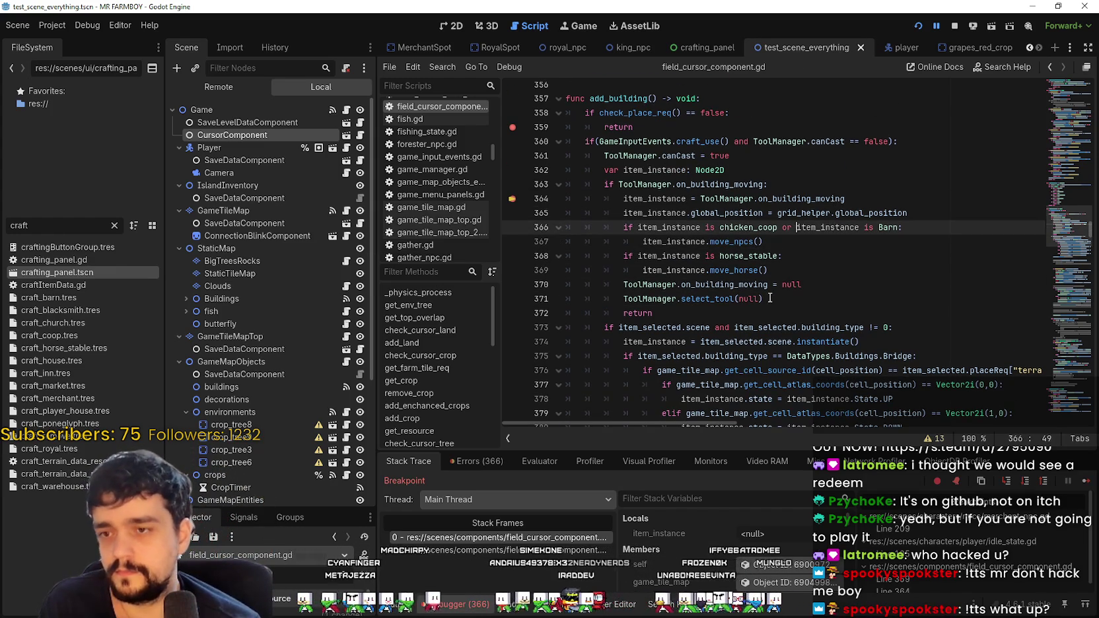
left_click(772, 292)
scroll(760, 265, "down", 2)
left_click(737, 222)
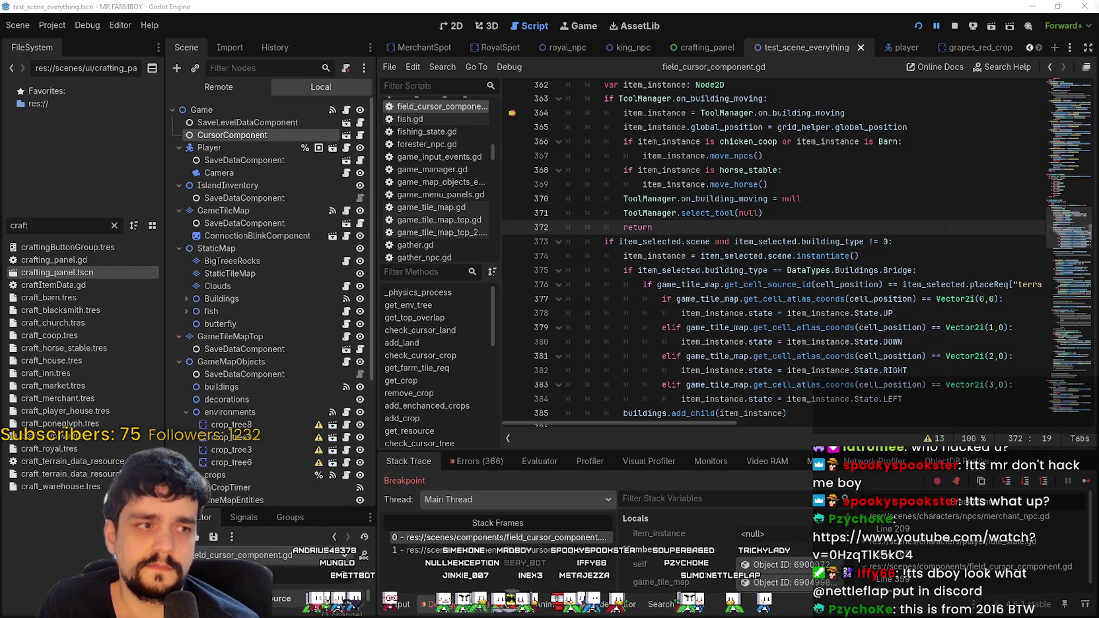
Step: Bring up Chrome and scrub through the chat-linked 'Drop - Official Trailer' YouTube video
key("alt+Tab")
left_click_drag(589, 399, 599, 231)
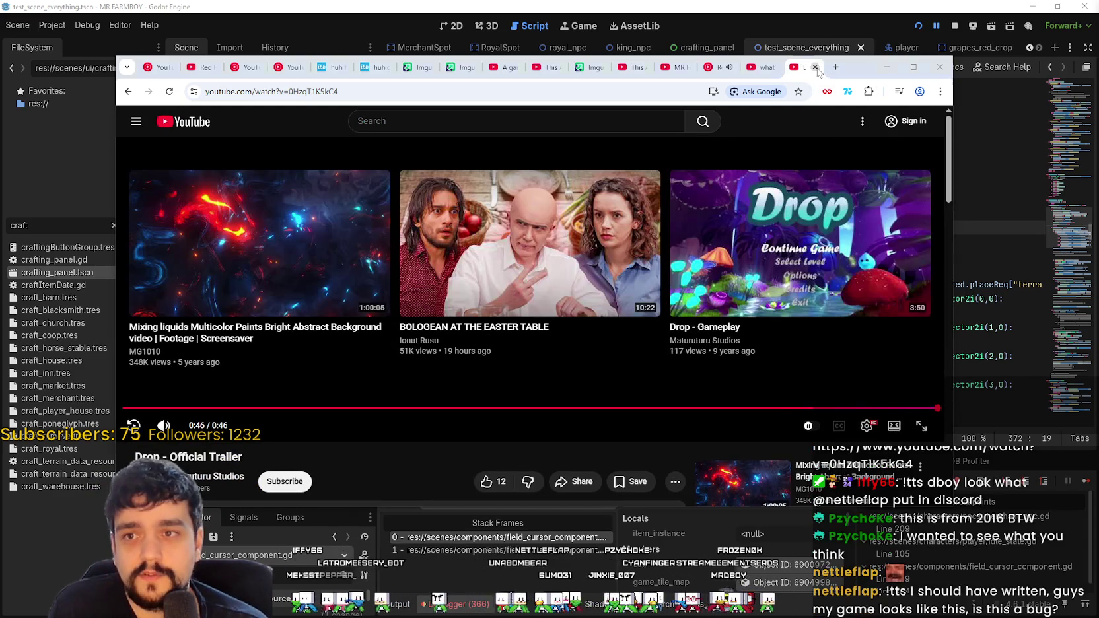
Step: Close the linked YouTube video tab and move the browser aside to bring up the shared screenshot
left_click(816, 67)
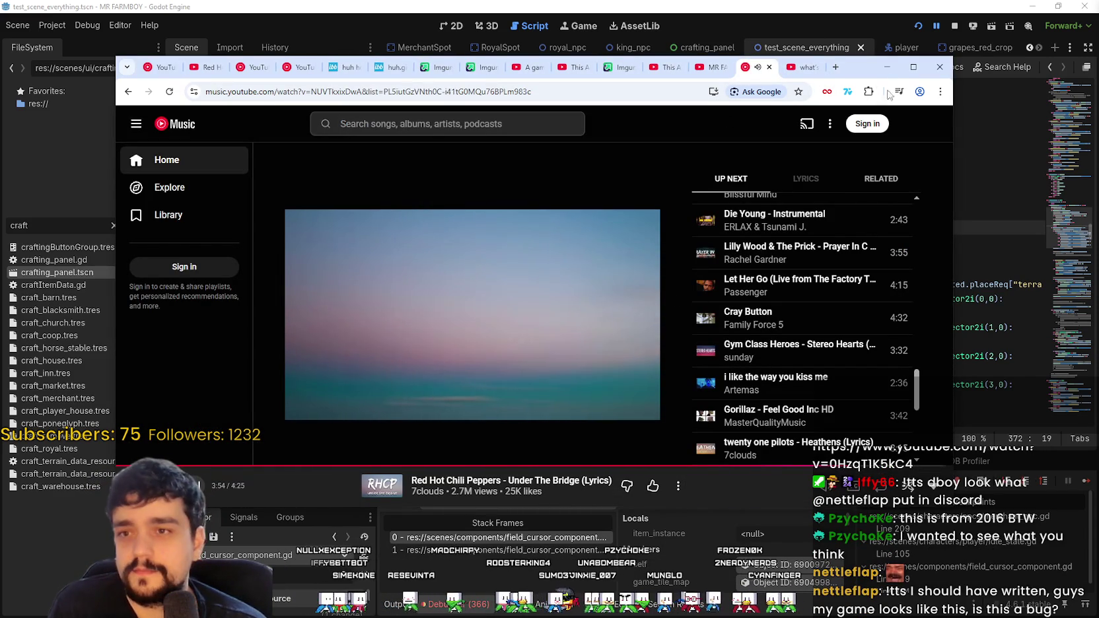
left_click_drag(731, 365, 1098, 392)
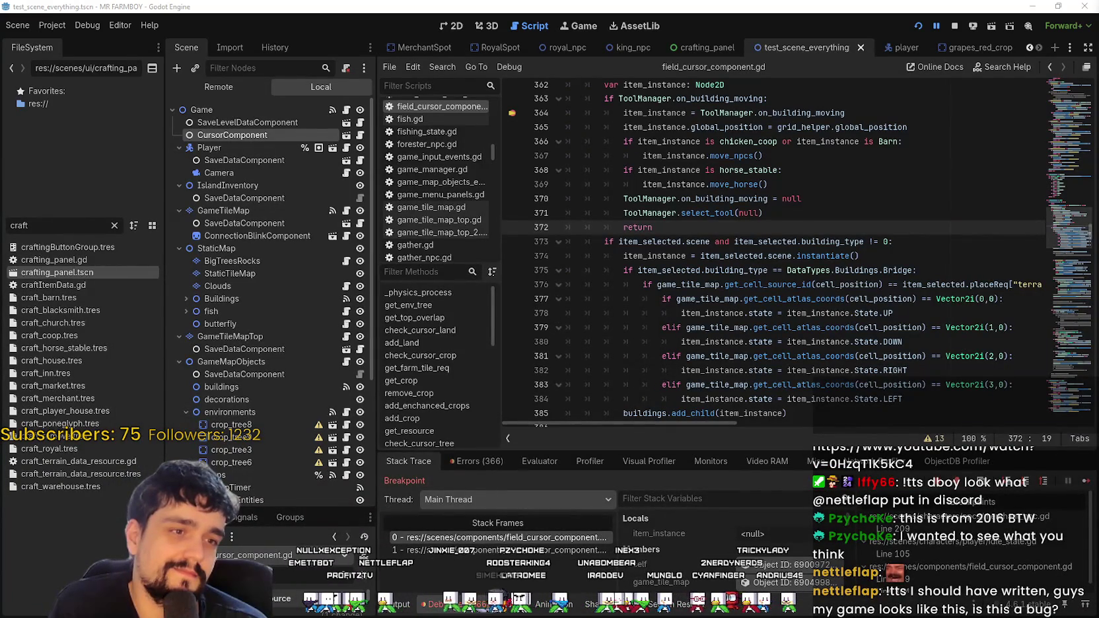
left_click_drag(1098, 78, 428, 70)
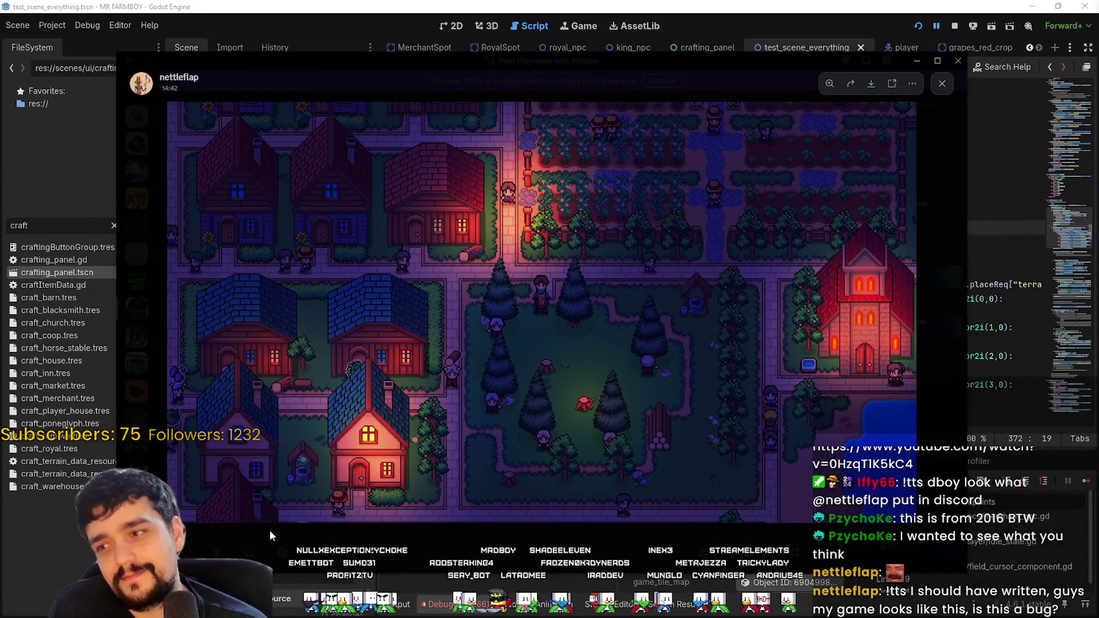
Step: Zoom and pan the village screenshot over to the red houses, centring the lit house
scroll(525, 362, "up", 4)
scroll(525, 362, "down", 4)
scroll(863, 378, "up", 4)
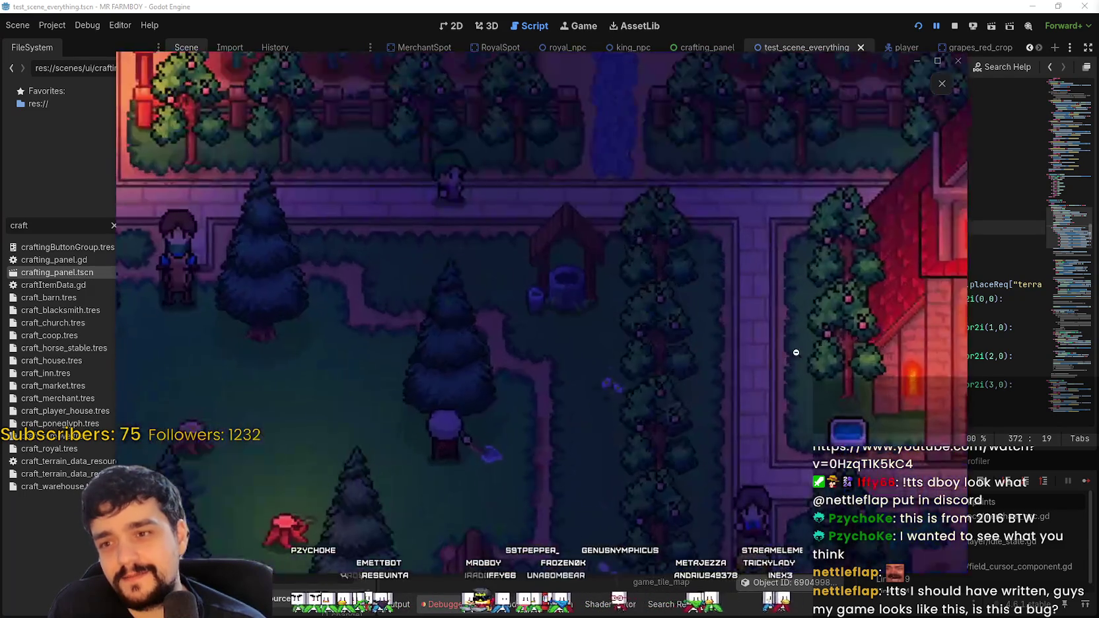
scroll(863, 378, "down", 3)
scroll(536, 340, "up", 3)
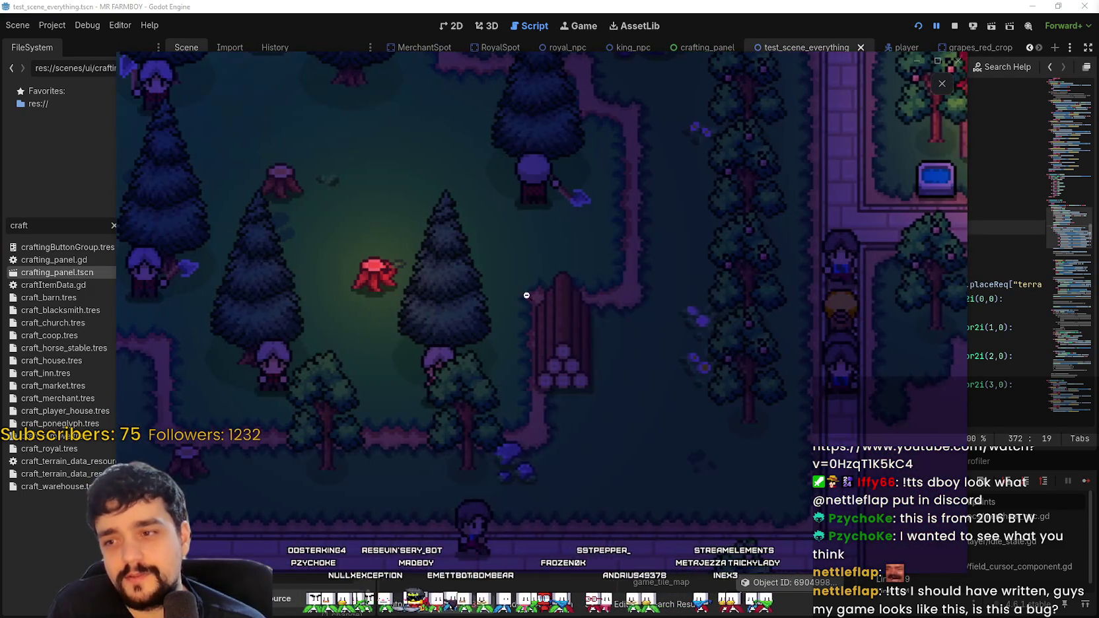
left_click_drag(536, 340, 454, 314)
left_click_drag(370, 291, 660, 343)
left_click_drag(463, 370, 644, 486)
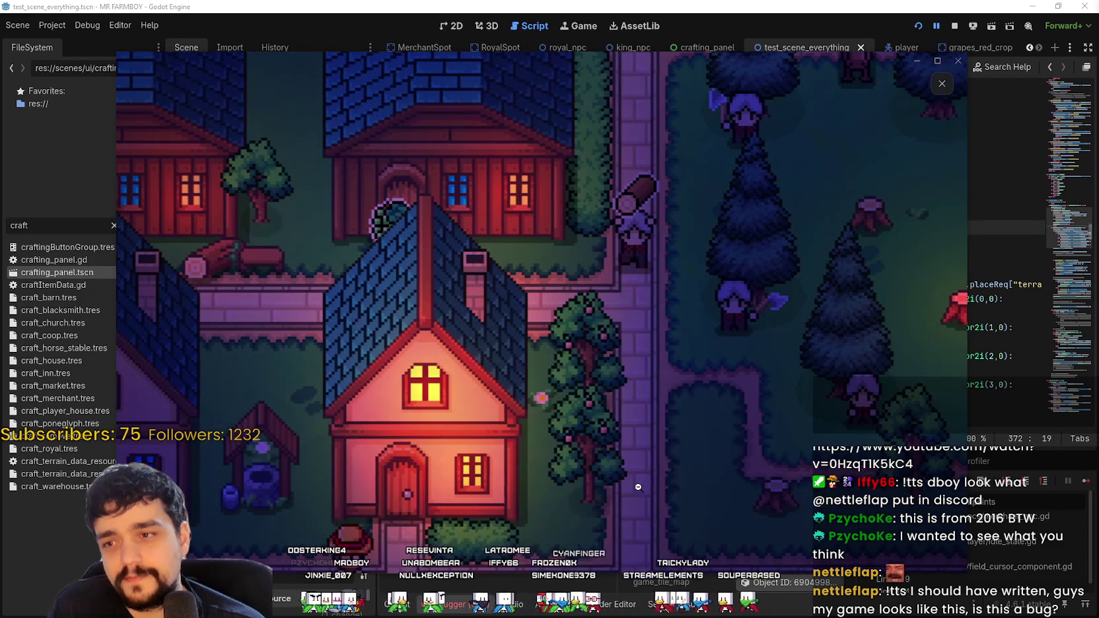
mouse_move(434, 200)
left_mouse_down()
mouse_move(626, 384)
mouse_move(633, 169)
left_mouse_up()
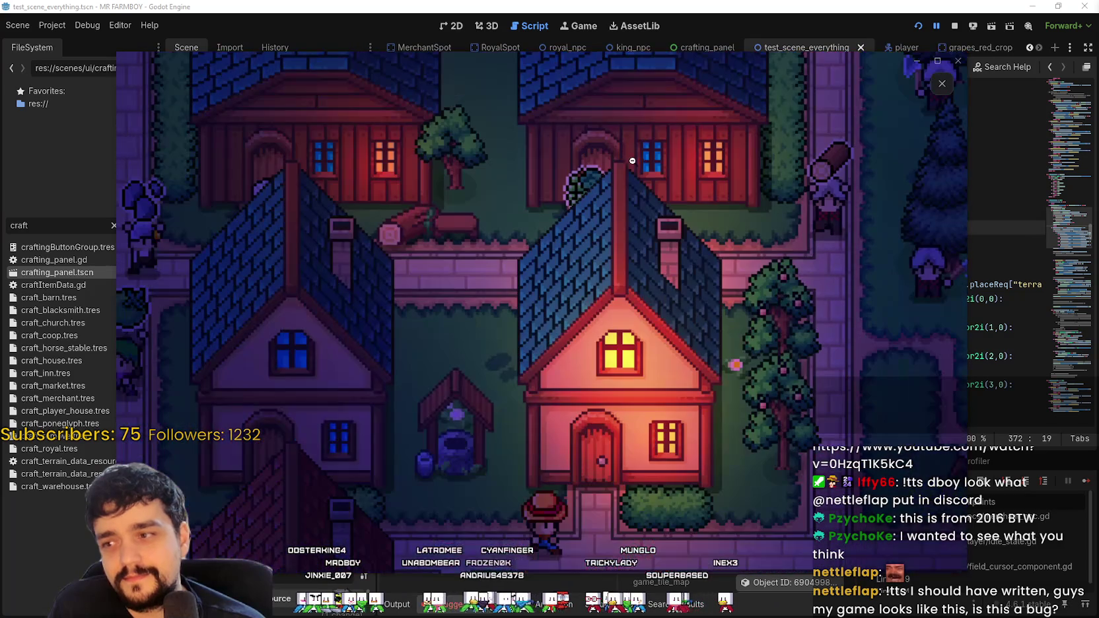
Step: Zoom in on the upper houses, the church and pond, and the glowing red stump, ending zoomed out
left_click(618, 448)
left_click(396, 218)
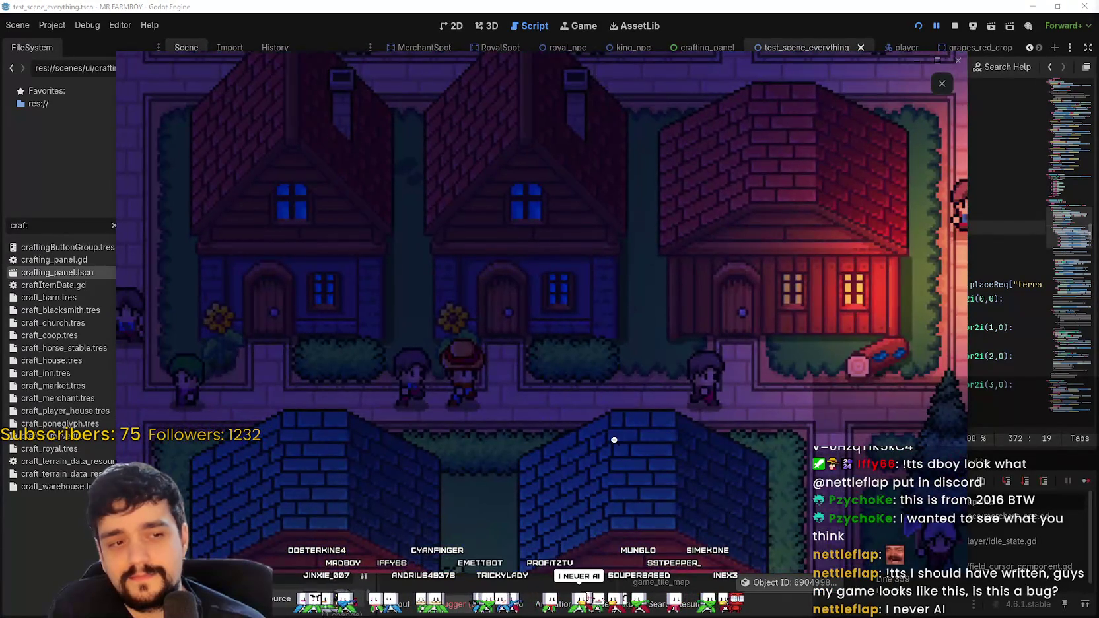
left_click(613, 437)
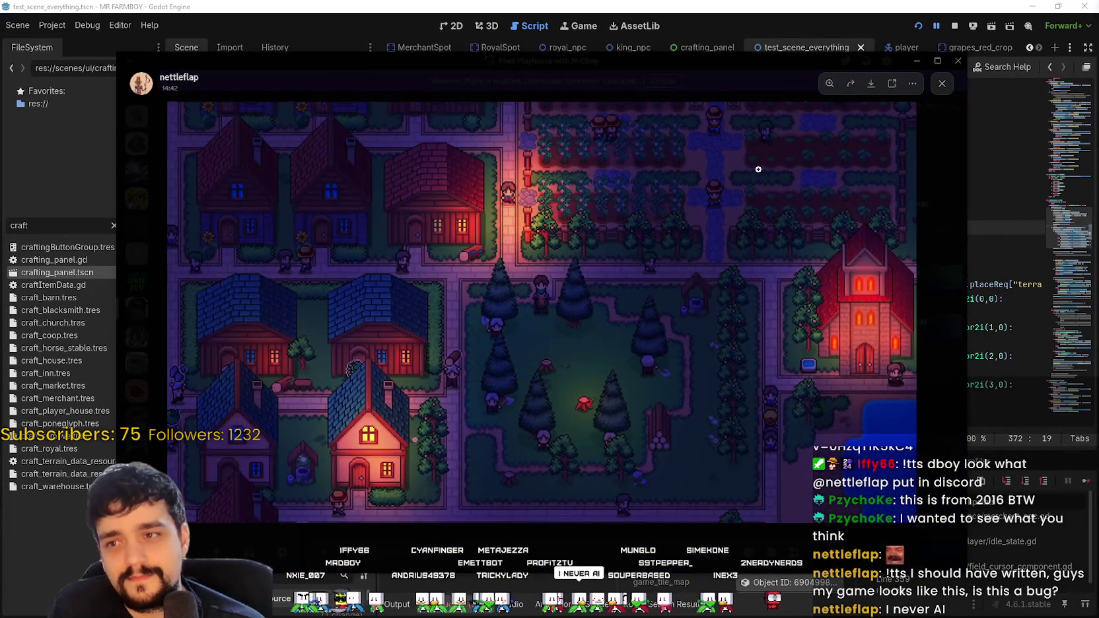
left_click(758, 171)
mouse_move(758, 172)
left_mouse_down()
mouse_move(447, 115)
mouse_move(490, 299)
mouse_move(467, 380)
left_mouse_up()
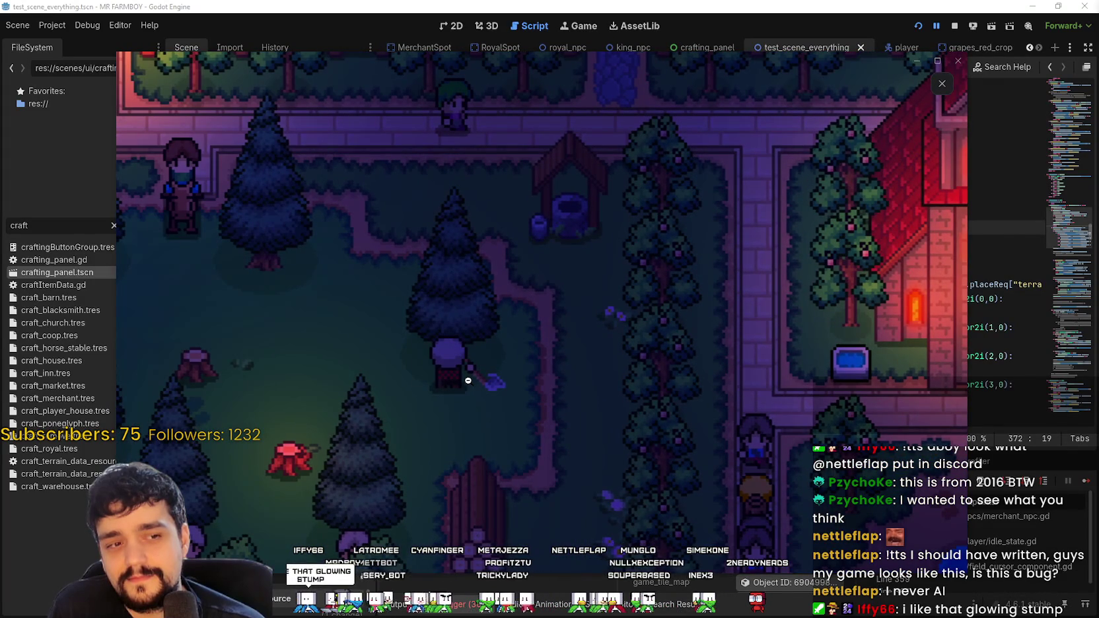
left_click(468, 380)
left_click(591, 407)
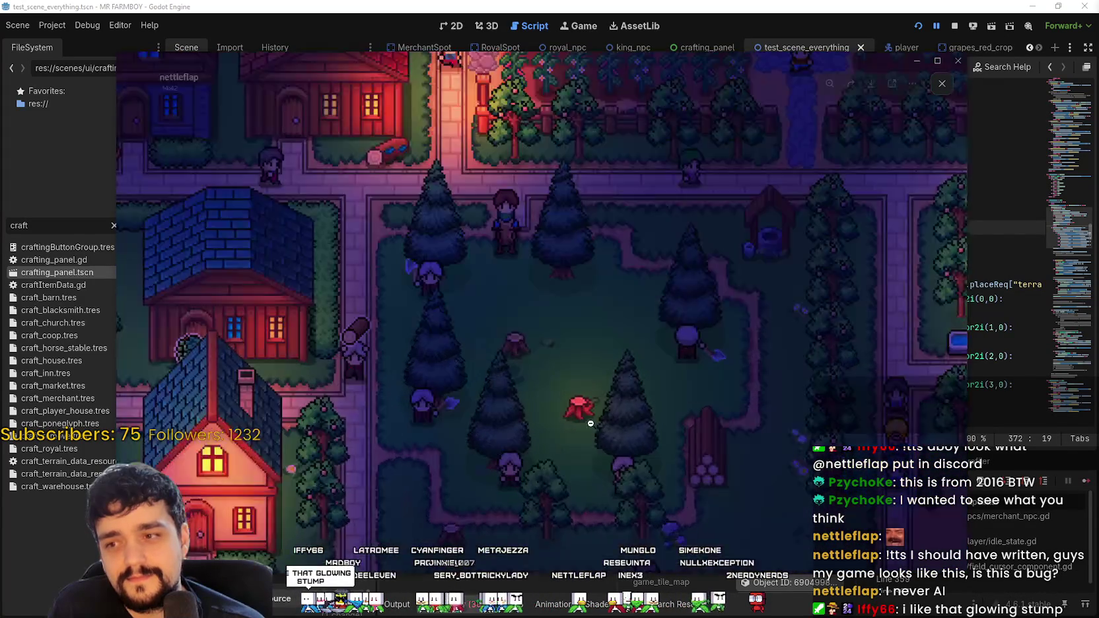
left_click(454, 432)
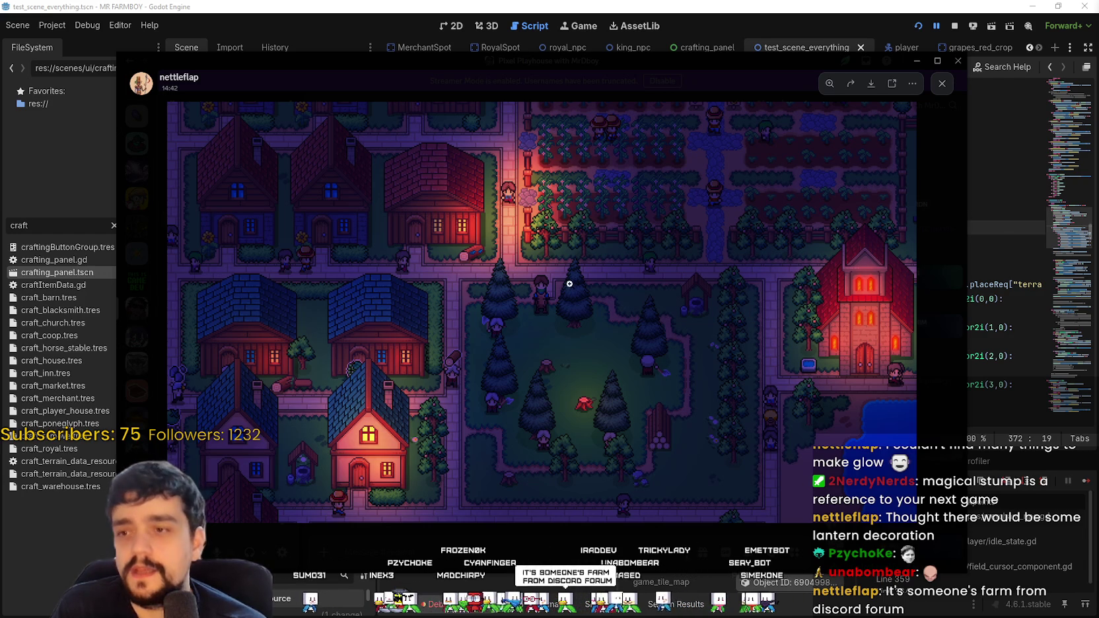
Step: Zoom into the farm picture near the well and trees and on the crop field
left_click(558, 268)
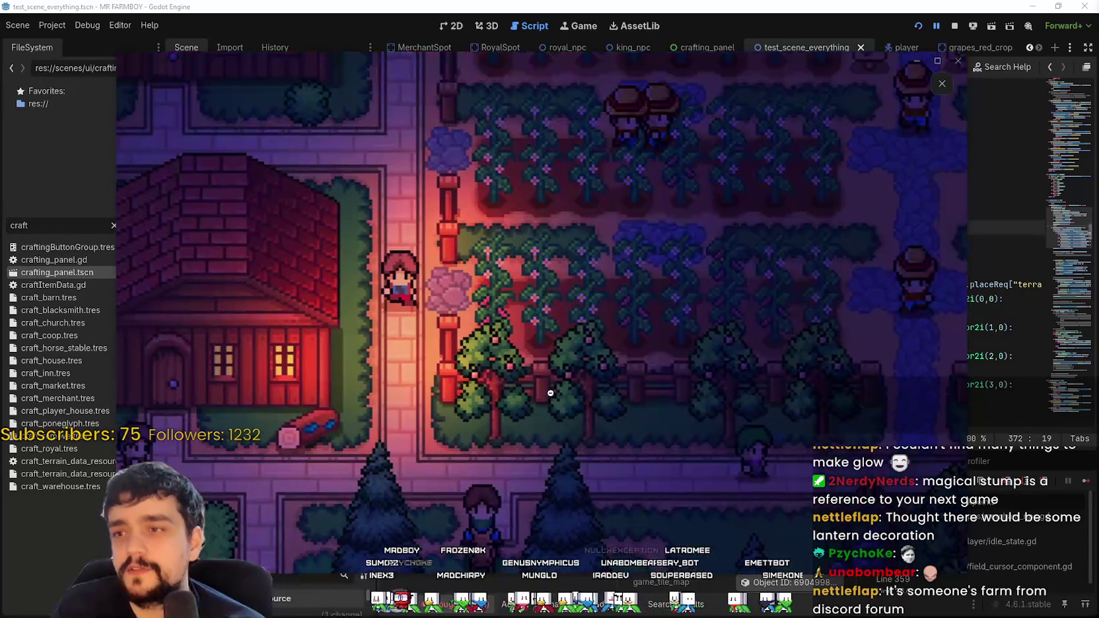
left_click(678, 416)
left_click(678, 416)
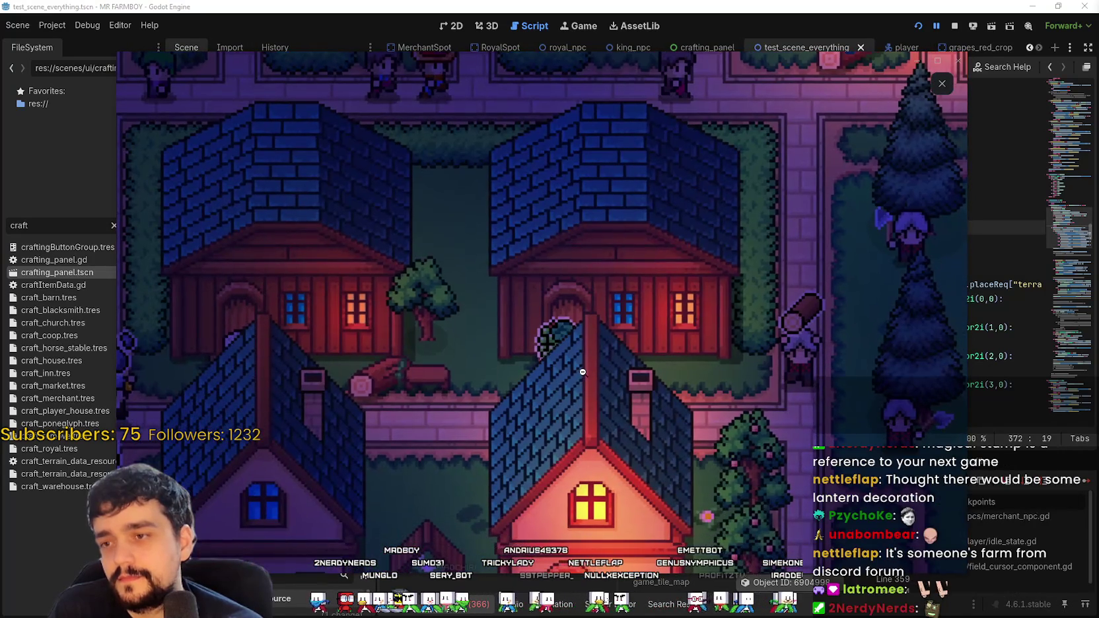
left_click(578, 375)
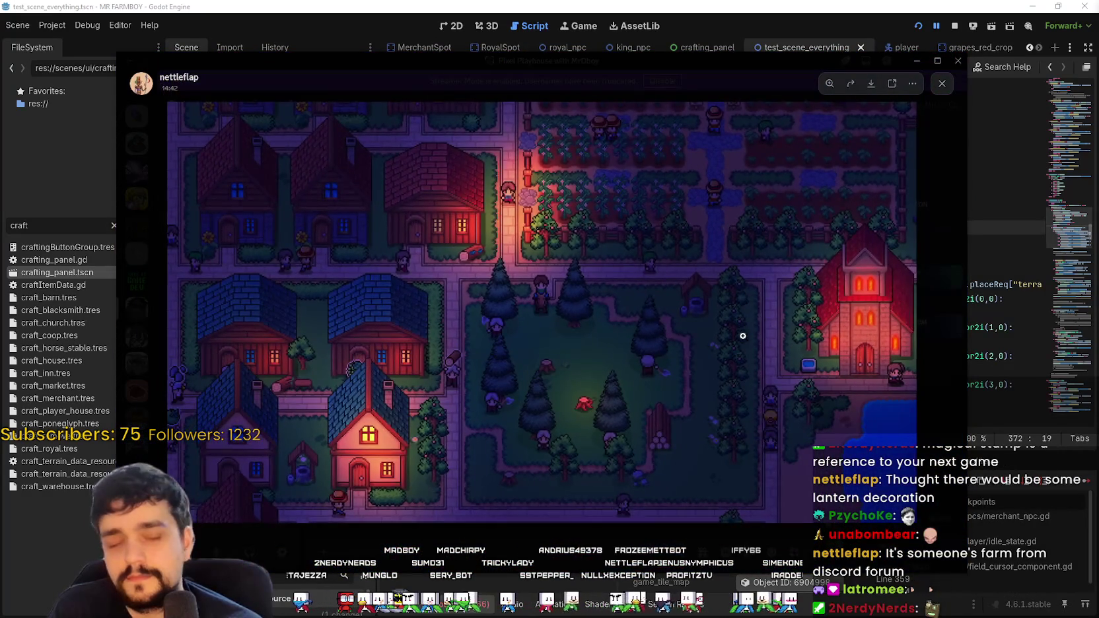
left_click(739, 335)
left_click(637, 283)
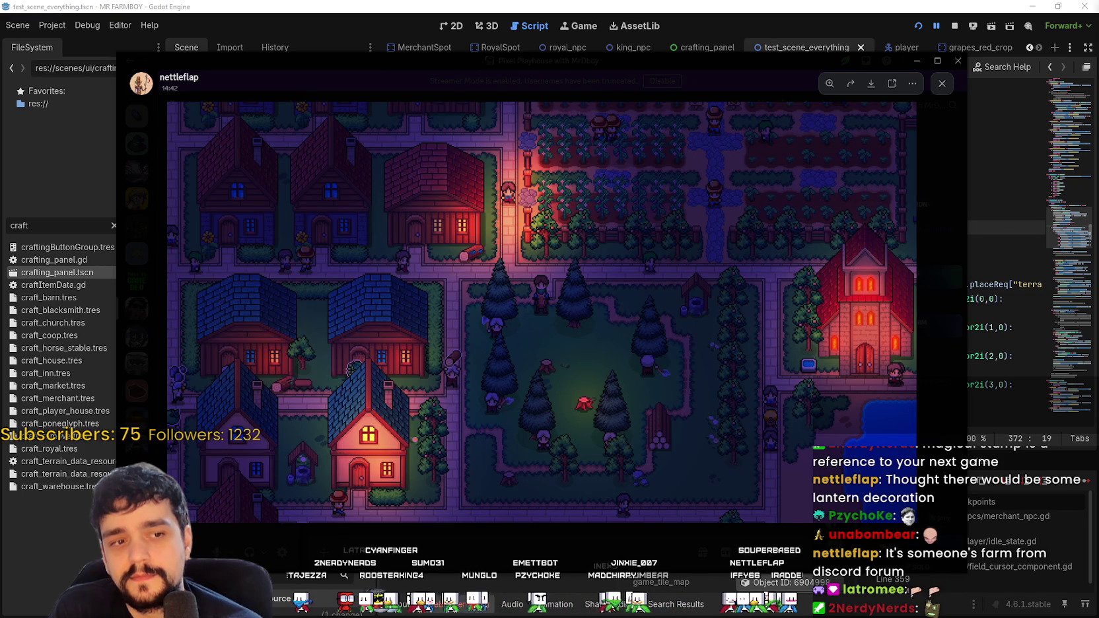
left_click(652, 319)
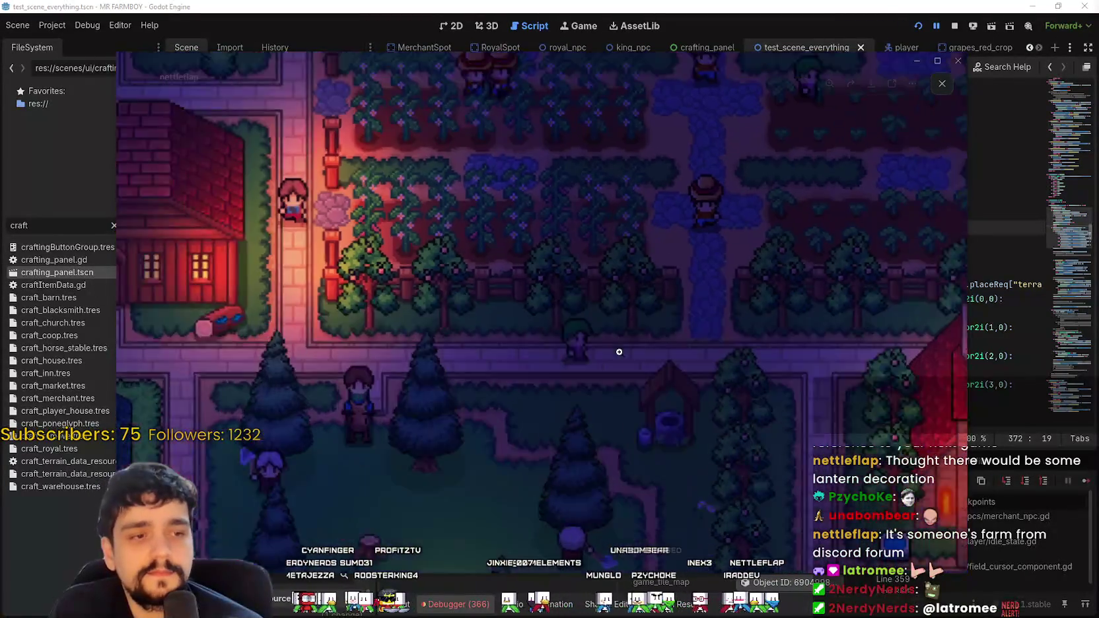
left_click(619, 352)
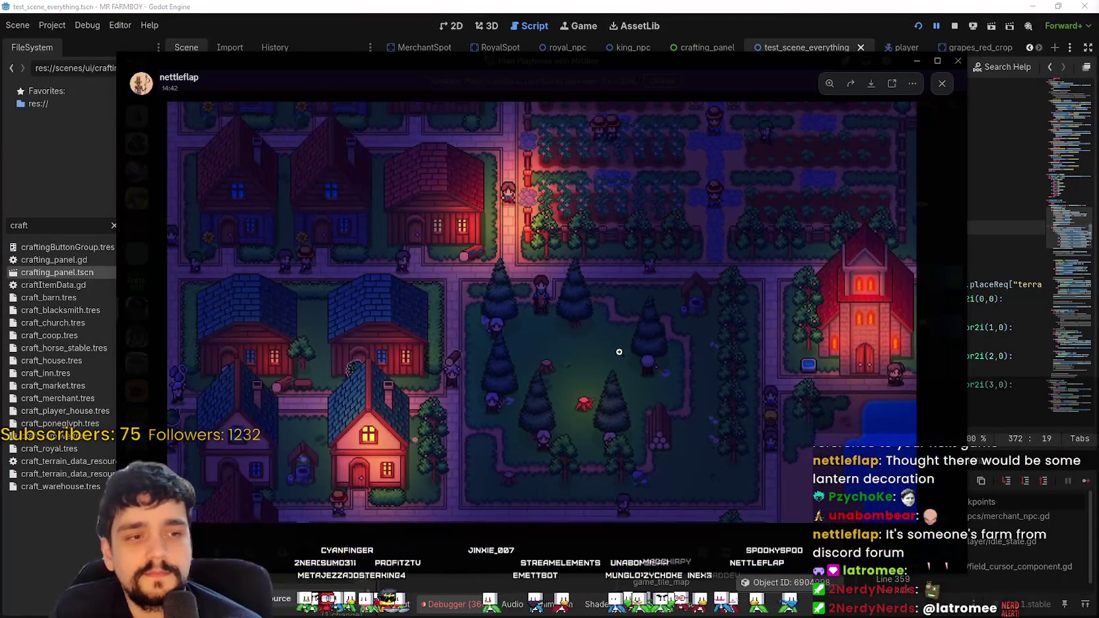
Step: Inspect one more farm detail, close the enlarged image and move Discord aside to reveal the code
left_click(476, 360)
left_click(519, 385)
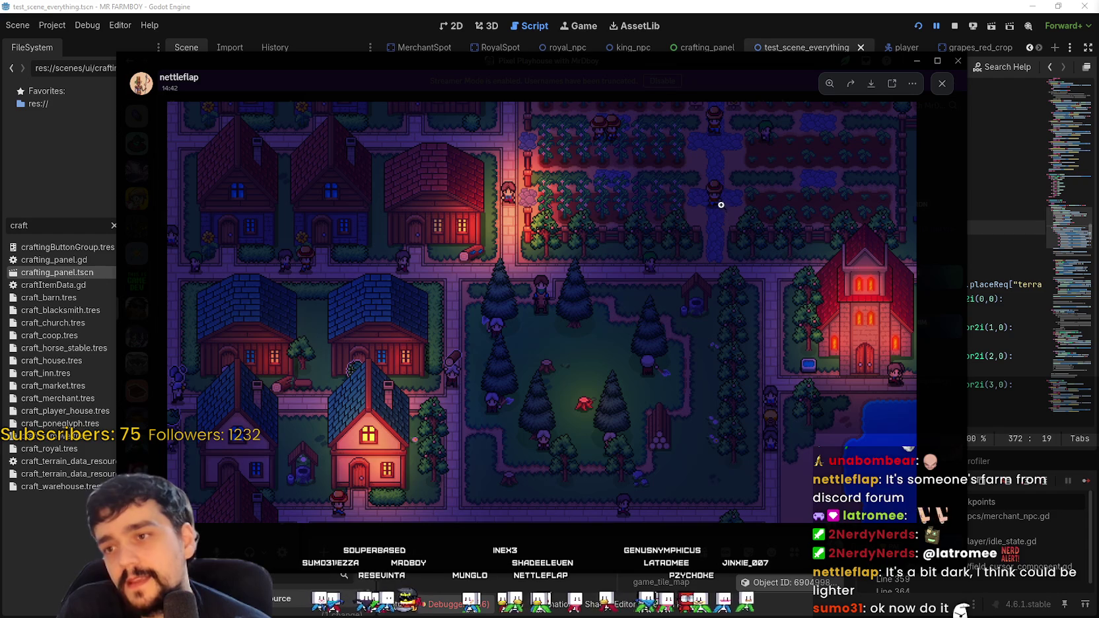
left_click(652, 82)
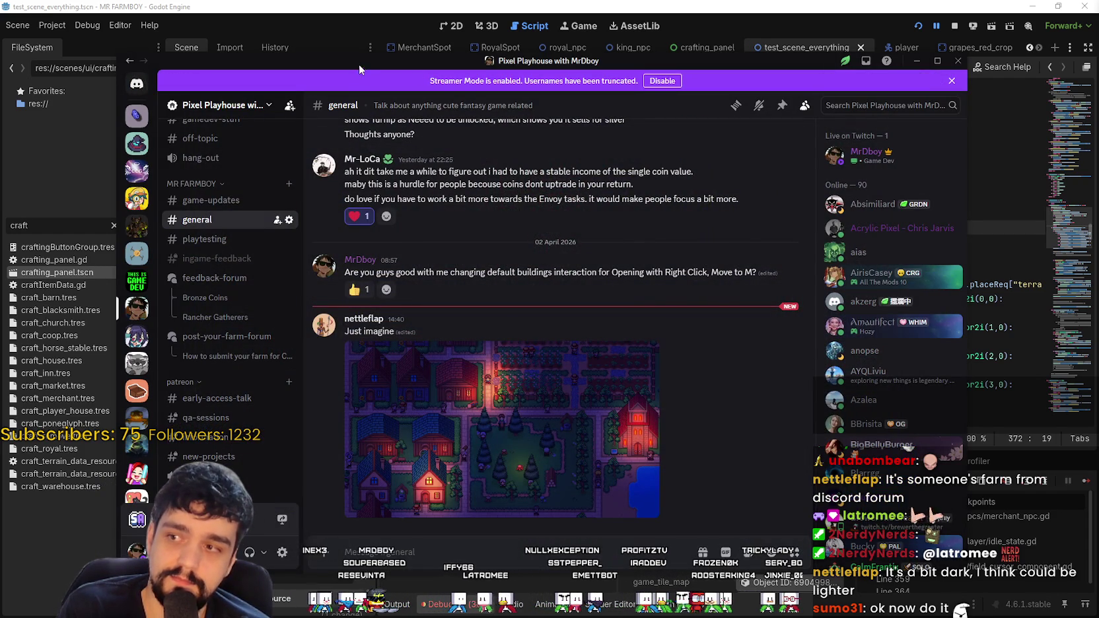
left_click_drag(354, 69, 1097, 69)
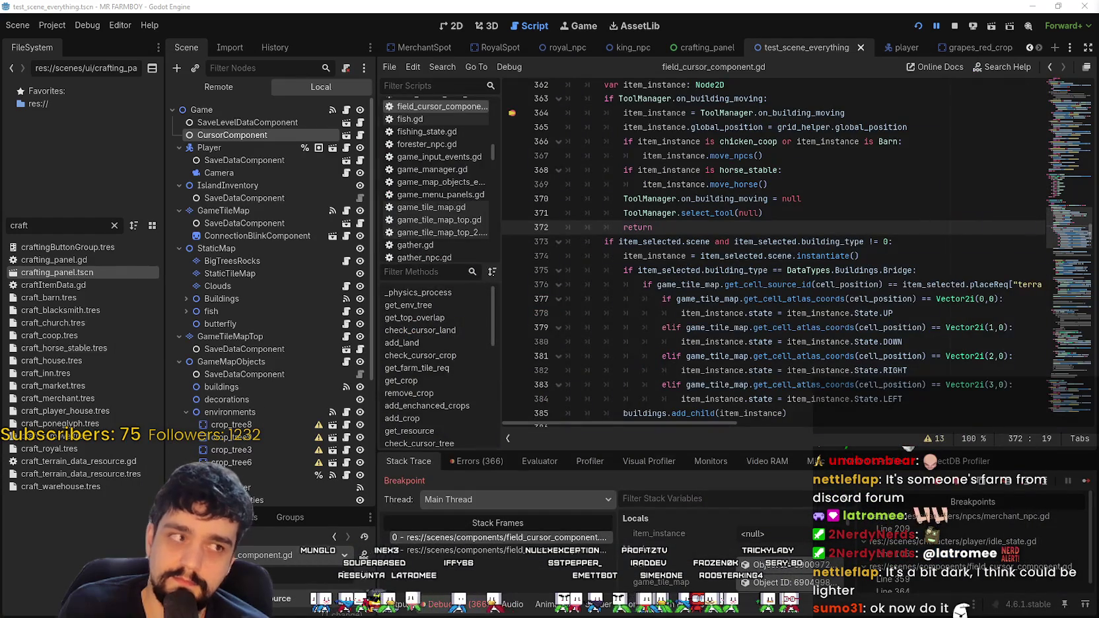
Step: Resume the game from the add_building breakpoint and return to the script editor
left_click(707, 286)
left_click(762, 224)
scroll(762, 224, "up", 2)
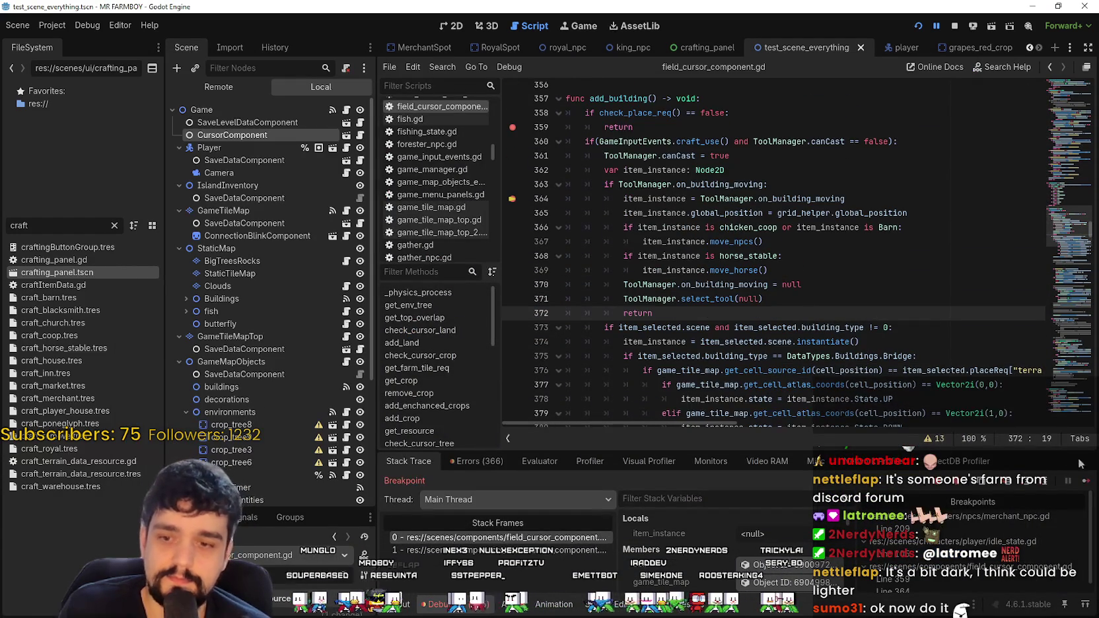
left_click(1086, 481)
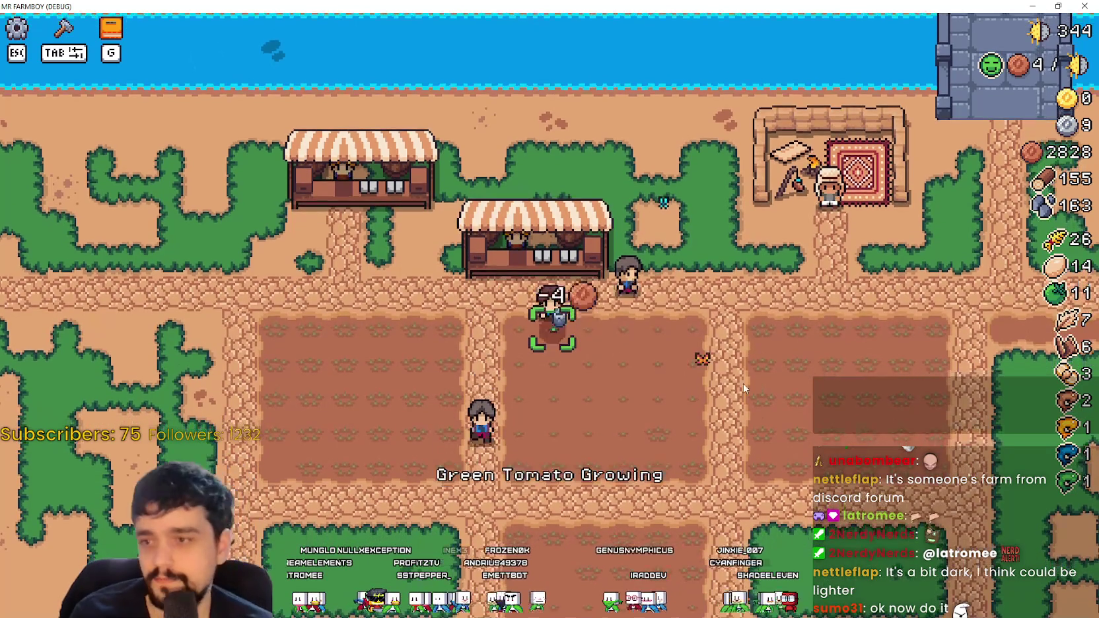
key("alt+Tab")
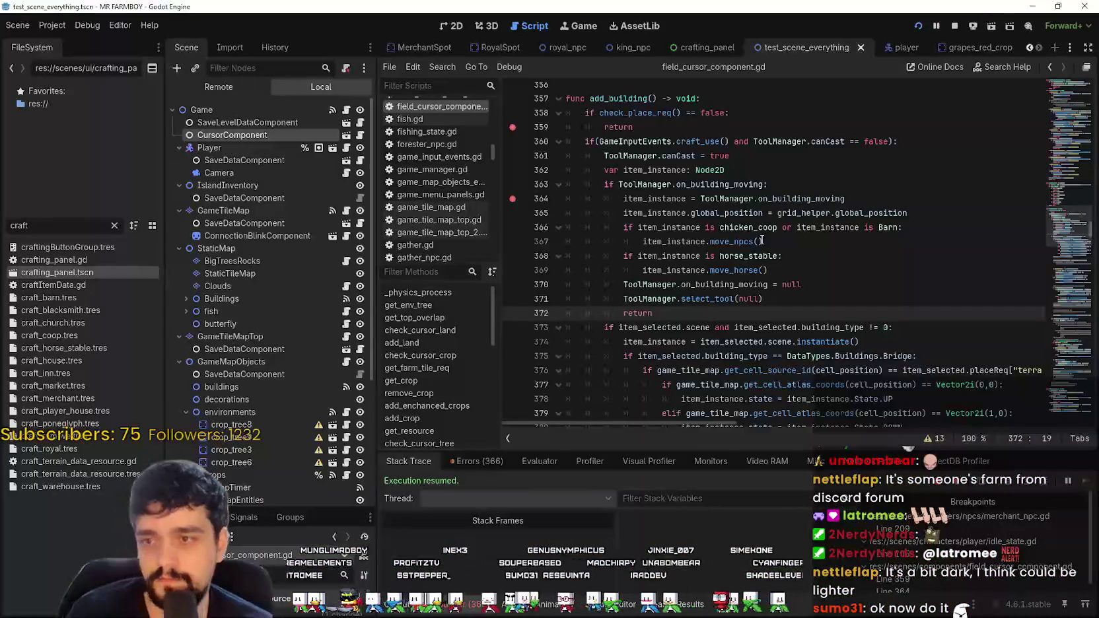
Step: Inspect the add_building code on lines 360–369 and select craft_use on line 360
left_click(763, 241)
left_click(822, 199)
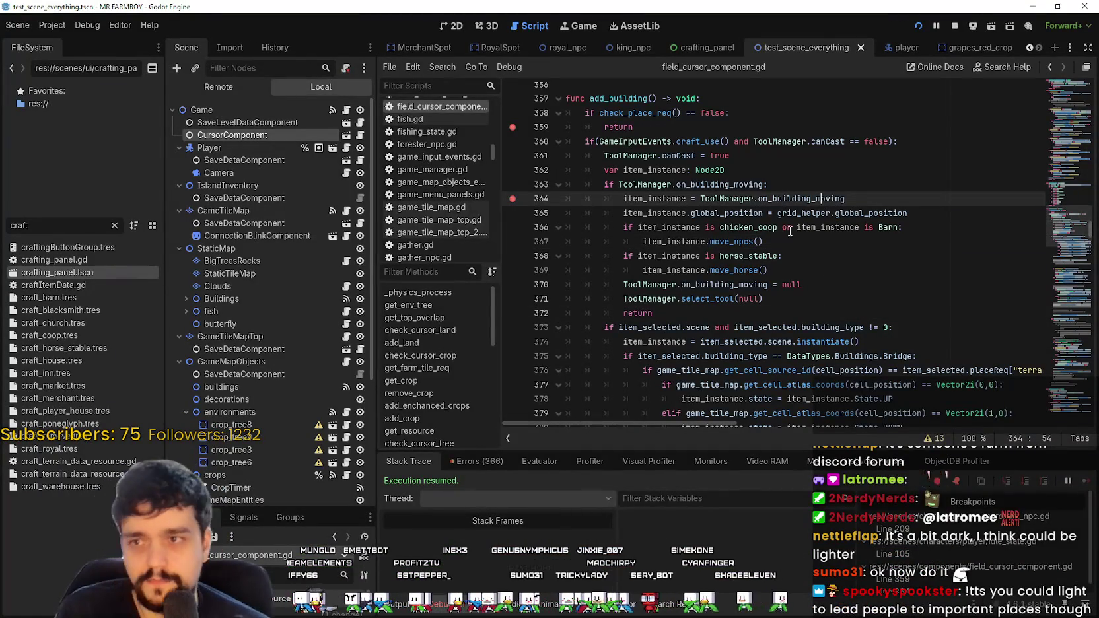
left_click(701, 142)
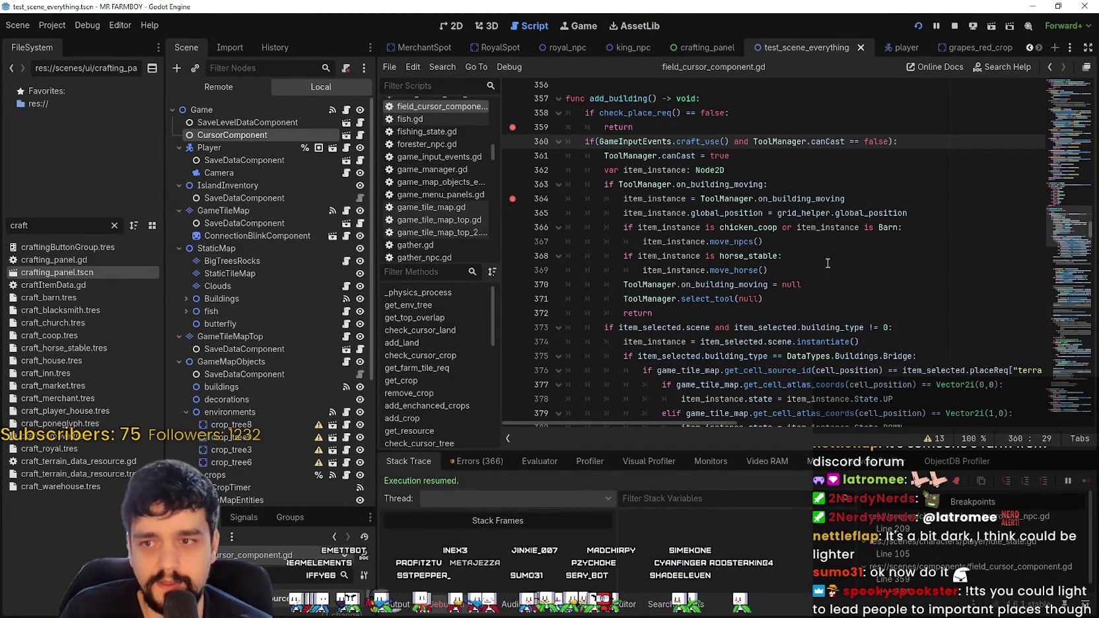
left_click(804, 267)
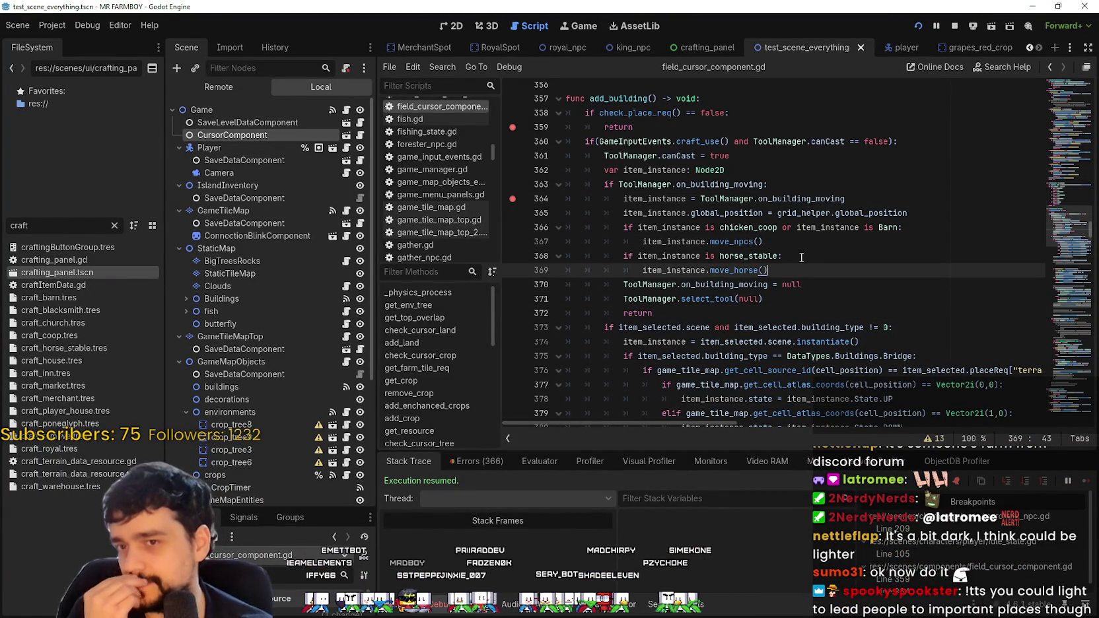
scroll(800, 257, "down", 6)
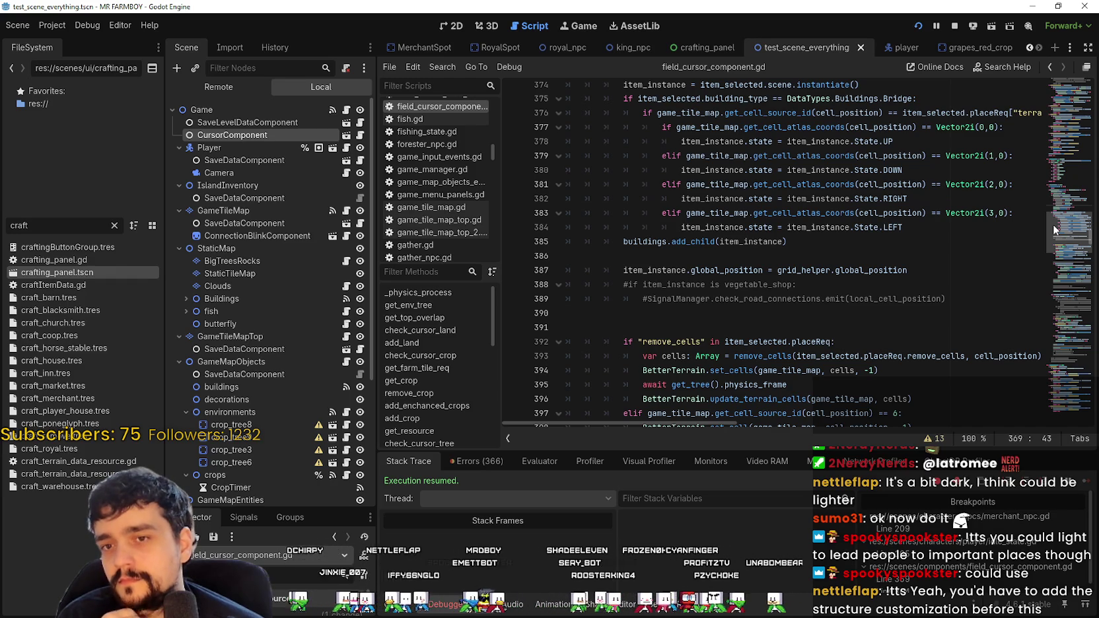
scroll(1056, 223, "up", 5)
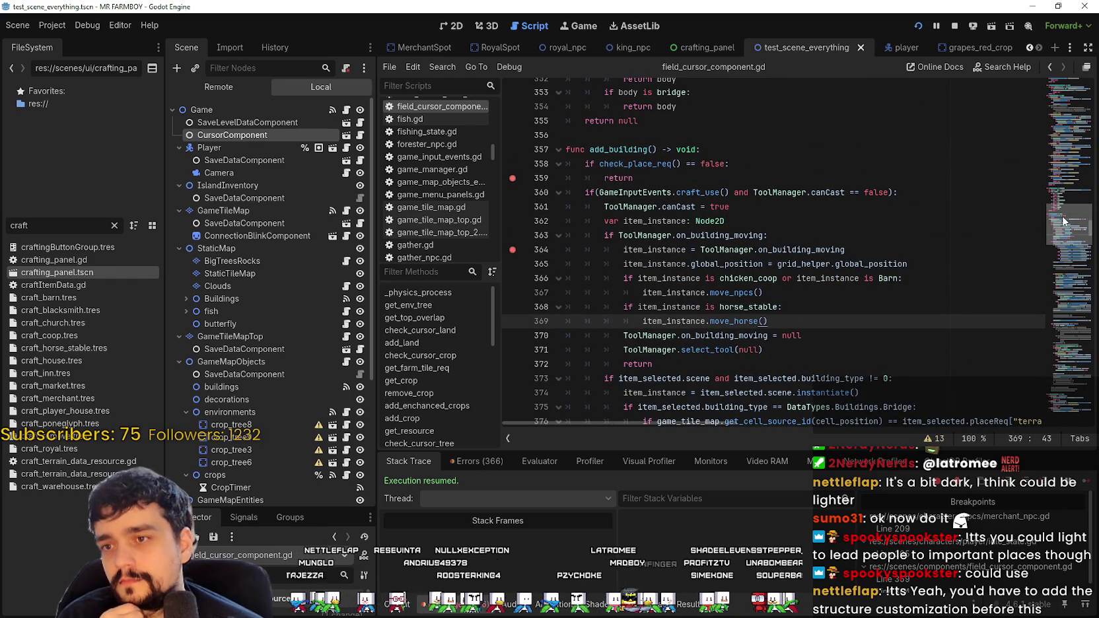
double_click(691, 192)
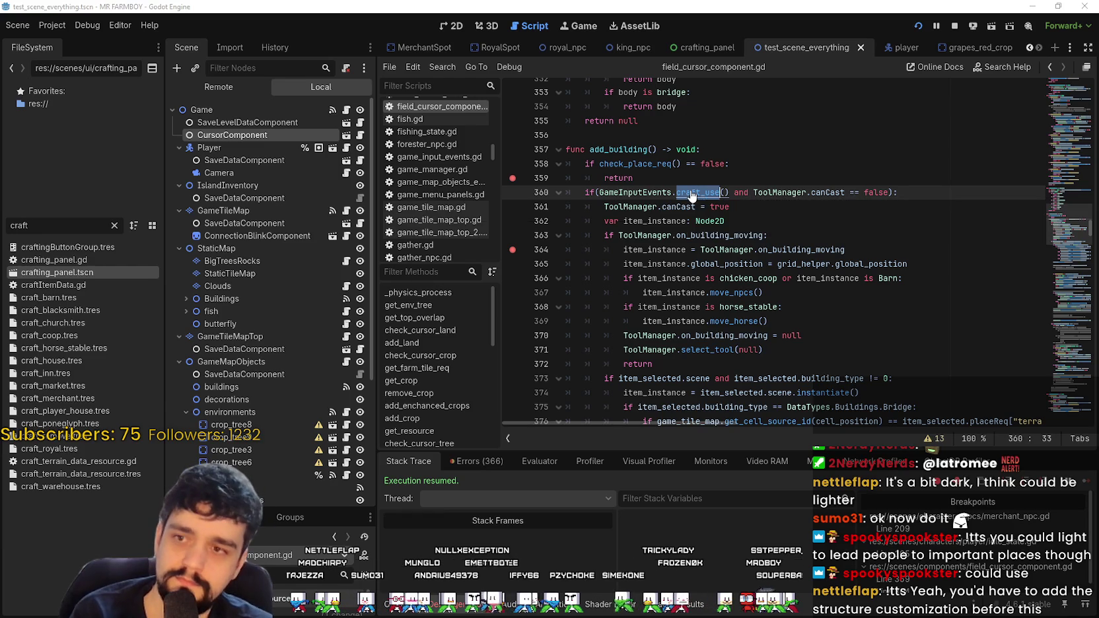
Step: Search all project files for craft_use and scroll through the results
key("ctrl+shift+f")
left_click(567, 367)
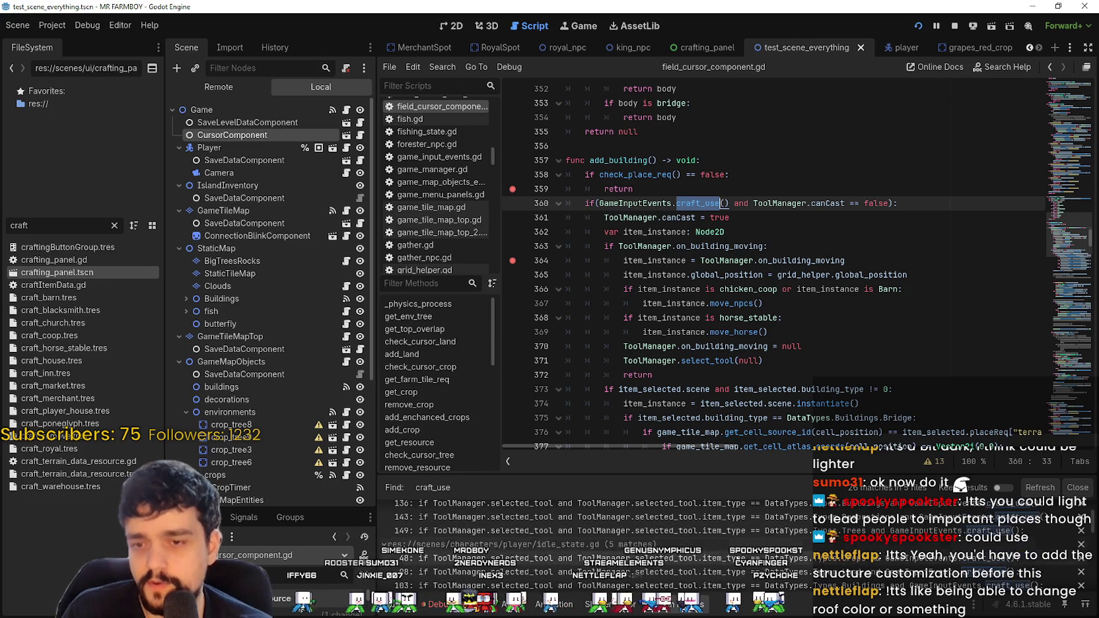
scroll(735, 557, "down", 3)
scroll(786, 529, "up", 3)
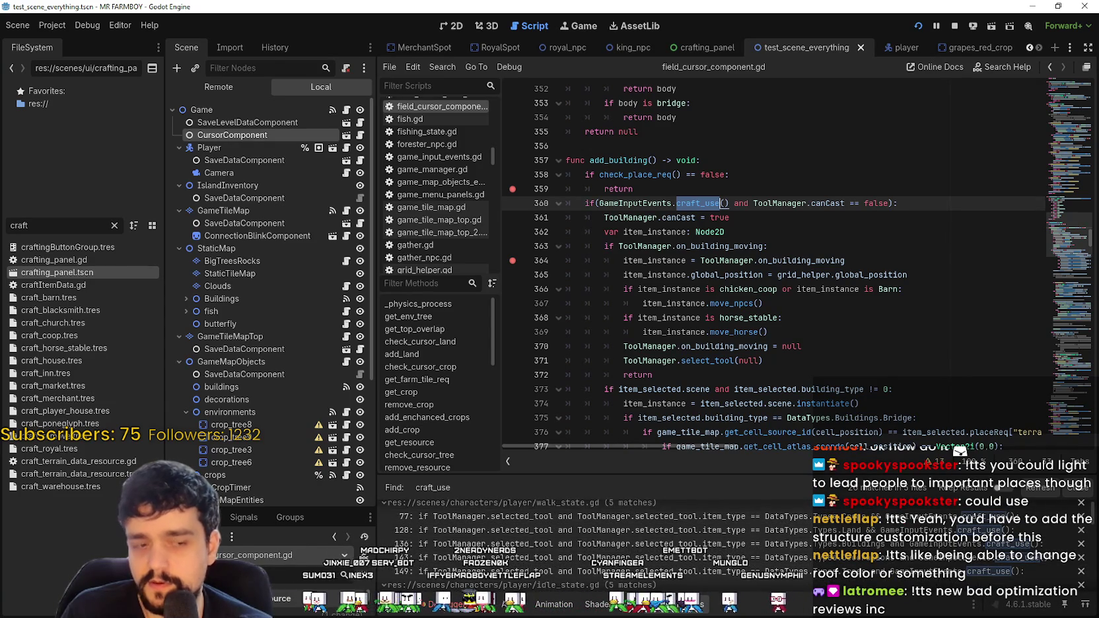
Step: Check line 363 in the script, then switch over to Aseprite
left_click(682, 244)
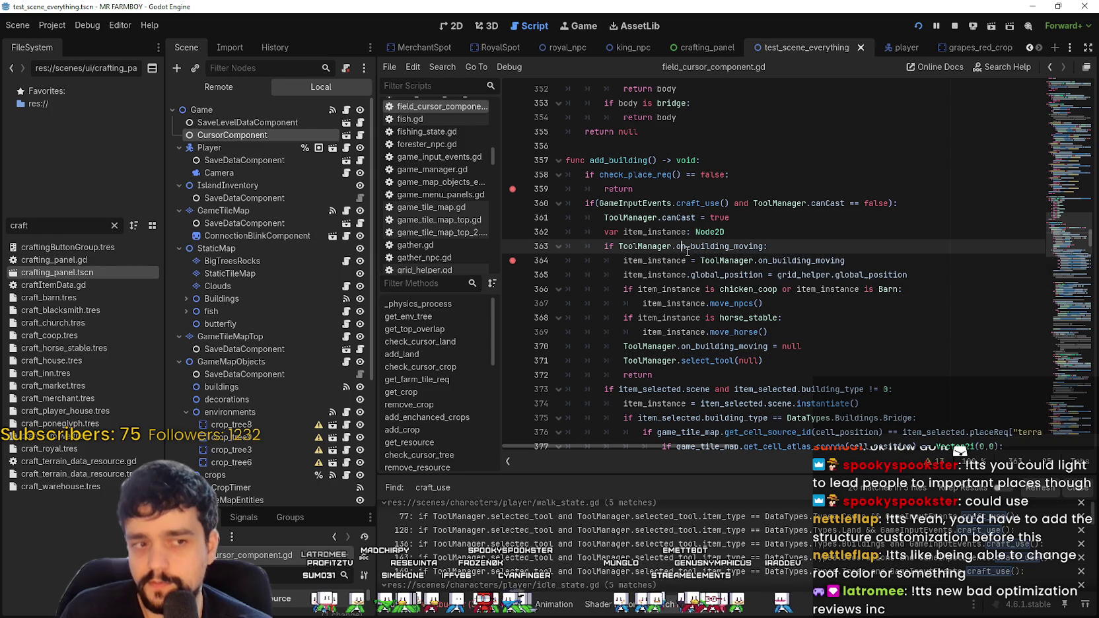
scroll(787, 544, "down", 5)
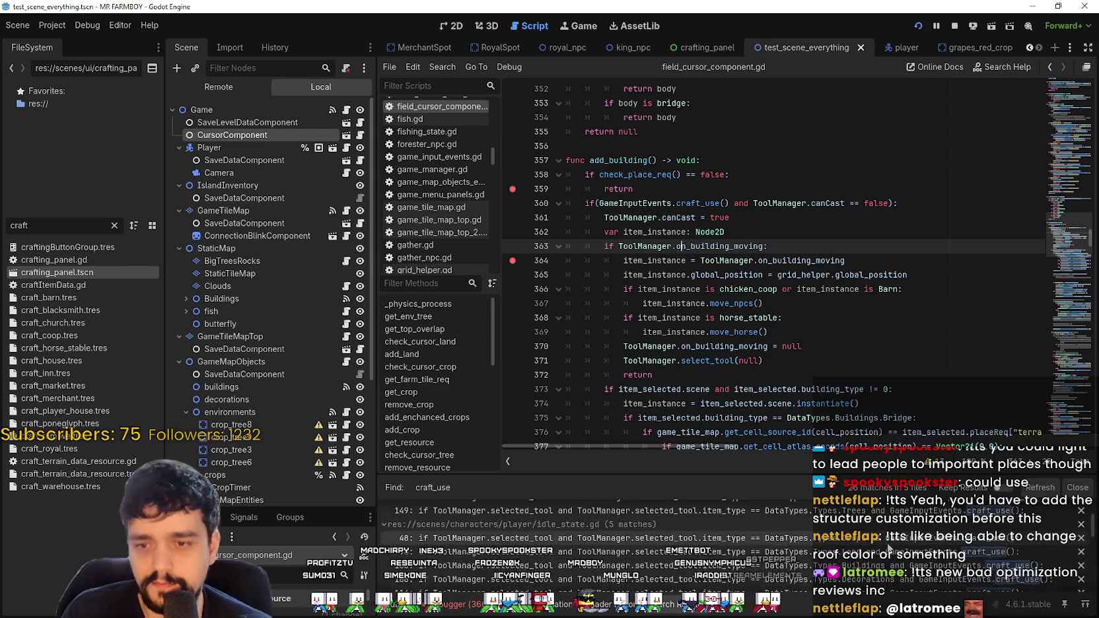
scroll(787, 544, "down", 2)
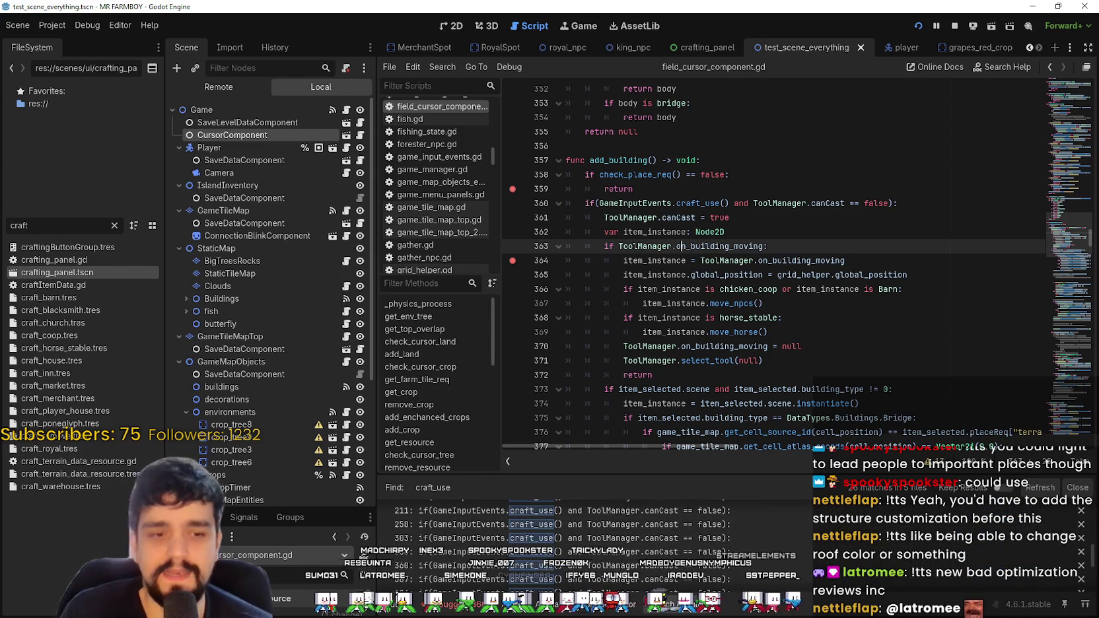
key("alt+Tab")
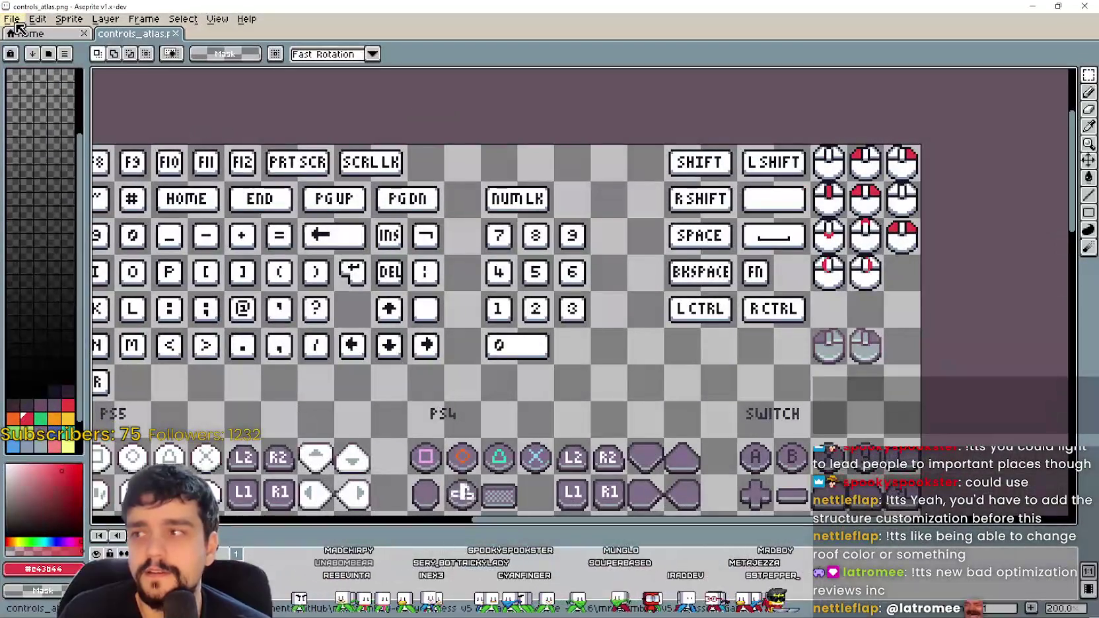
Step: Open Player.png from recent files and pan around its towers, horses, characters and houses
left_click(20, 19)
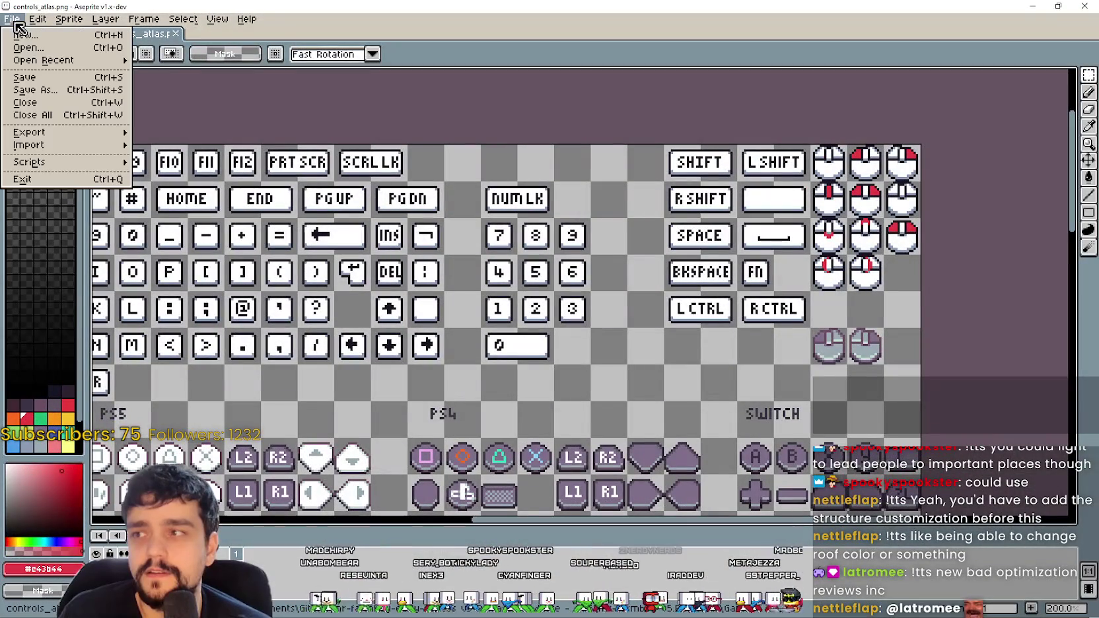
mouse_move(73, 62)
left_click(238, 91)
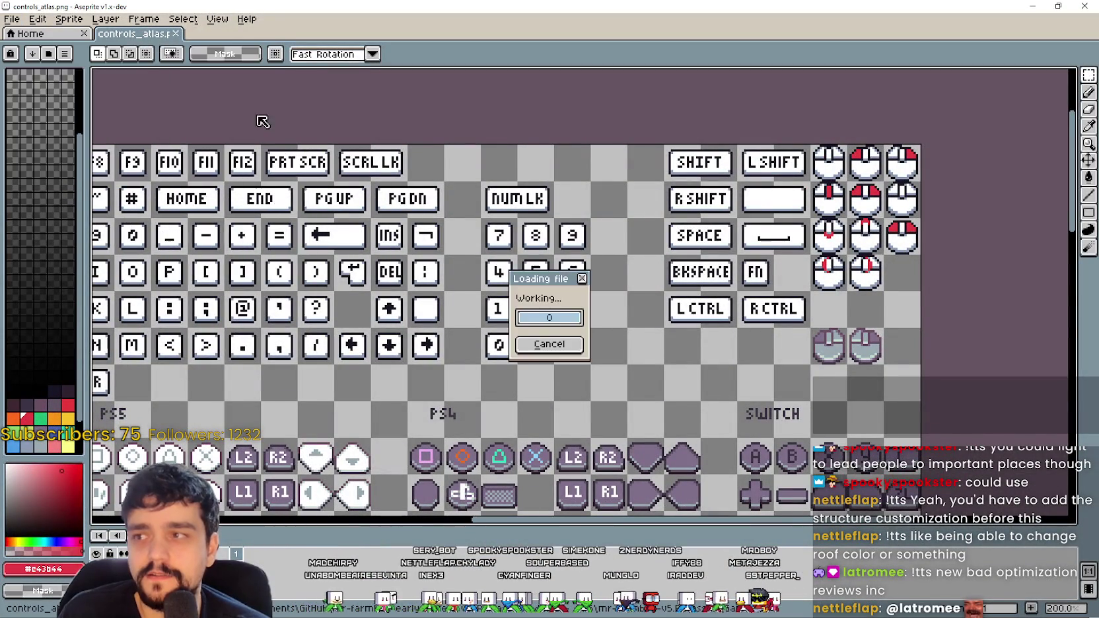
scroll(602, 256, "down", 3)
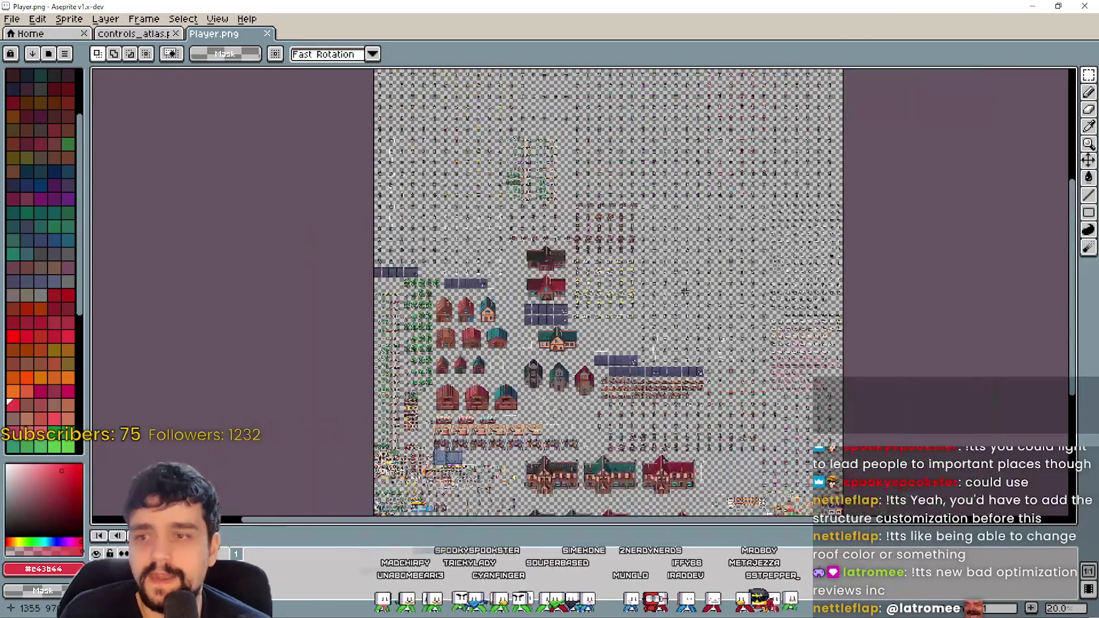
scroll(646, 185, "up", 5)
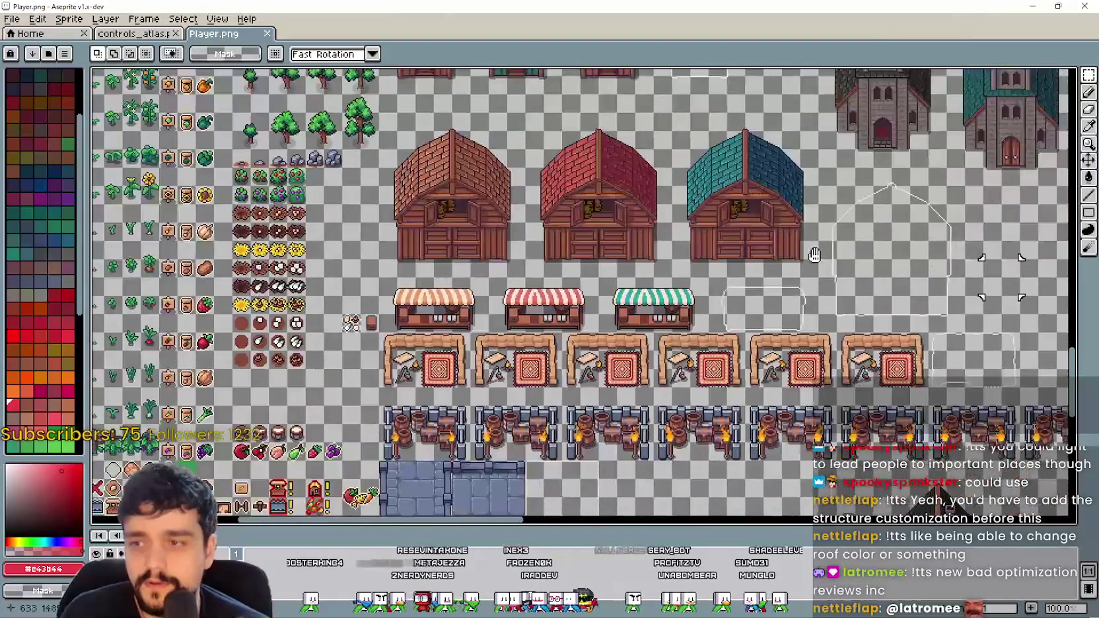
left_click_drag(796, 256, 358, 299)
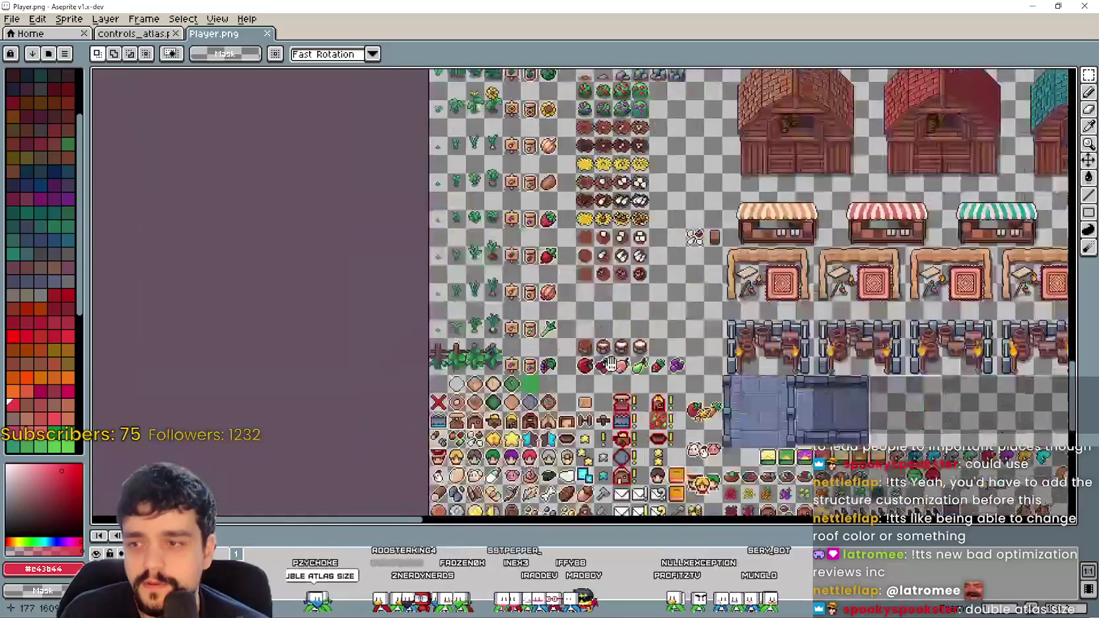
left_click_drag(611, 363, 553, 366)
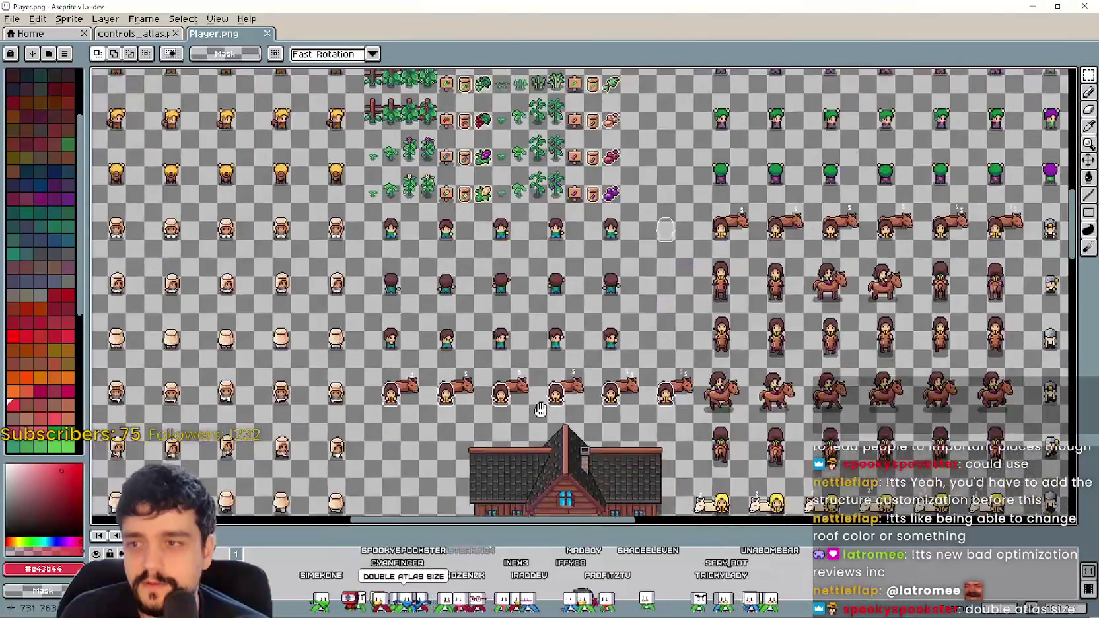
scroll(540, 422, "down", 2)
scroll(517, 250, "up", 3)
scroll(517, 249, "down", 3)
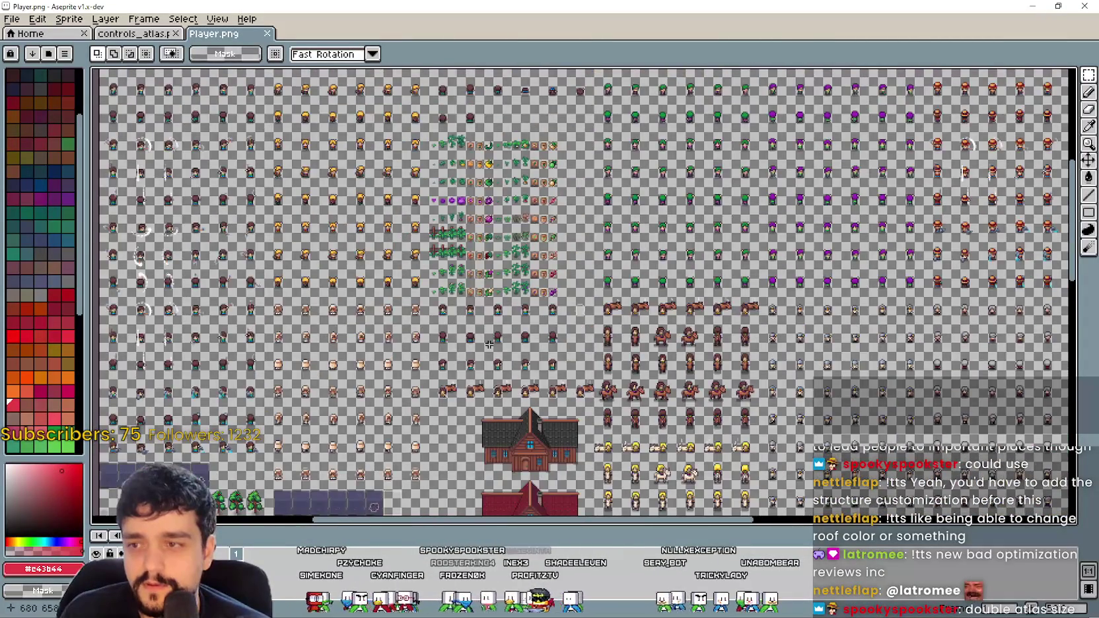
scroll(488, 344, "down", 4)
scroll(624, 338, "down", 1)
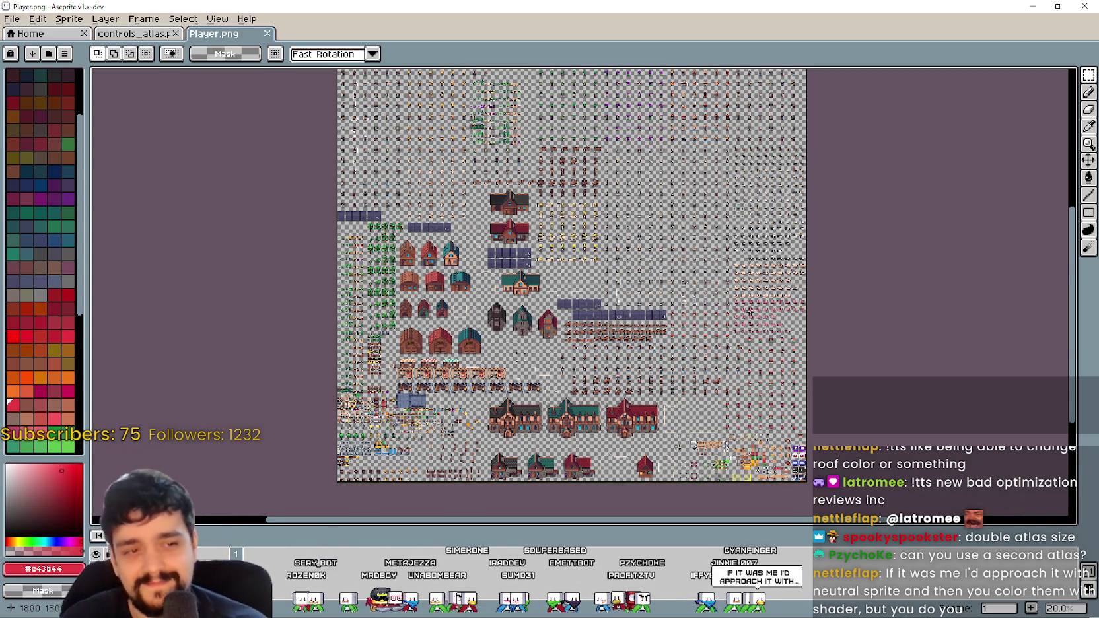
Step: Minimize Aseprite, then bring it back and reopen controls_atlas.png from recent files
left_click(1058, 5)
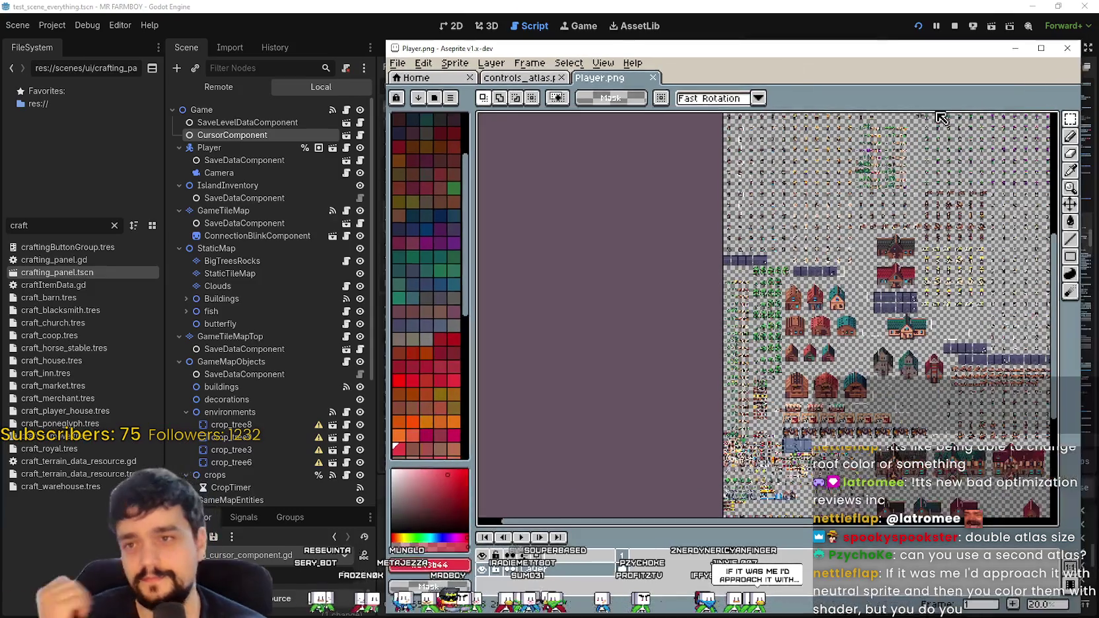
left_click(1043, 41)
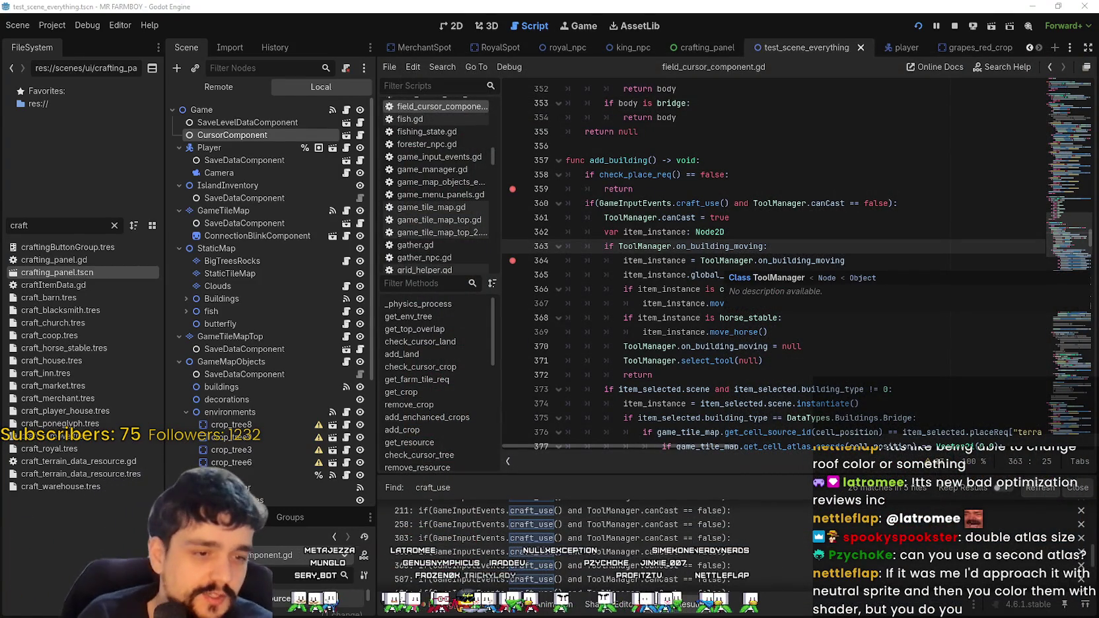
key("alt+Tab")
left_click(396, 63)
mouse_move(451, 108)
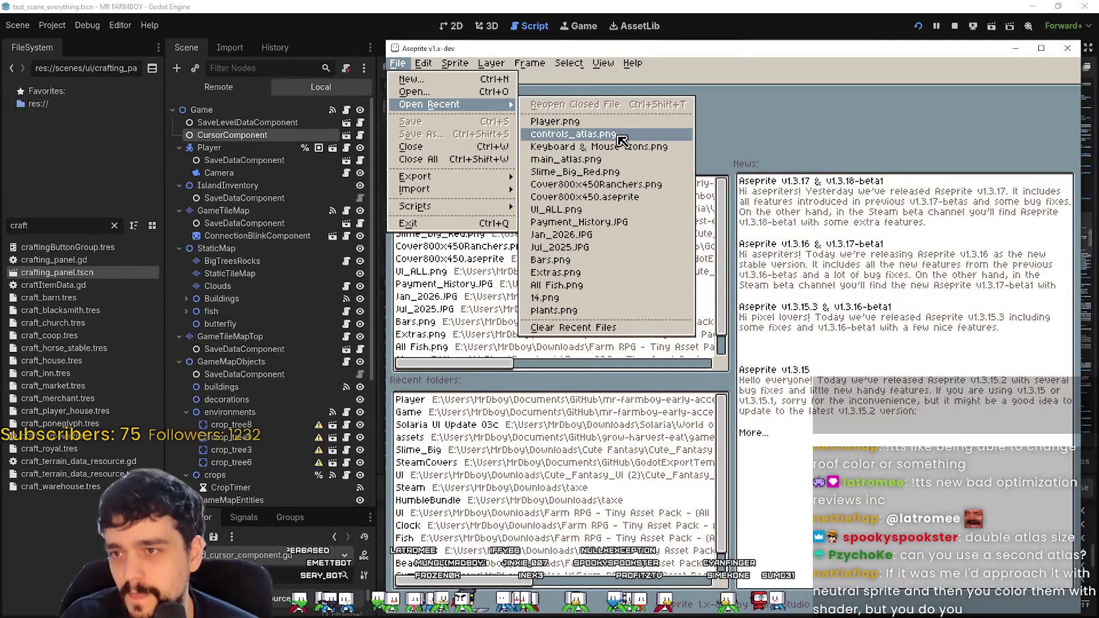
left_click(618, 134)
scroll(814, 253, "up", 2)
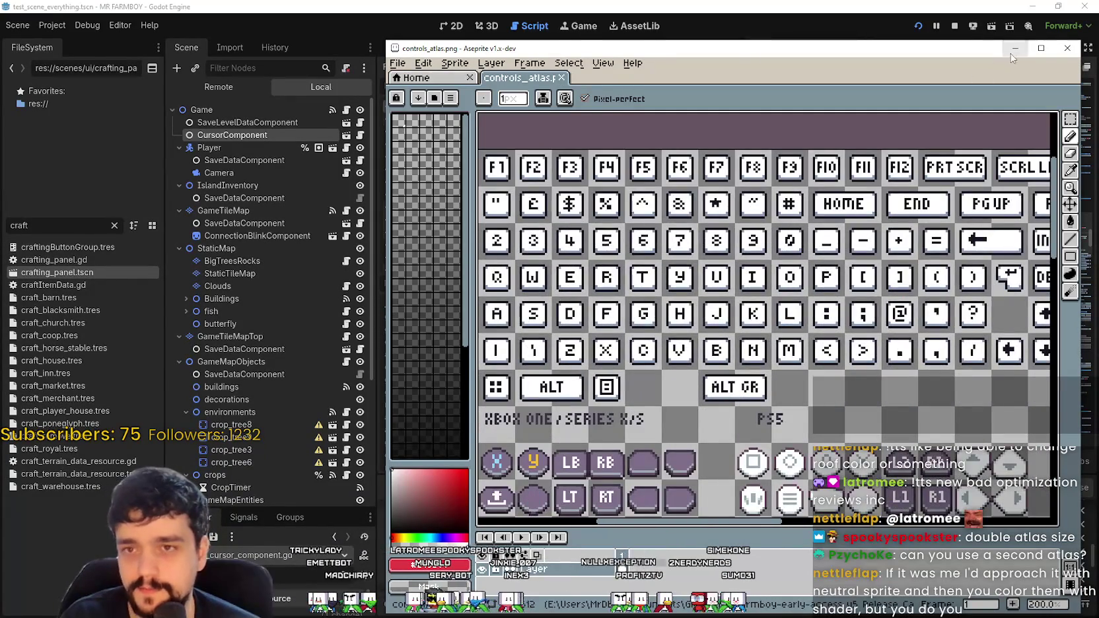
Step: Return to the Godot script editor and scroll to check_cells_for_gate around line 505
key("alt+Tab")
scroll(1057, 250, "down", 5)
left_click_drag(1058, 239, 1053, 290)
scroll(1053, 289, "down", 10)
scroll(1049, 301, "up", 5)
scroll(1048, 299, "up", 15)
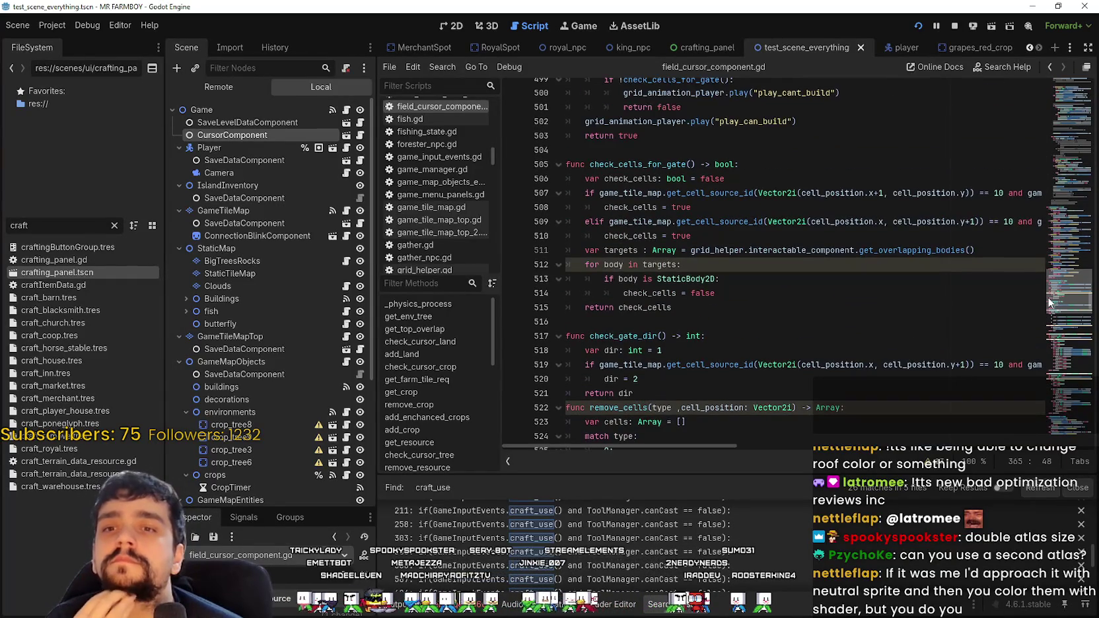
mouse_move(1045, 274)
left_mouse_down()
mouse_move(1045, 230)
mouse_move(1047, 239)
left_mouse_up()
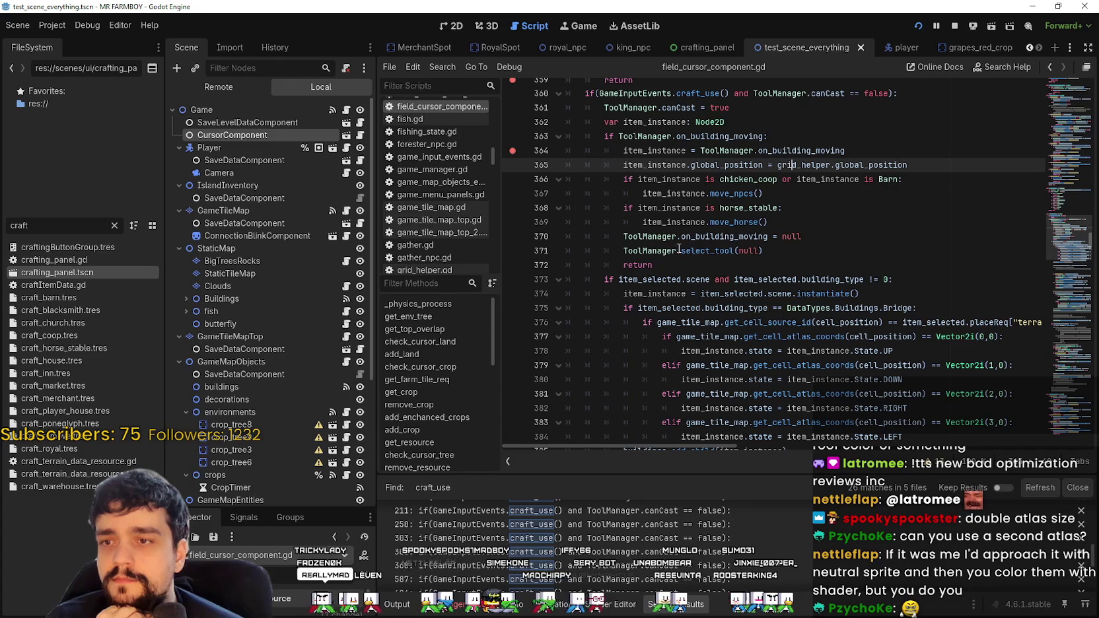
left_click(520, 165)
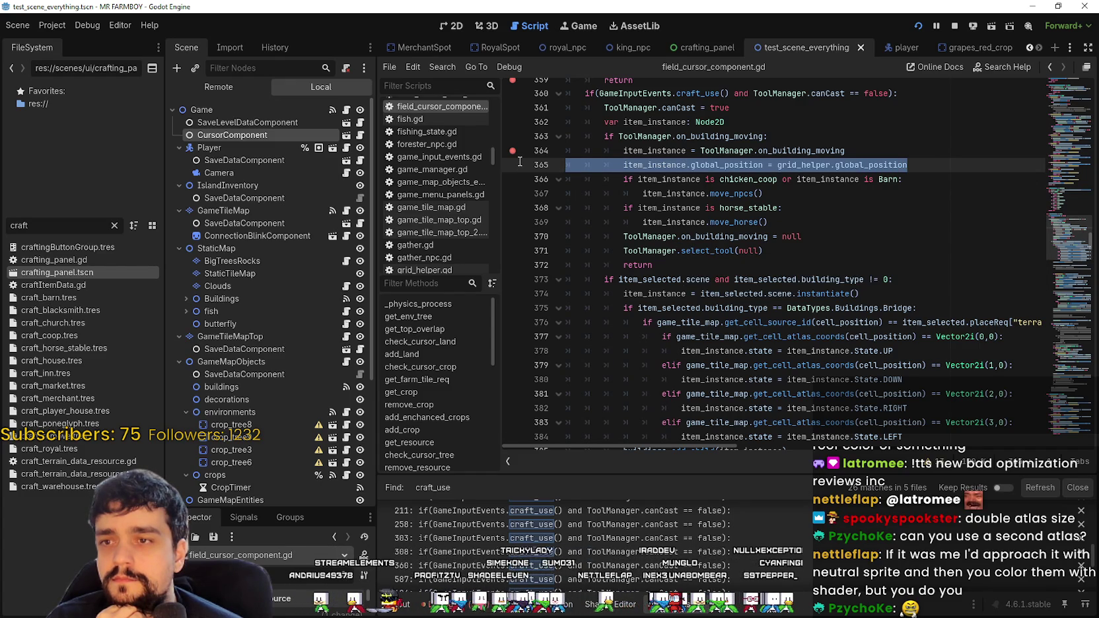
scroll(1068, 261, "down", 15)
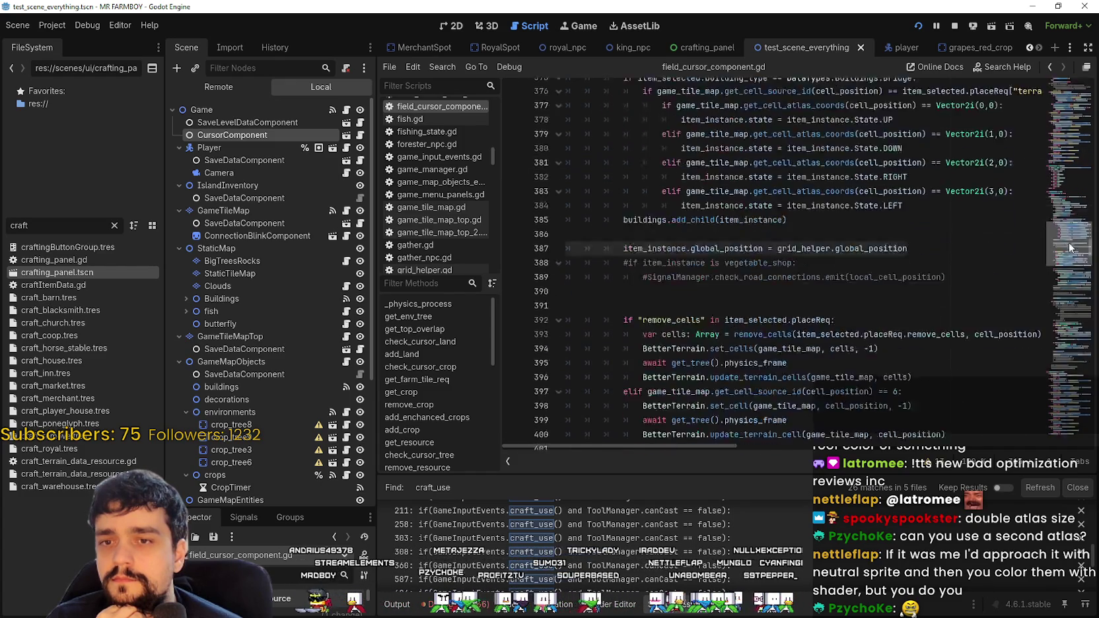
left_click_drag(1068, 262, 1066, 232)
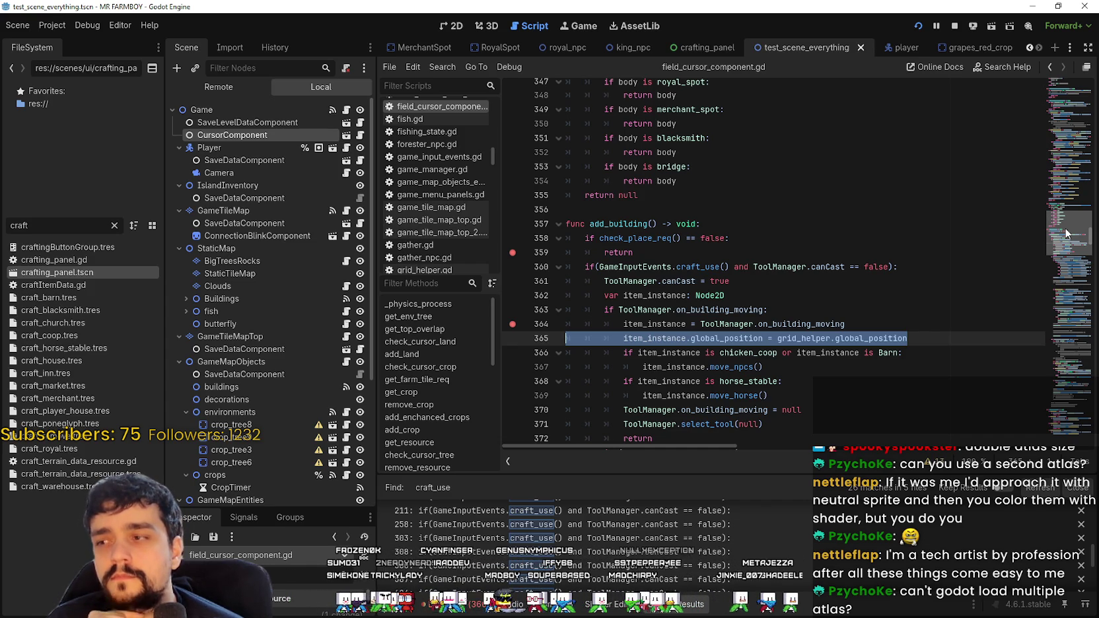
left_click_drag(1065, 233, 1068, 303)
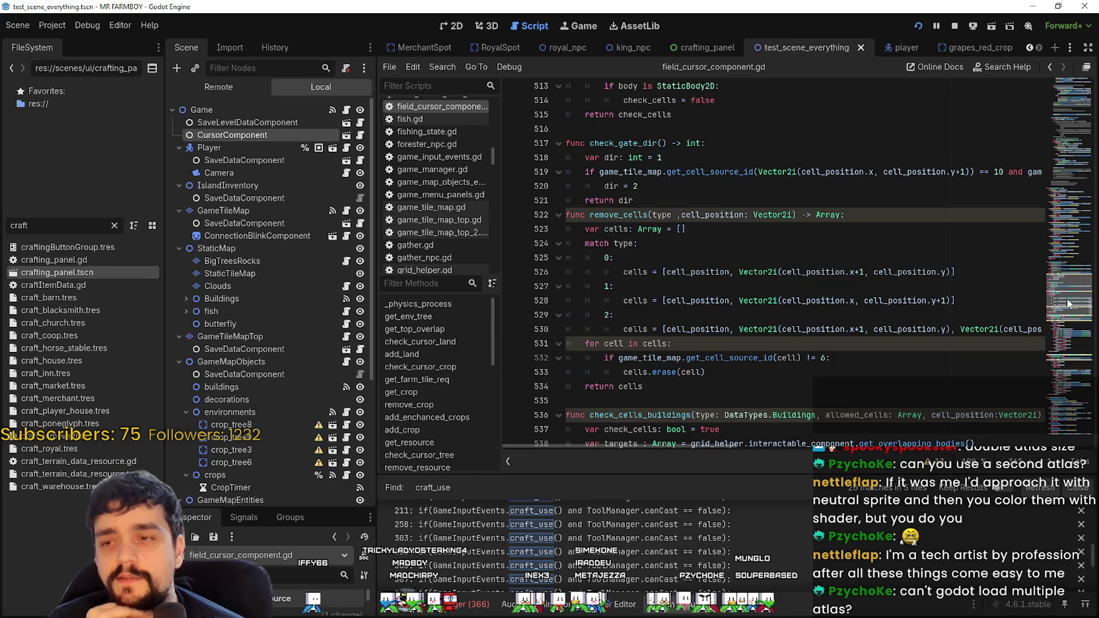
scroll(1067, 303, "down", 5)
scroll(1068, 301, "up", 5)
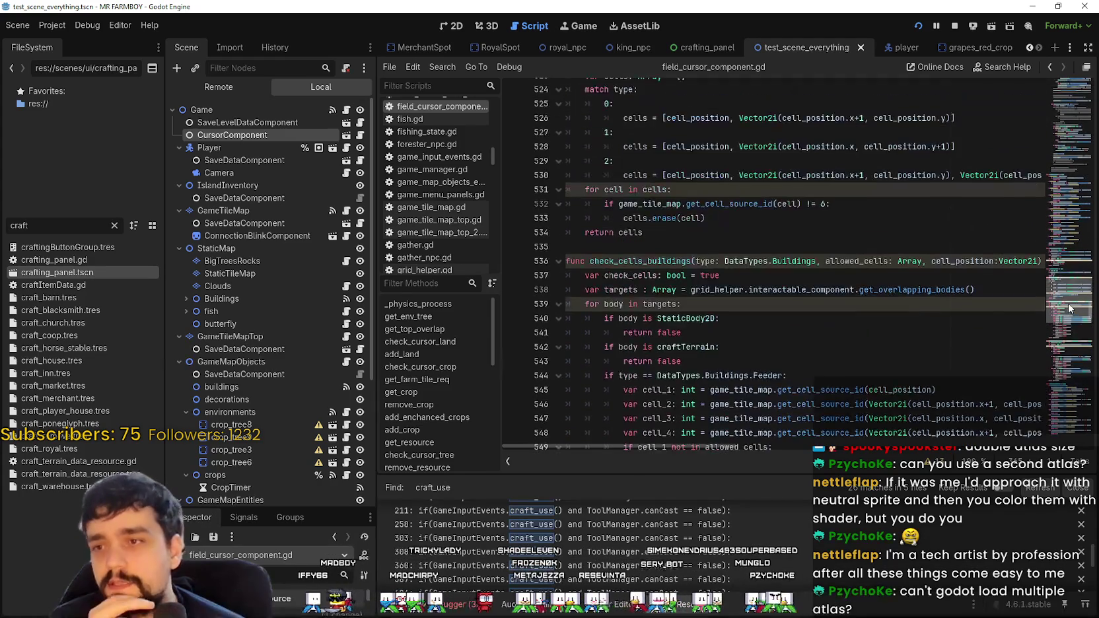
scroll(1068, 301, "down", 10)
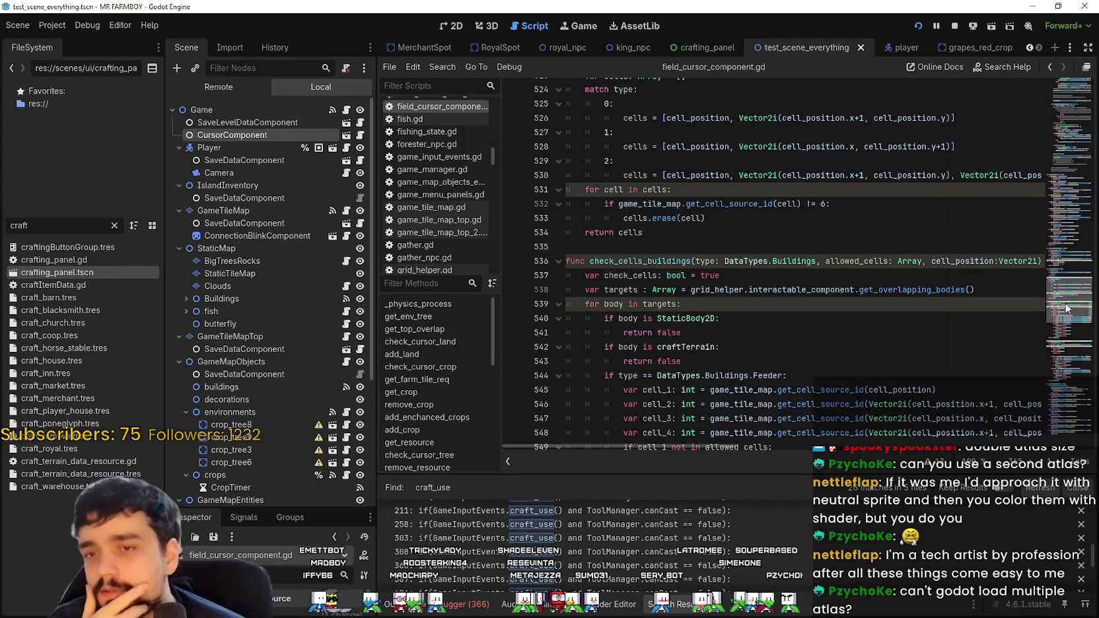
scroll(1067, 323, "down", 20)
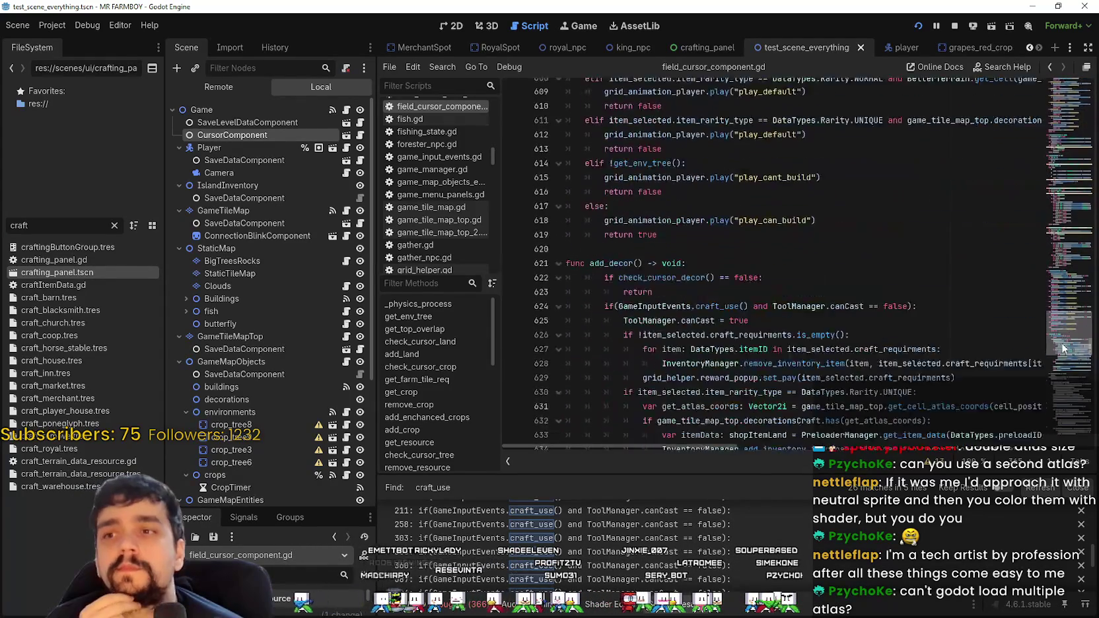
scroll(1063, 357, "down", 20)
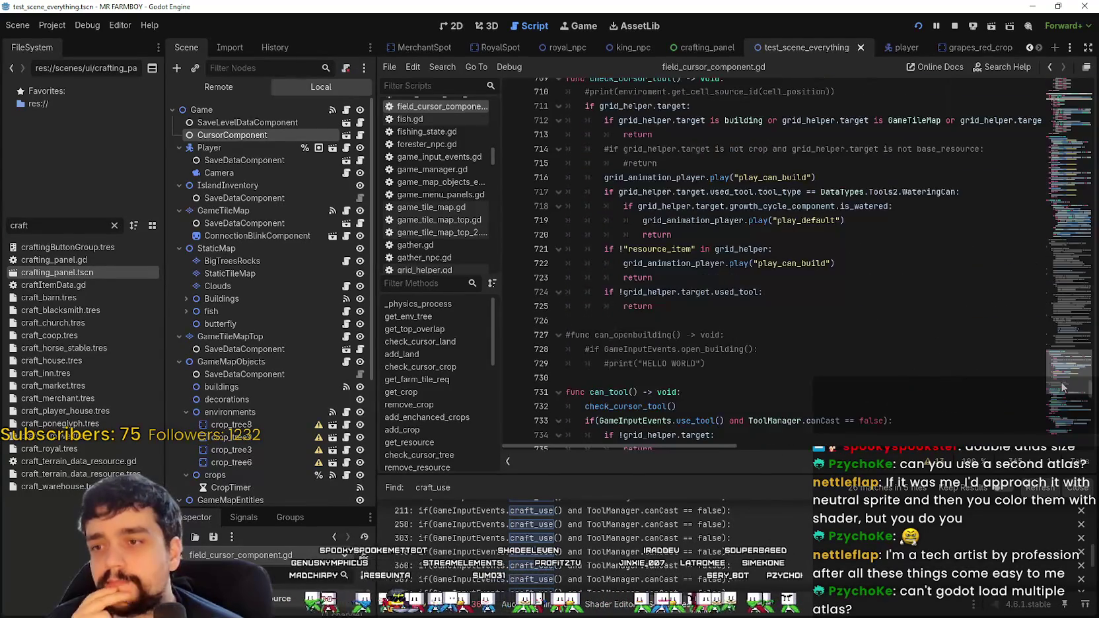
scroll(1061, 380, "down", 14)
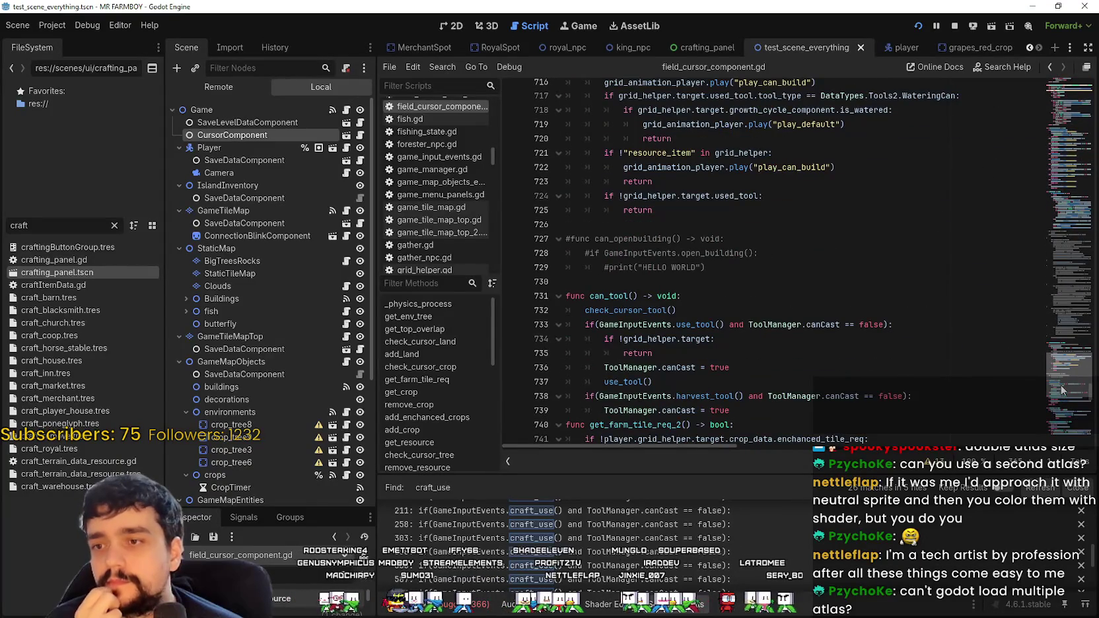
scroll(1058, 395, "down", 6)
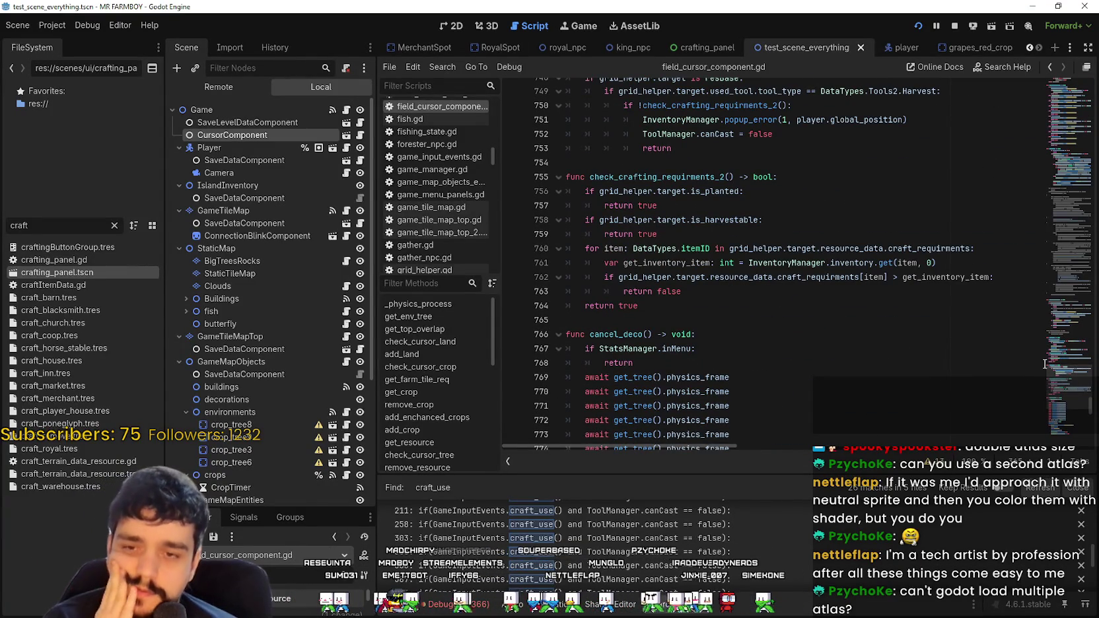
left_click(696, 321)
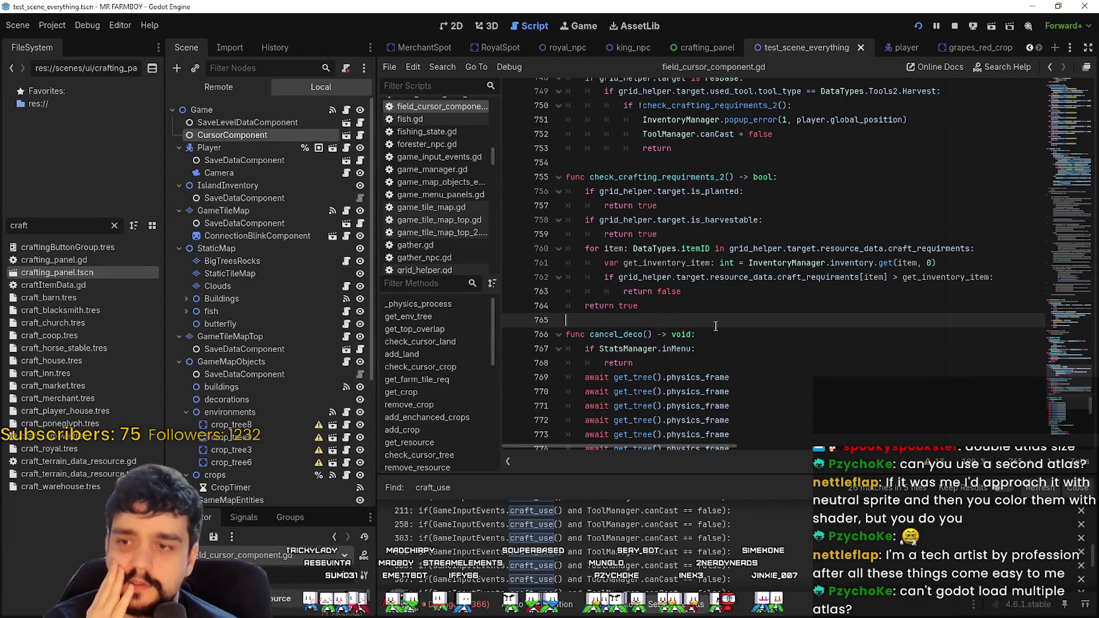
left_click(666, 310)
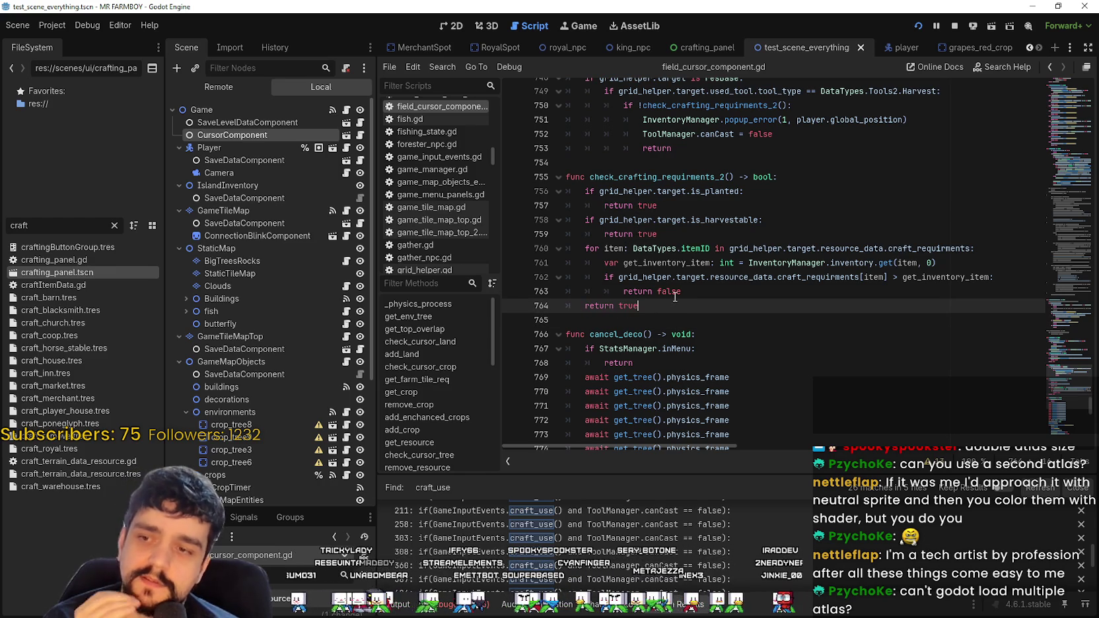
left_click(667, 314)
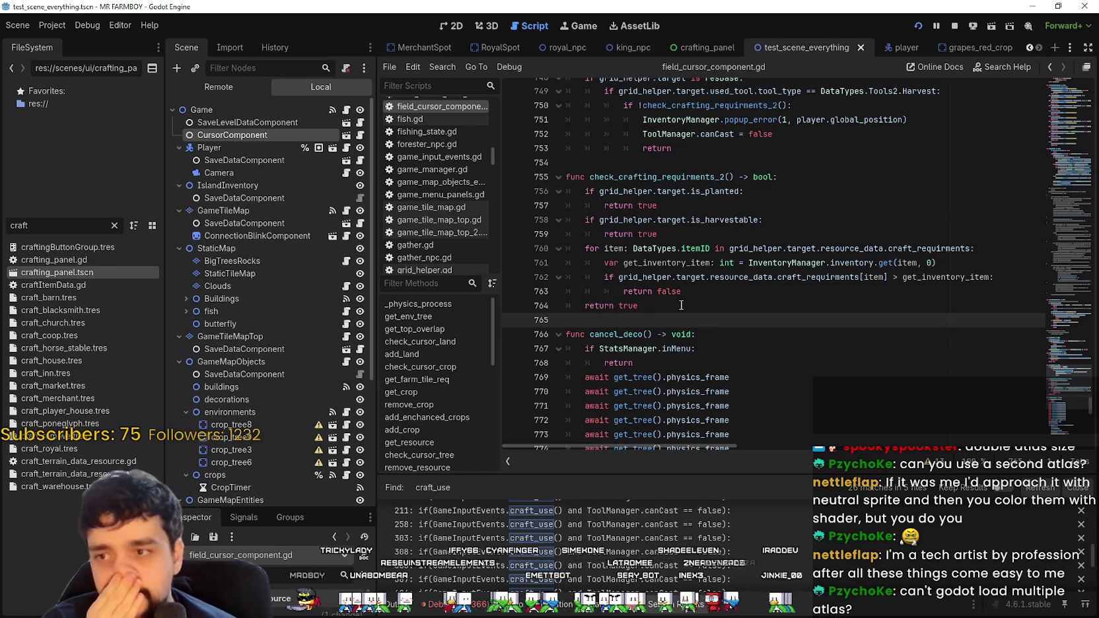
scroll(680, 306, "down", 6)
left_click(707, 291)
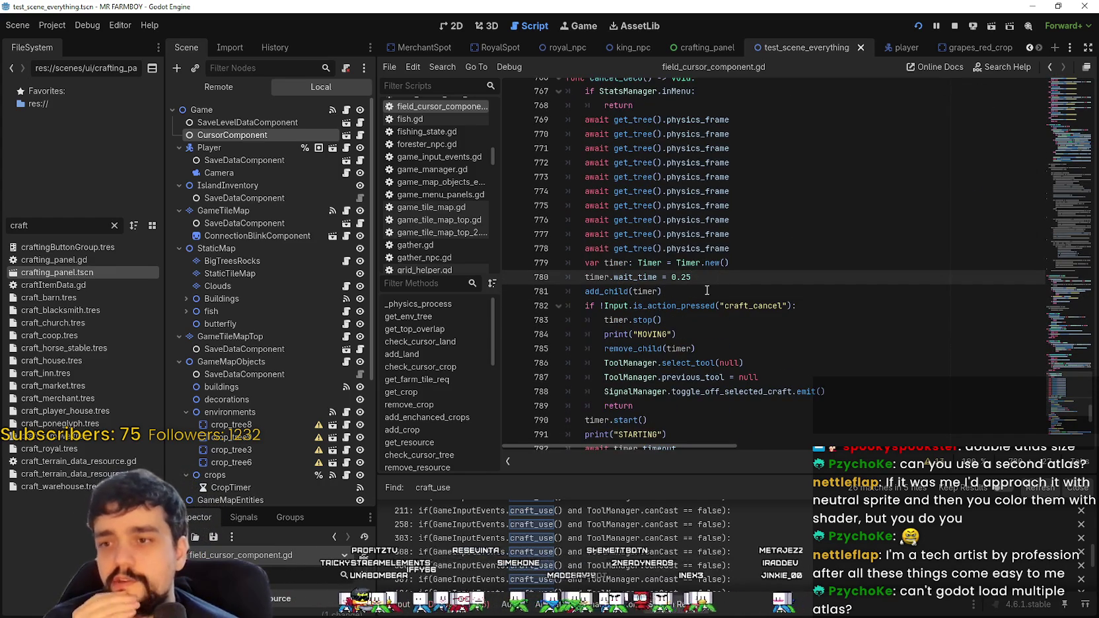
scroll(714, 283, "up", 2)
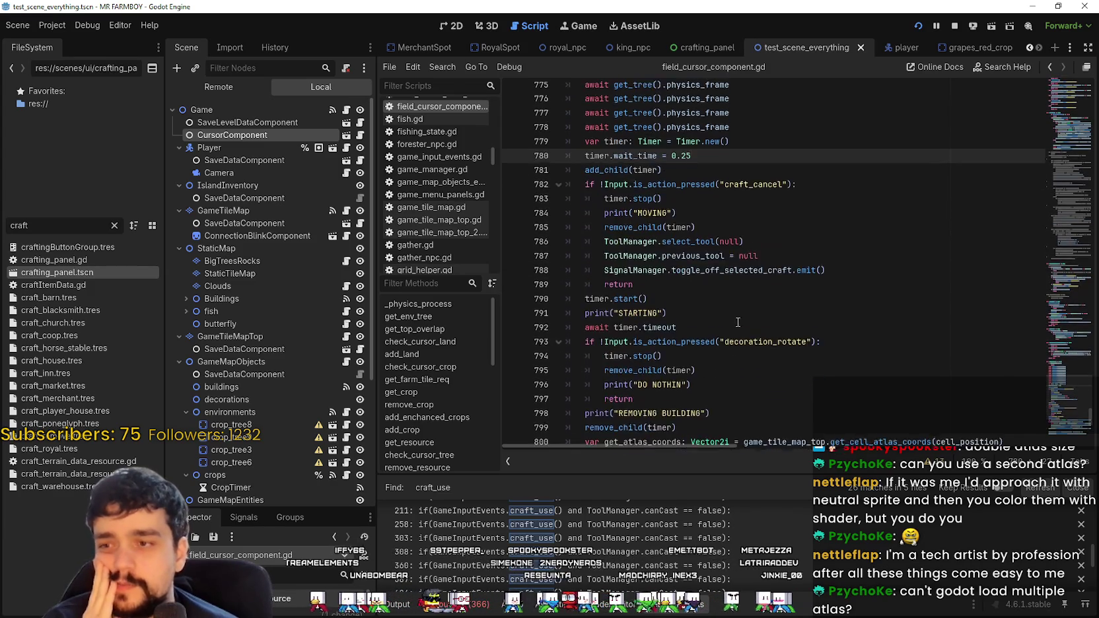
left_click(759, 175)
scroll(750, 188, "down", 14)
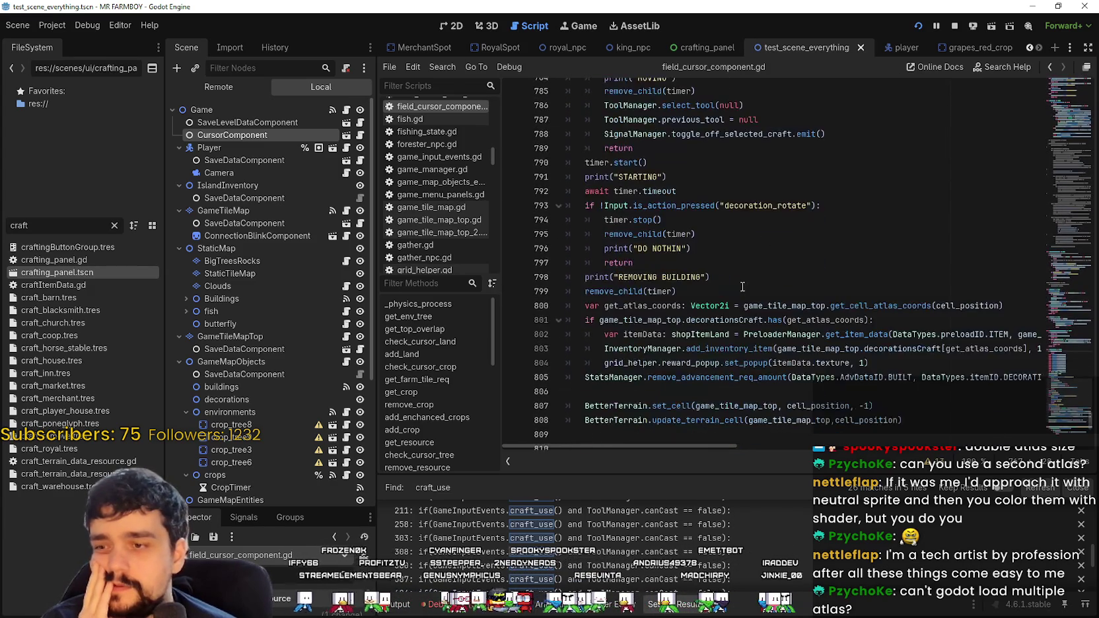
left_click(738, 204)
scroll(738, 204, "down", 4)
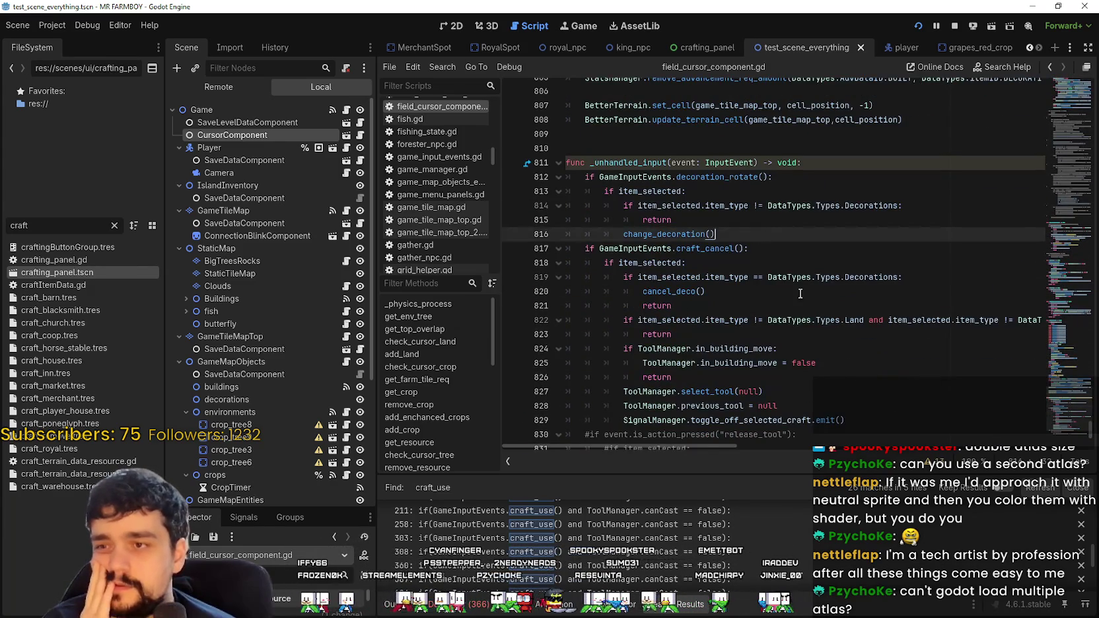
left_click(780, 259)
left_click(861, 291)
scroll(896, 374, "up", 2)
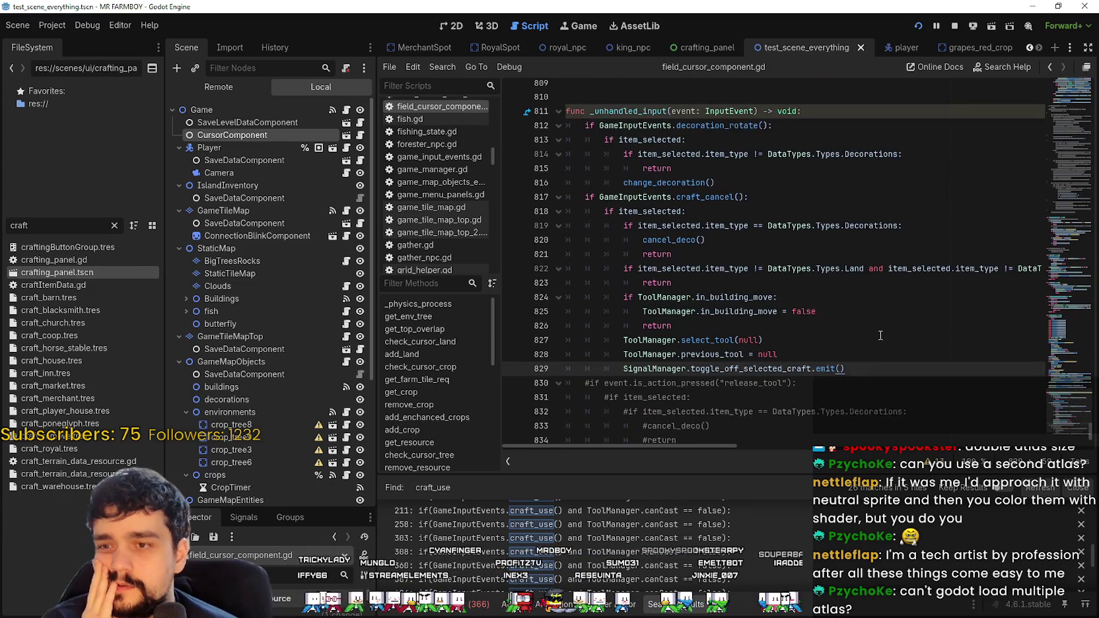
left_click(787, 334)
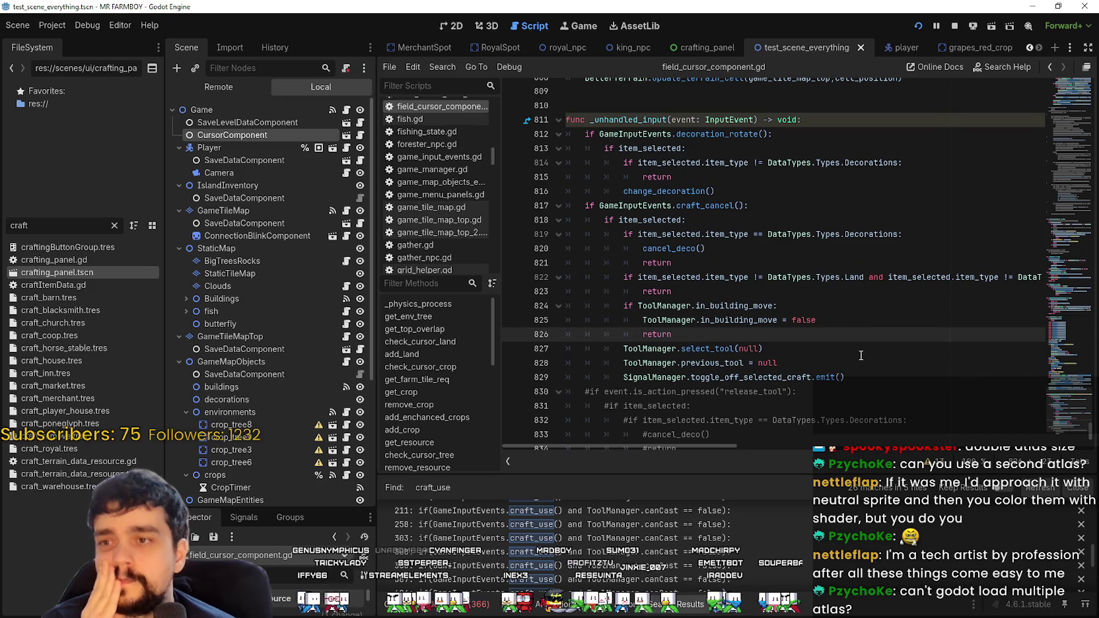
scroll(861, 353, "down", 3)
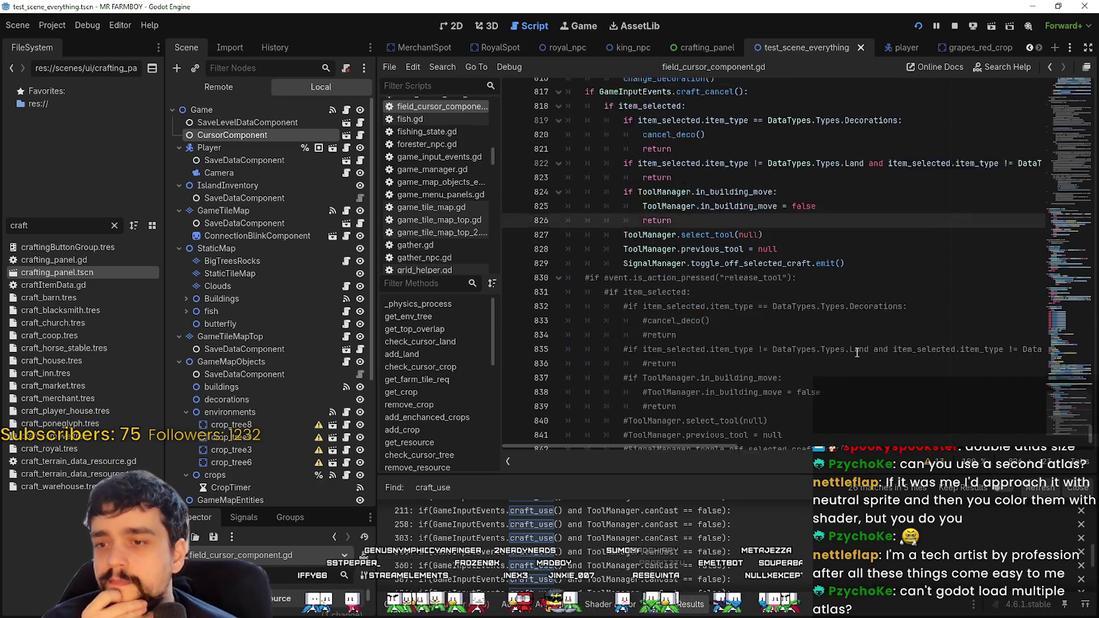
left_click(1059, 395)
scroll(1059, 395, "up", 8)
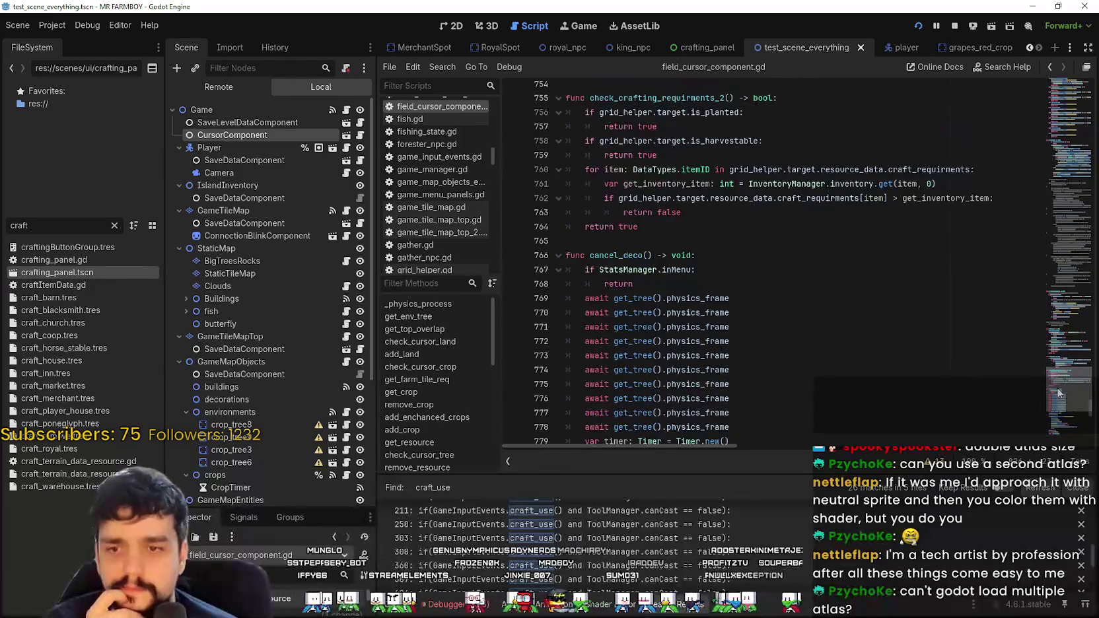
scroll(1054, 386, "up", 3)
scroll(1055, 383, "down", 2)
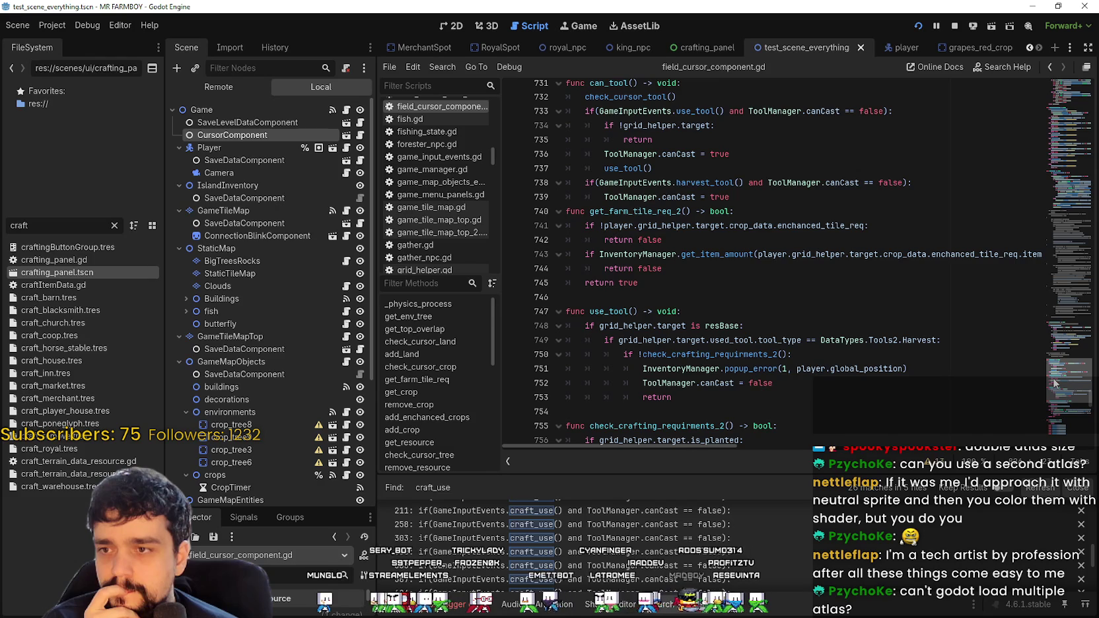
scroll(1054, 382, "up", 4)
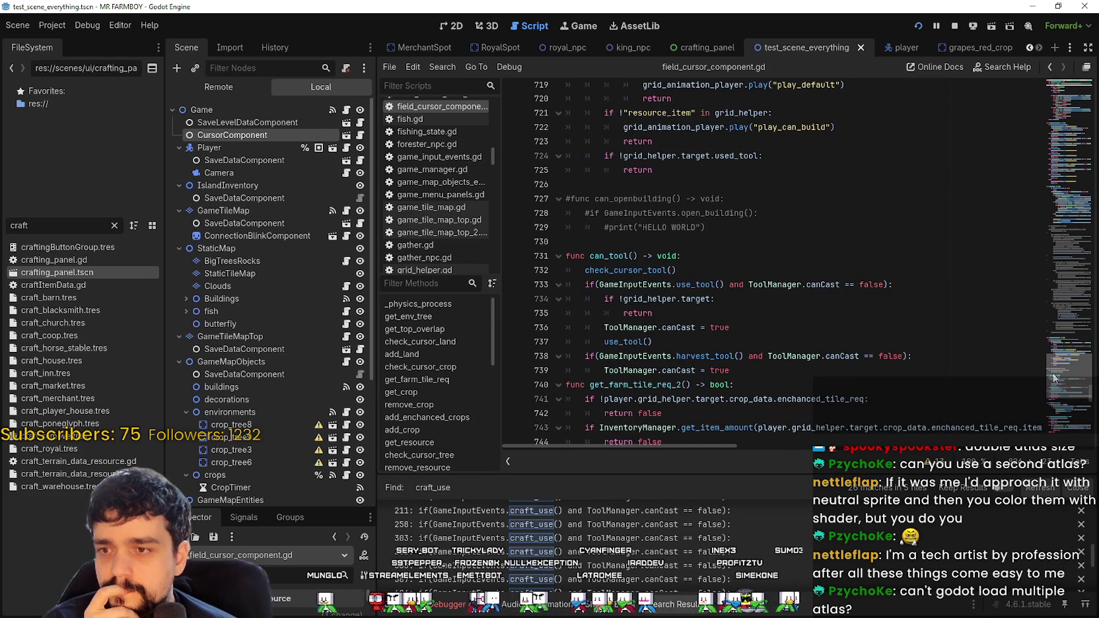
scroll(740, 541, "up", 3)
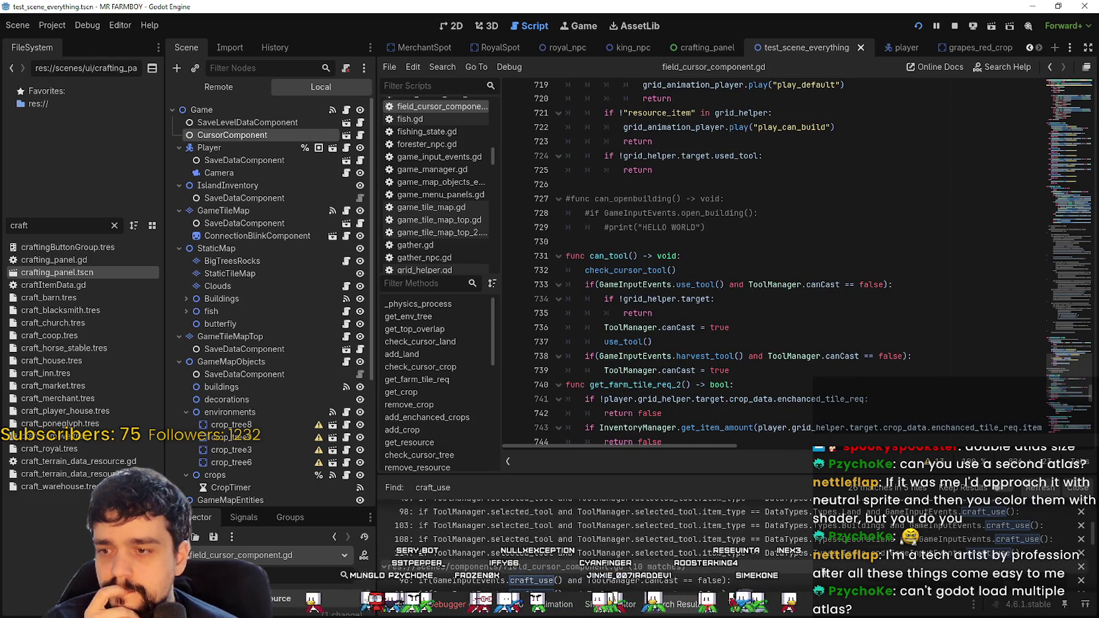
scroll(792, 528, "down", 2)
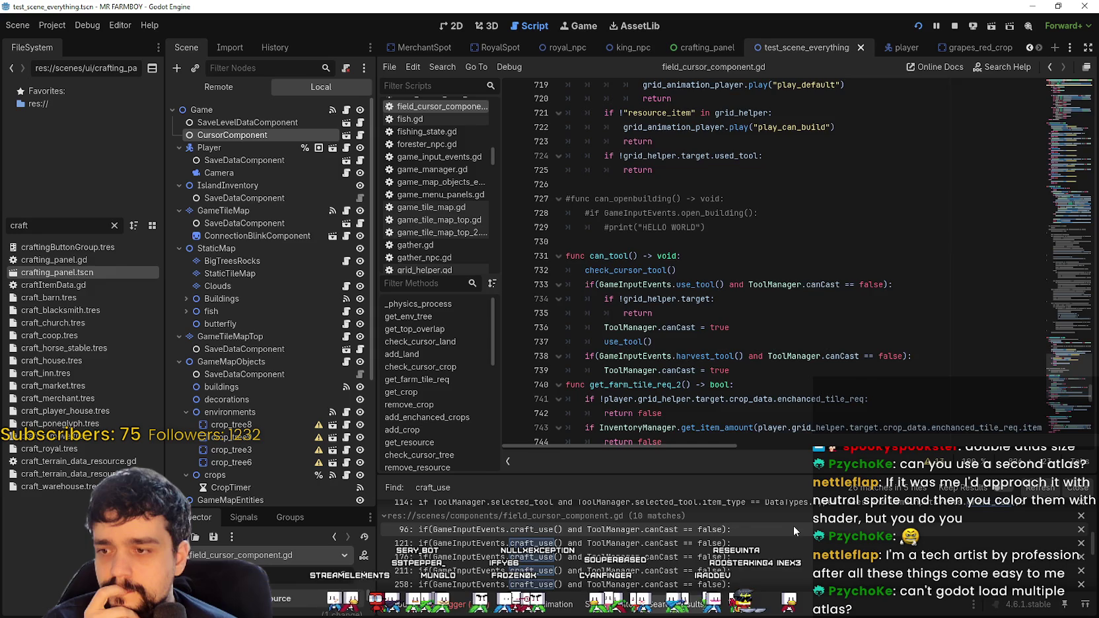
Step: Step through the craft_use matches on lines 96, 121, 176, 211, 303 and in add_building
left_click(793, 527)
scroll(796, 410, "up", 5)
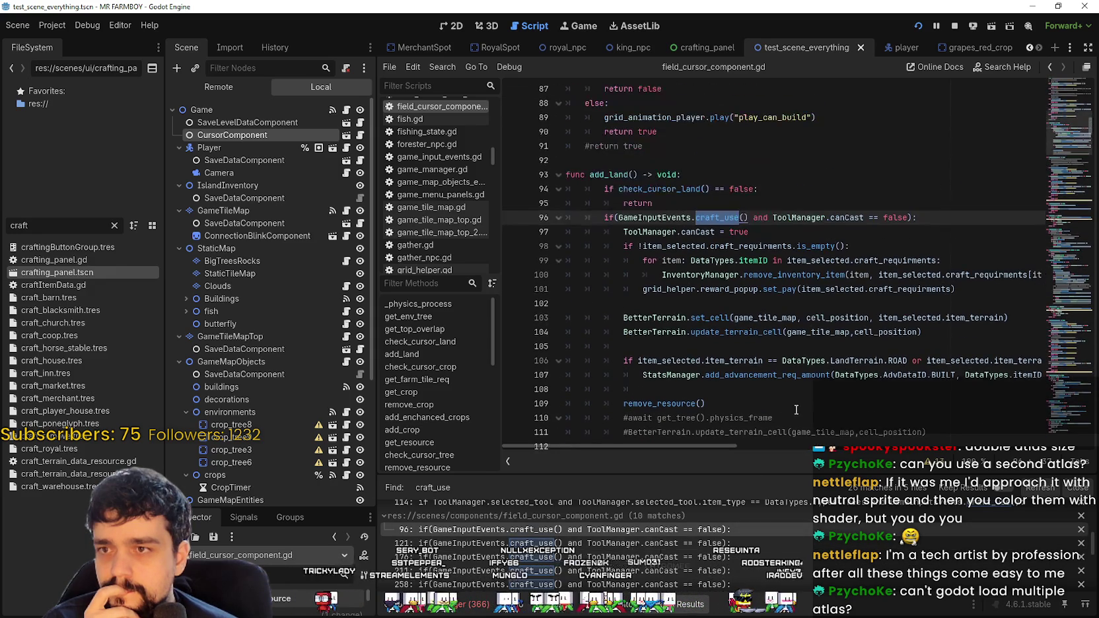
key("Down")
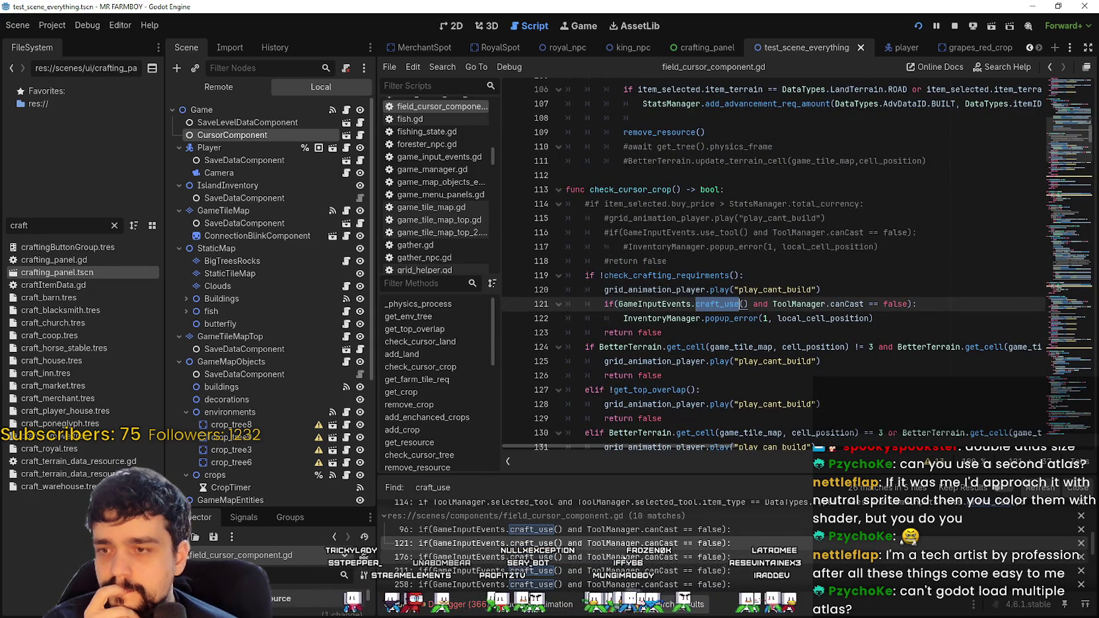
left_click(630, 557)
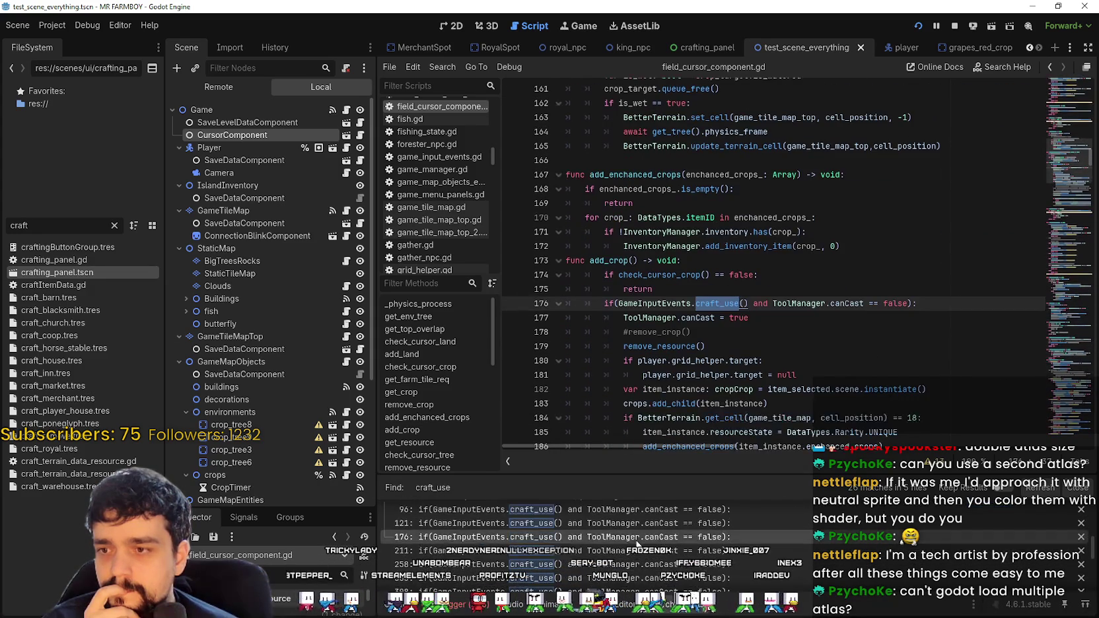
key("Down")
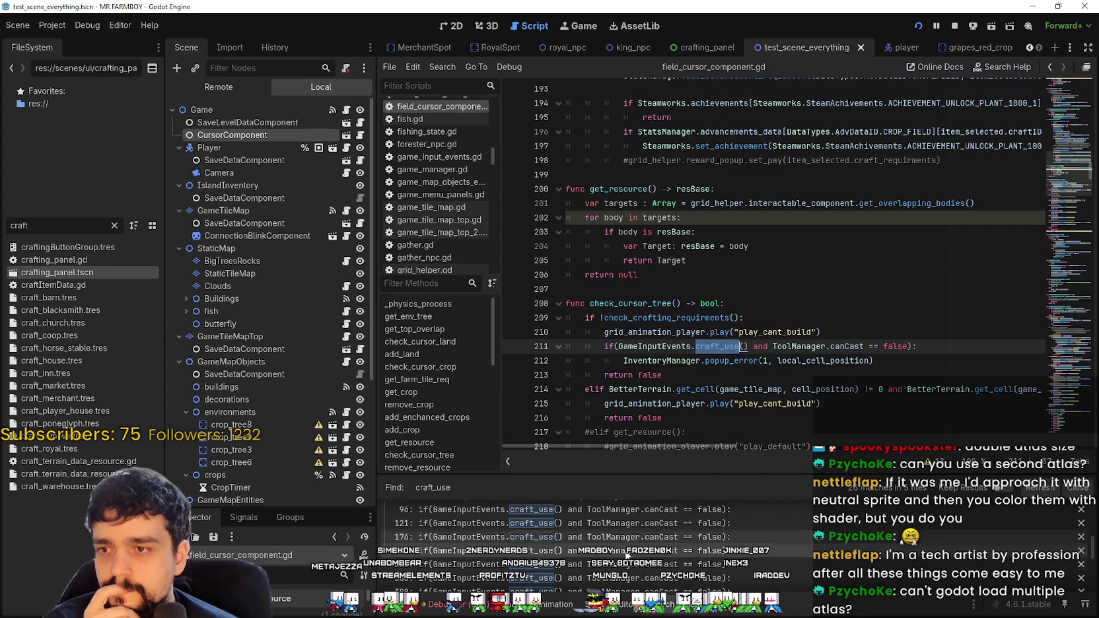
key("Down")
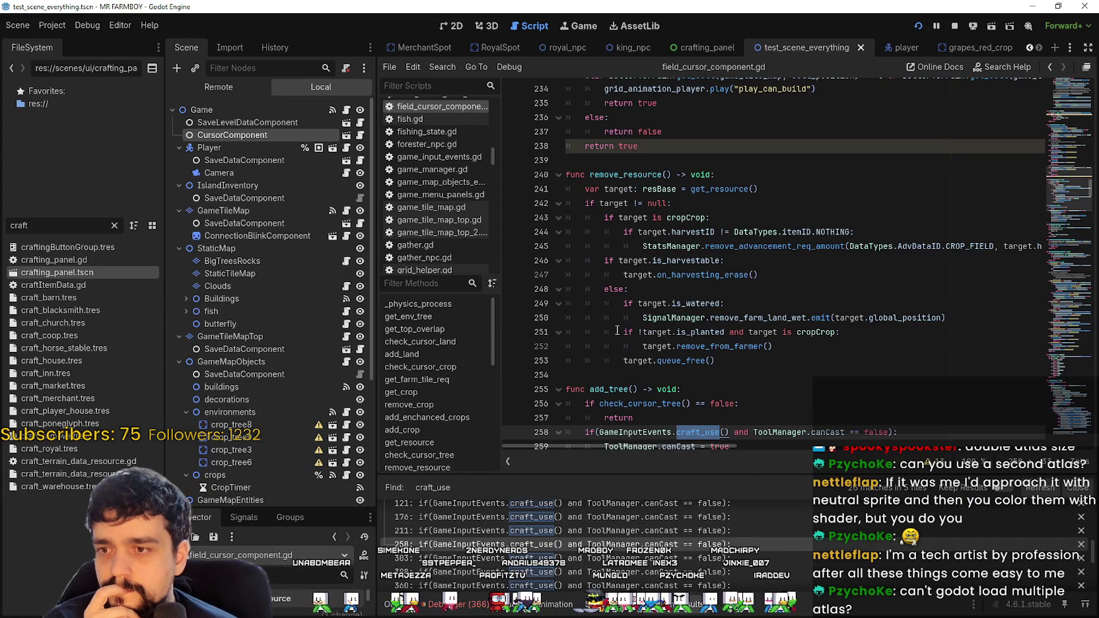
key("Down")
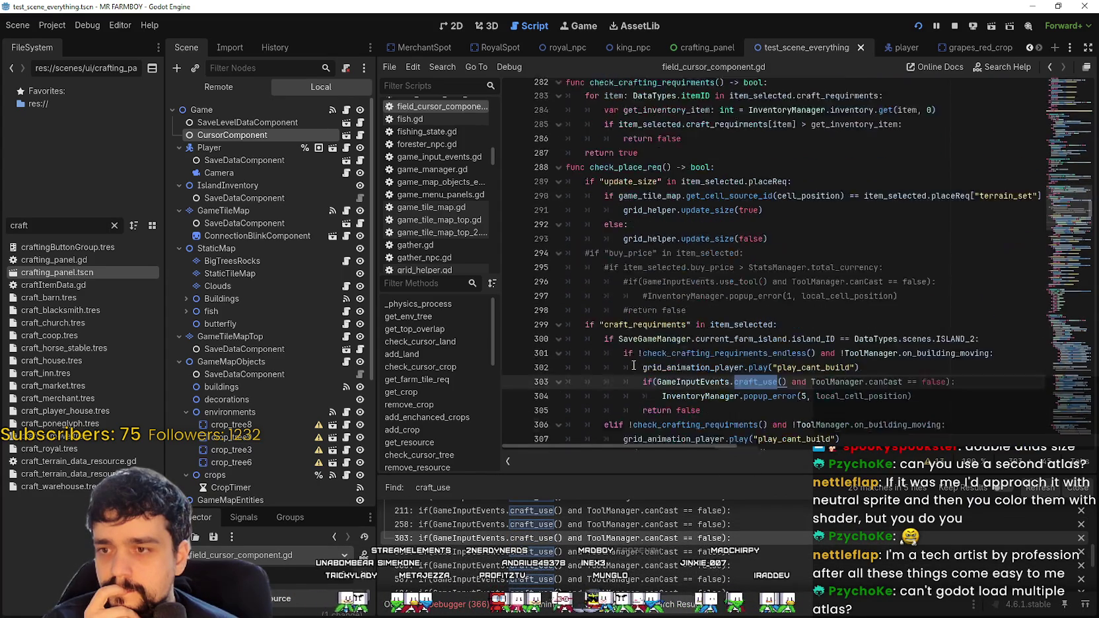
scroll(632, 365, "down", 1)
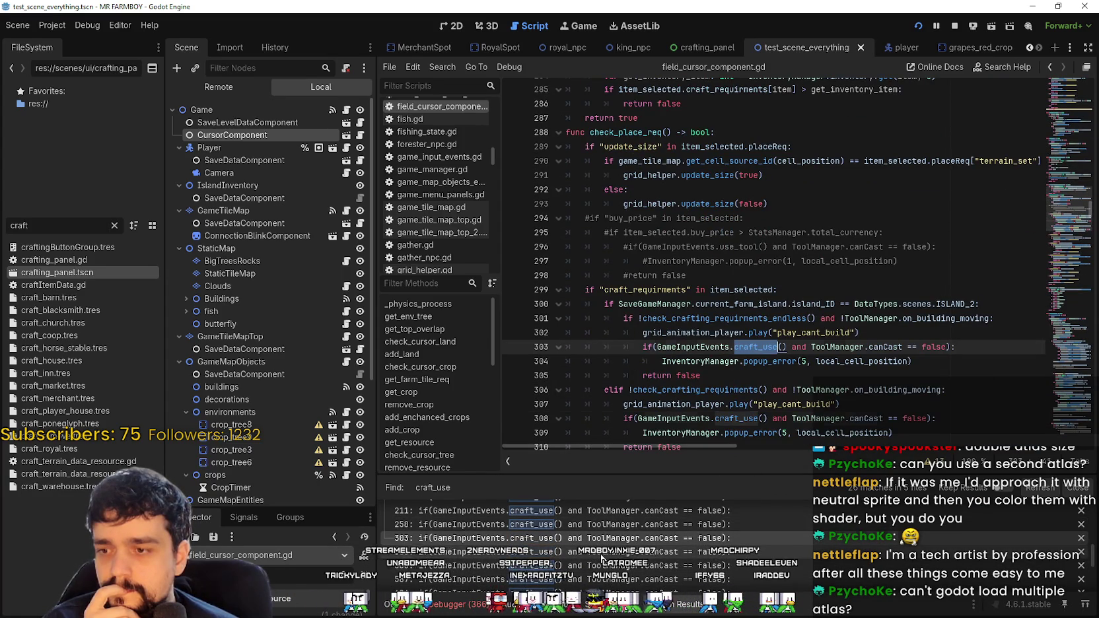
key("Down")
key("Down")
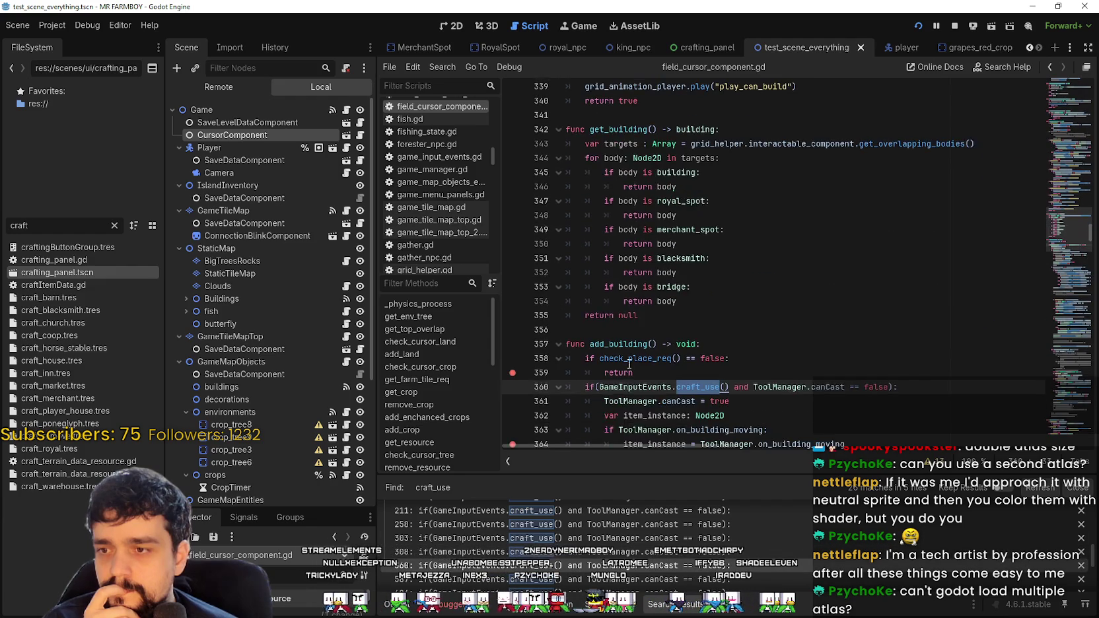
scroll(631, 366, "down", 2)
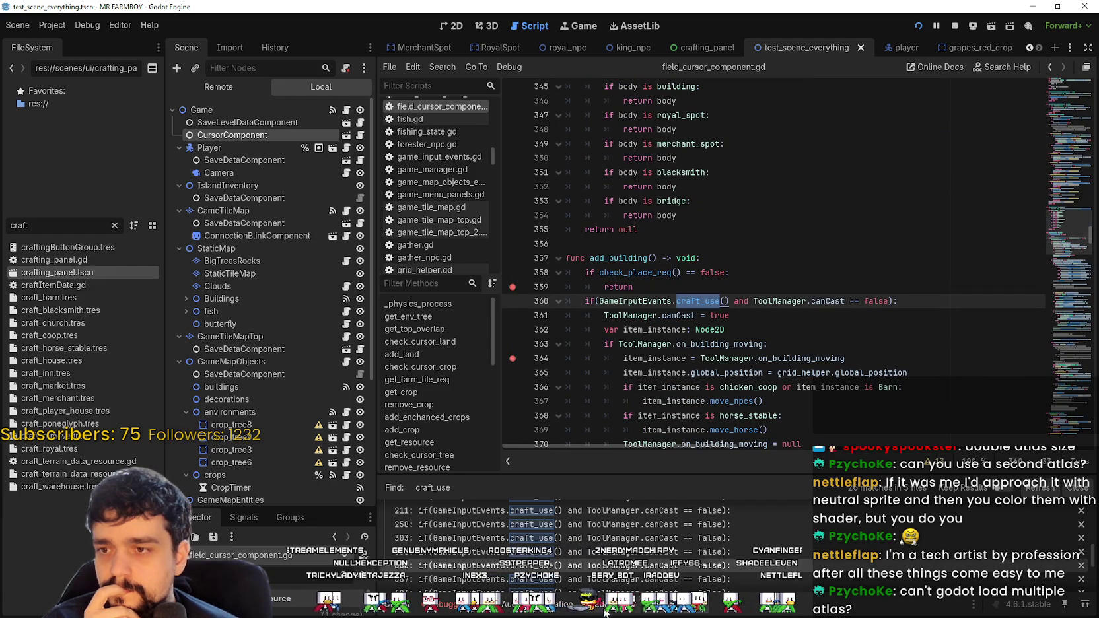
Step: Check the matches on lines 587 and 624, then open craft_use's definition in game_input_events.gd
left_click(608, 581)
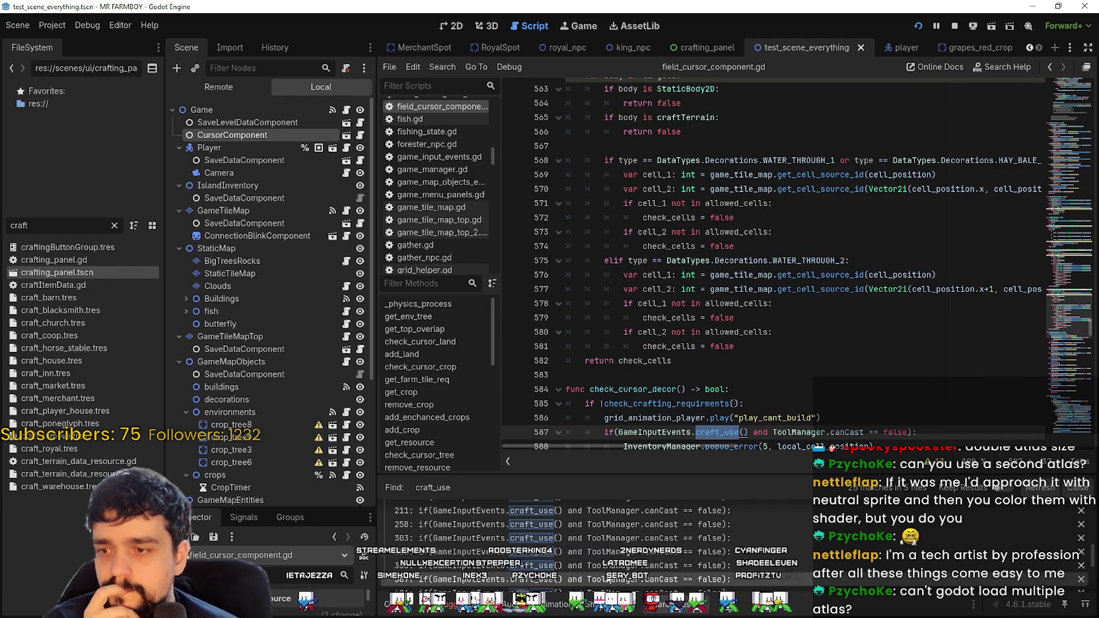
scroll(663, 566, "down", 2)
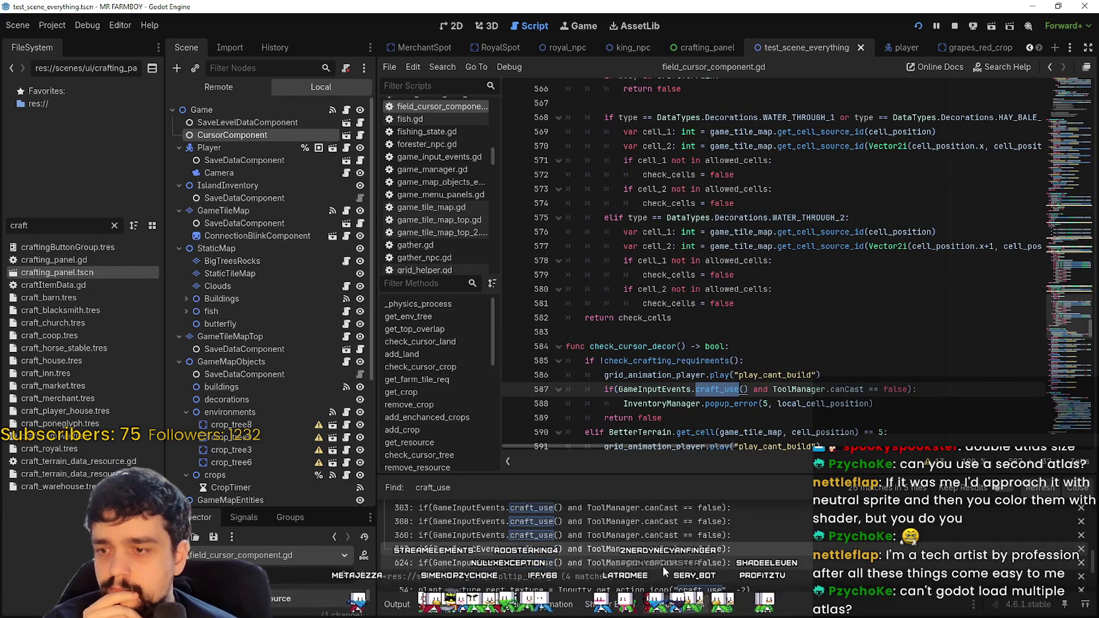
left_click(663, 564)
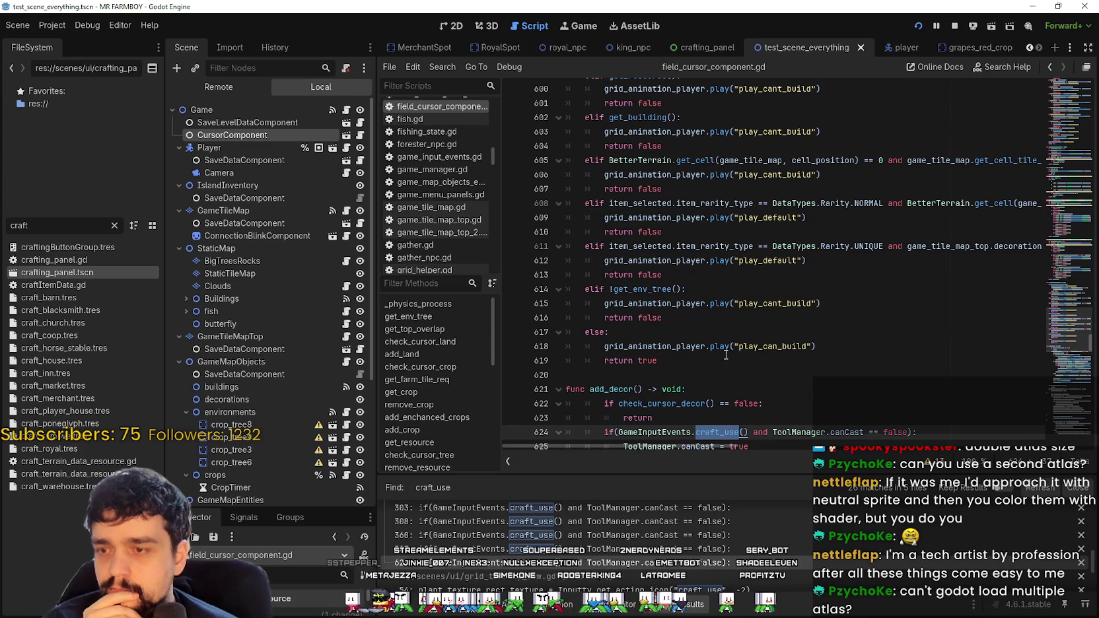
scroll(725, 355, "down", 3)
scroll(698, 536, "down", 2)
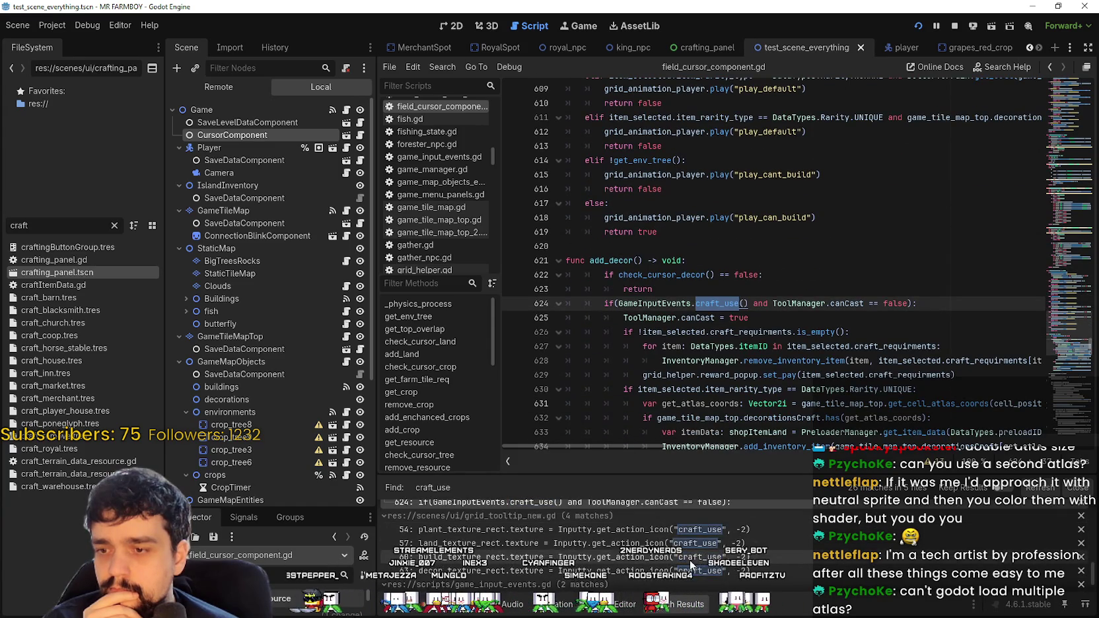
scroll(667, 573, "down", 2)
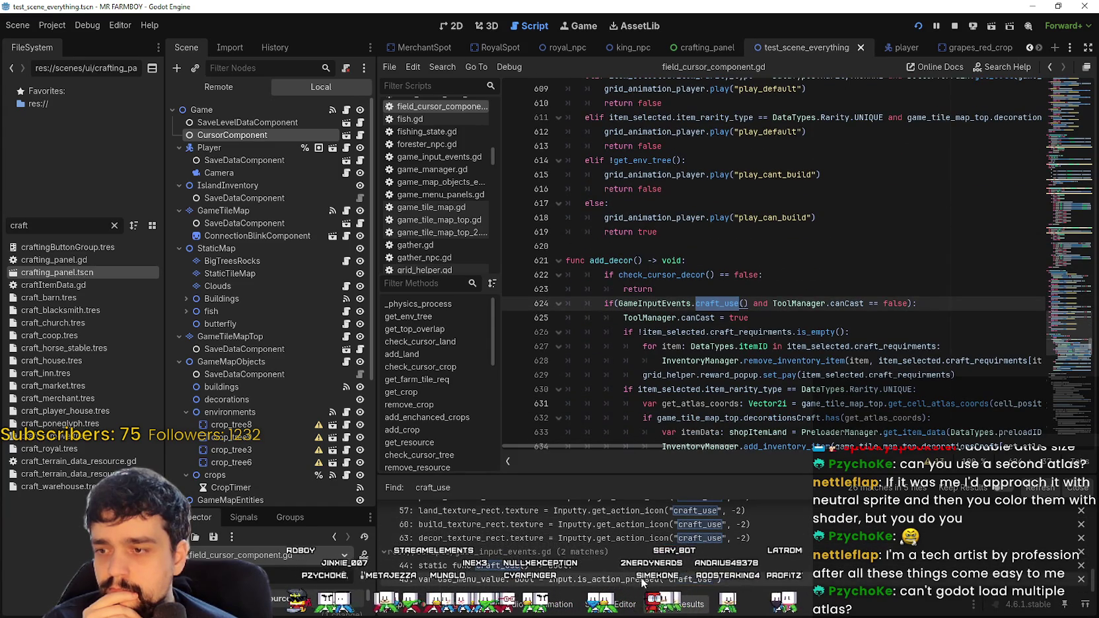
left_click(772, 580)
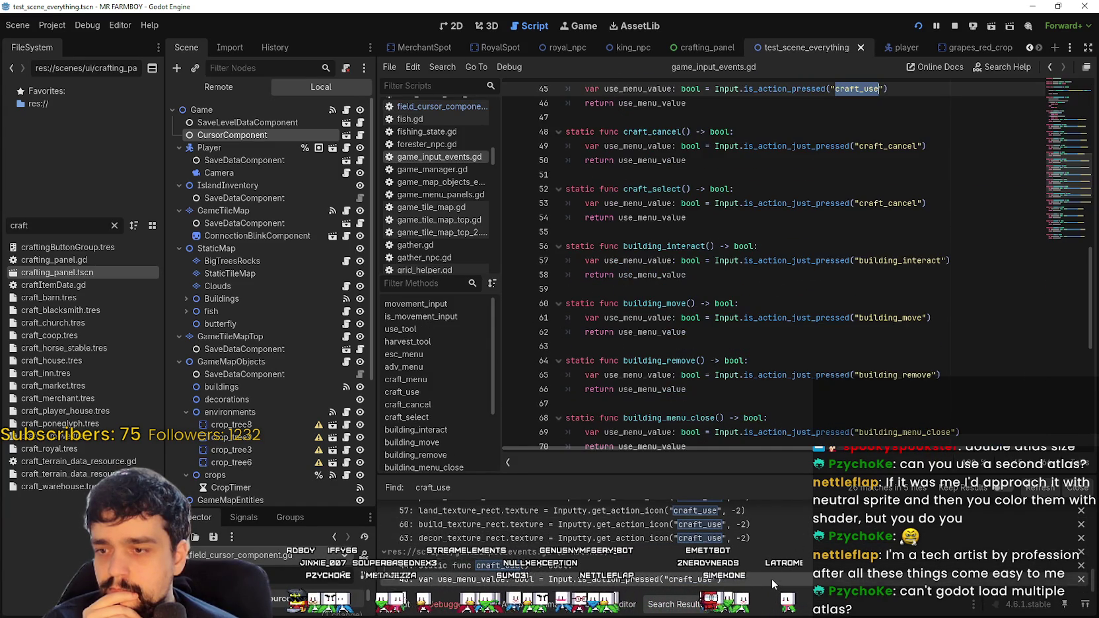
Step: Replace is_action_pressed on line 45 with is_action_just_pressed copied from line 41, and save
scroll(752, 236, "up", 3)
left_click(752, 232)
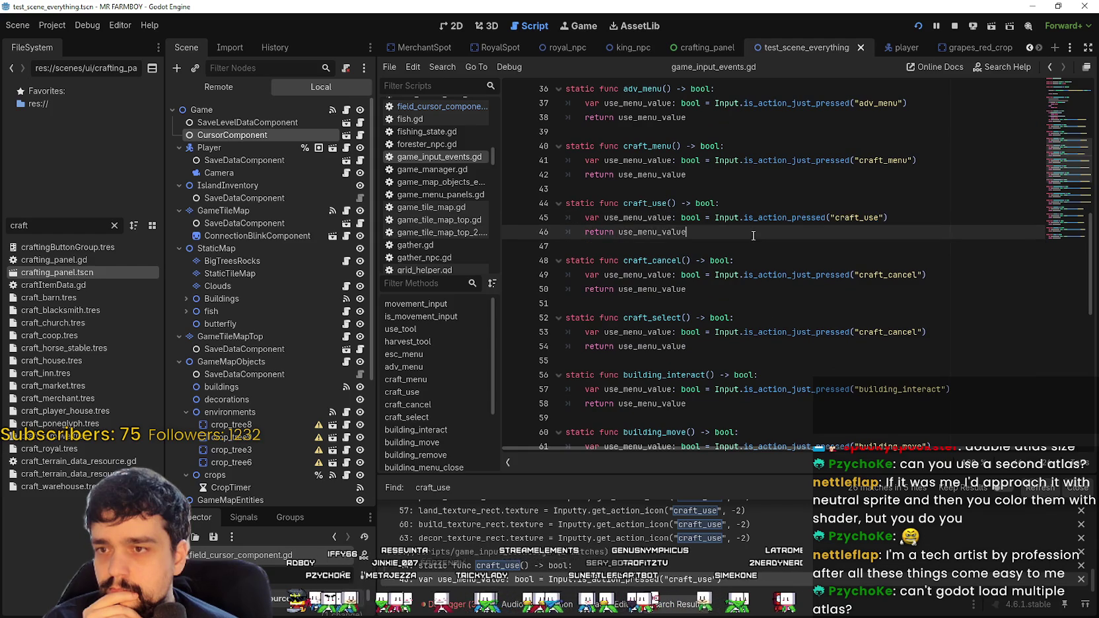
left_click_drag(825, 218, 777, 222)
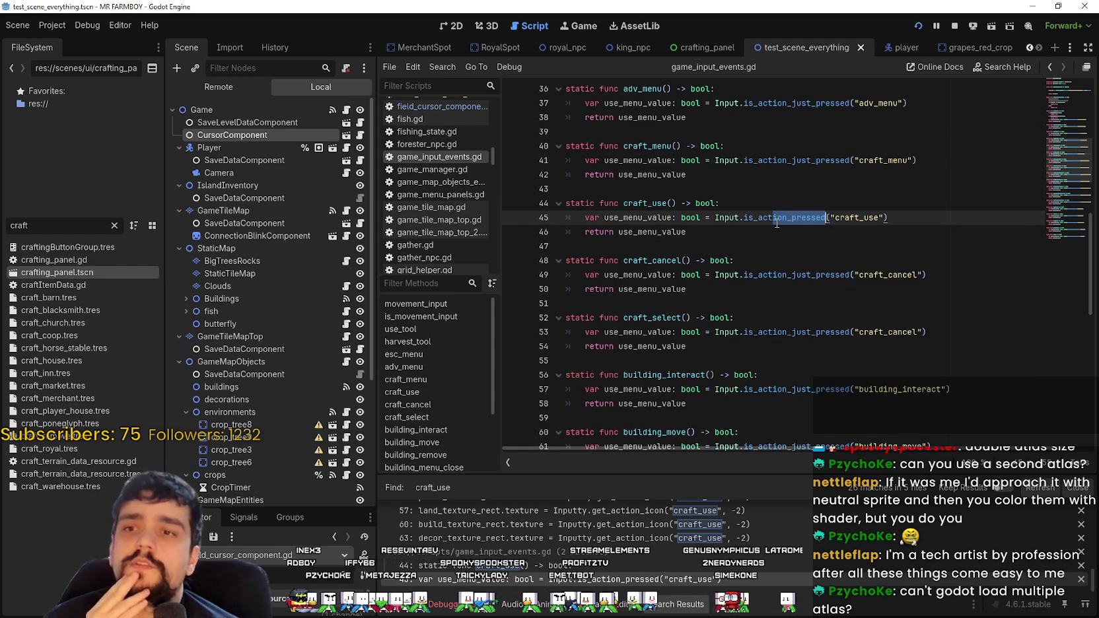
double_click(777, 218)
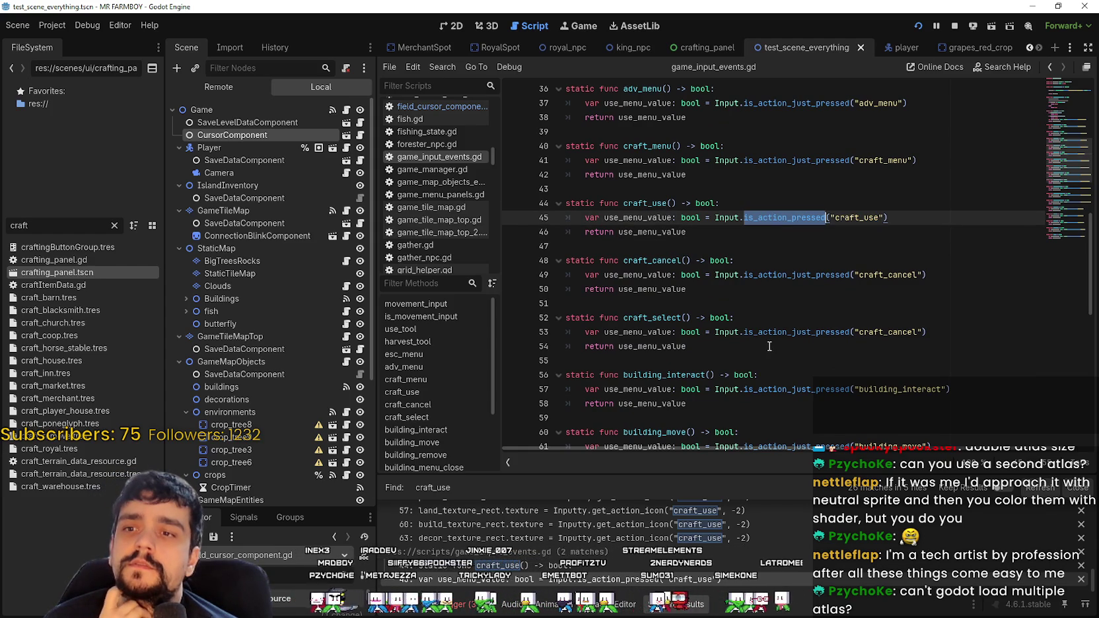
double_click(813, 161)
key("ctrl+c")
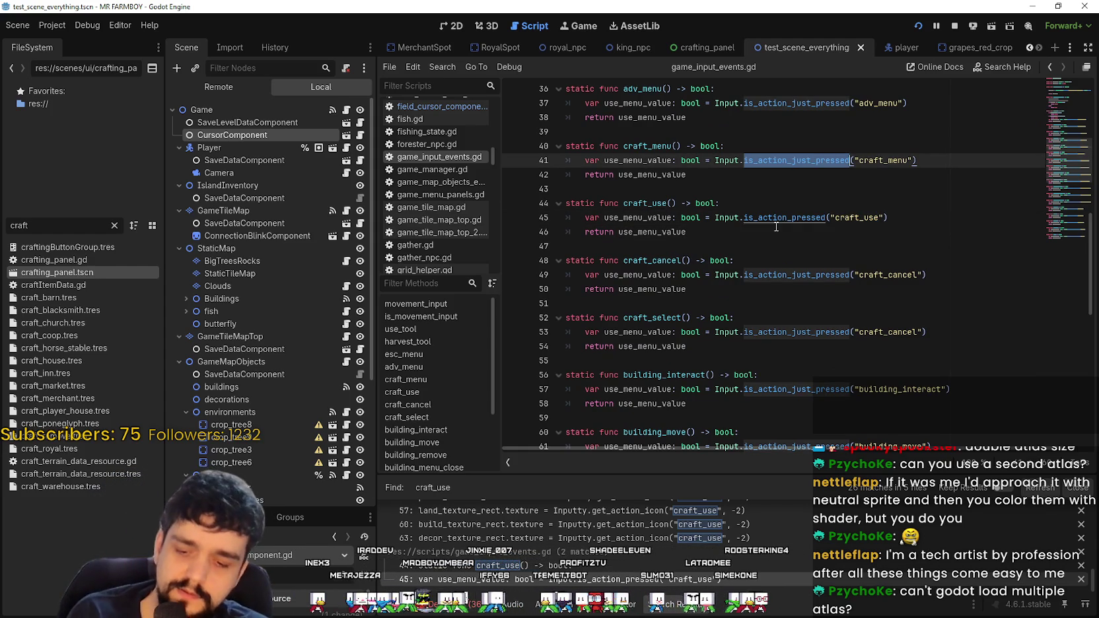
double_click(779, 220)
key("ctrl+v")
left_click(765, 245)
key("ctrl+s")
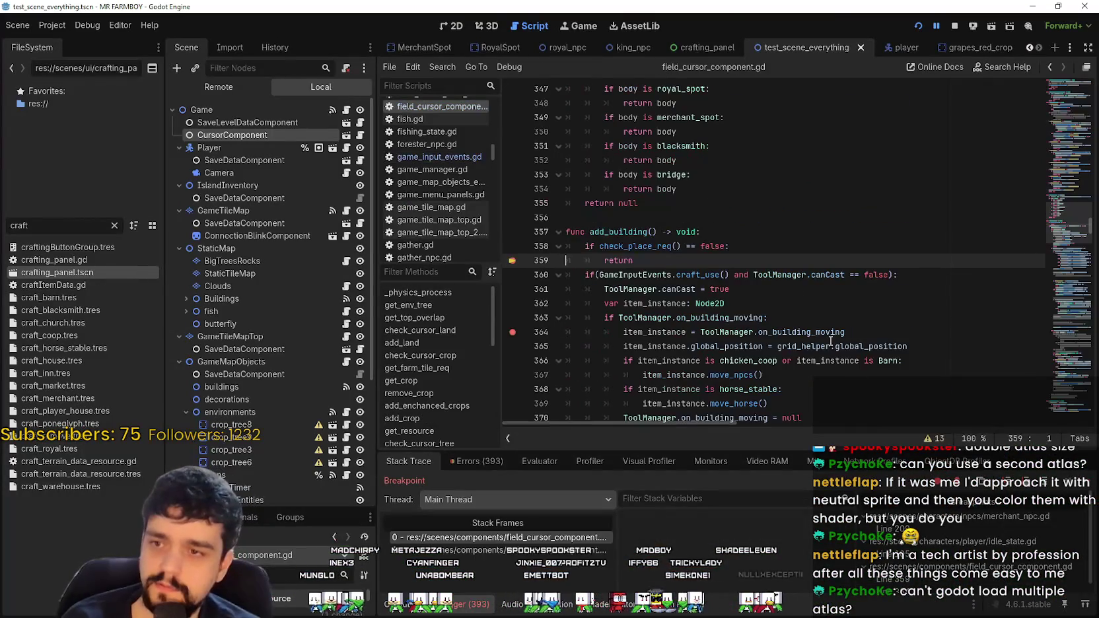
Step: Continue past the line 359 and 364 breakpoints while placing the market stall in the game
key("F12")
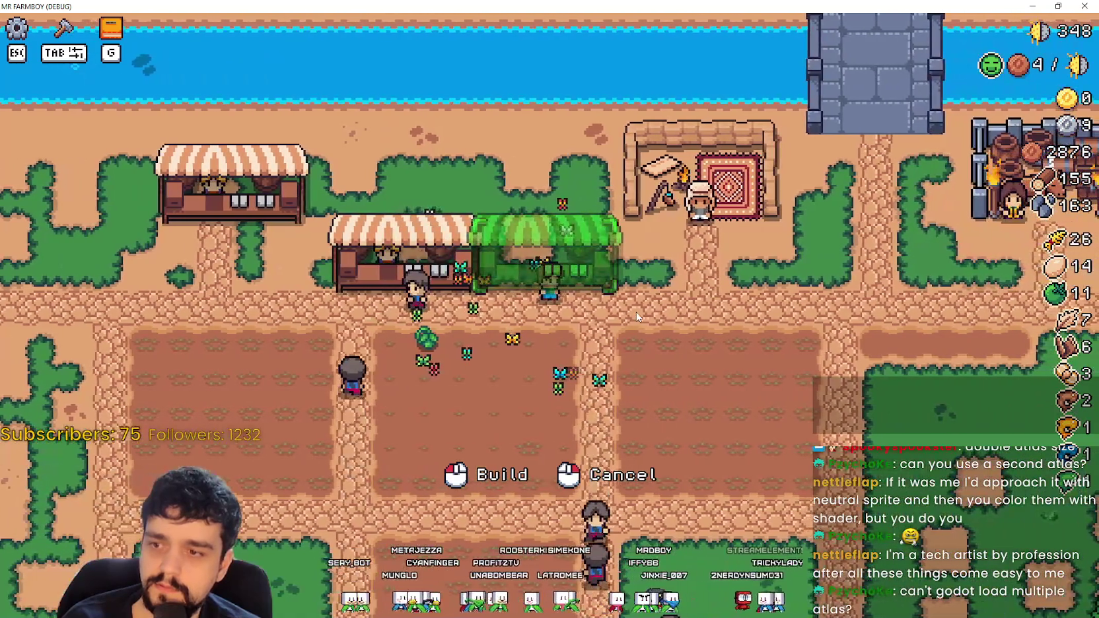
left_click(636, 311)
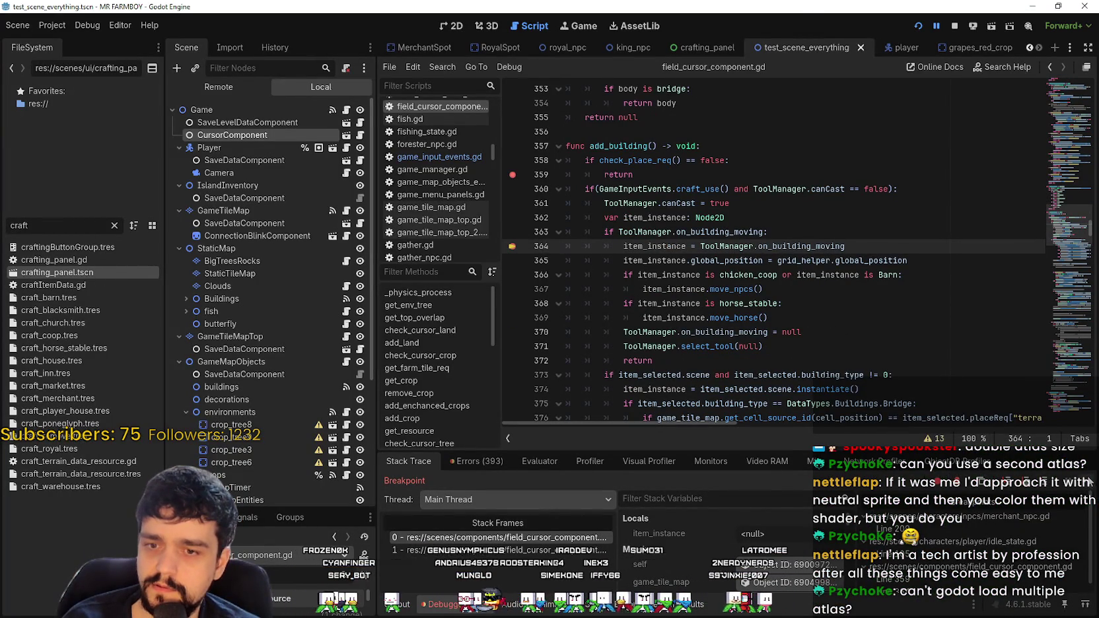
key("F12")
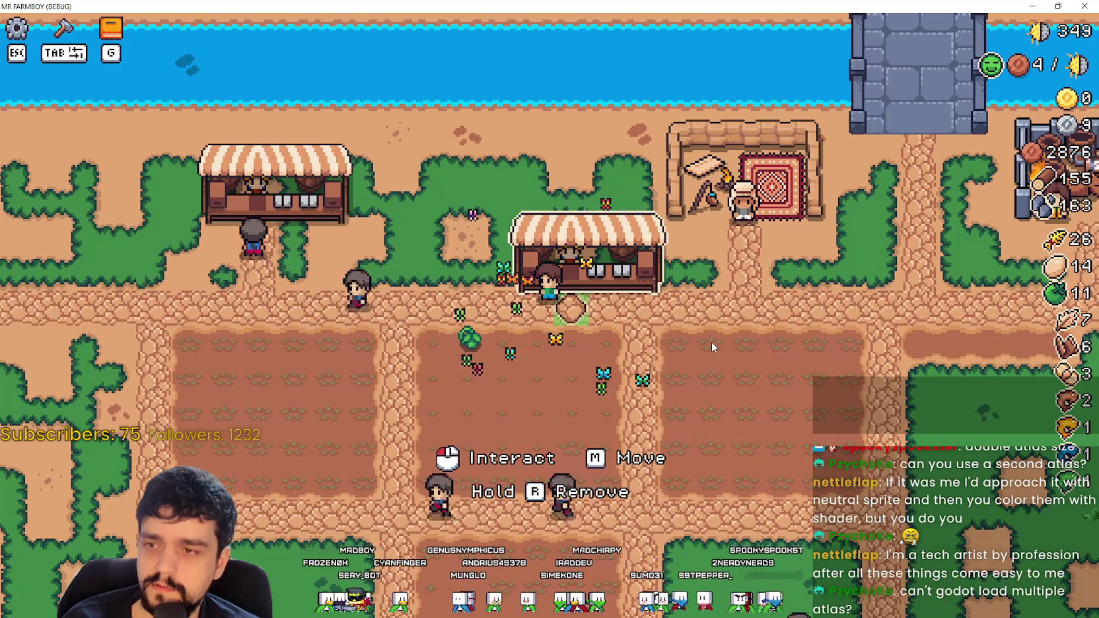
key("alt+Tab")
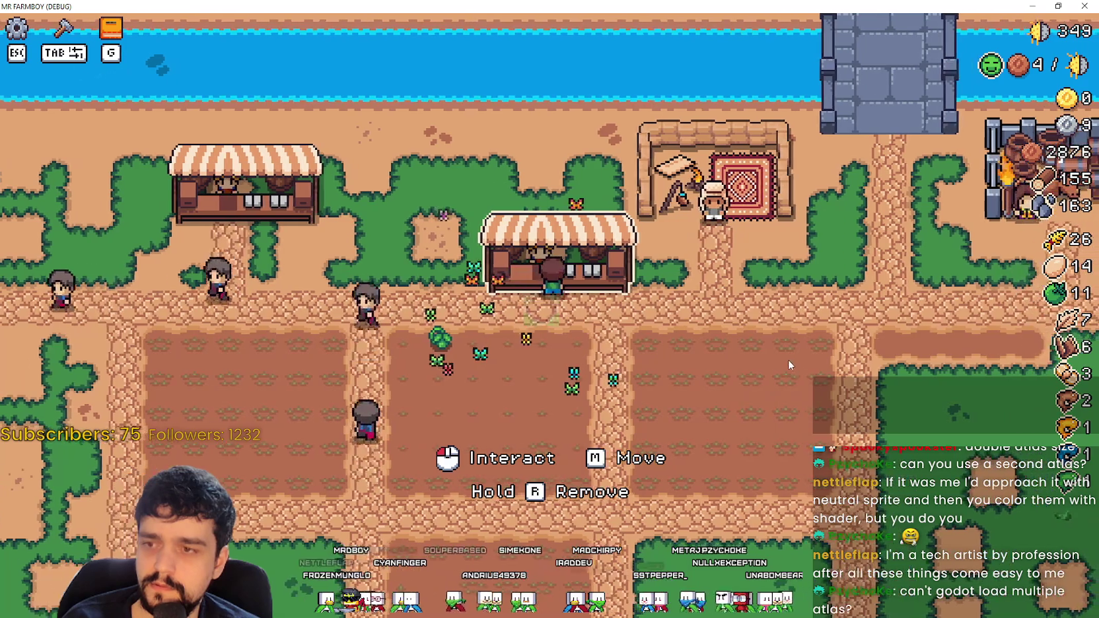
left_click(787, 359)
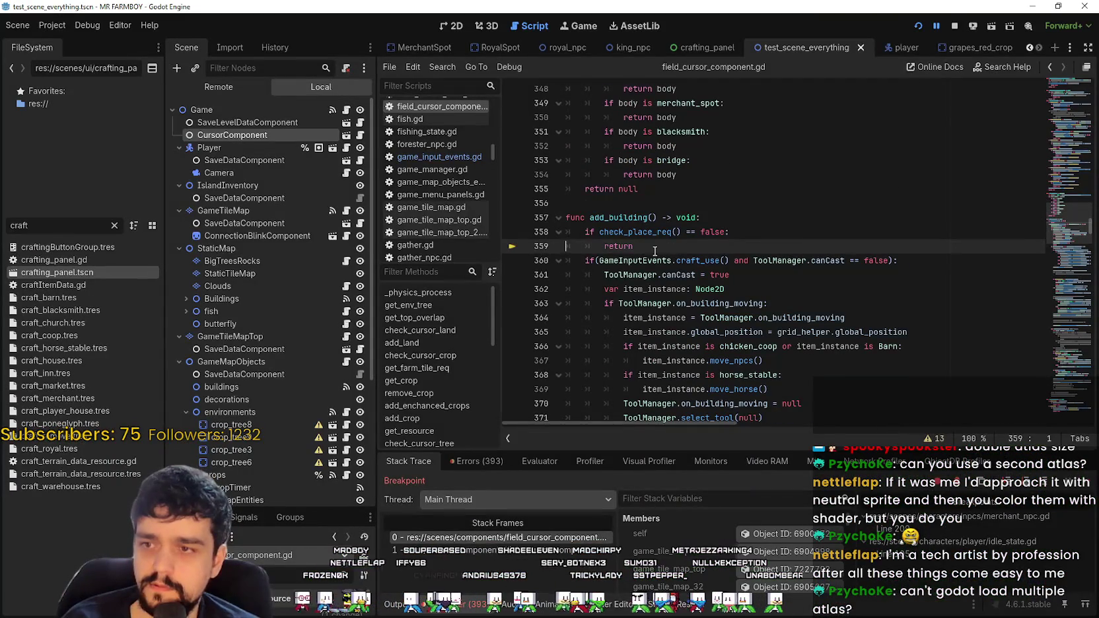
key("F12")
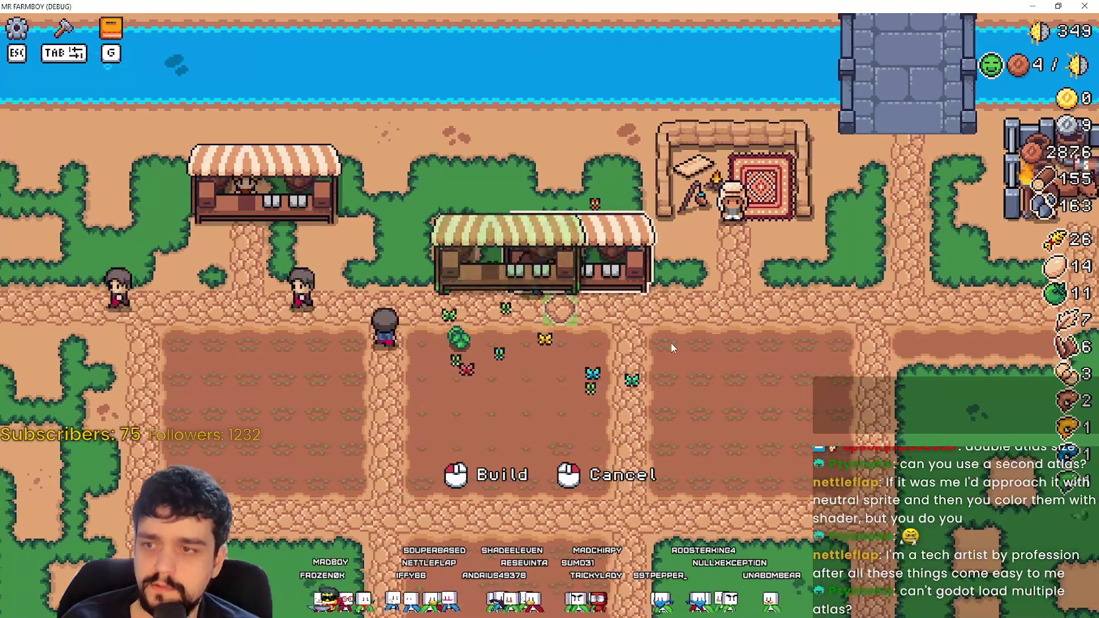
key("alt+Tab")
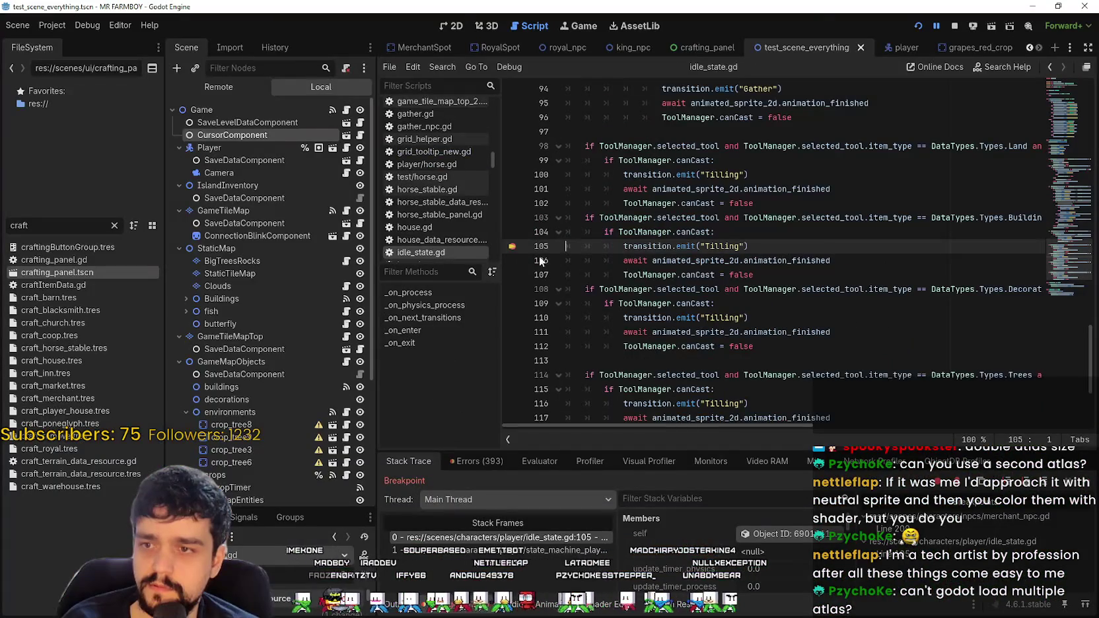